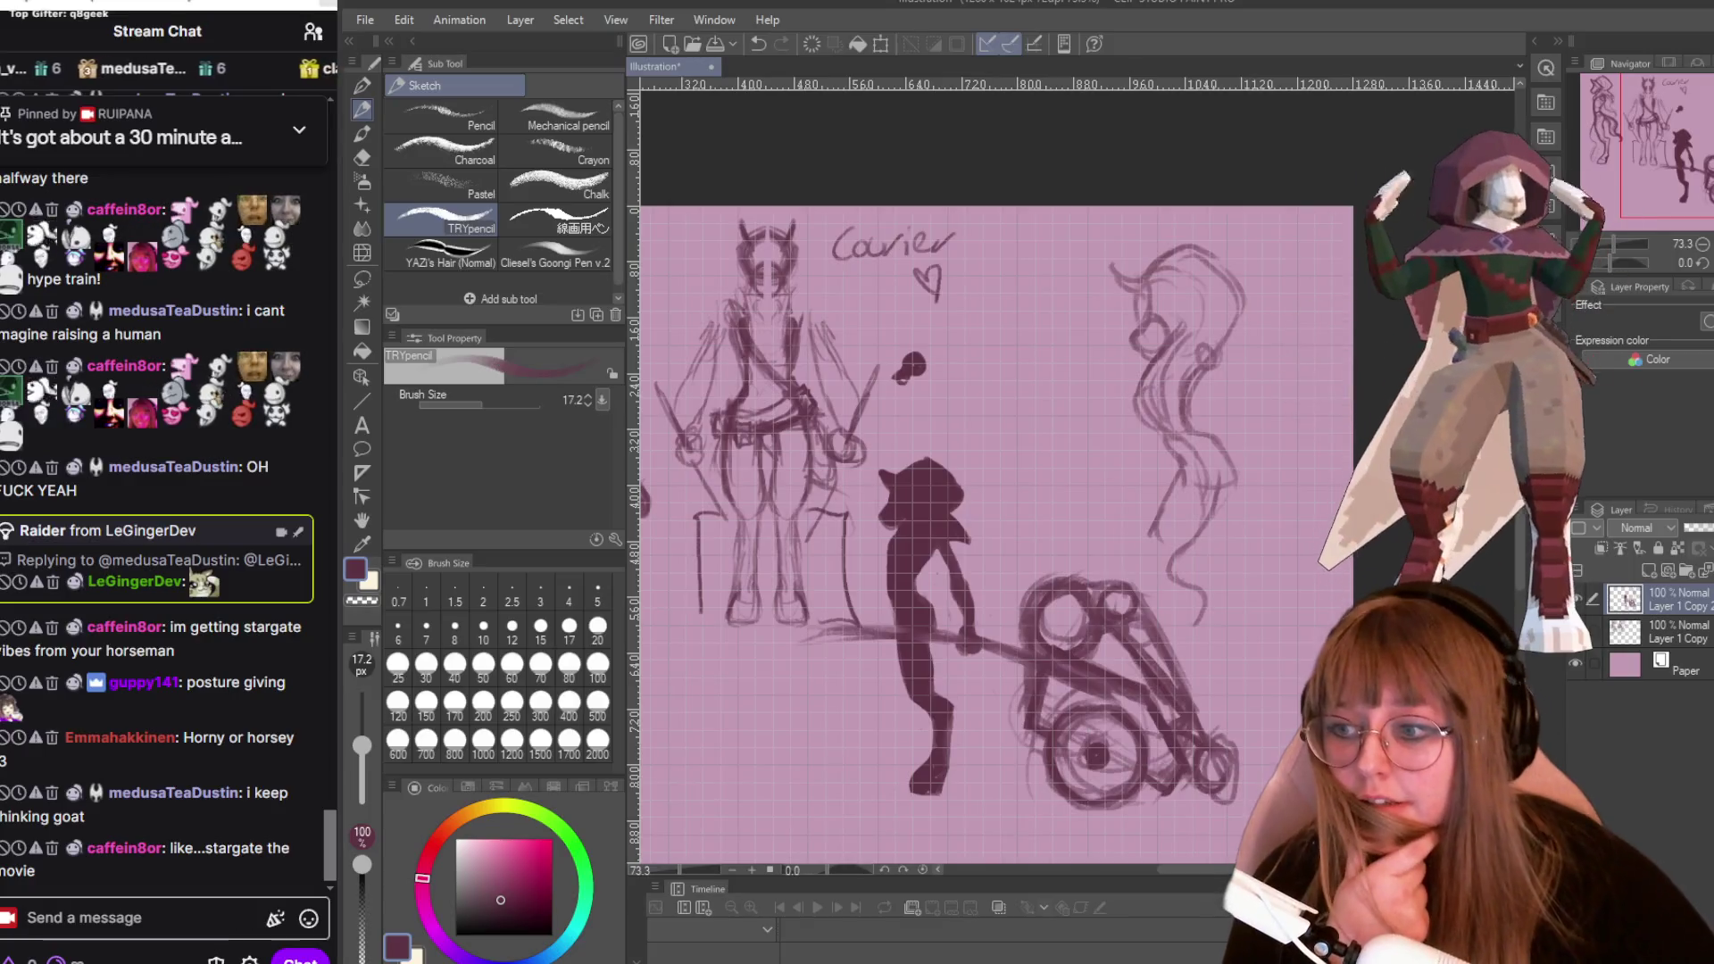
Delete the unwanted chat message and drag the Chrome 'stargate' search window over the sketch canvas.
left_click(52, 737)
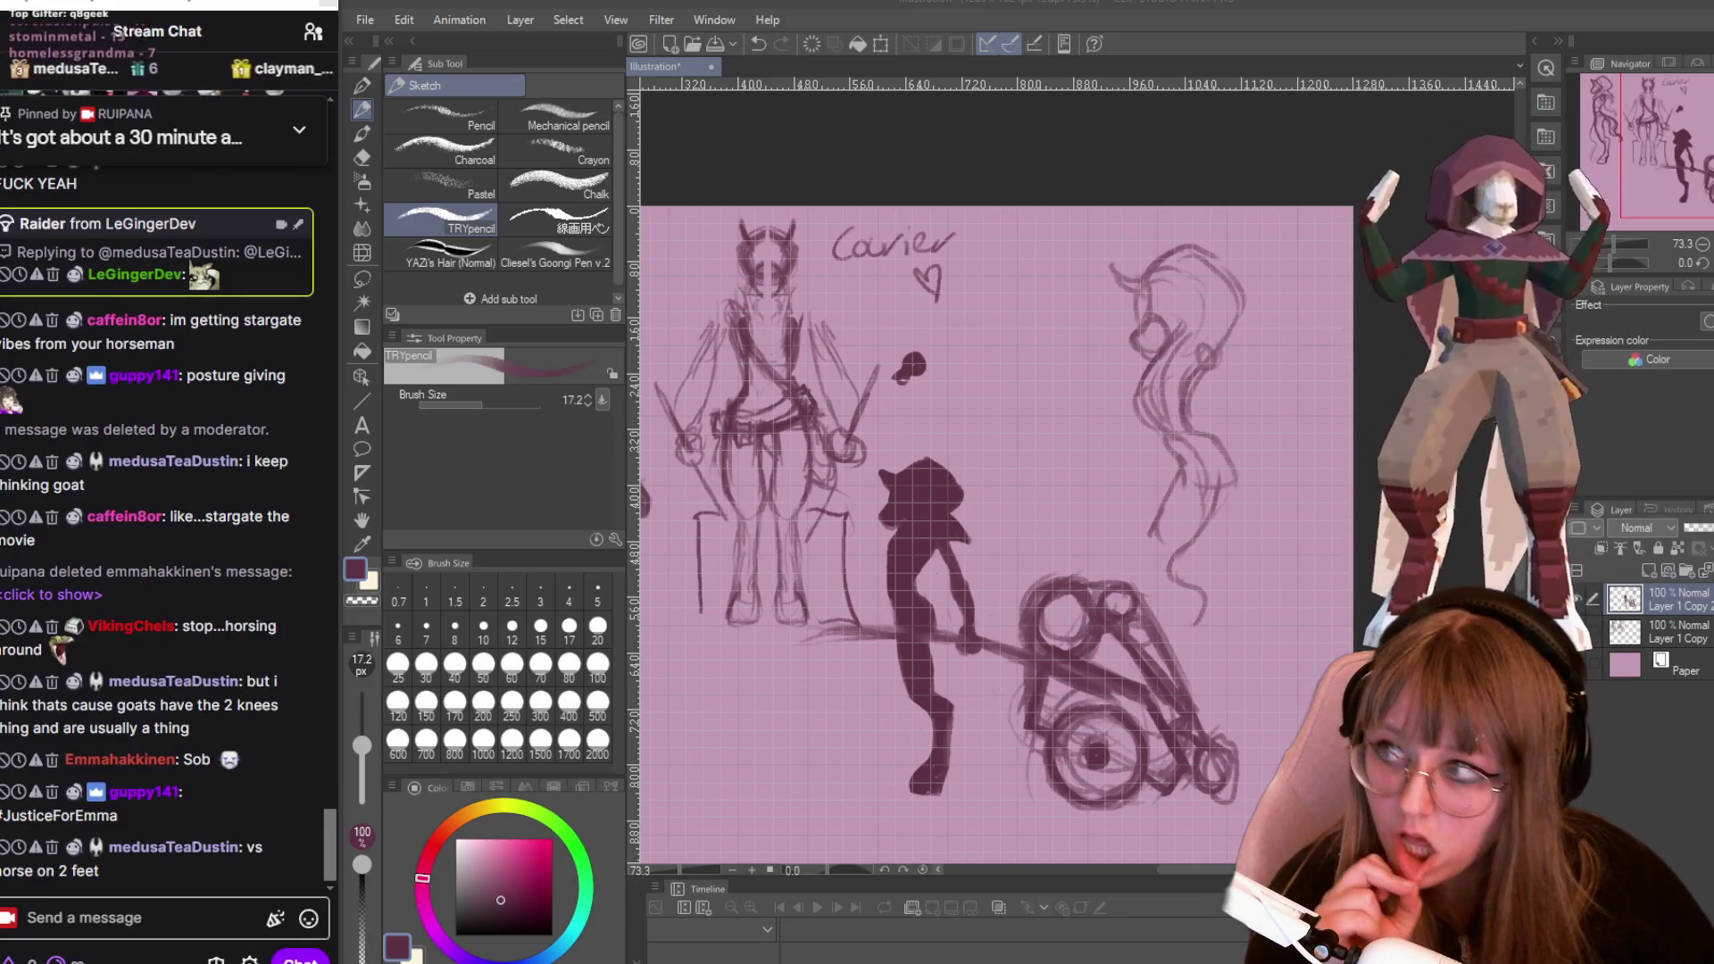
mouse_move(288, 287)
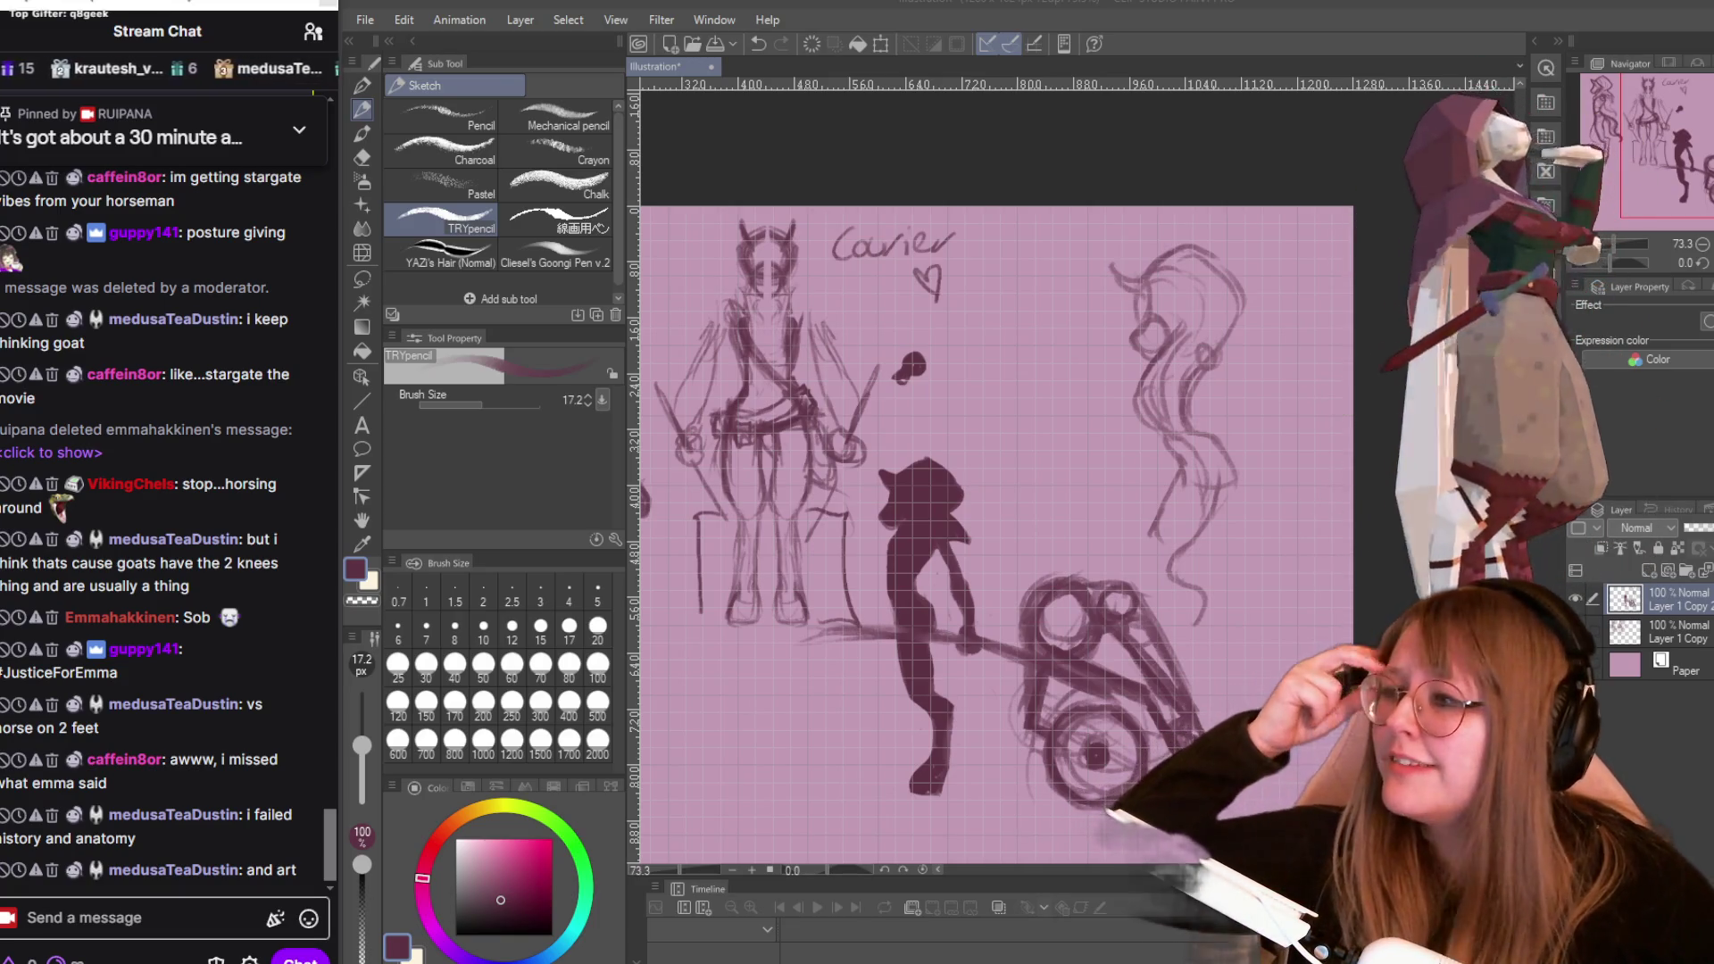
mouse_move(9, 625)
left_mouse_down()
mouse_move(1045, 323)
mouse_move(1145, 70)
left_mouse_up()
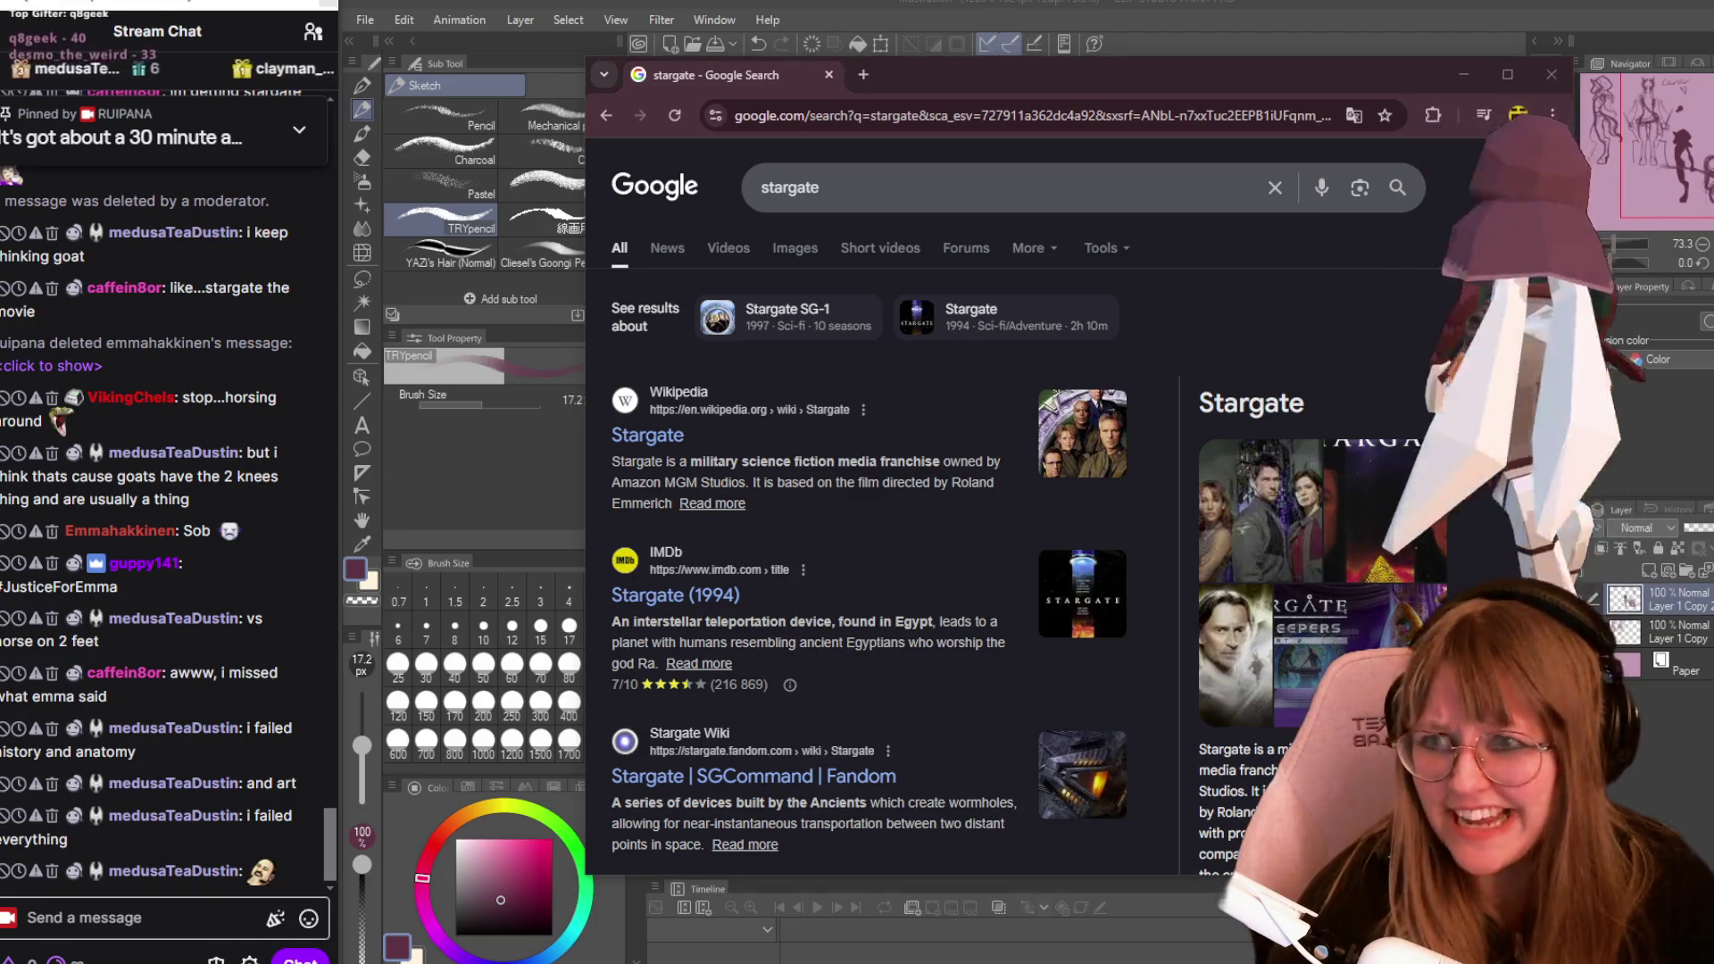
Show Google Images results for 'stargate' and scroll through the picture grid.
left_click(798, 249)
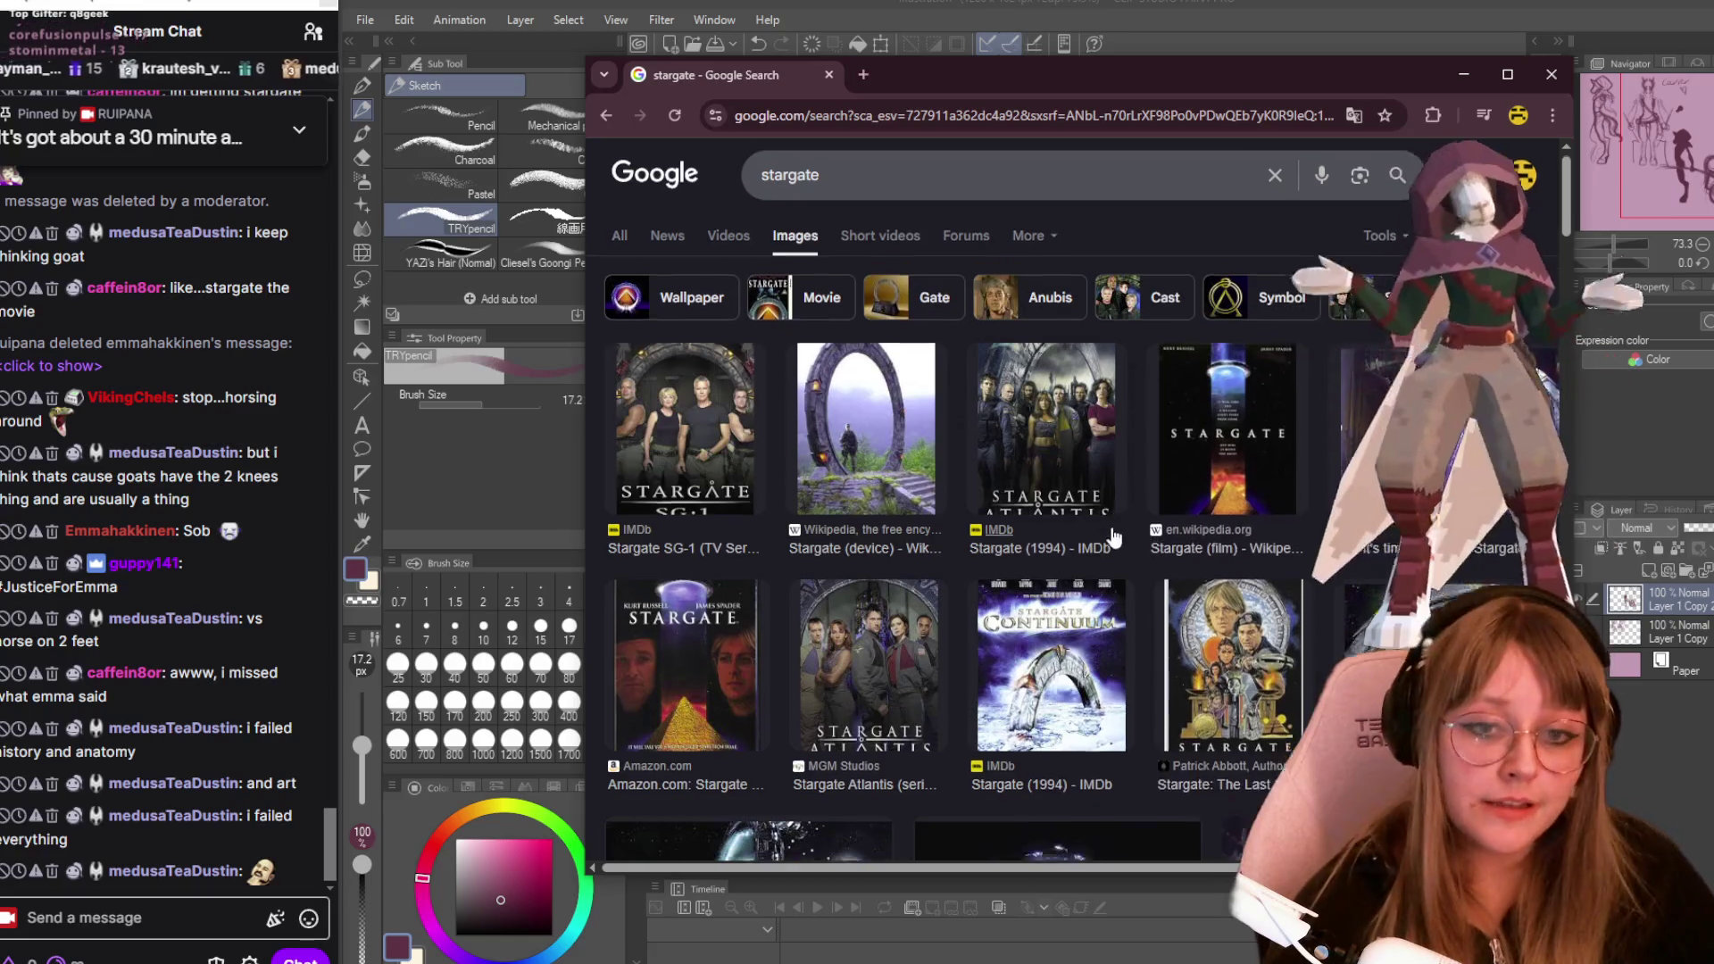
scroll(1122, 540, "down", 2)
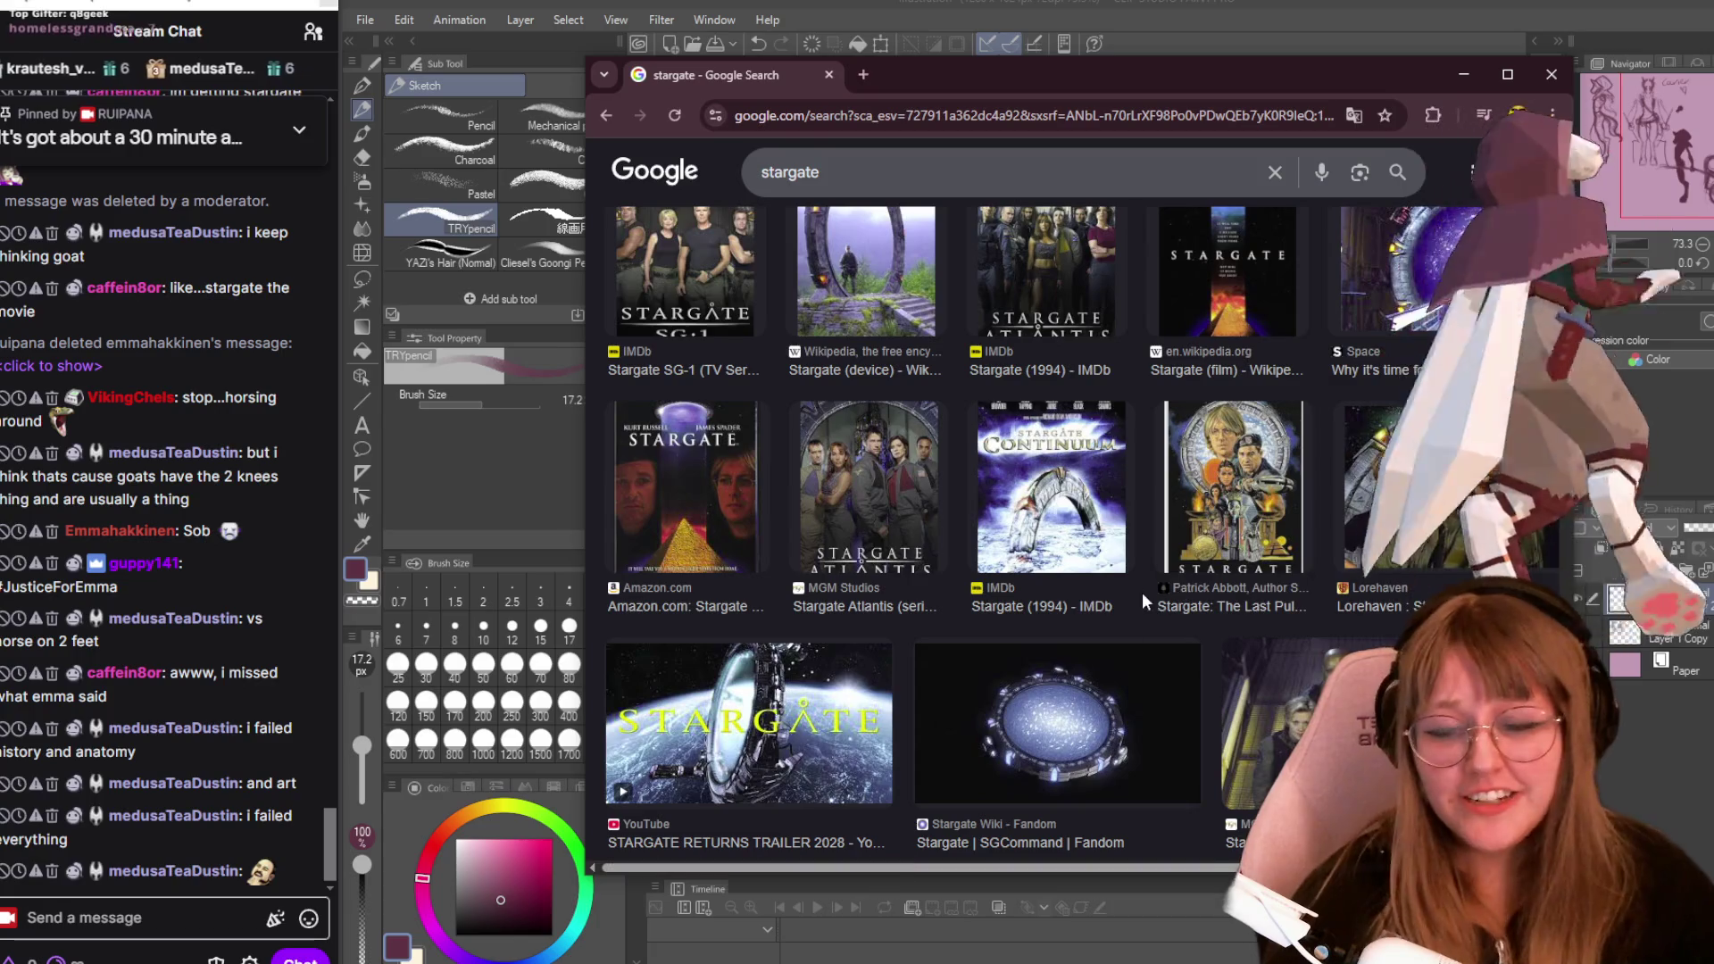
scroll(1277, 375, "down", 5)
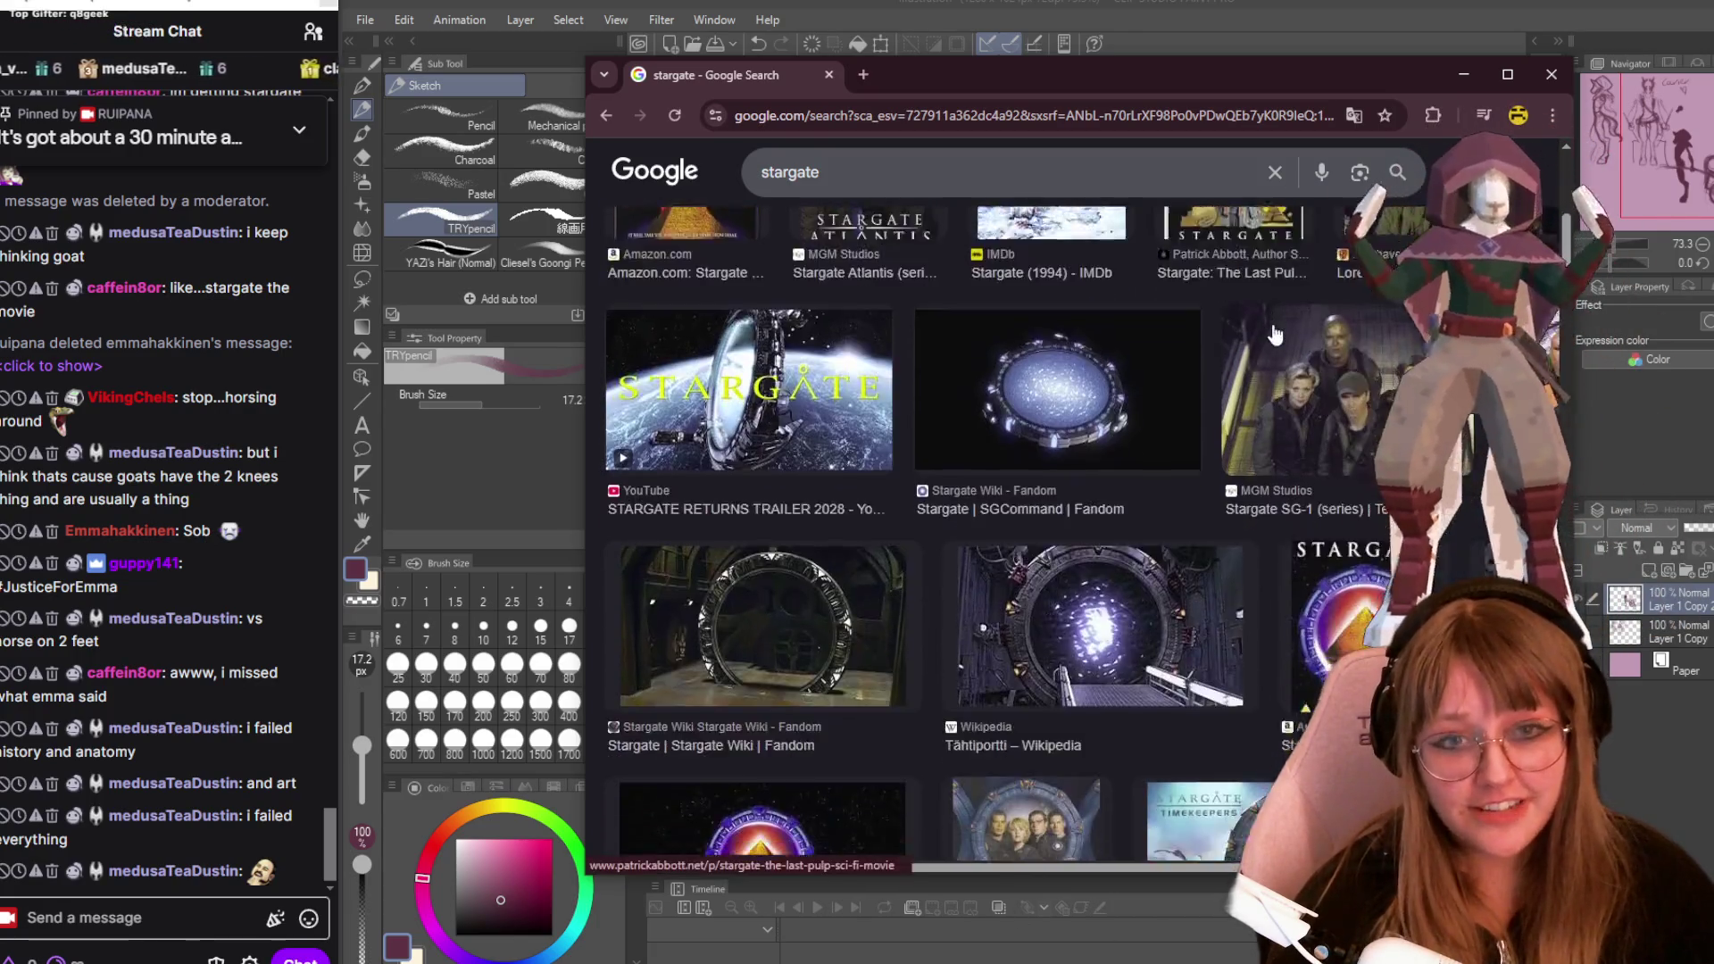
scroll(1274, 380, "down", 6)
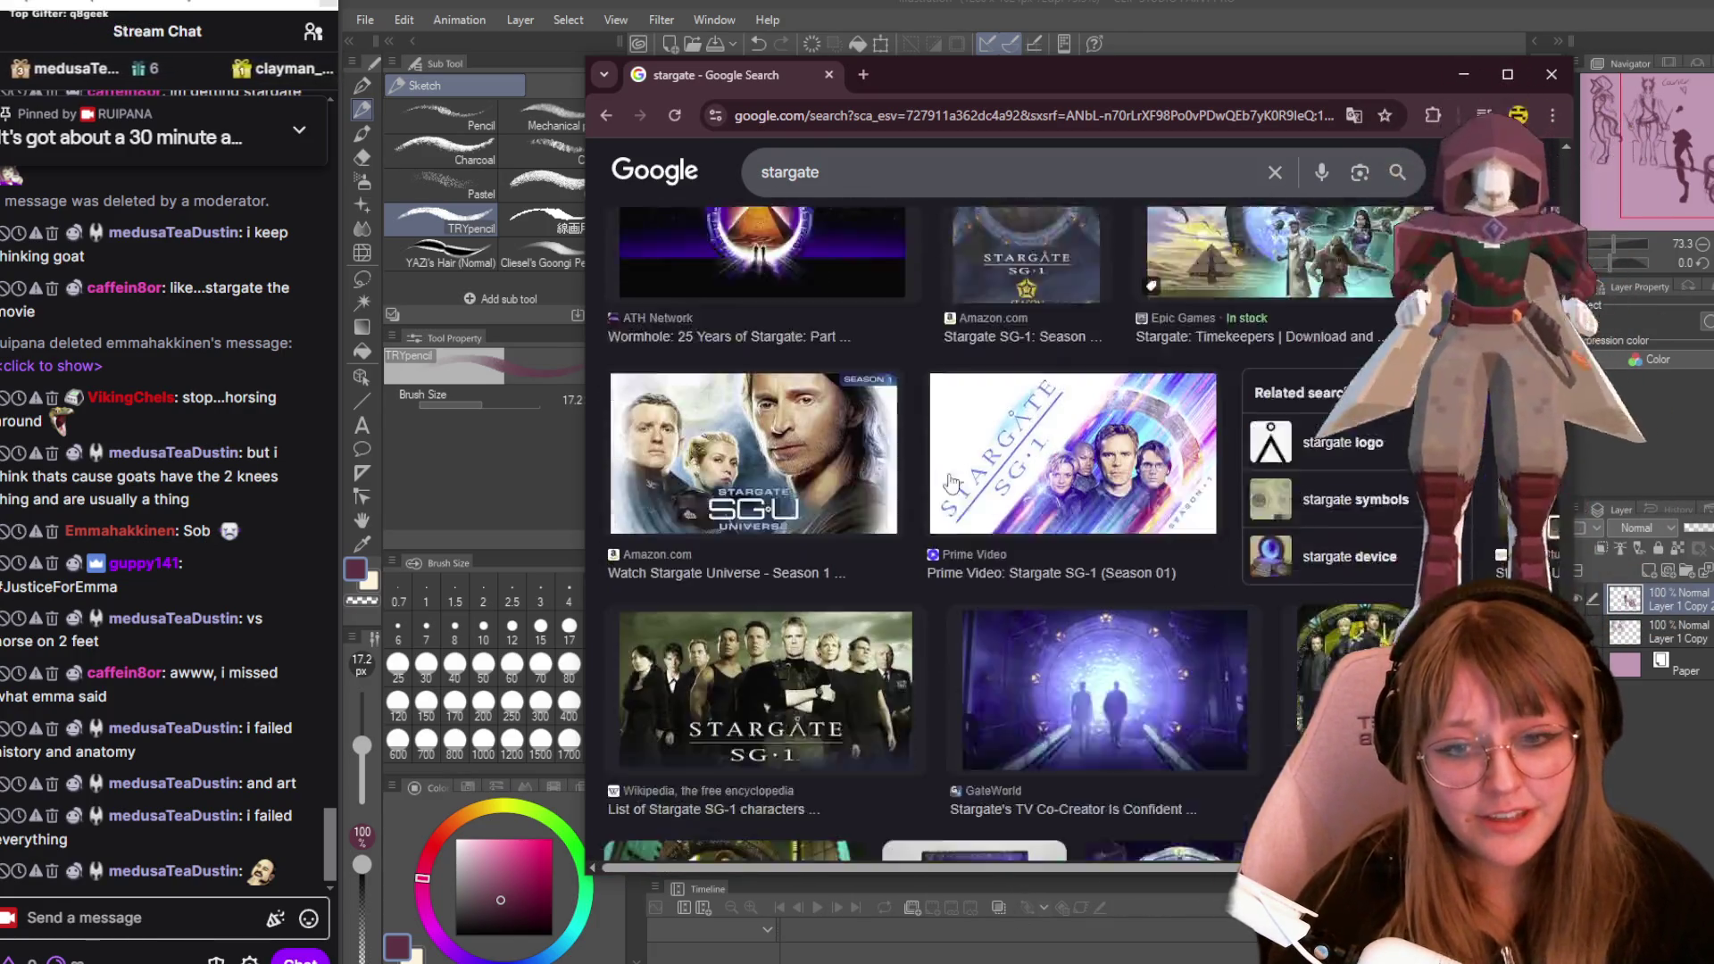
scroll(983, 500, "down", 5)
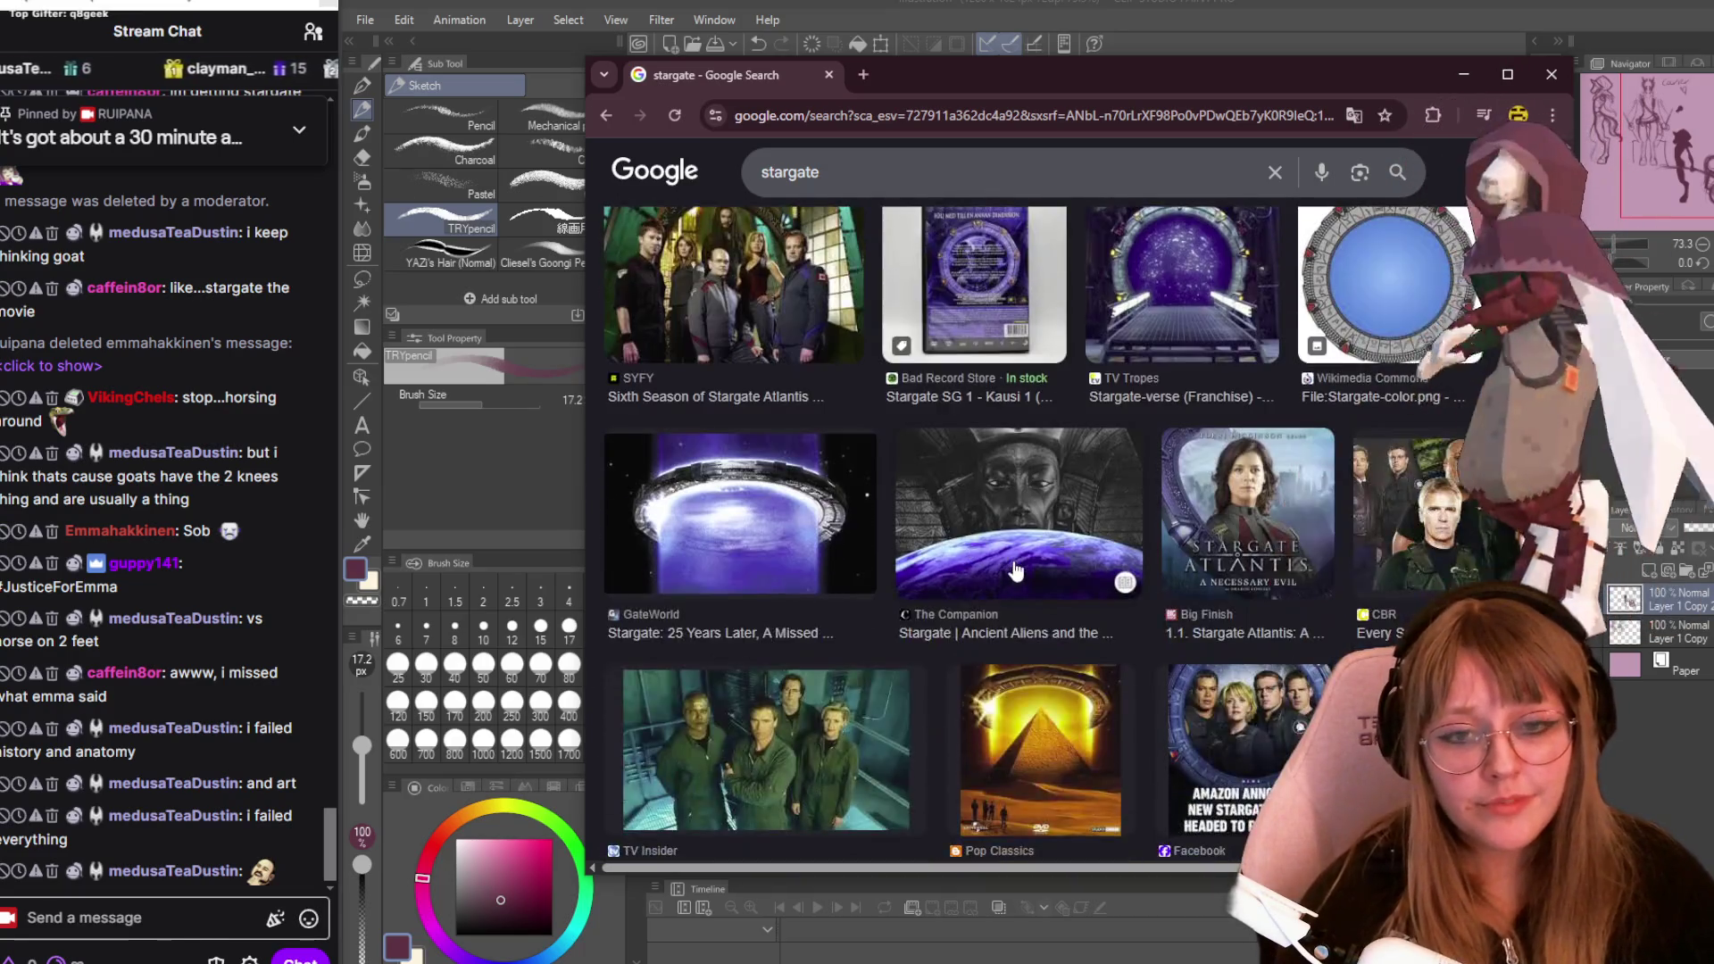
scroll(1015, 570, "down", 2)
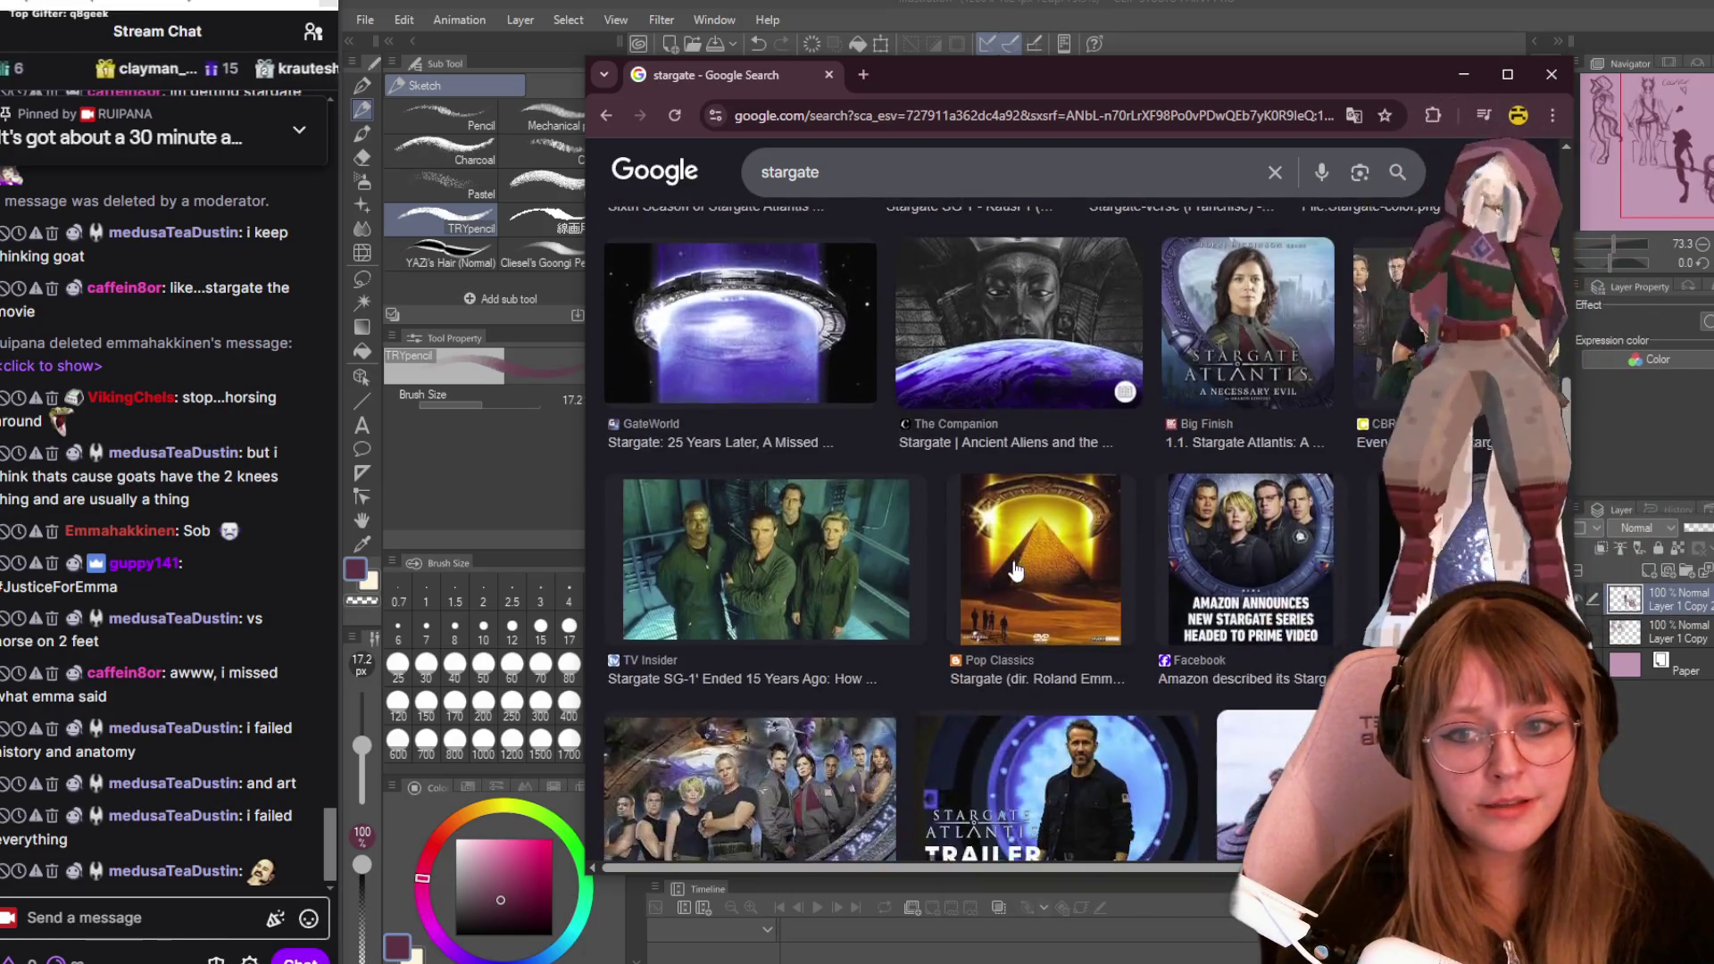
scroll(1009, 547, "down", 3)
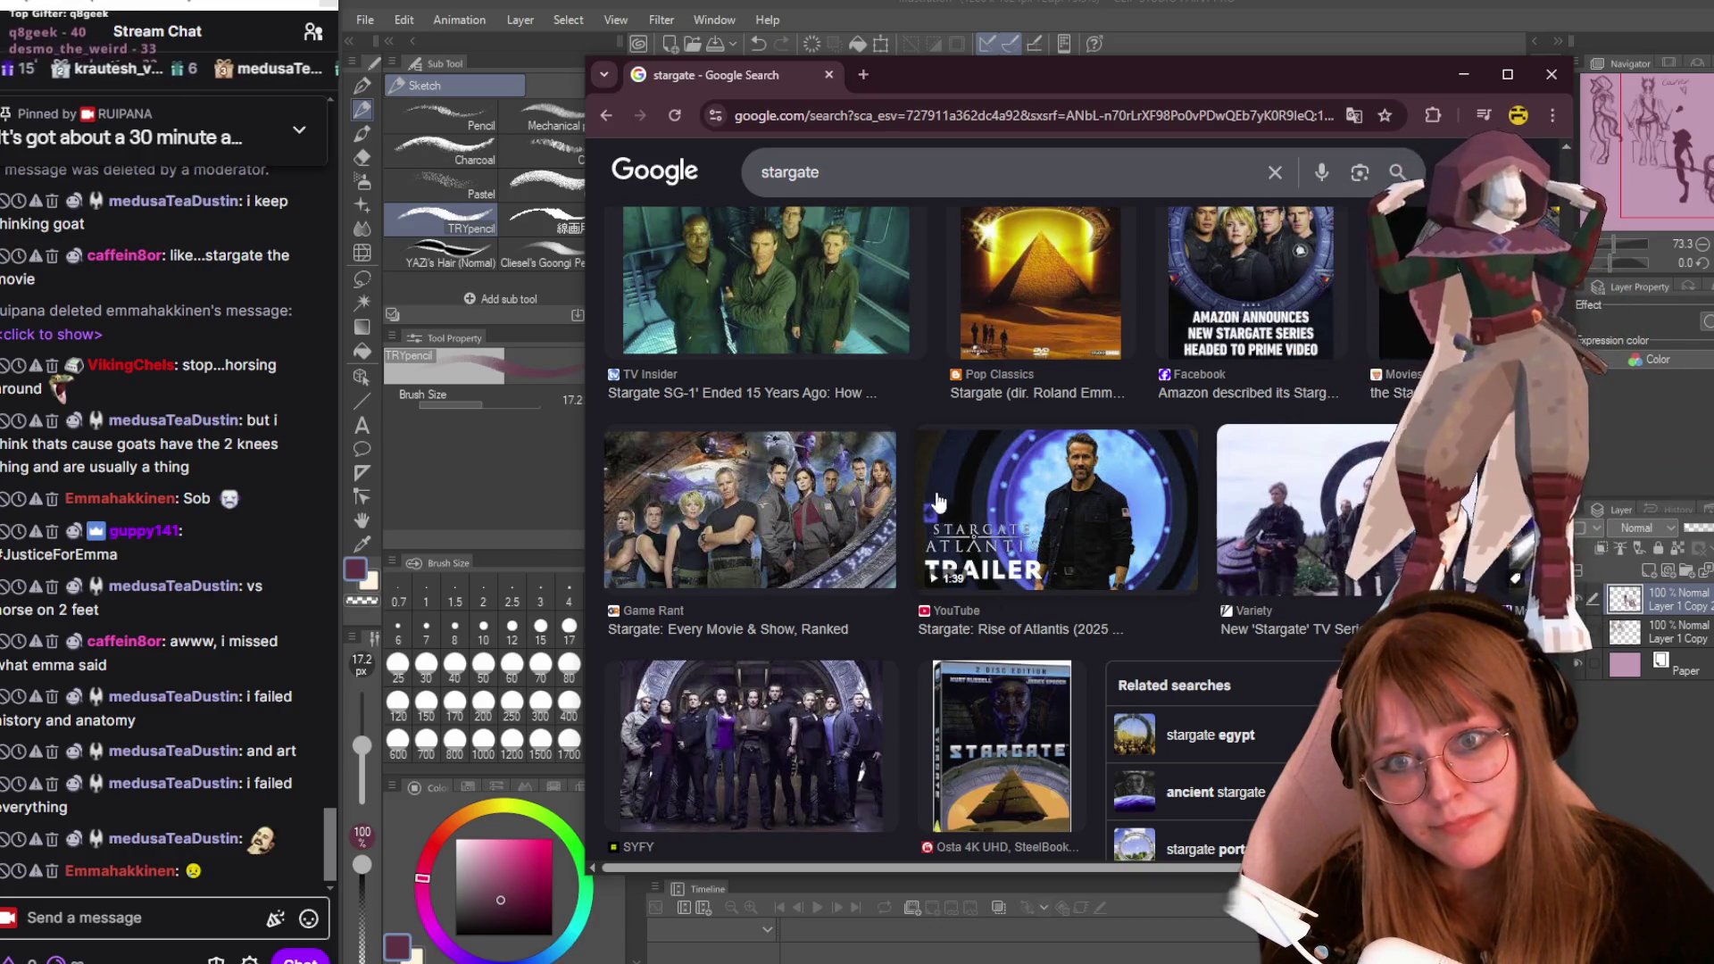
scroll(937, 502, "down", 15)
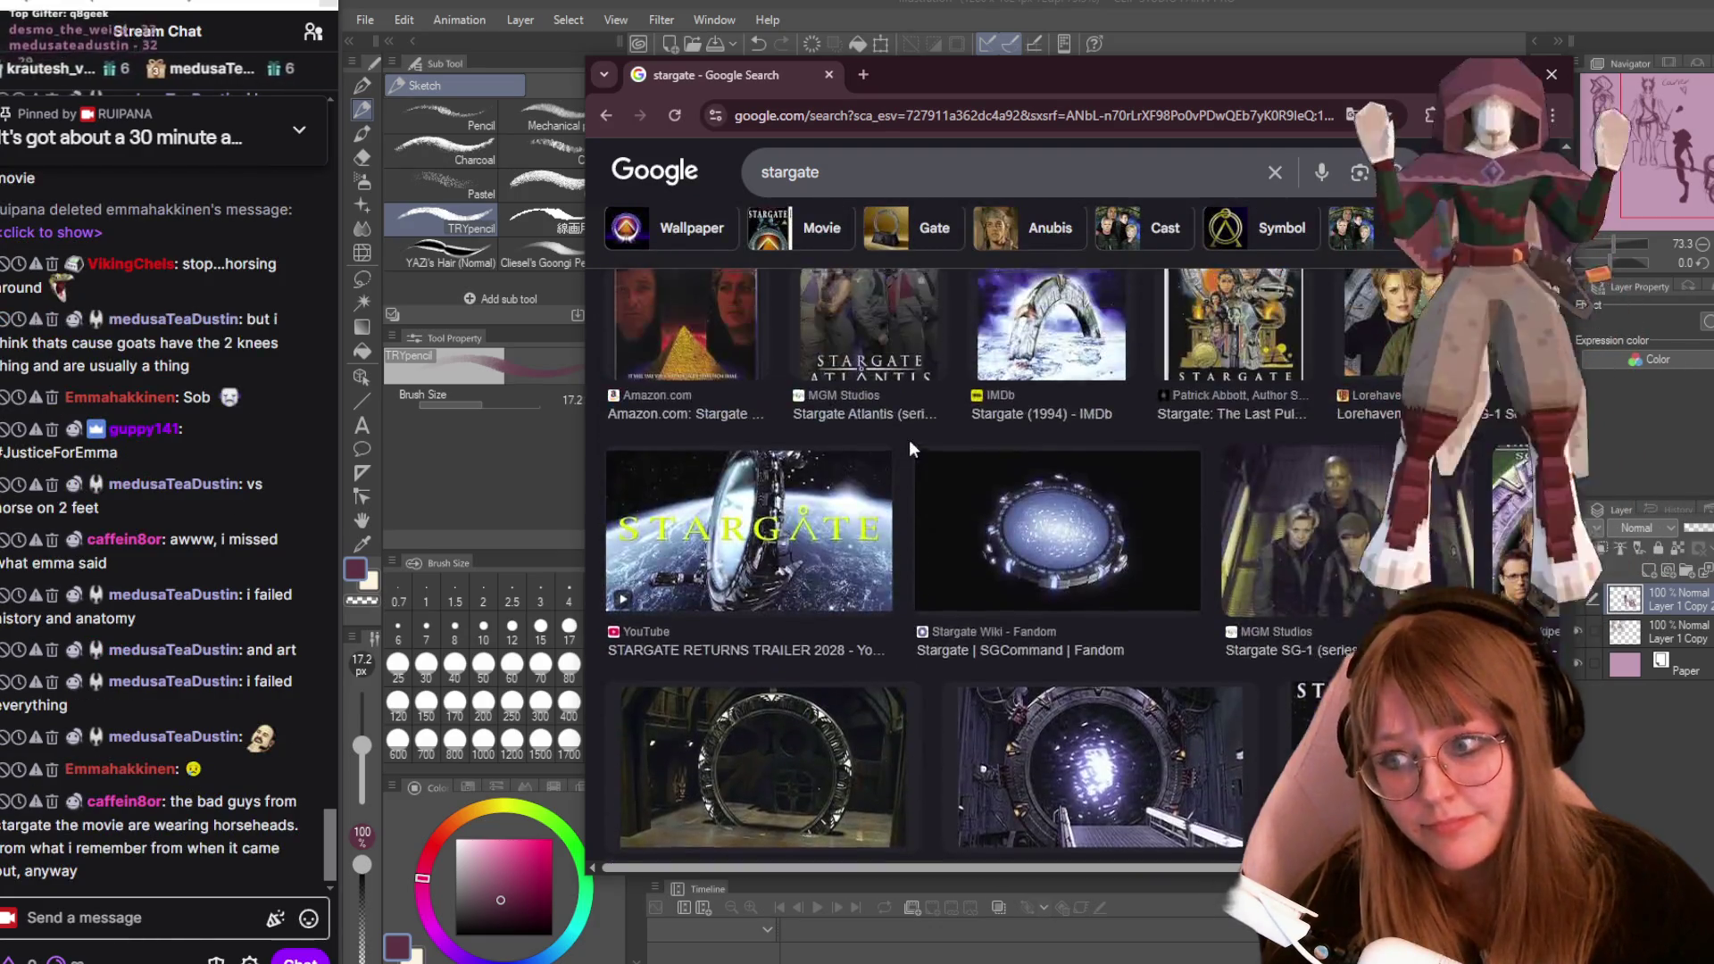
scroll(911, 447, "up", 5)
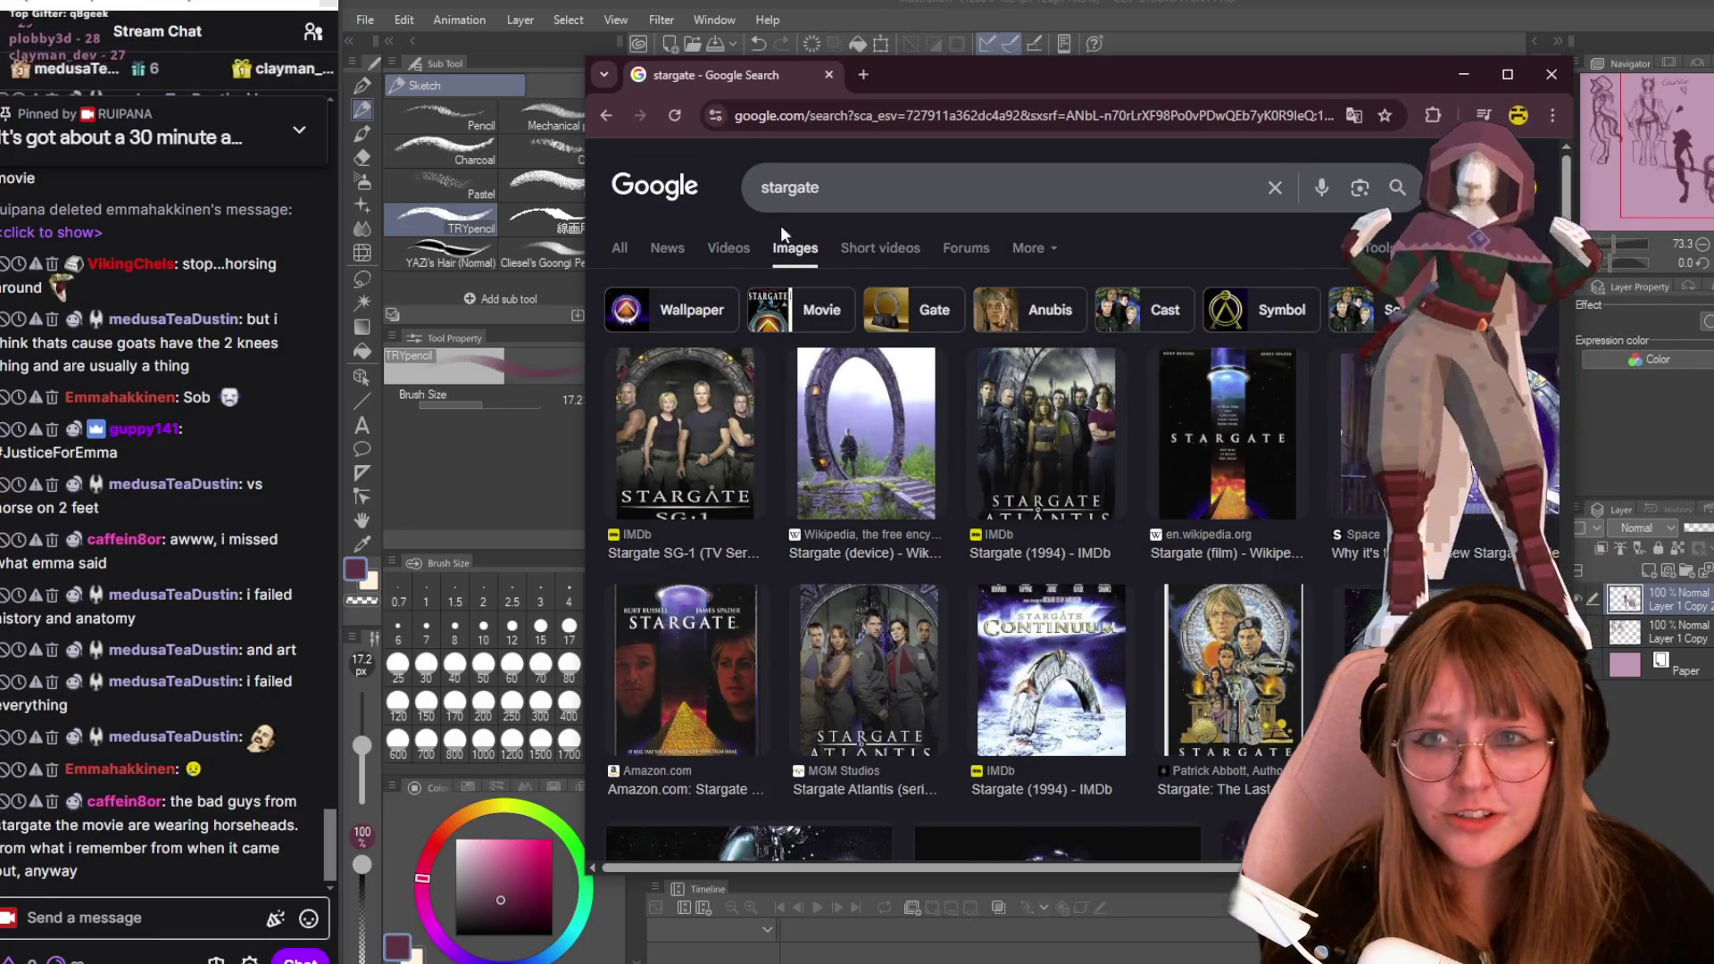
left_click(969, 178)
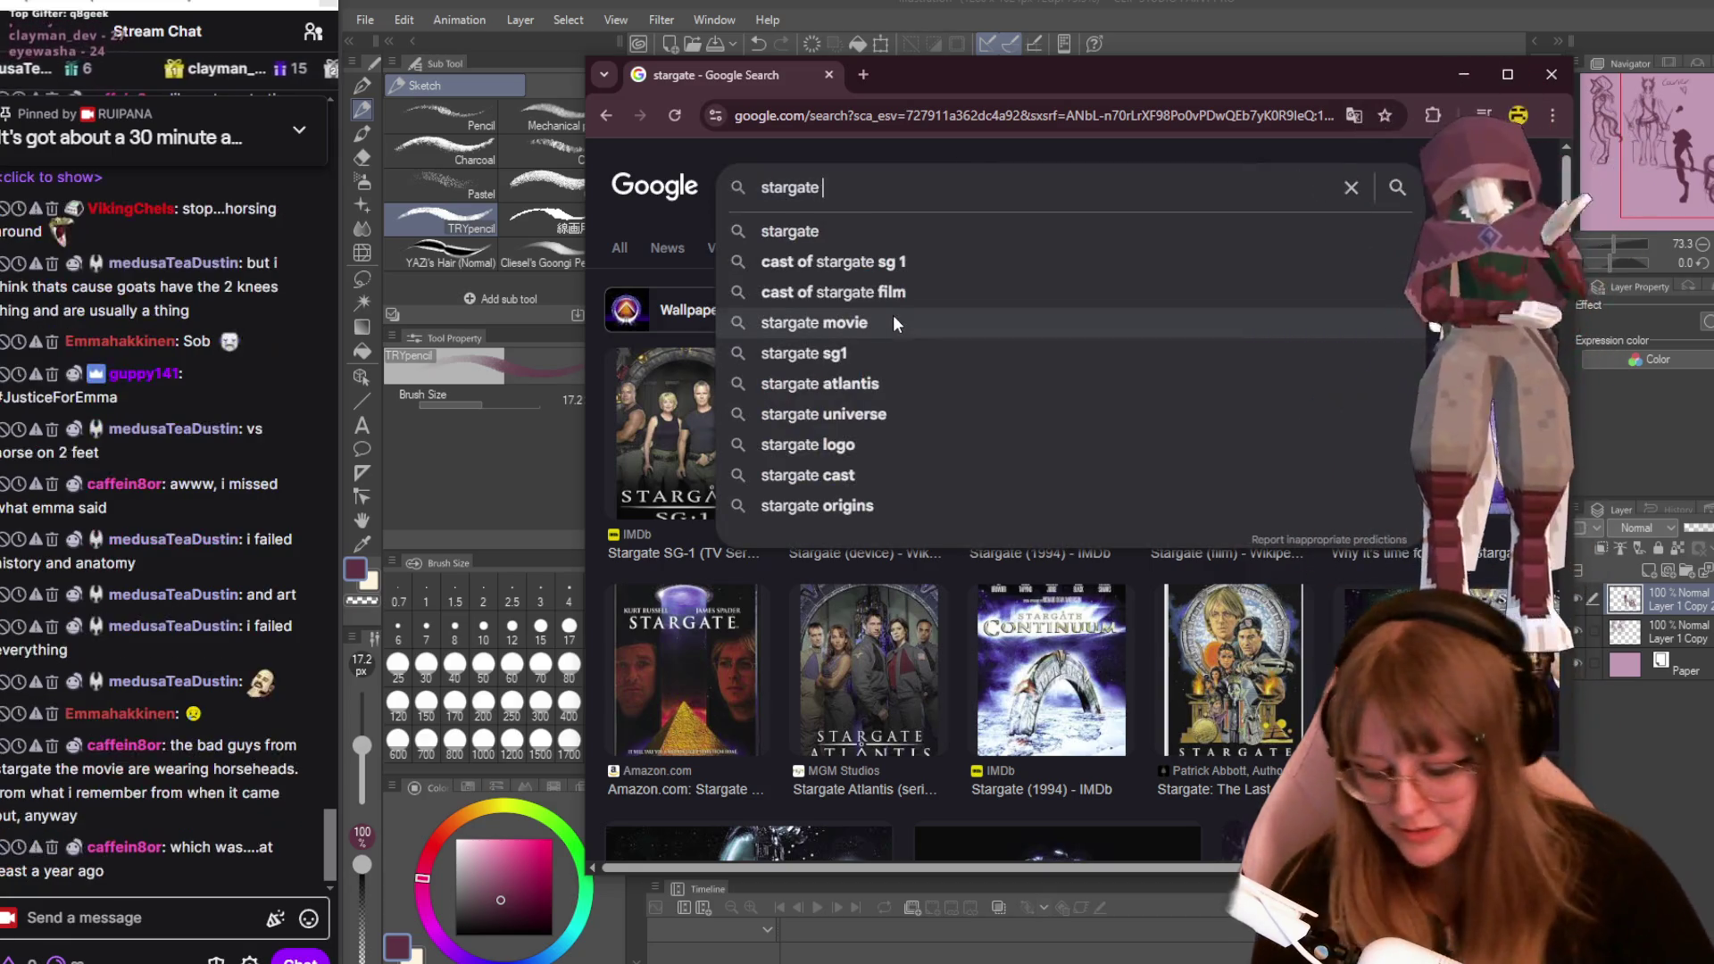
Search images for 'stargate horse' and scroll through the results.
type("h")
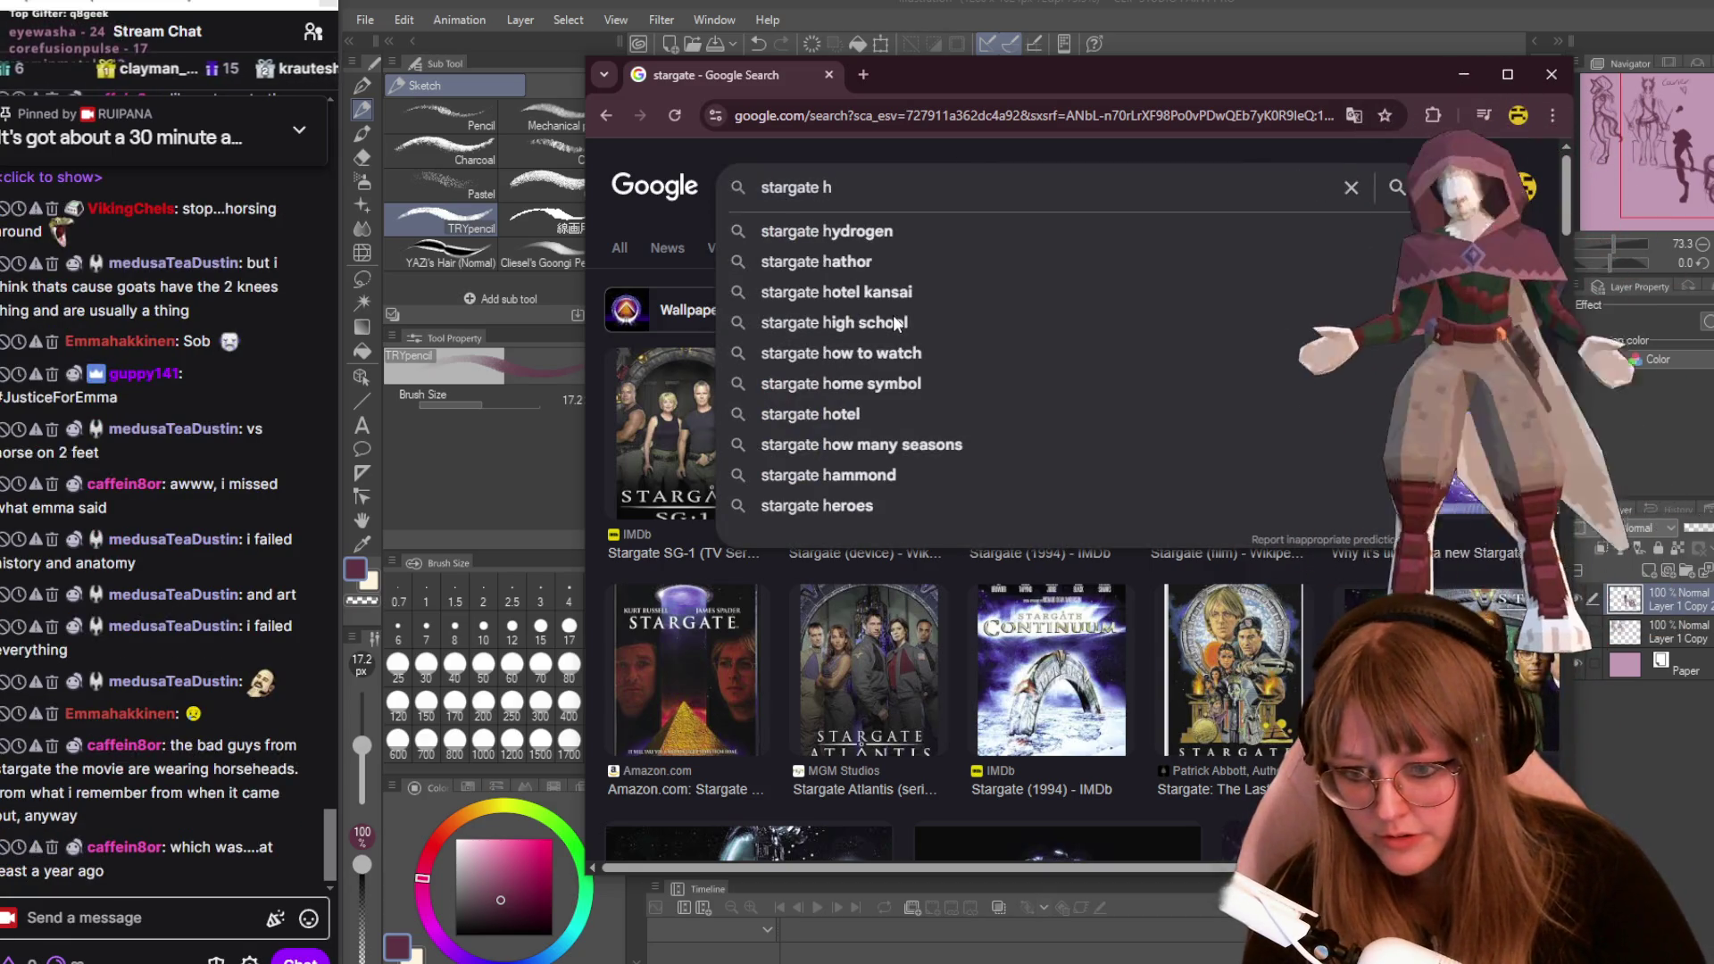
type("o")
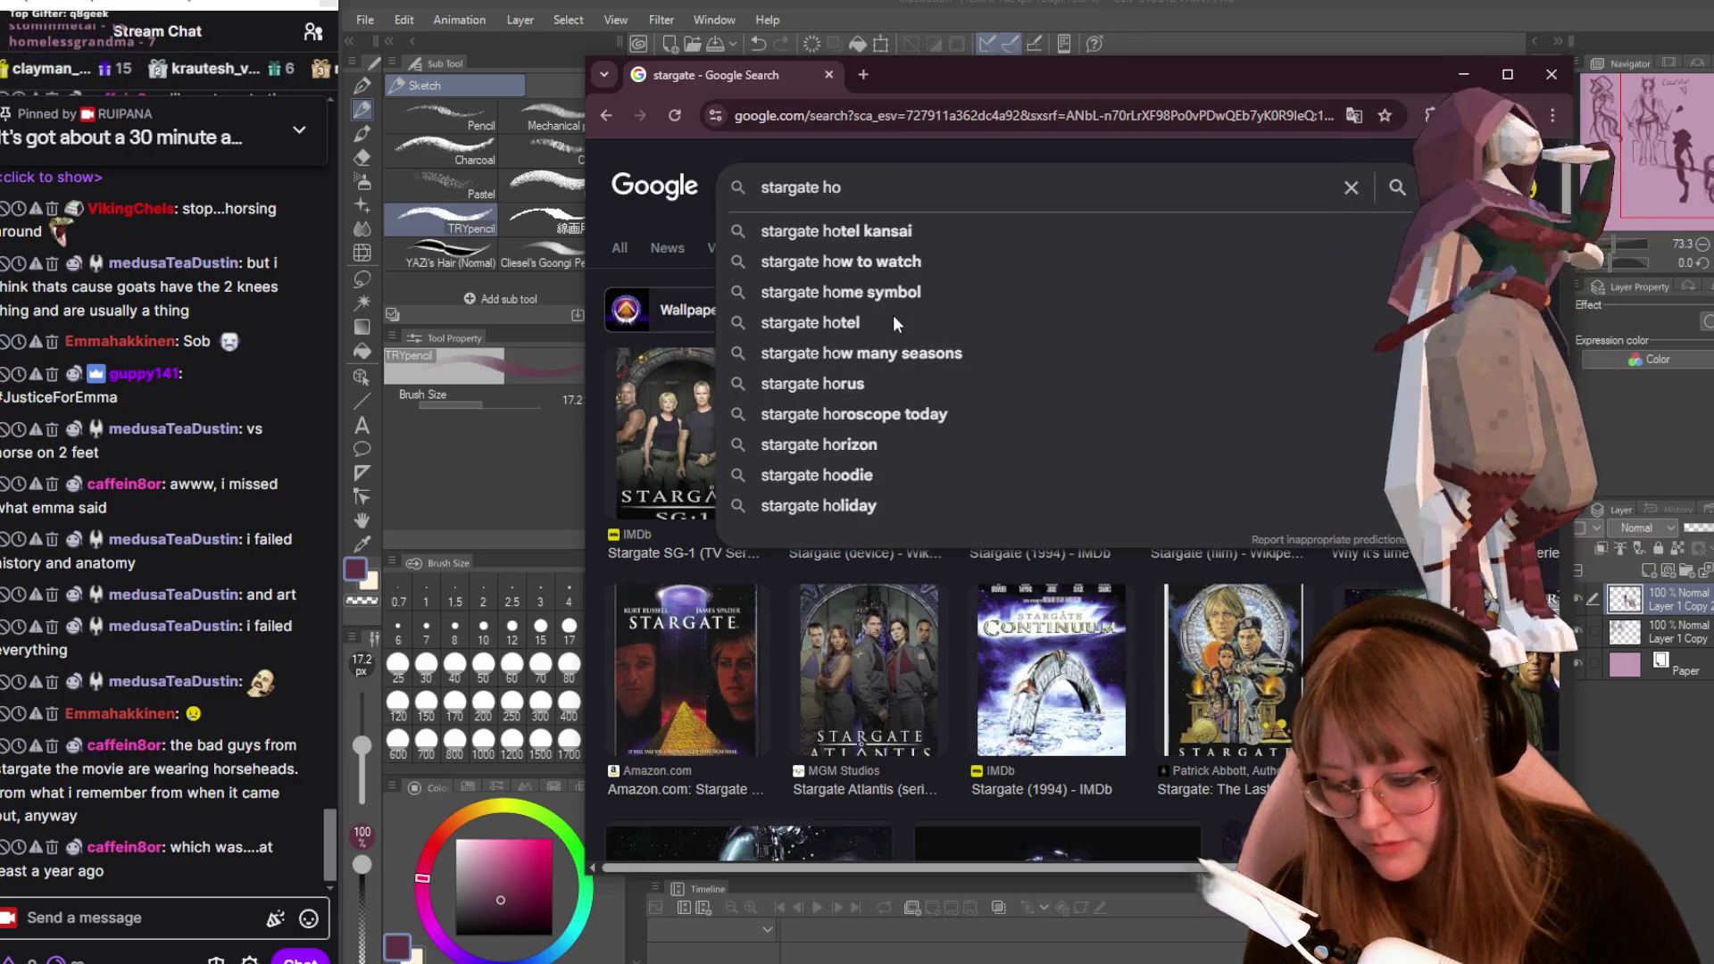
type("t")
key("BackSpace")
type("rse")
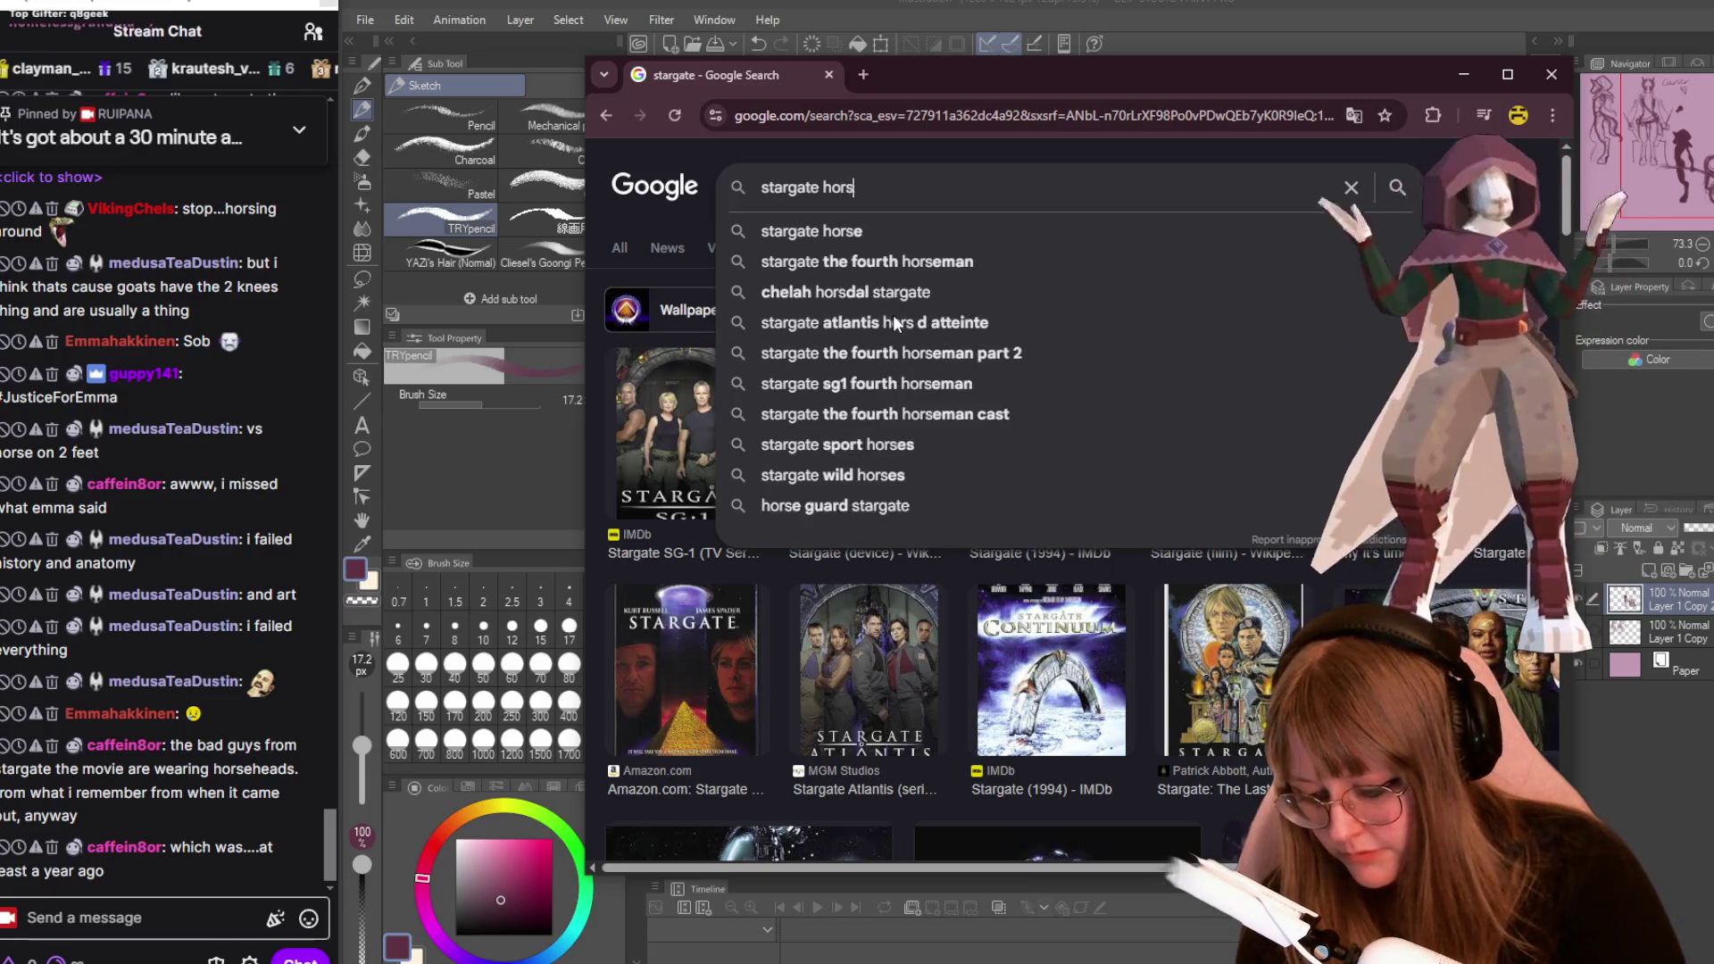
key("Return")
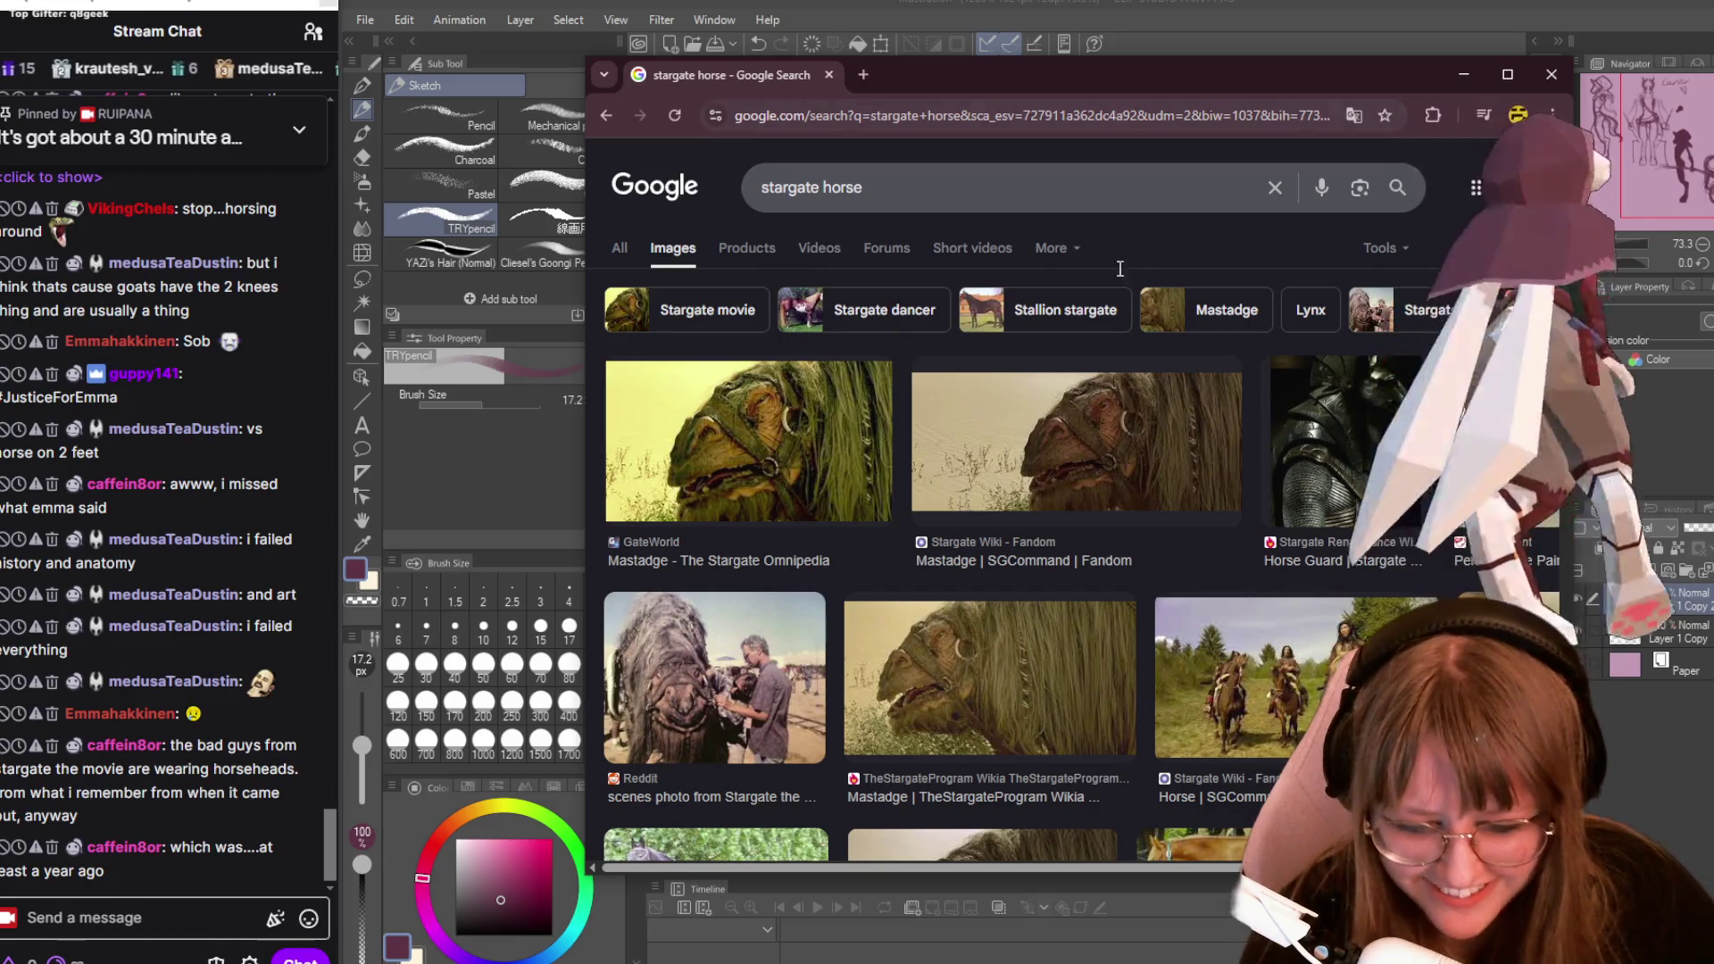
scroll(1283, 471, "down", 2)
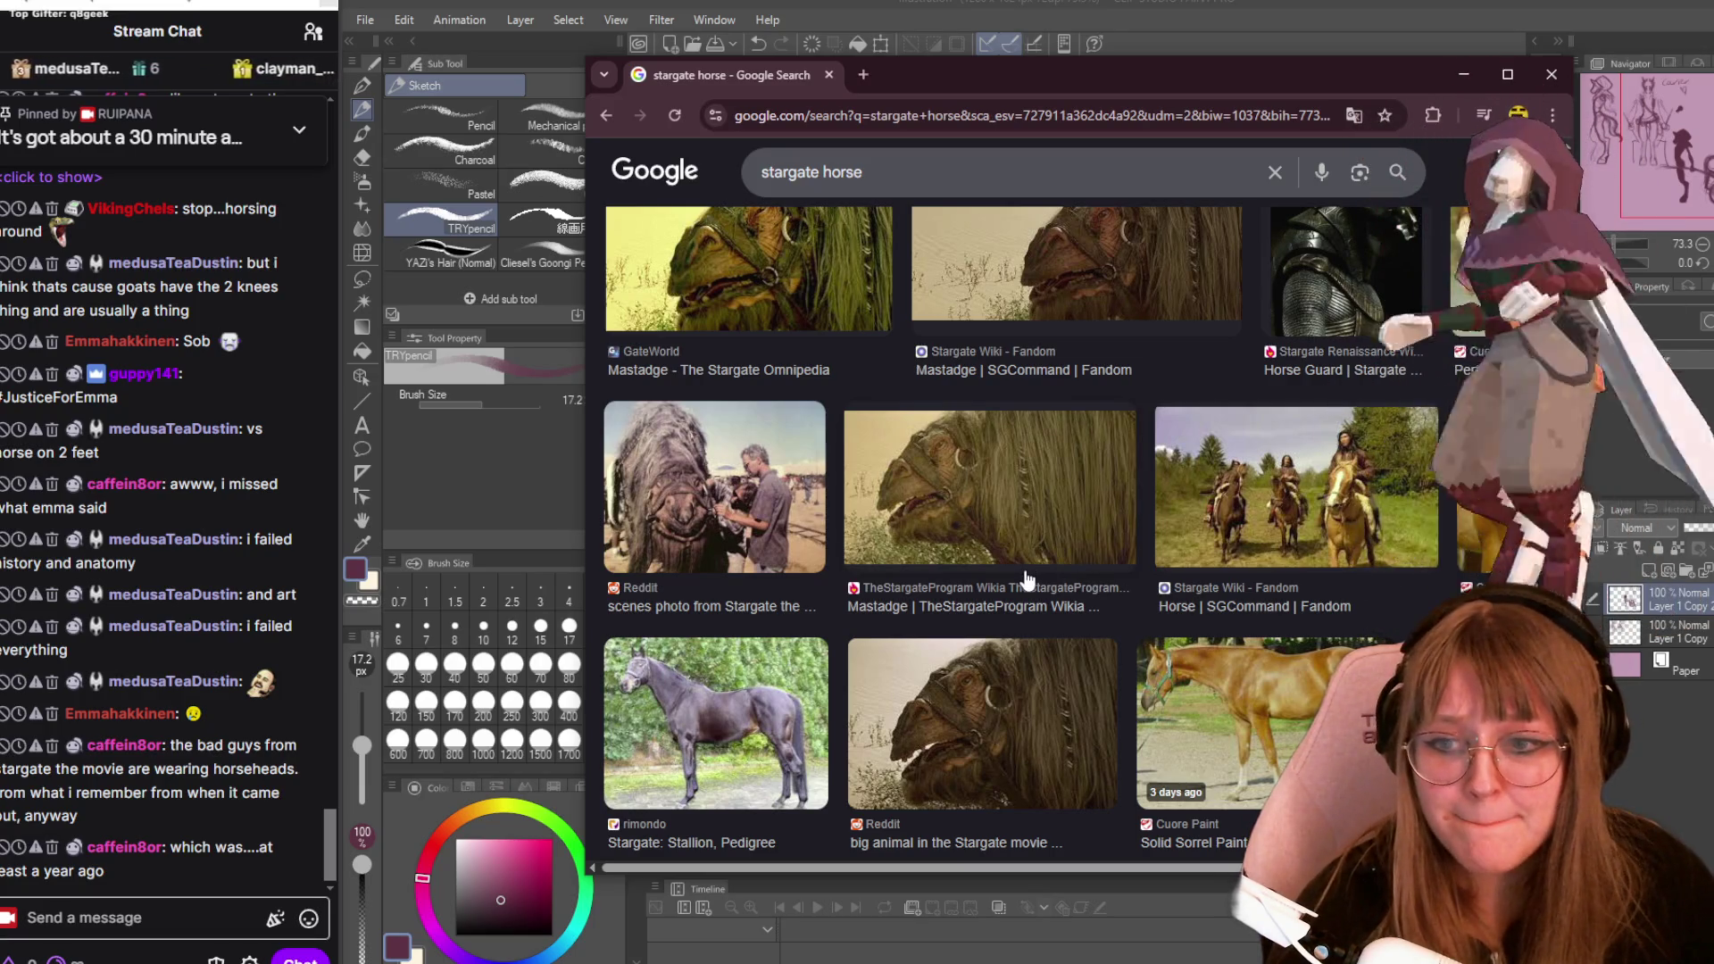
scroll(1027, 572, "down", 3)
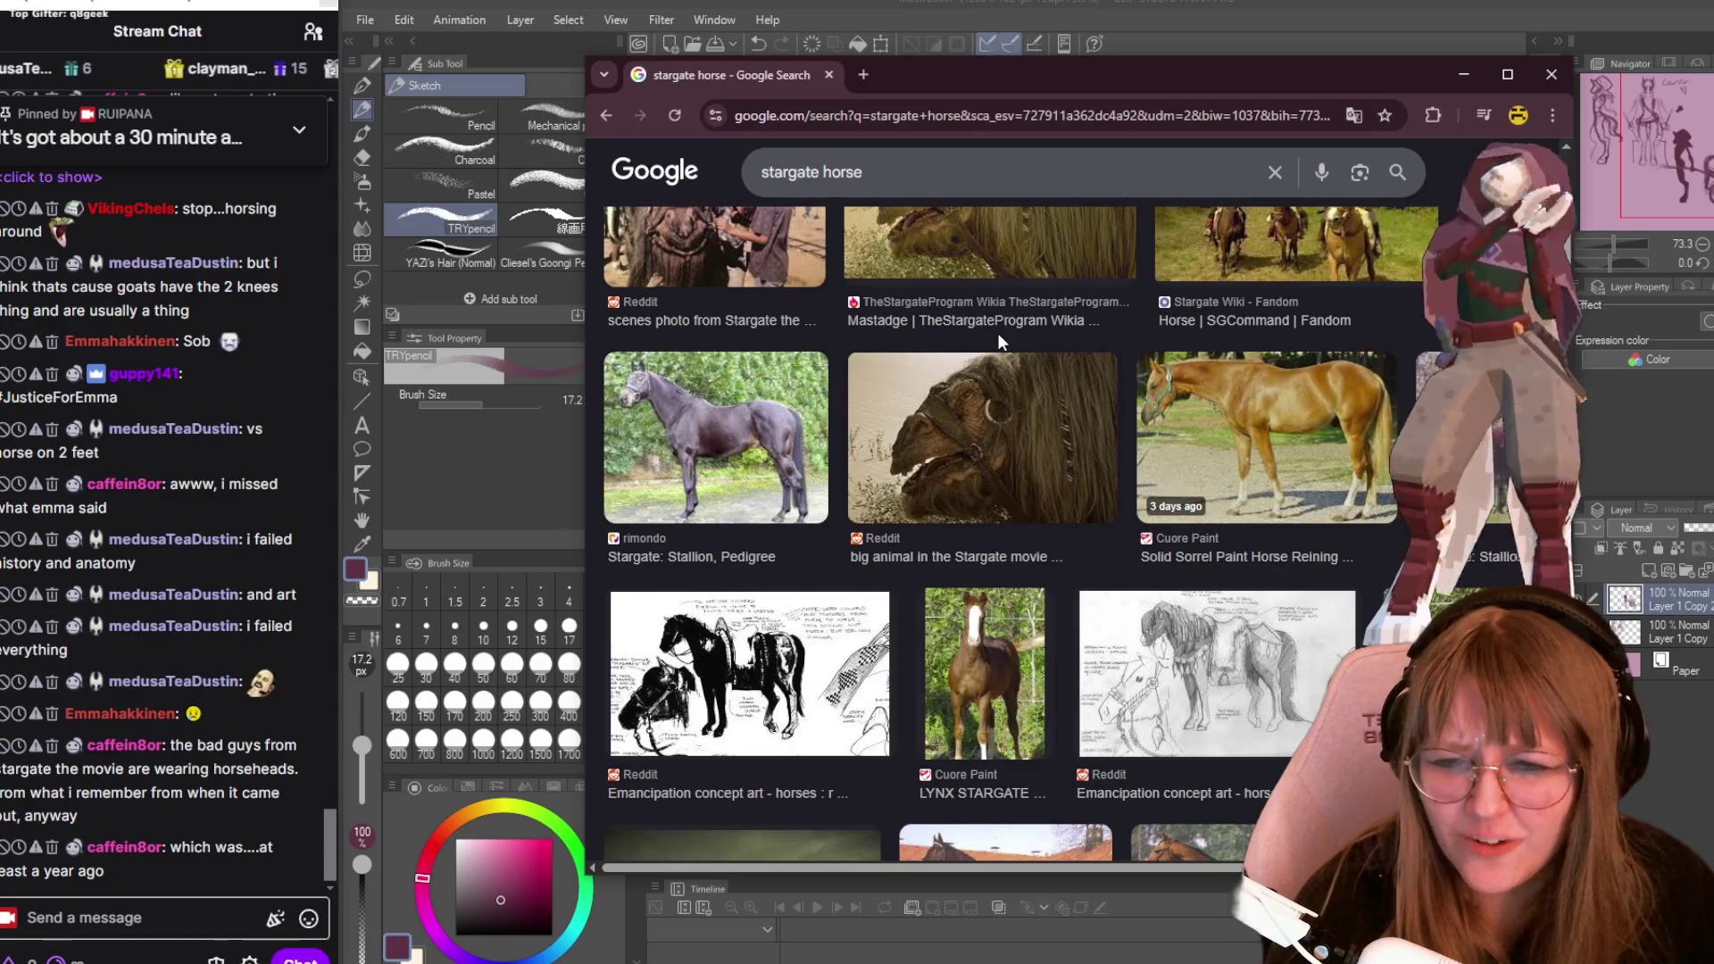
scroll(998, 334, "down", 4)
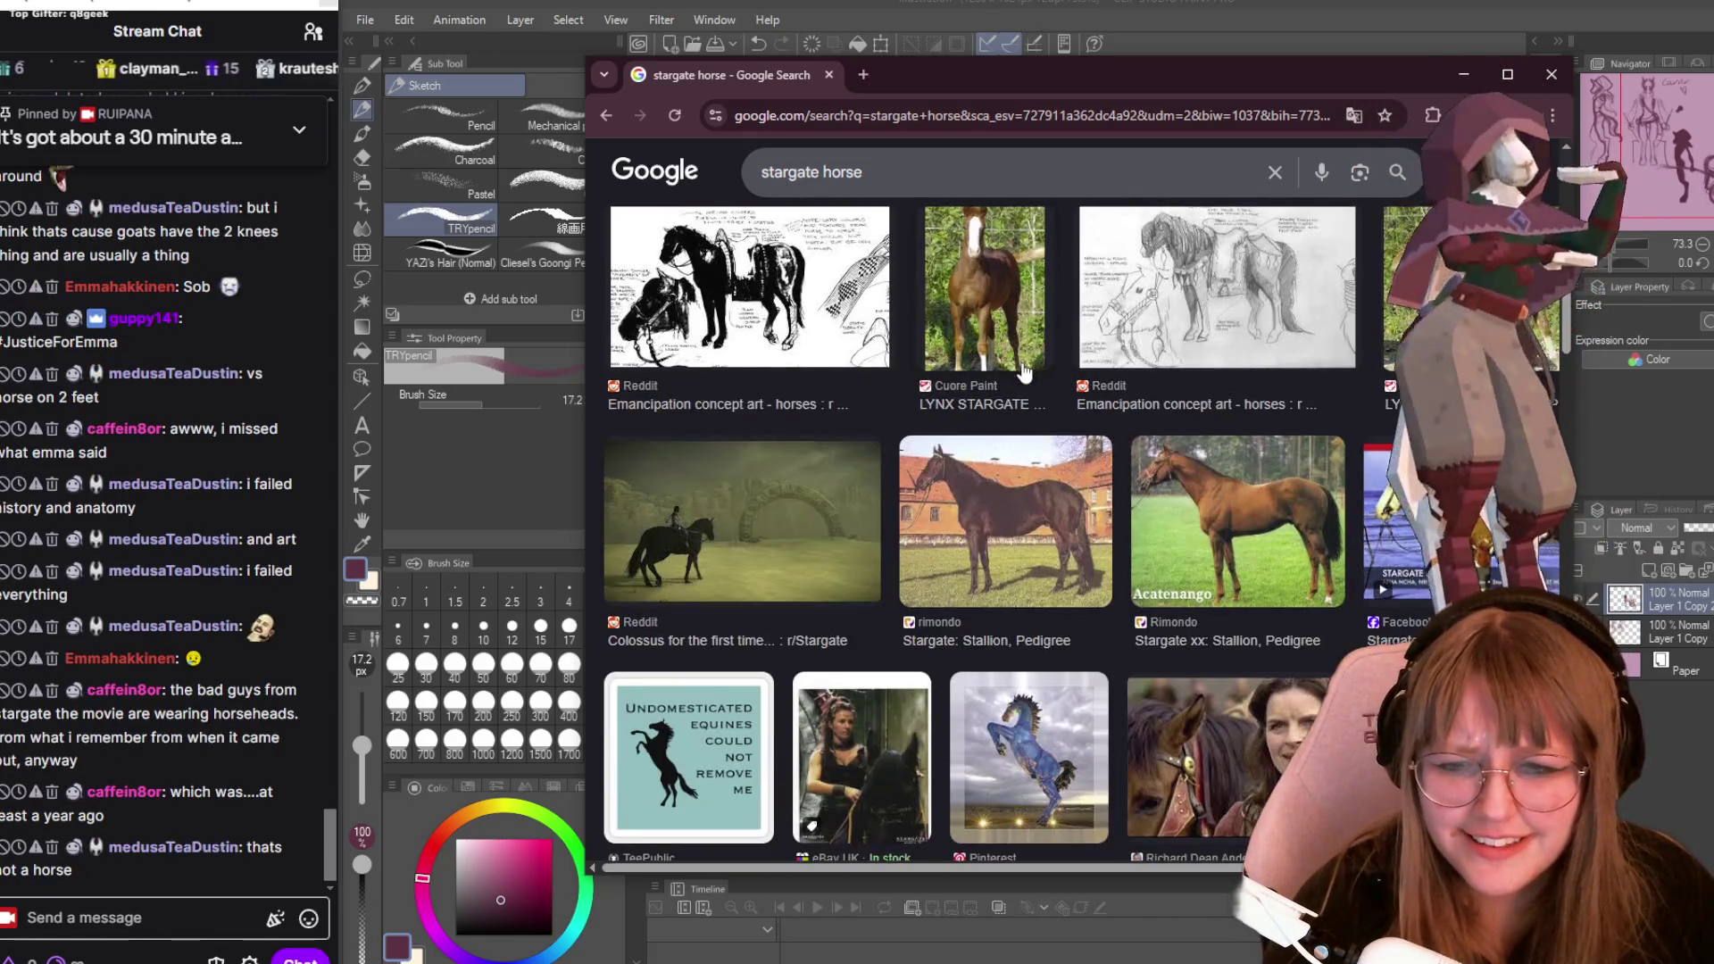
scroll(1025, 371, "down", 3)
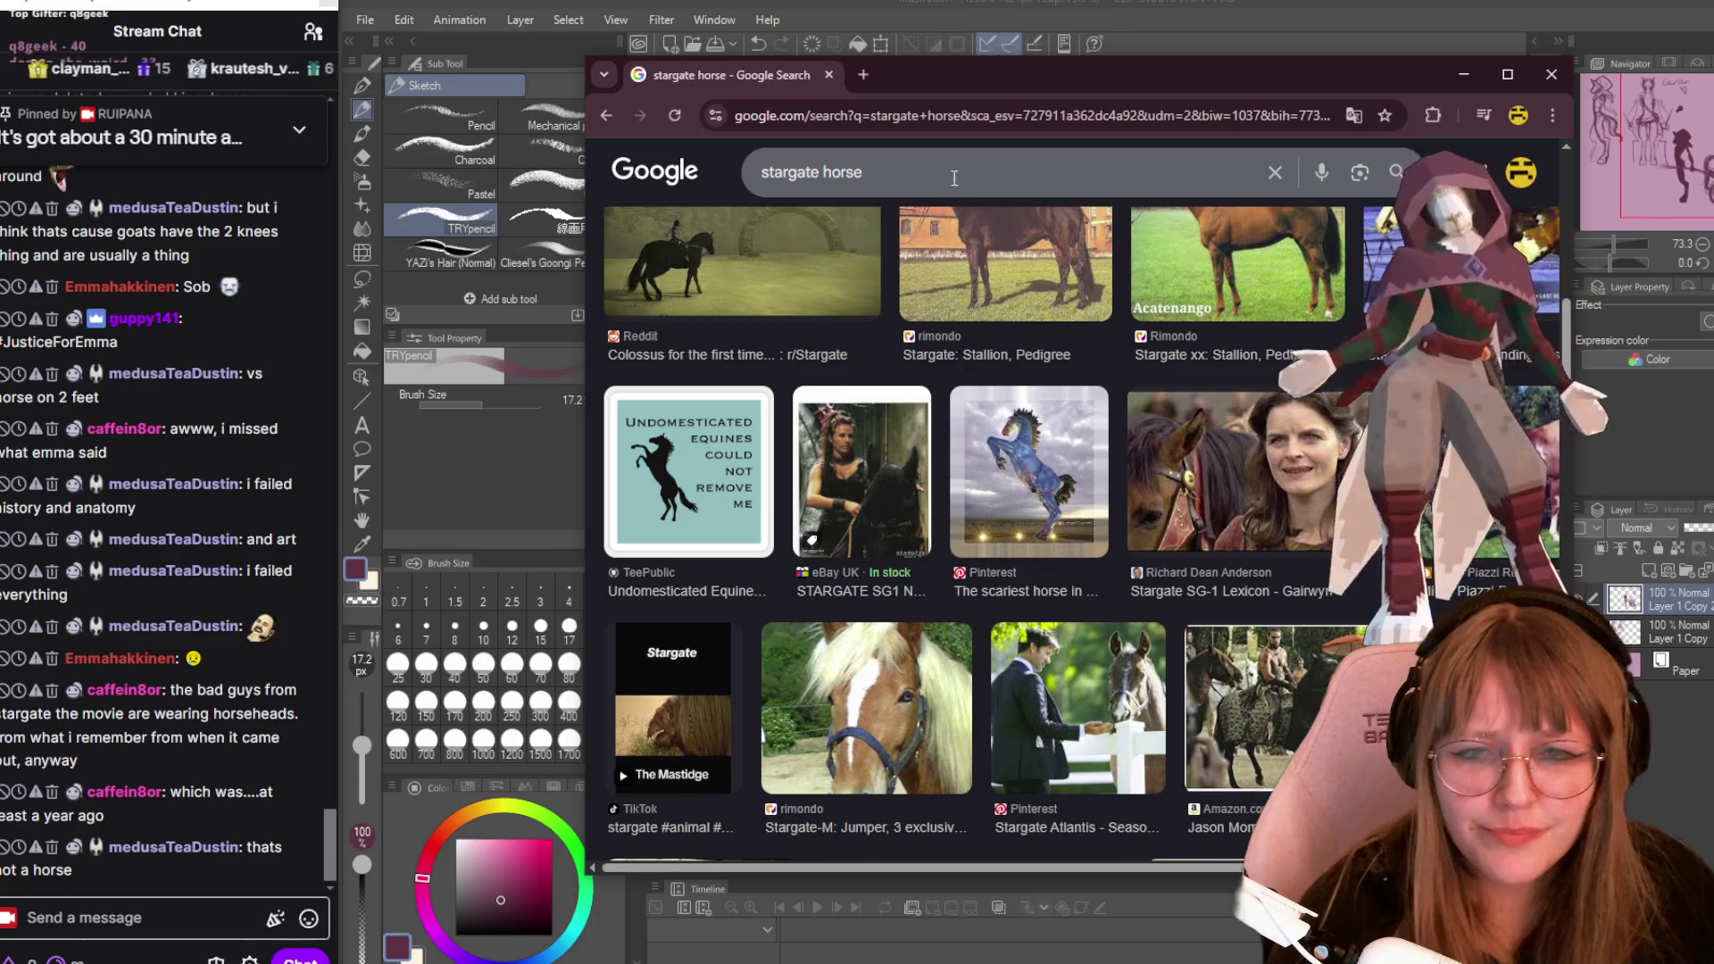
Replace 'horse' with 'bad guy' and browse the 'stargate bad guy' image results.
double_click(839, 172)
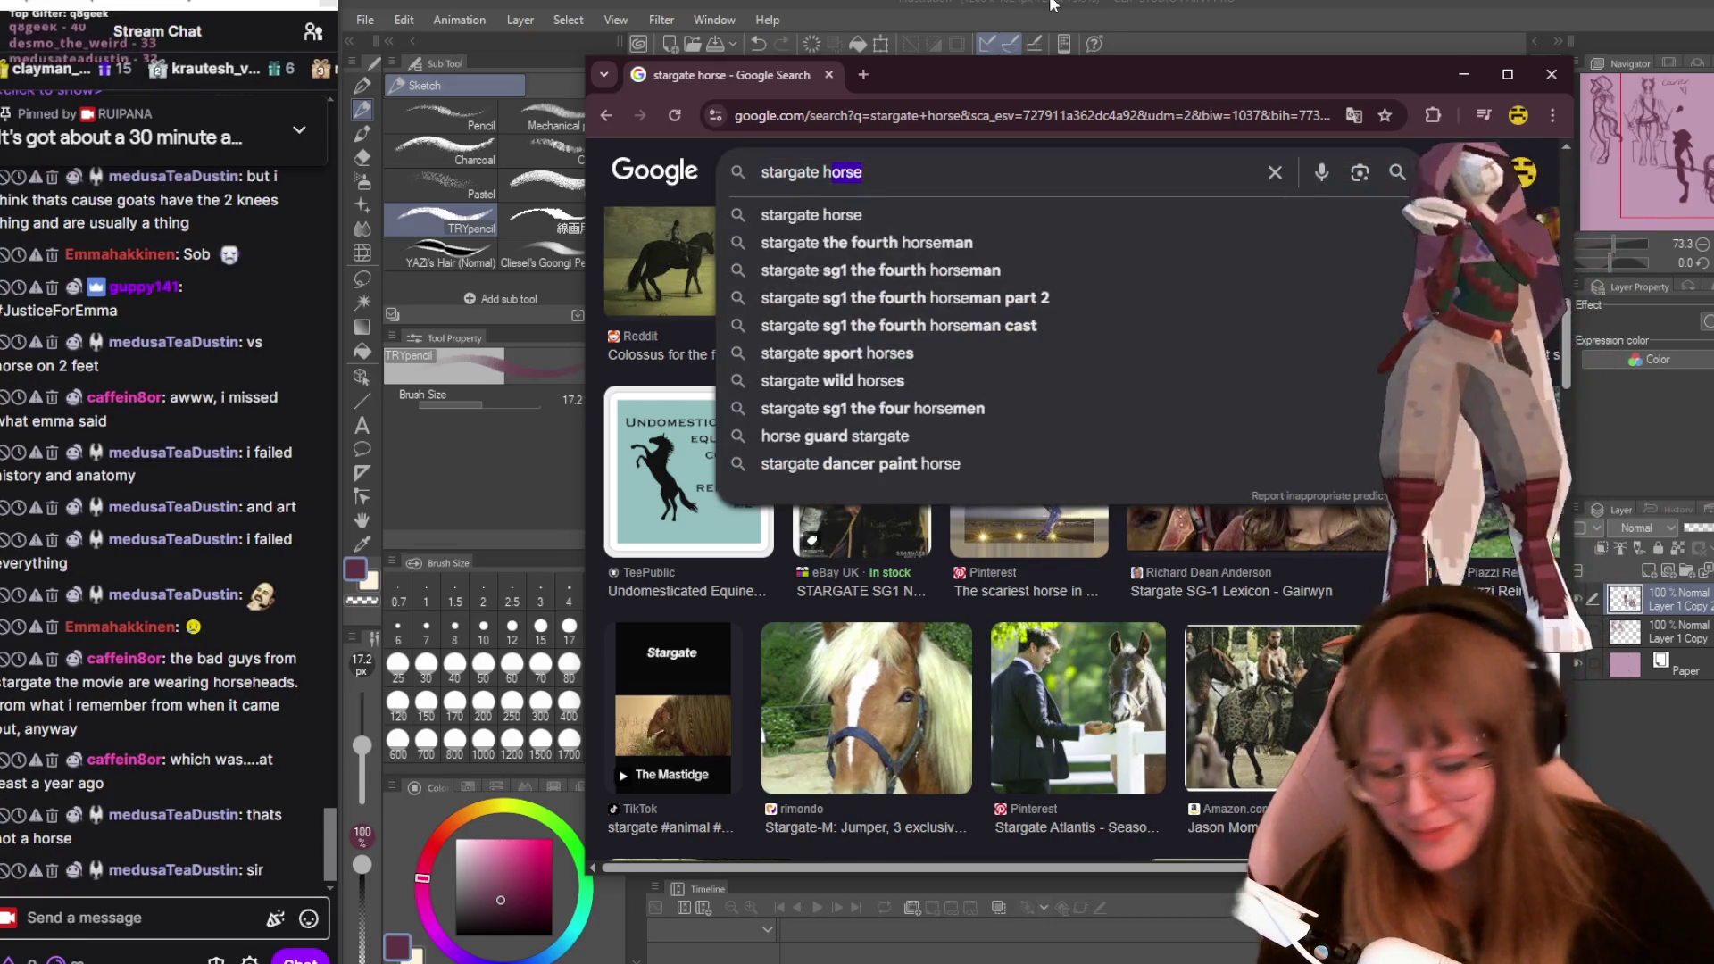
key("BackSpace")
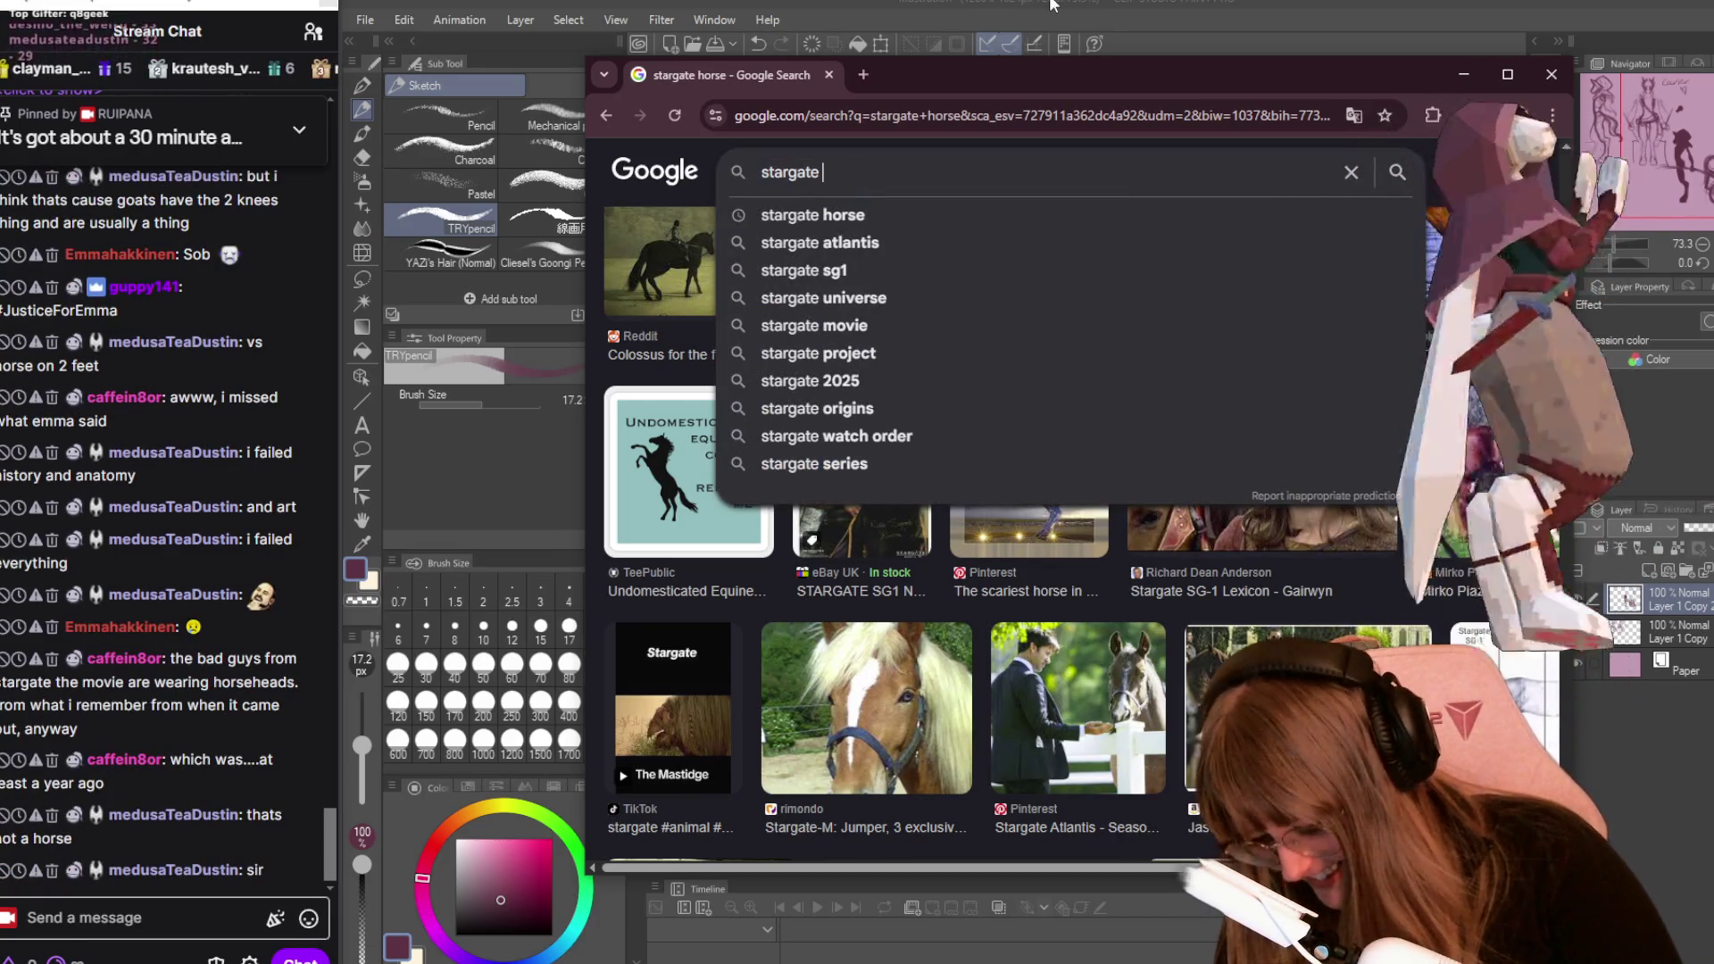
type("bad guy")
key("Return")
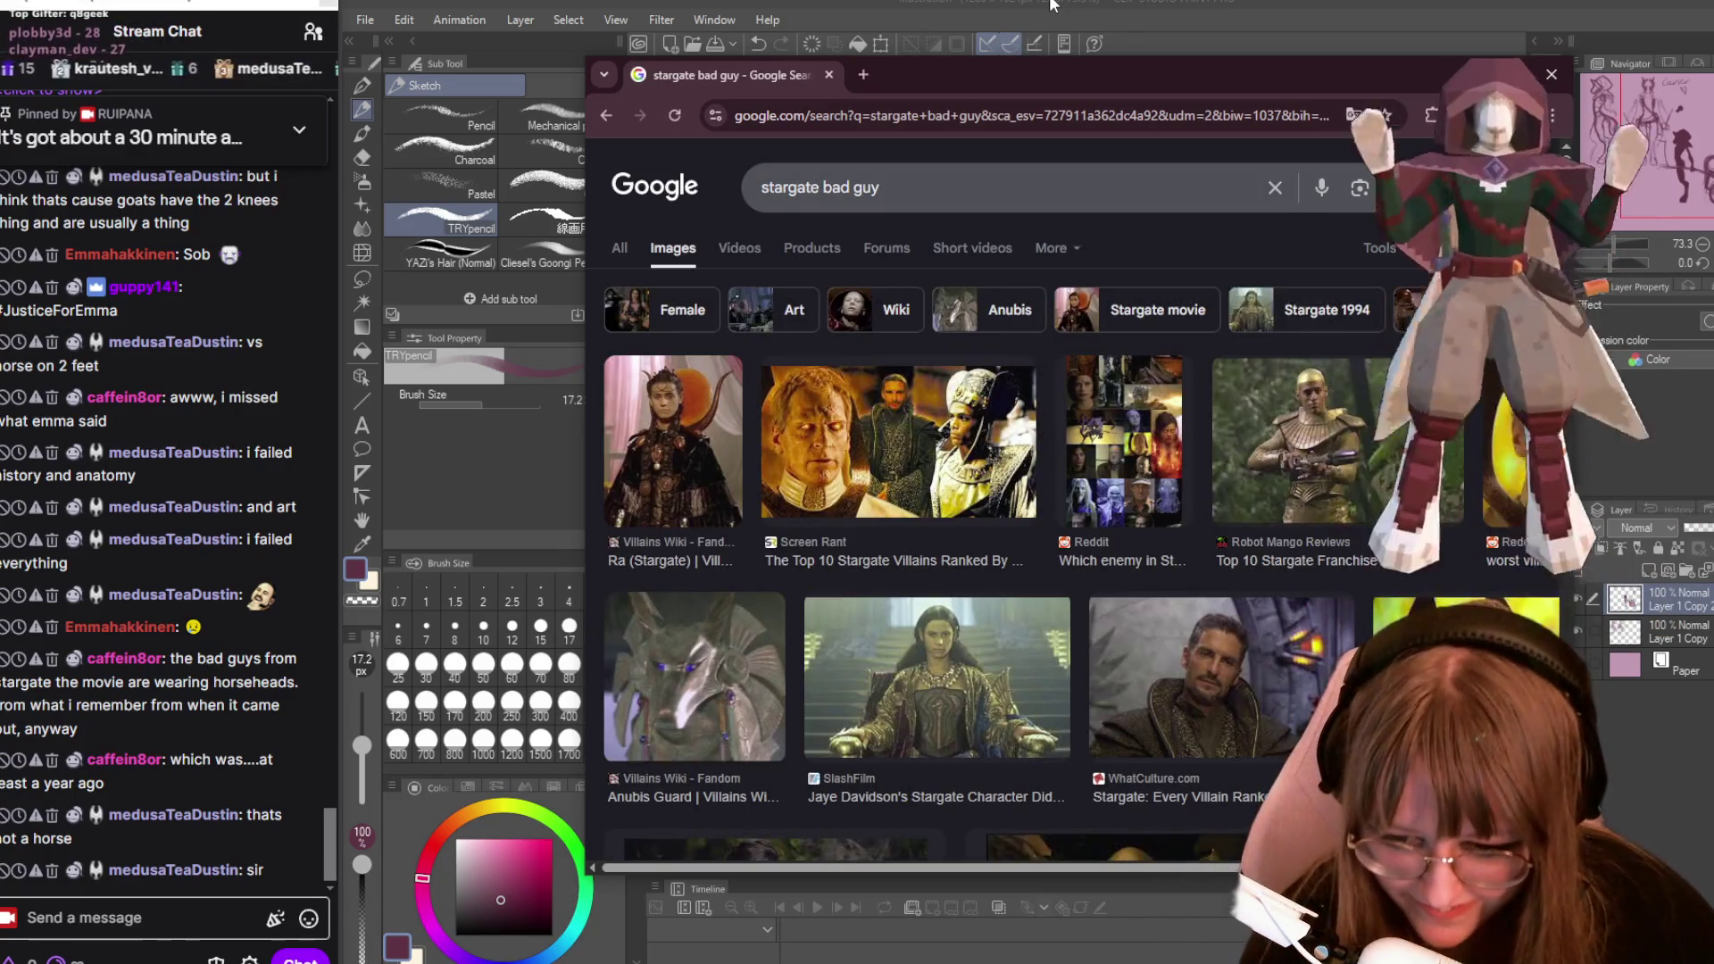
scroll(1035, 486, "down", 1)
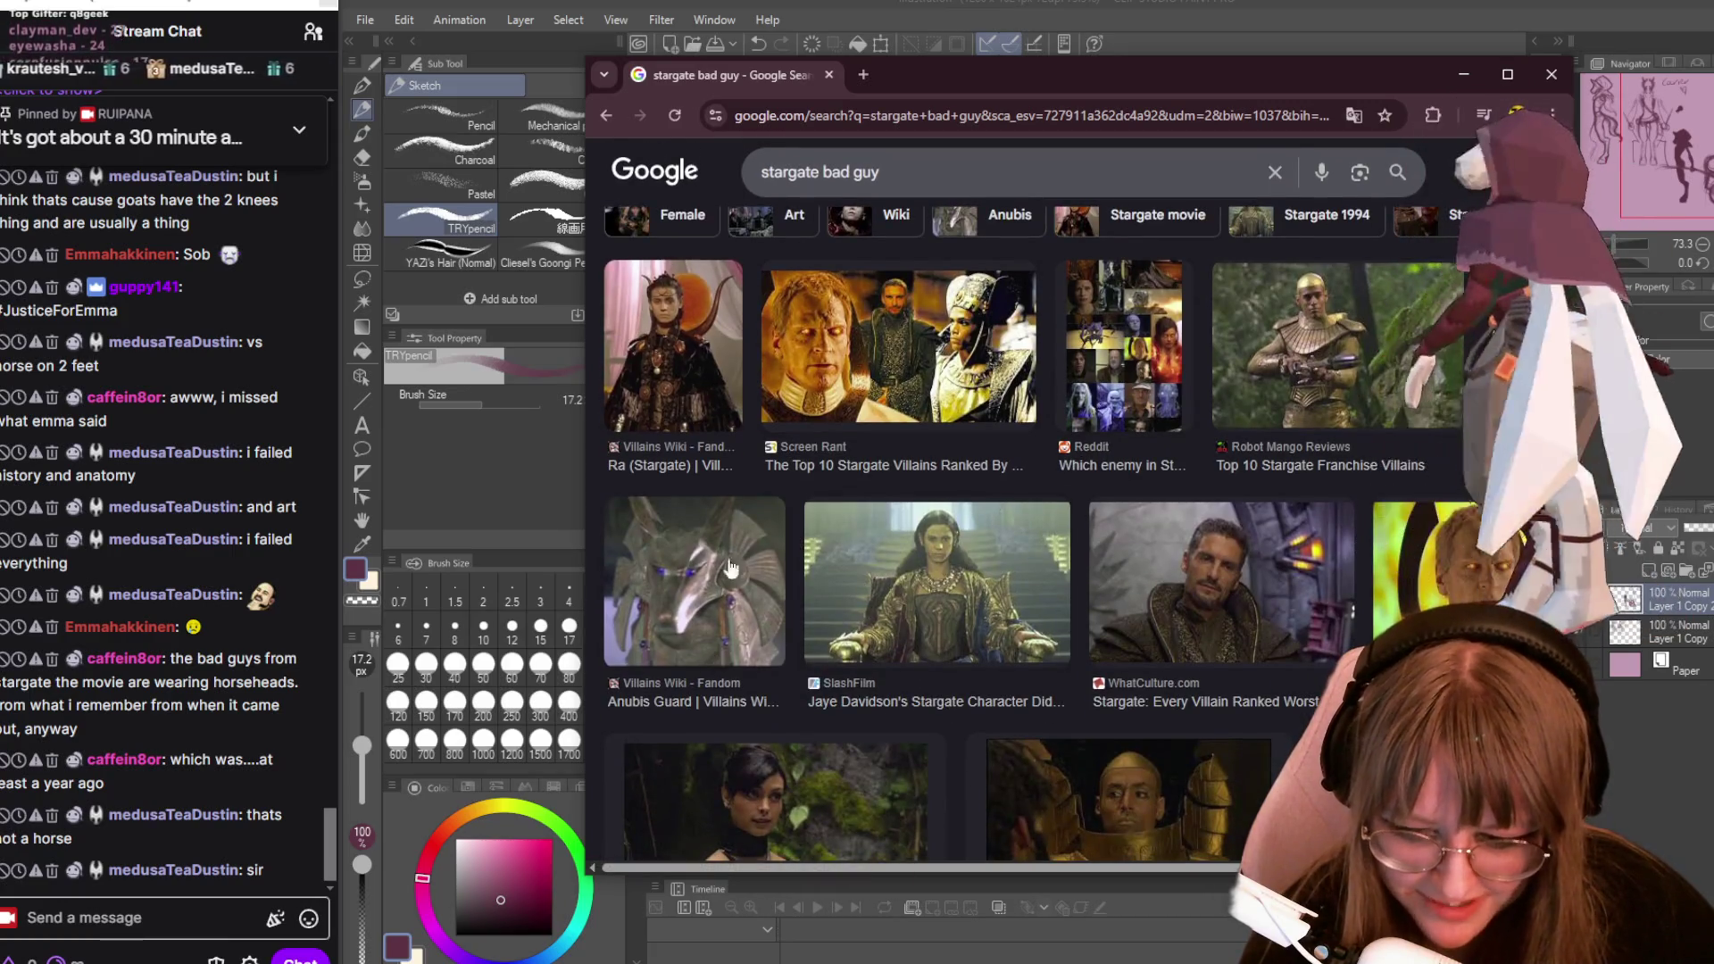
scroll(1116, 441, "down", 1)
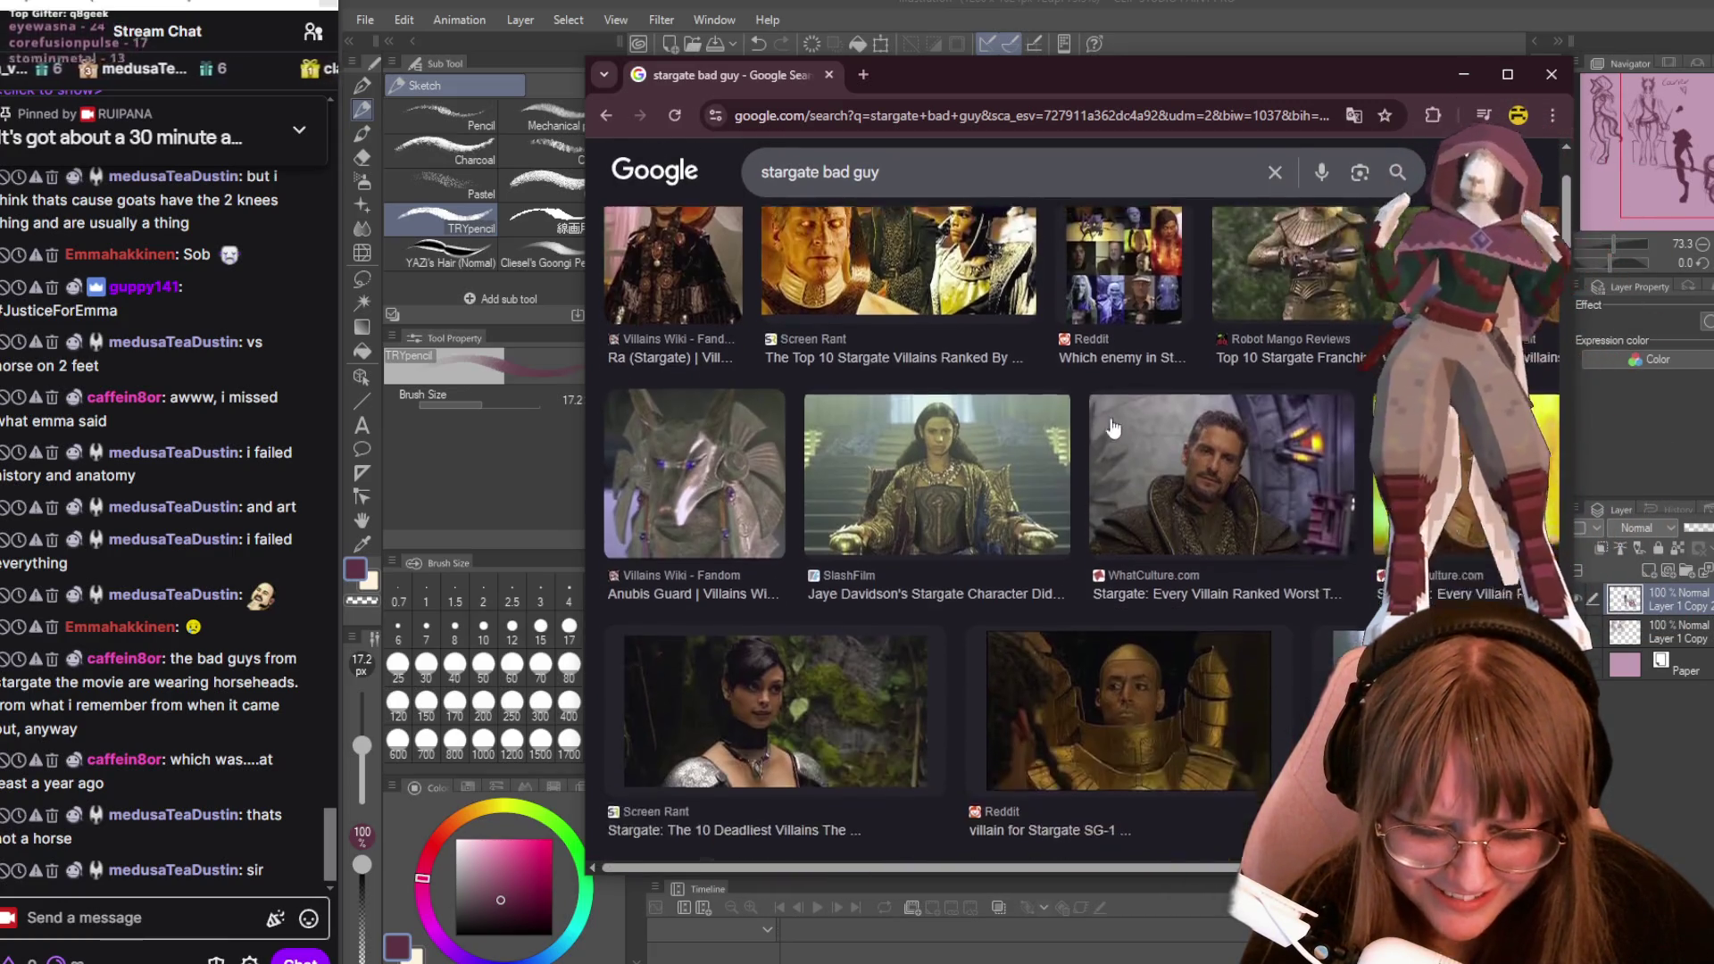
scroll(1116, 441, "down", 4)
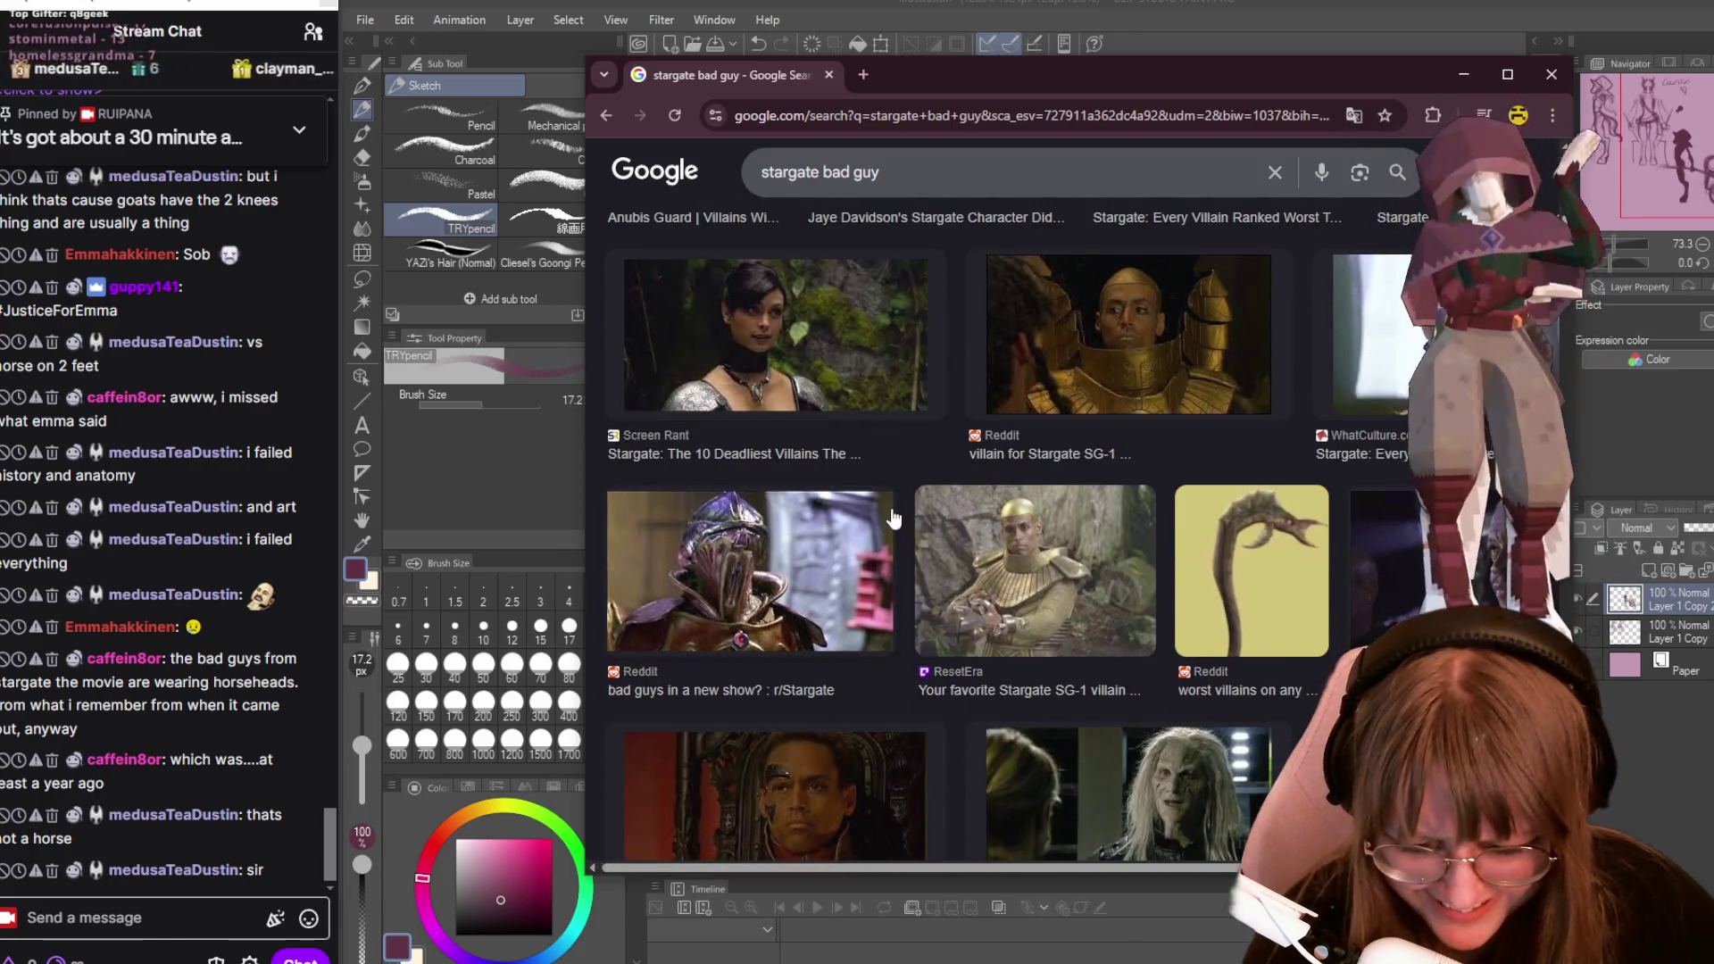
Back in the sketch, draw an extra flowing hair strand on the right-hand figure, then zoom out to 45%.
left_click(1552, 79)
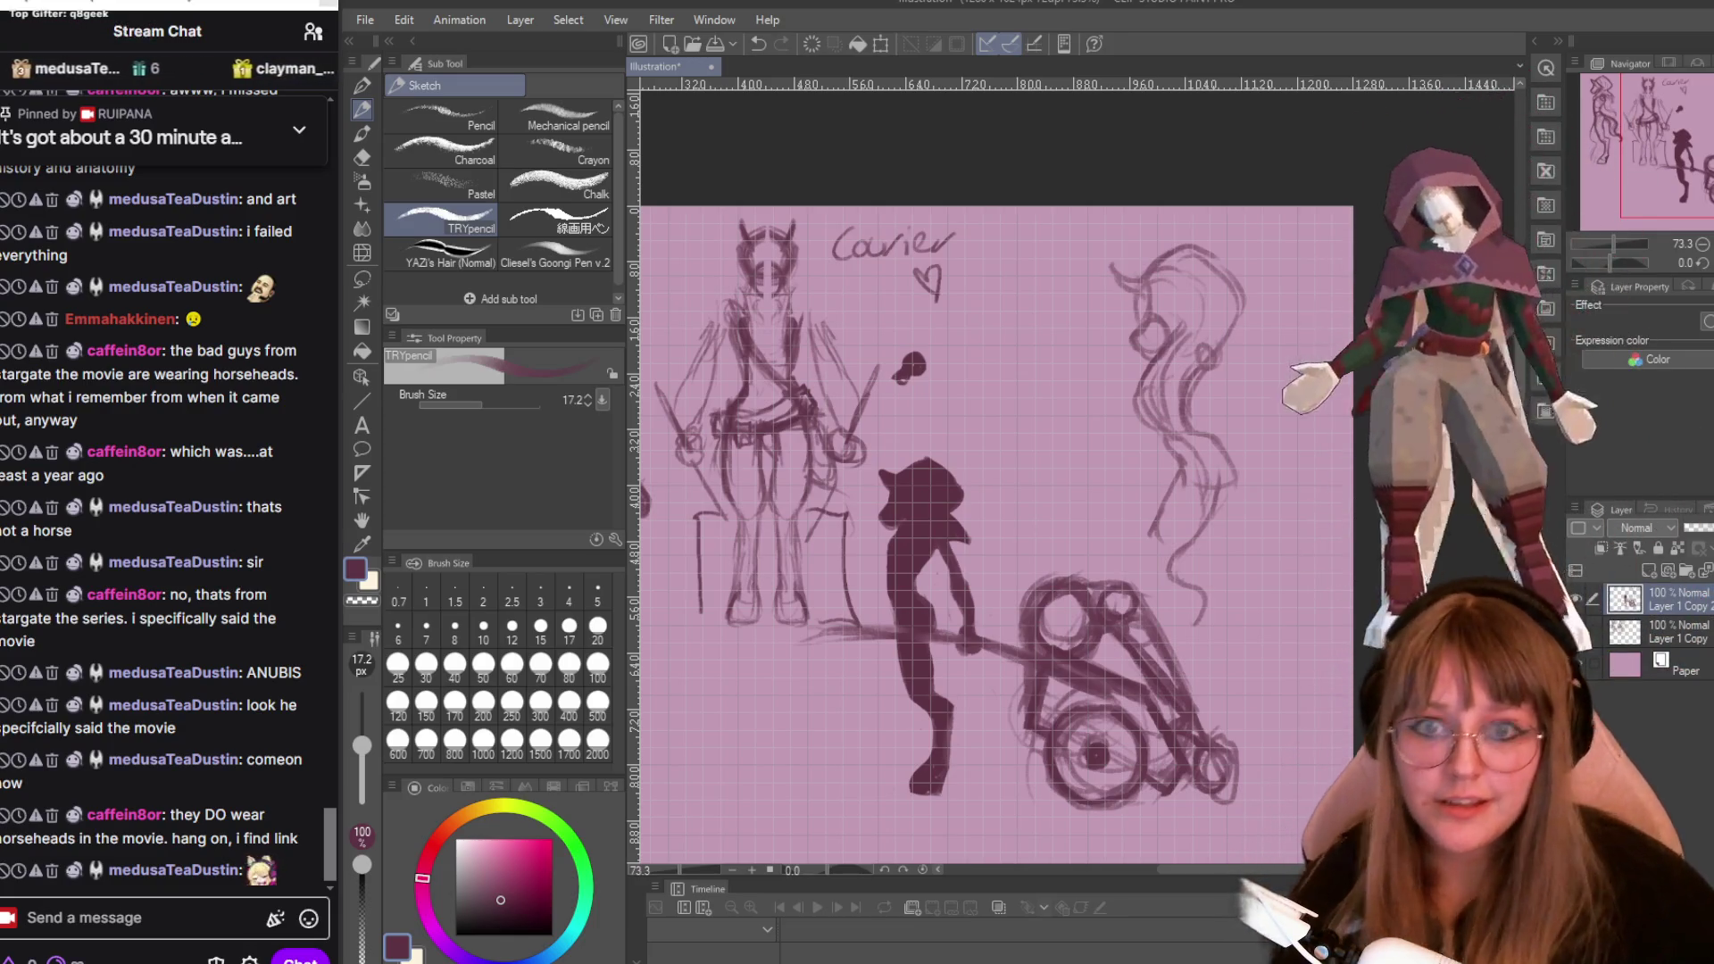
scroll(1257, 263, "up", 1)
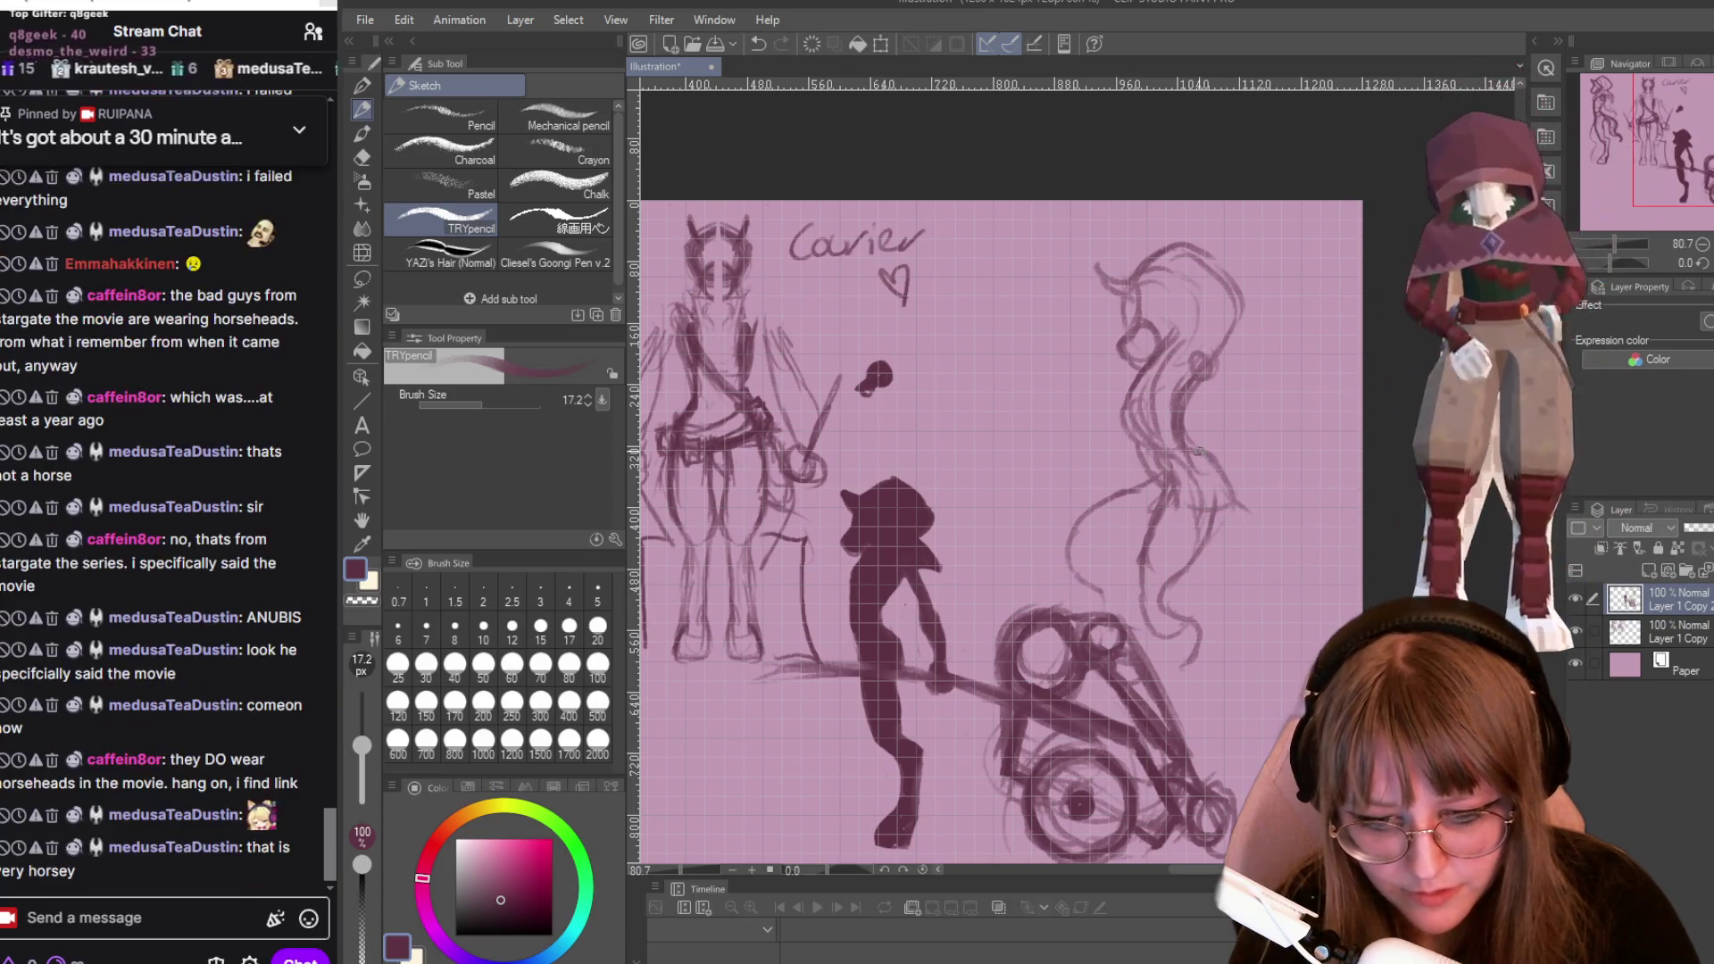
mouse_move(1264, 598)
left_mouse_down()
mouse_move(1303, 620)
mouse_move(1281, 670)
left_mouse_up()
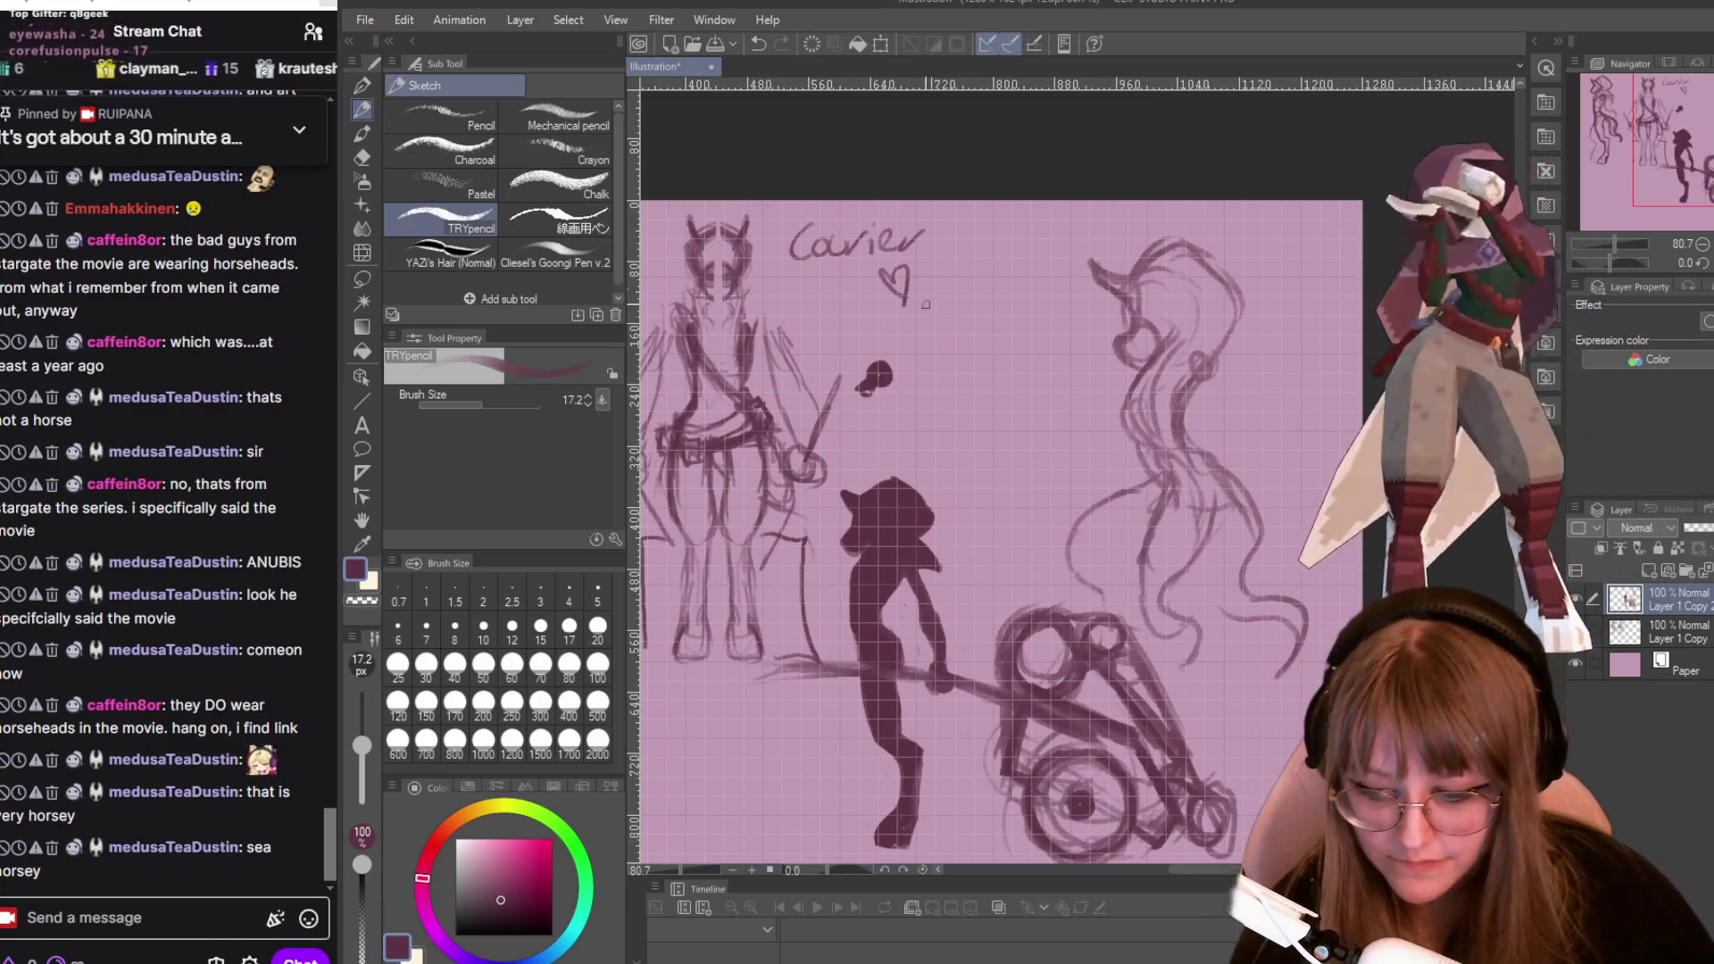
scroll(1107, 517, "down", 4)
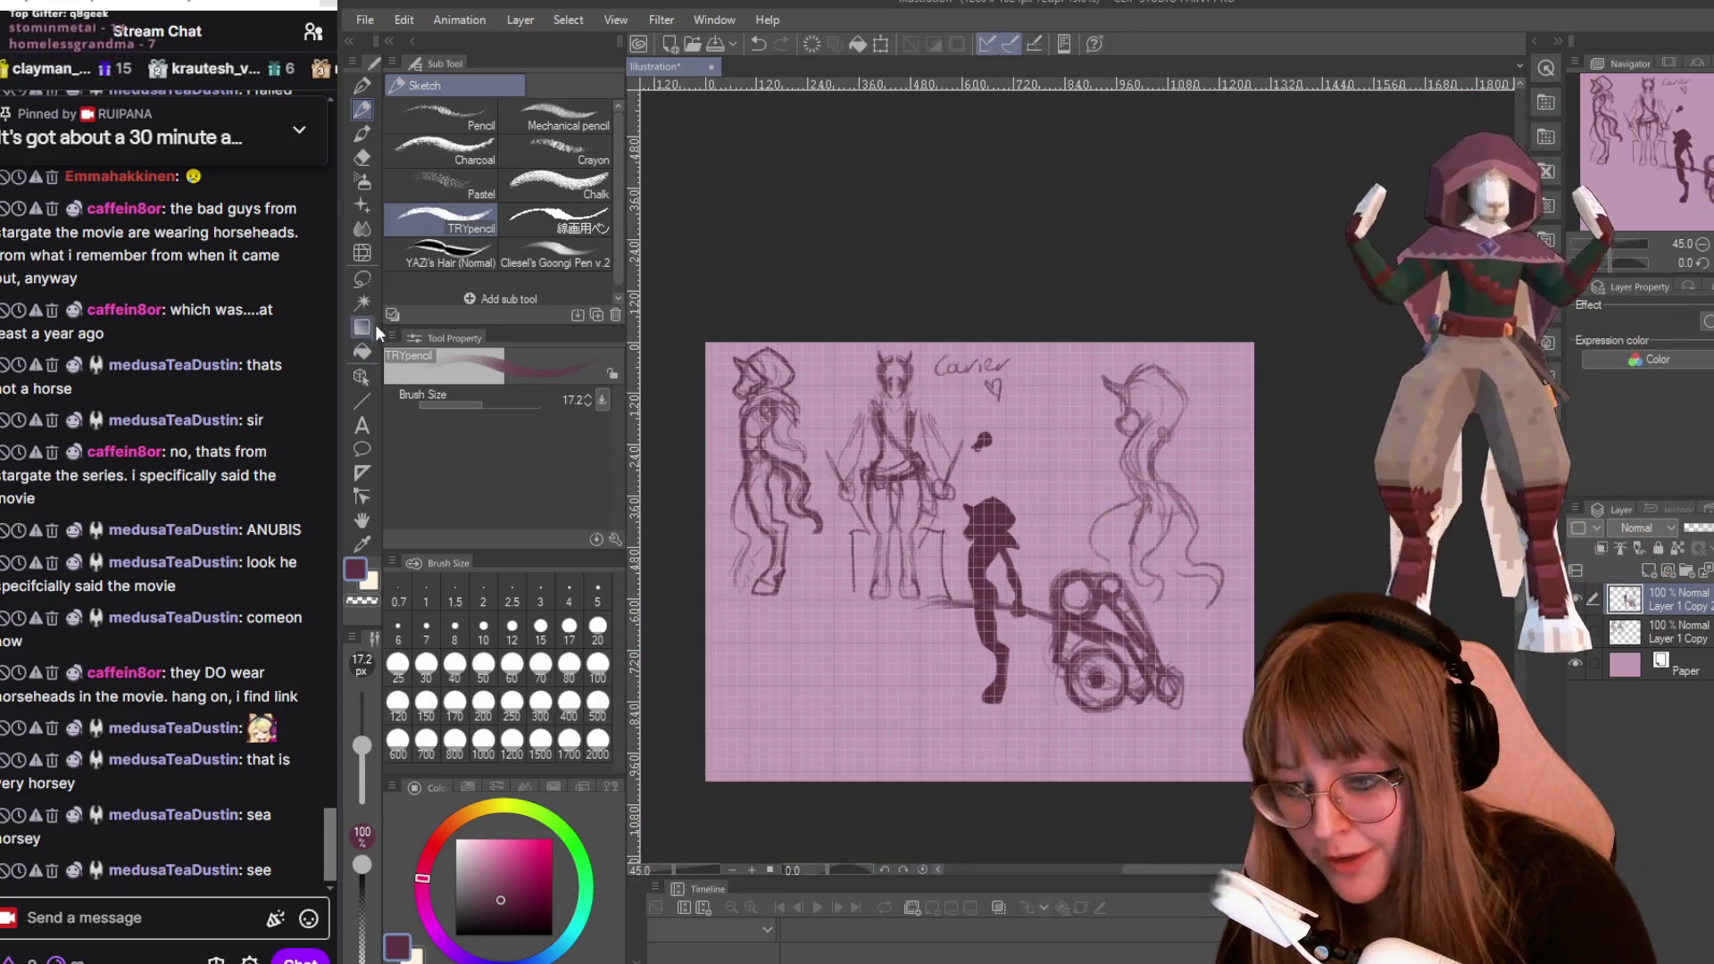
left_click(362, 279)
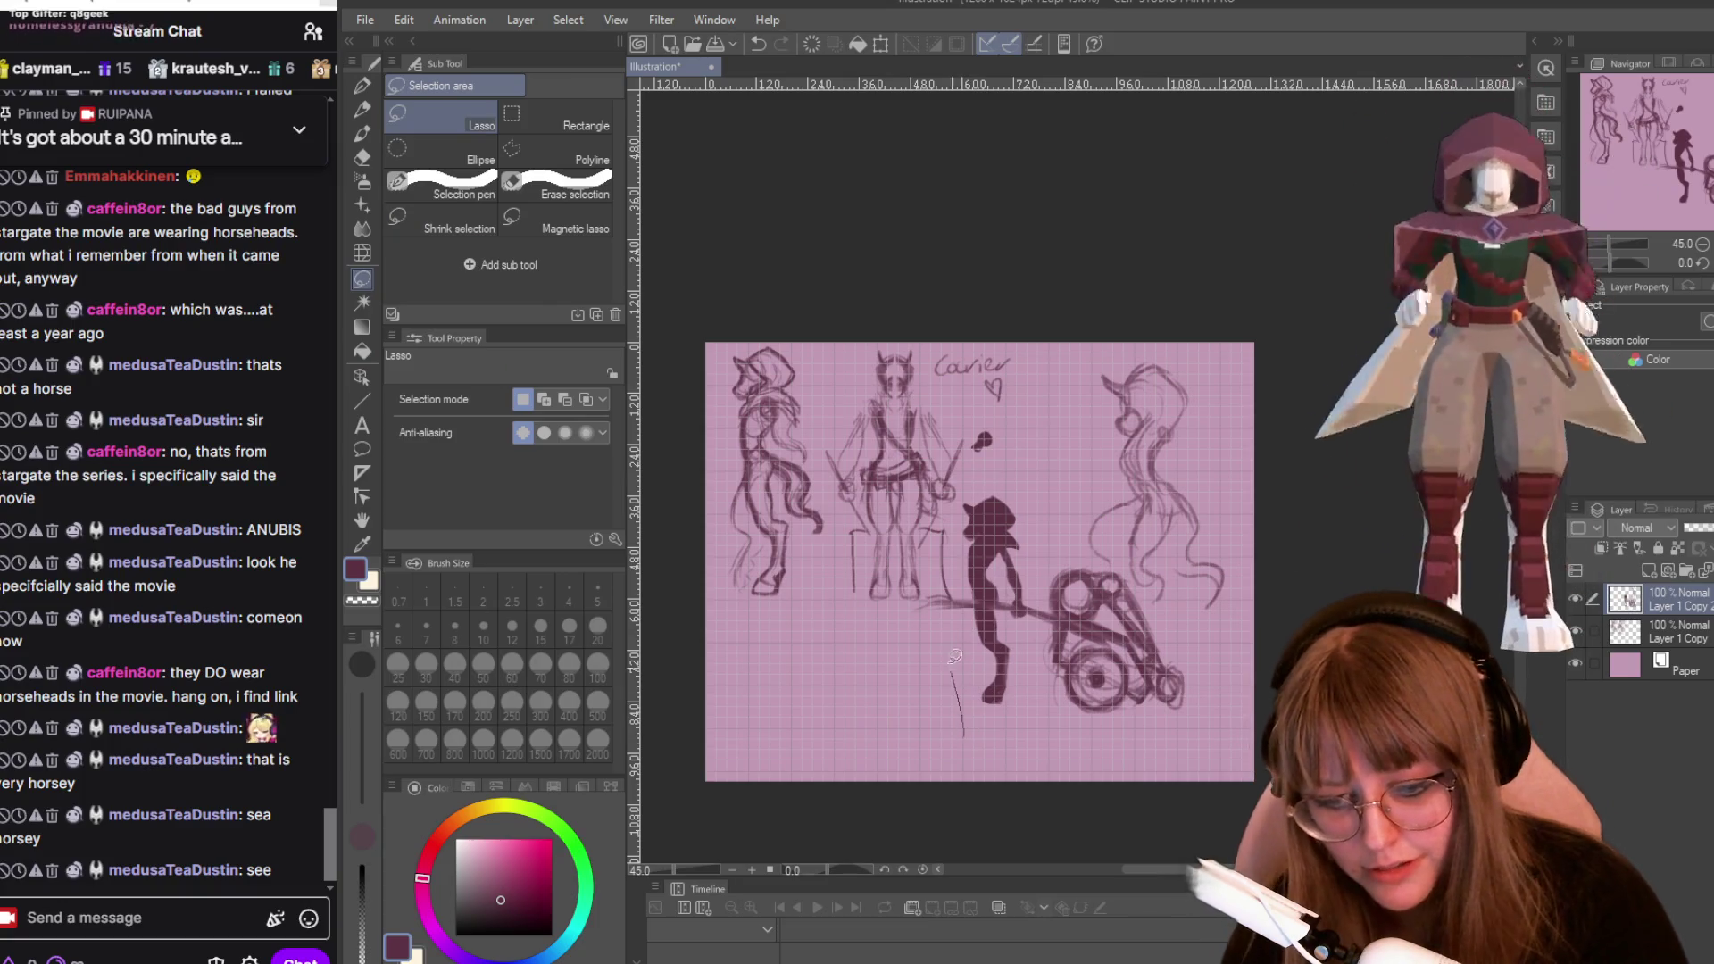
Lasso the right-hand group, scale it to 90% and move it toward the lower right.
mouse_move(1057, 470)
left_mouse_down()
mouse_move(1289, 379)
mouse_move(1312, 768)
mouse_move(960, 750)
left_mouse_up()
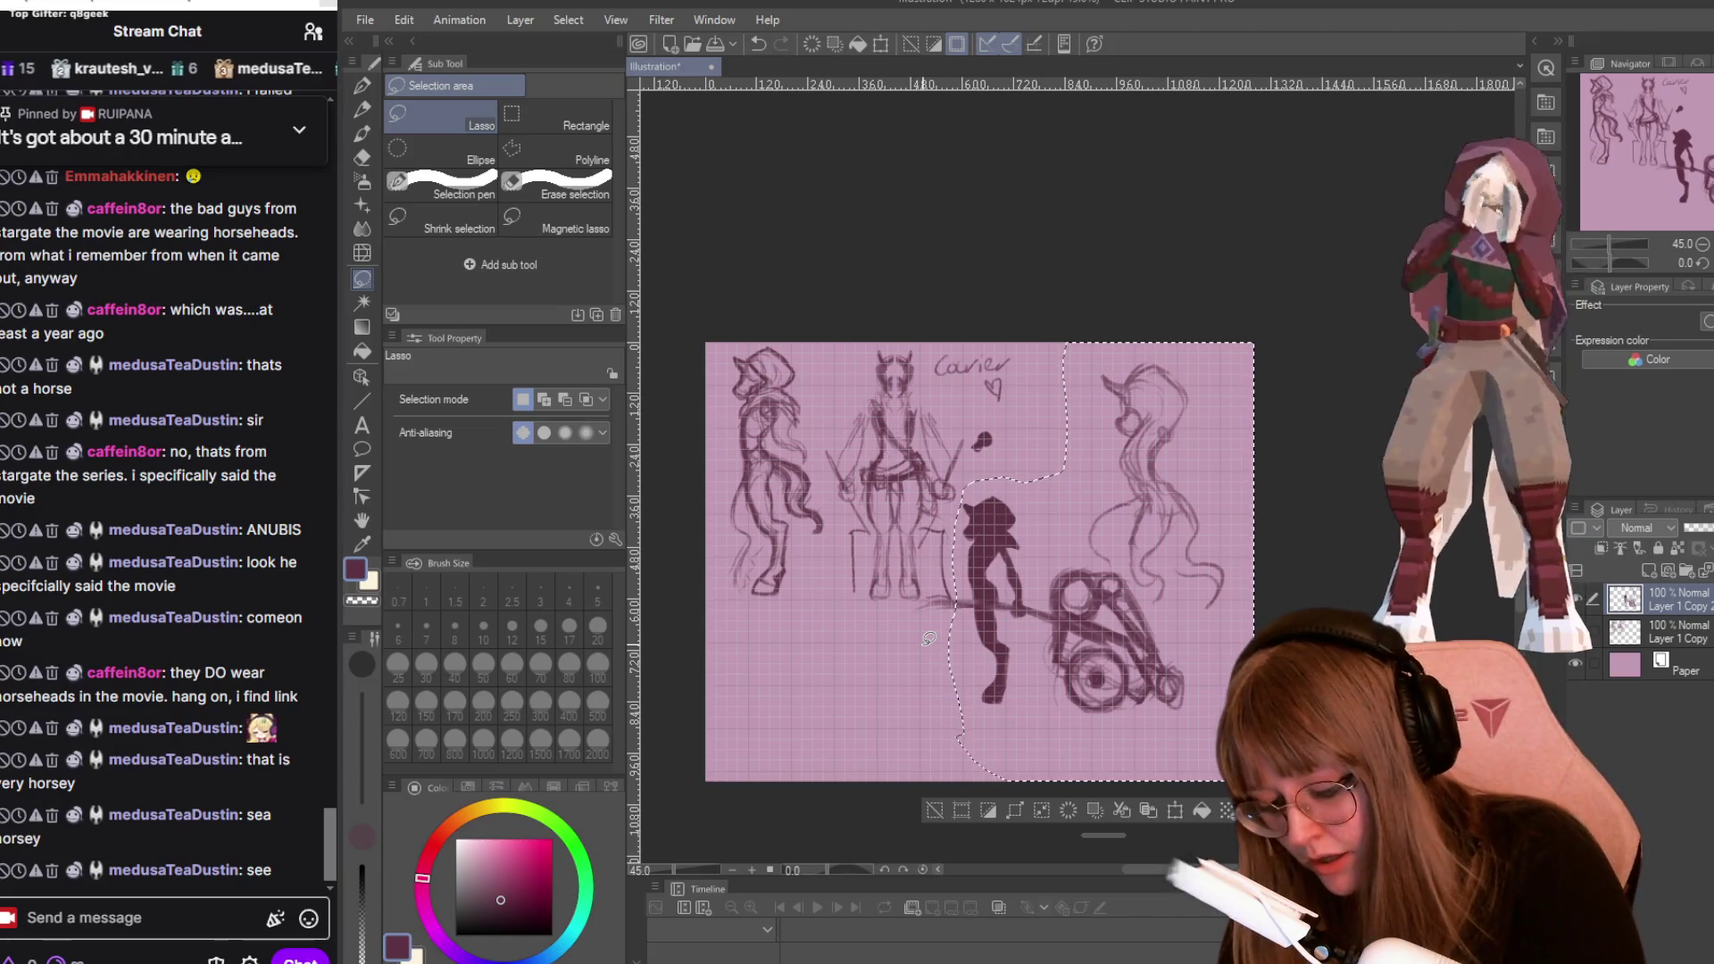
key("ctrl+t")
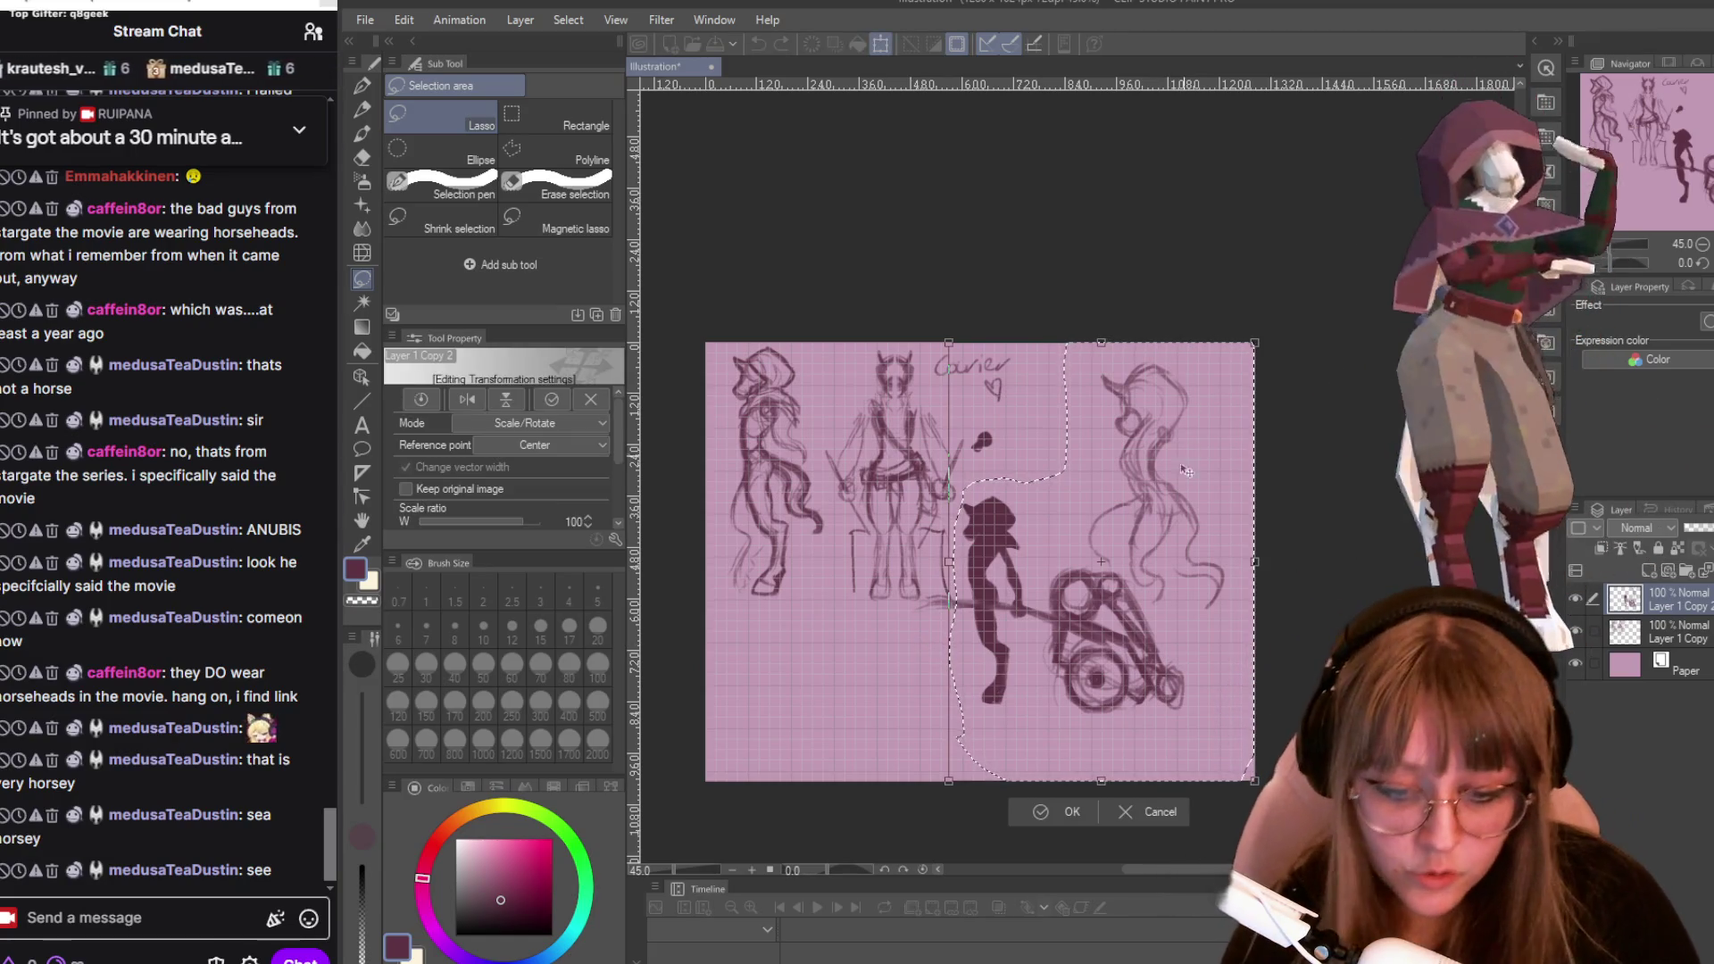
left_click_drag(1175, 434, 1195, 445)
left_click_drag(1283, 383, 1265, 401)
left_click_drag(1208, 522, 1215, 552)
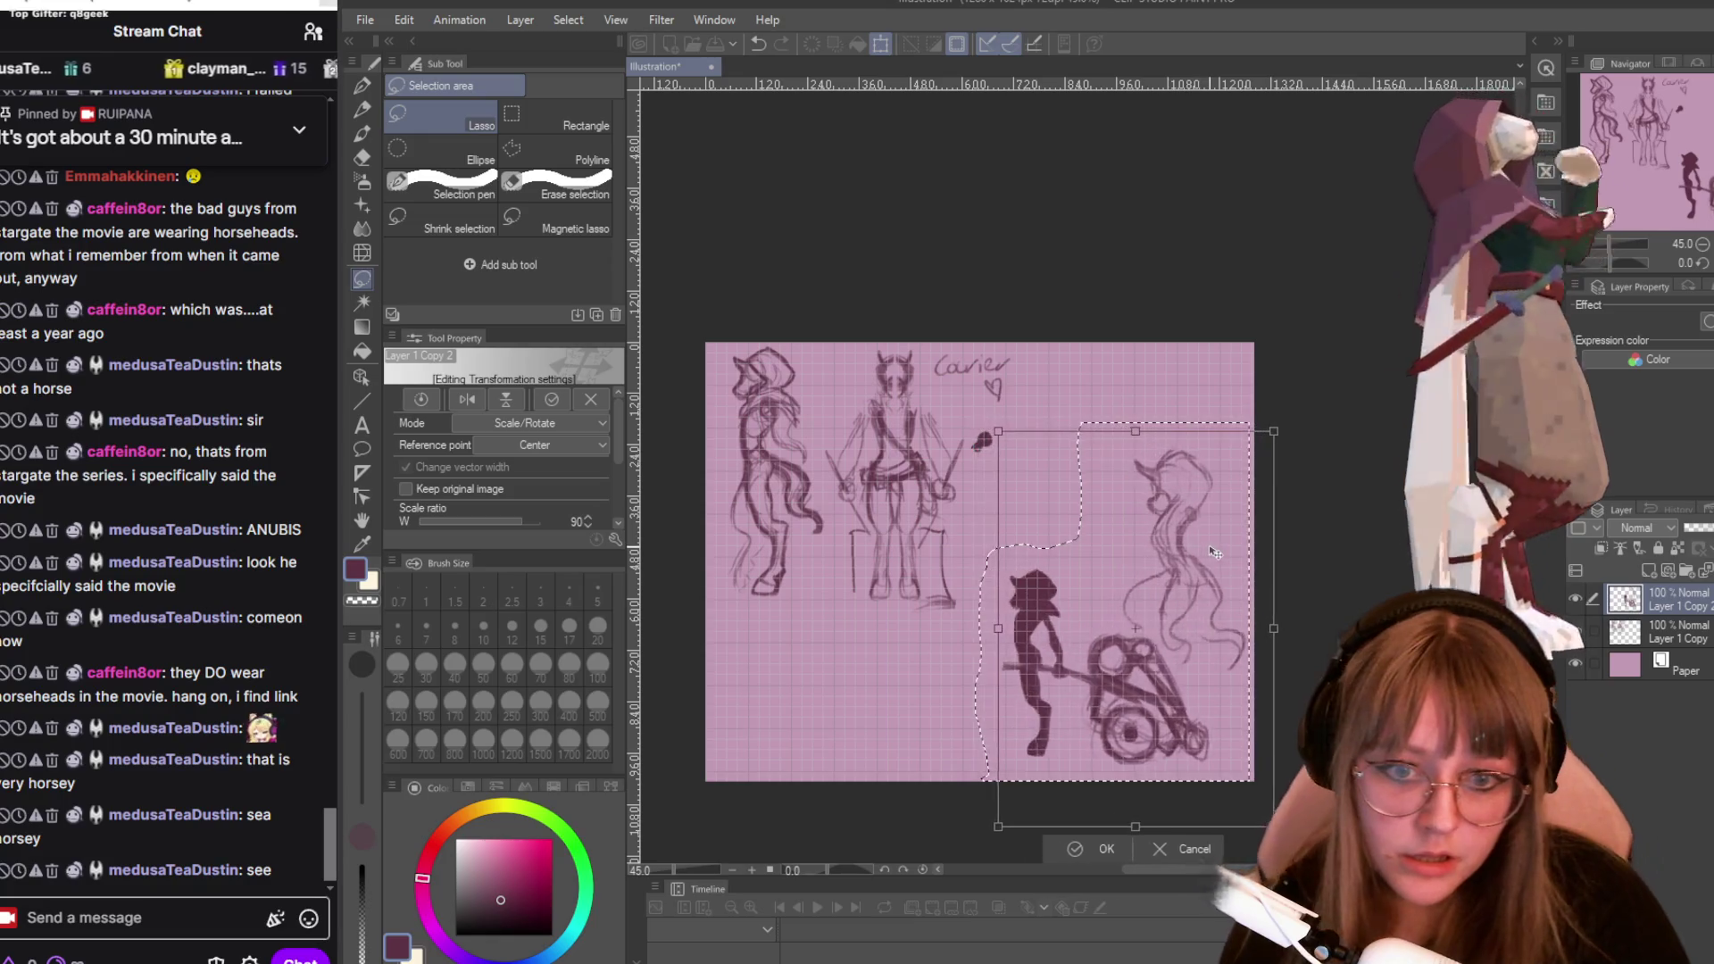
left_click(1073, 842)
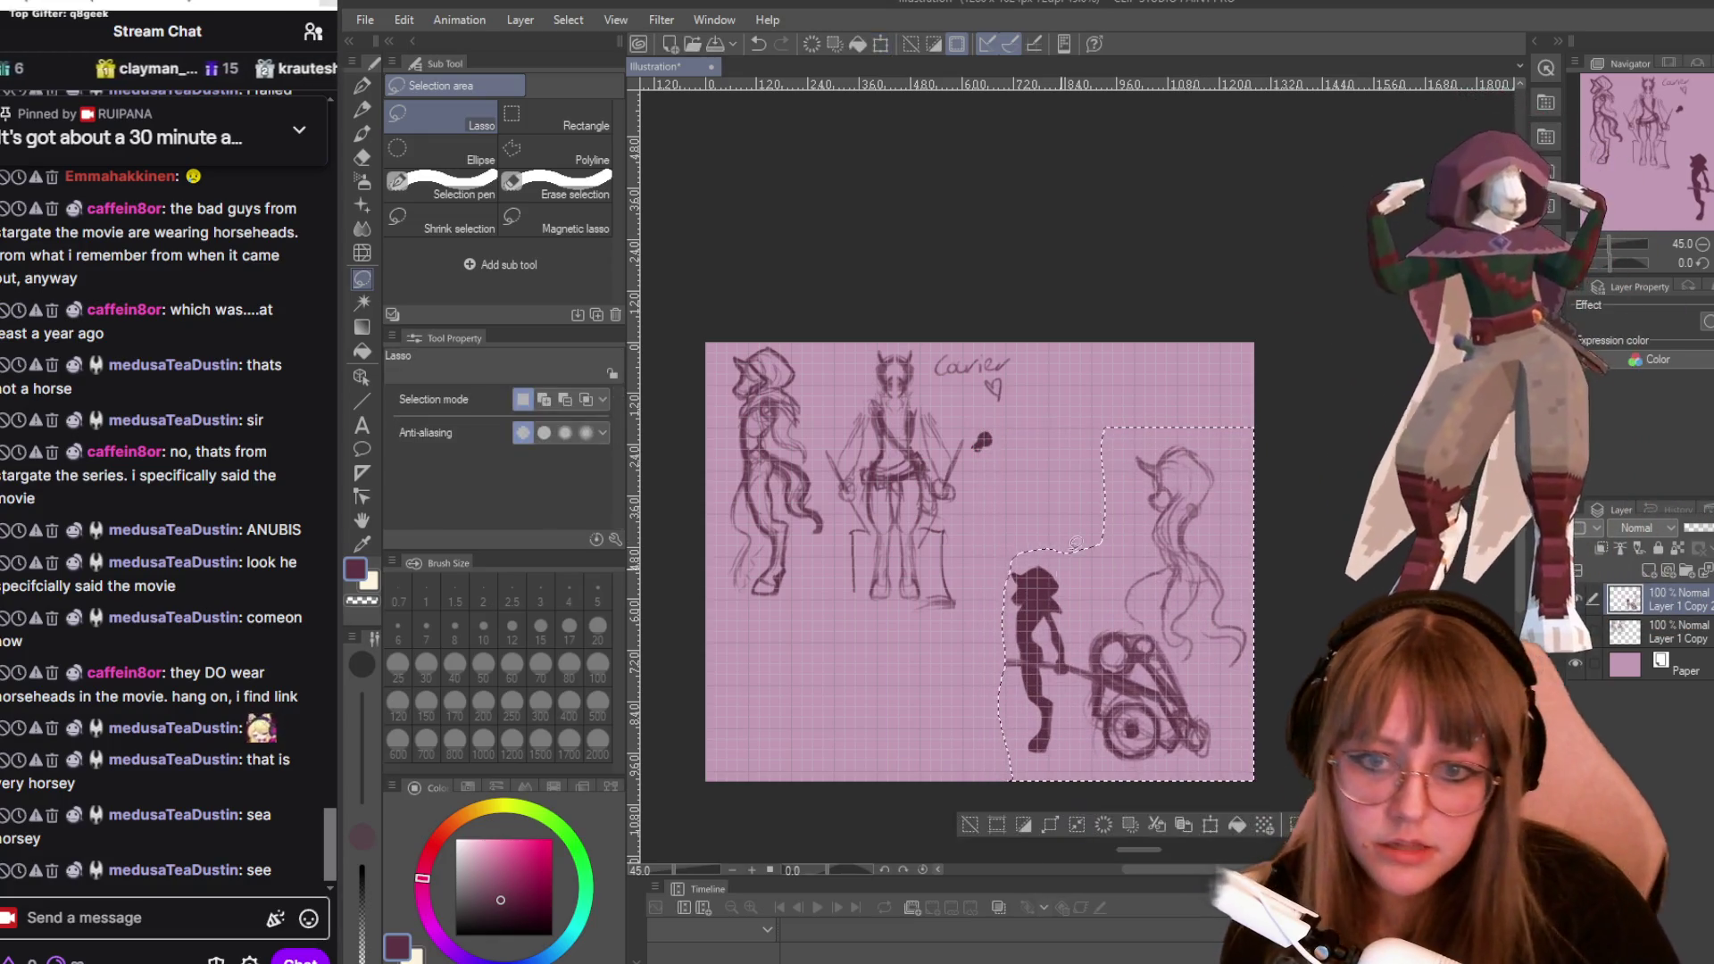
left_click(1204, 394)
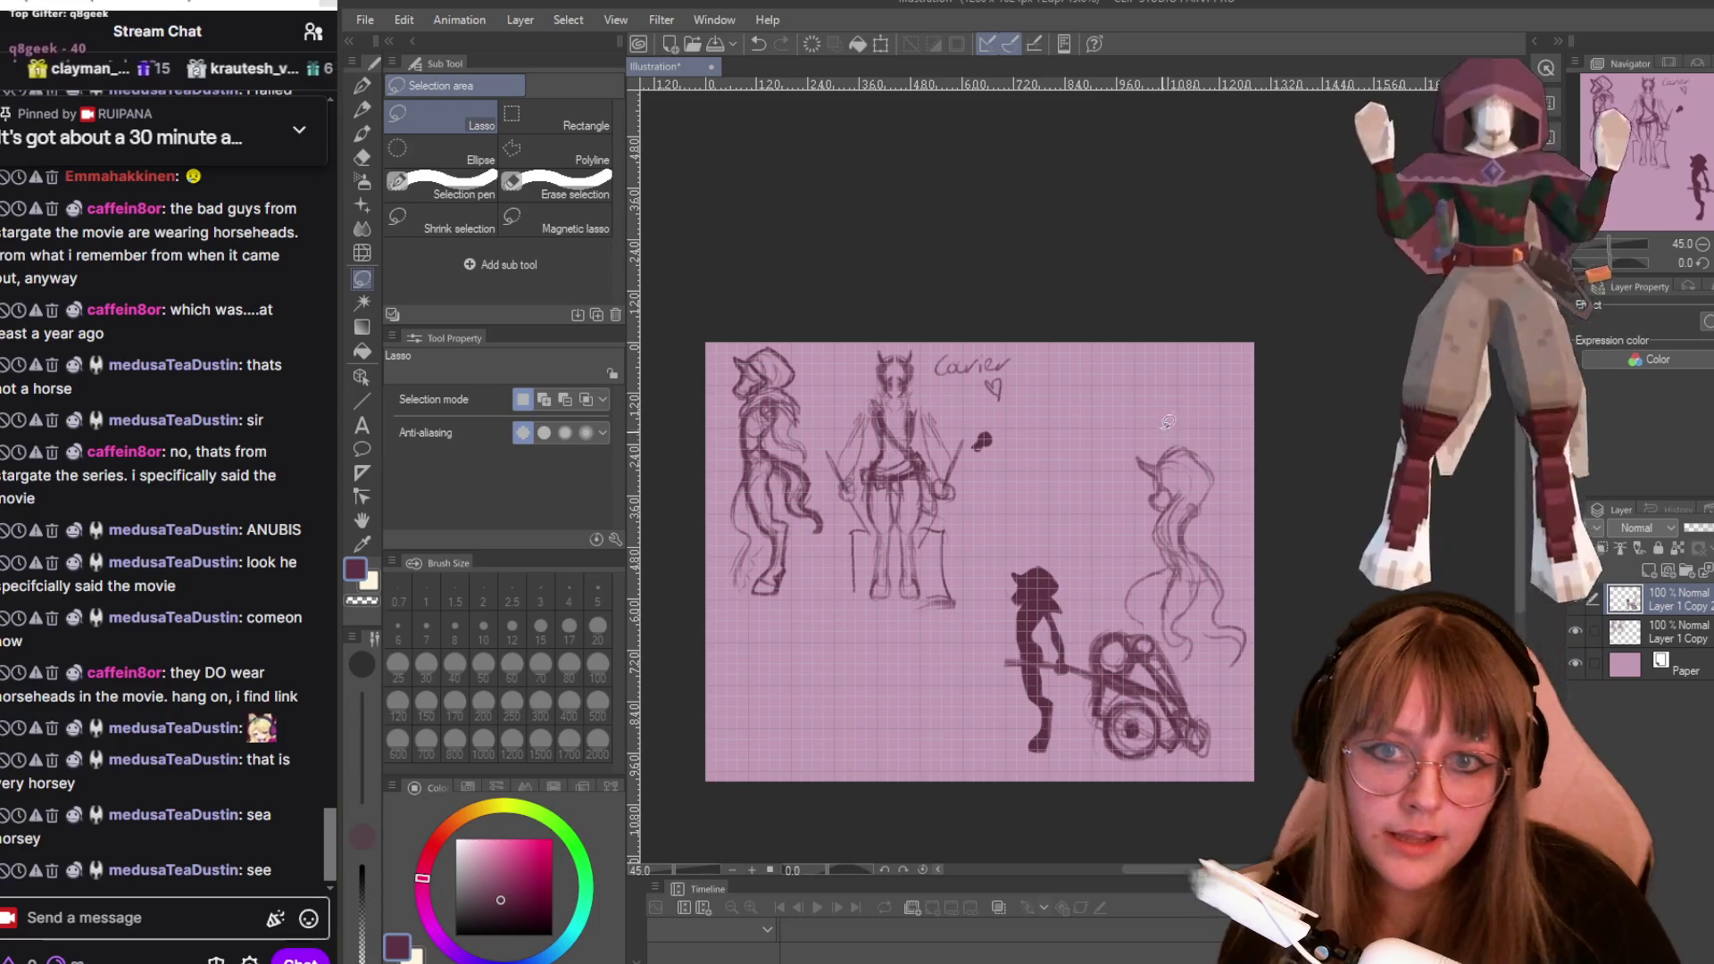
Lasso the left-hand figures and apply a scale transform to them.
mouse_move(730, 312)
left_mouse_down()
mouse_move(710, 600)
mouse_move(893, 667)
mouse_move(1077, 415)
left_mouse_up()
left_click_drag(780, 287, 786, 282)
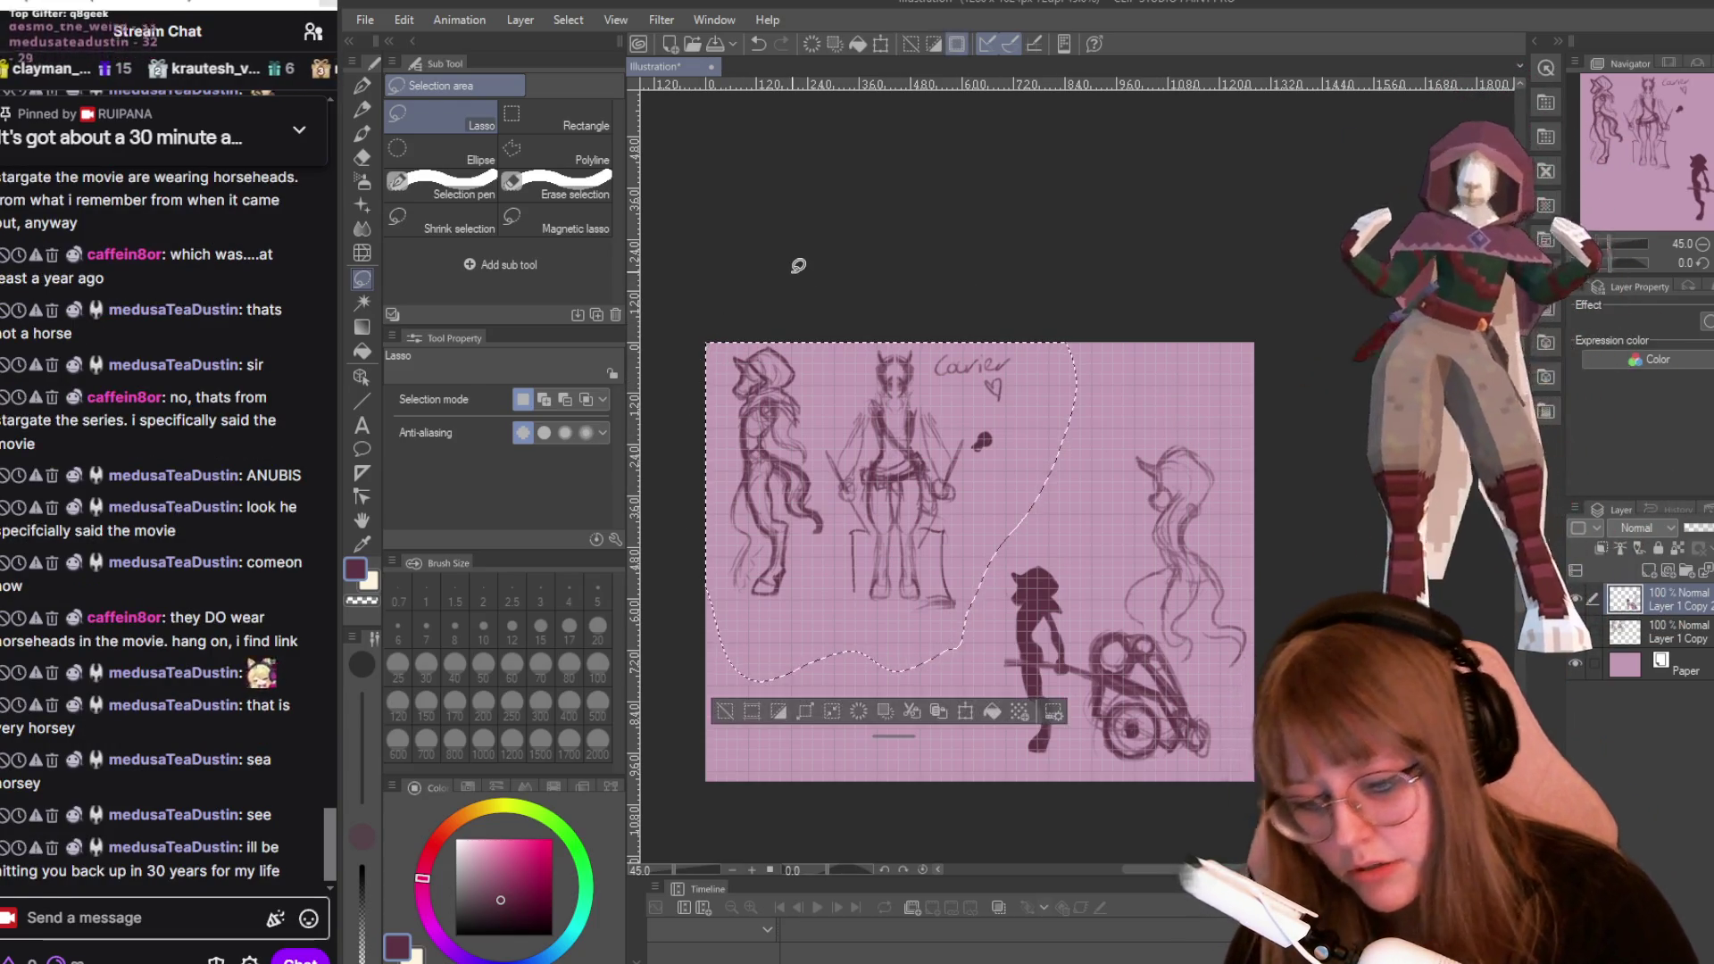
key("ctrl+t")
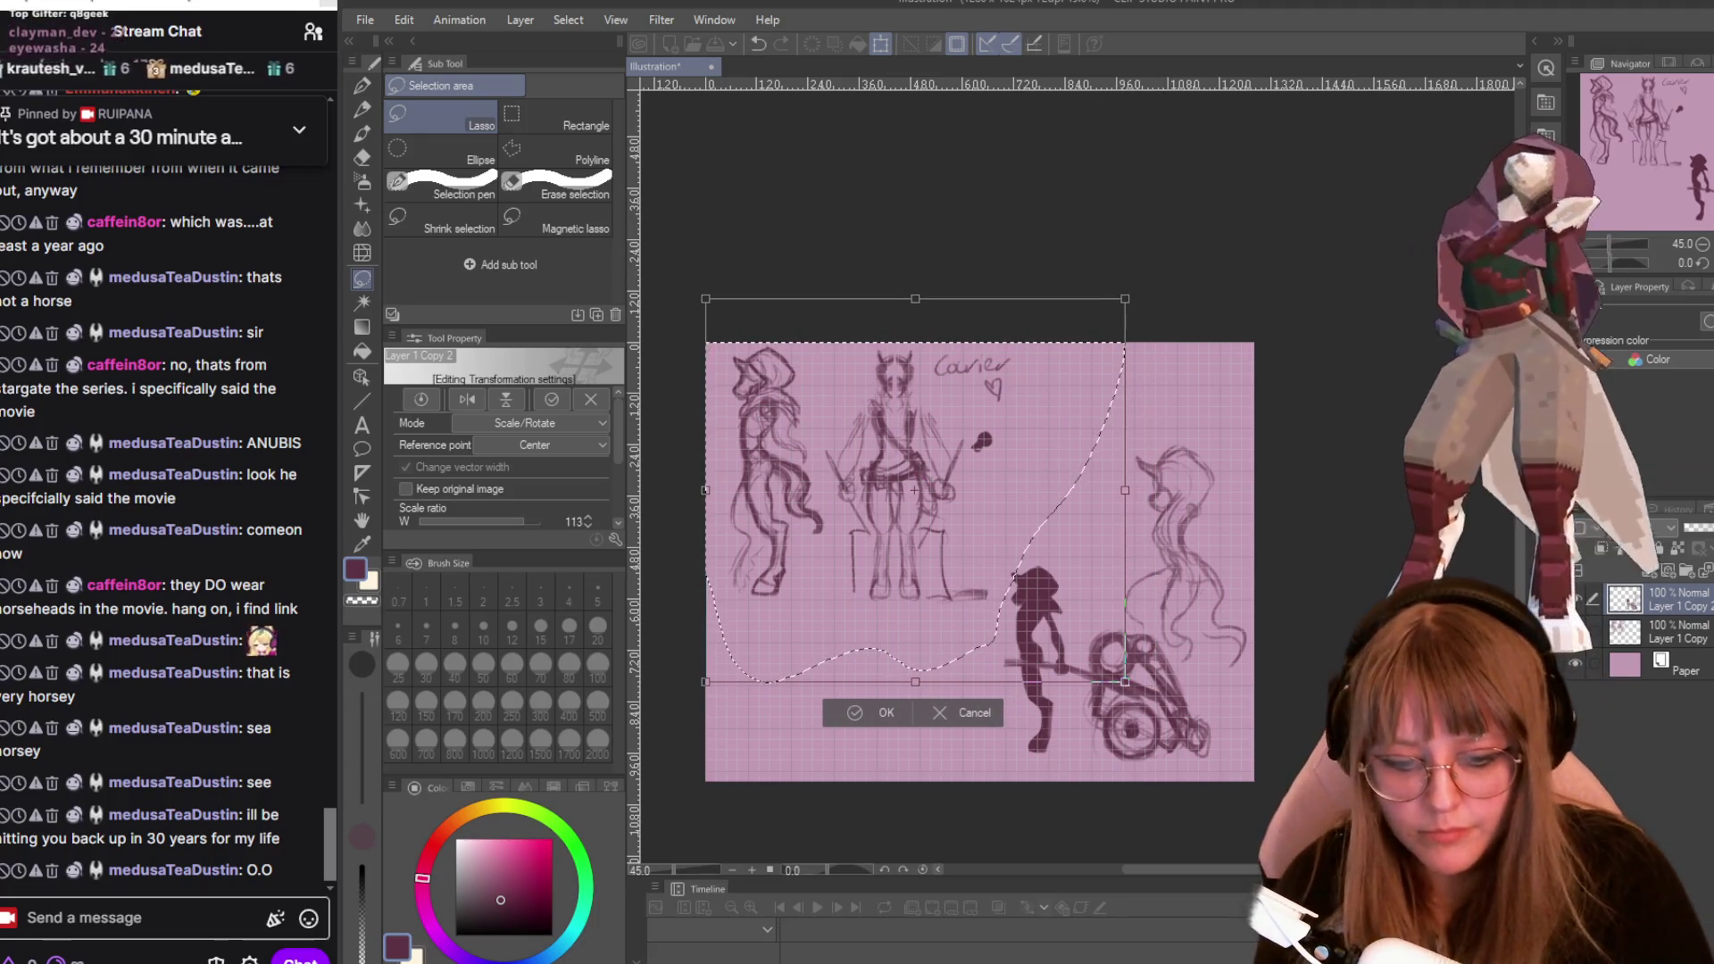
left_click(845, 714)
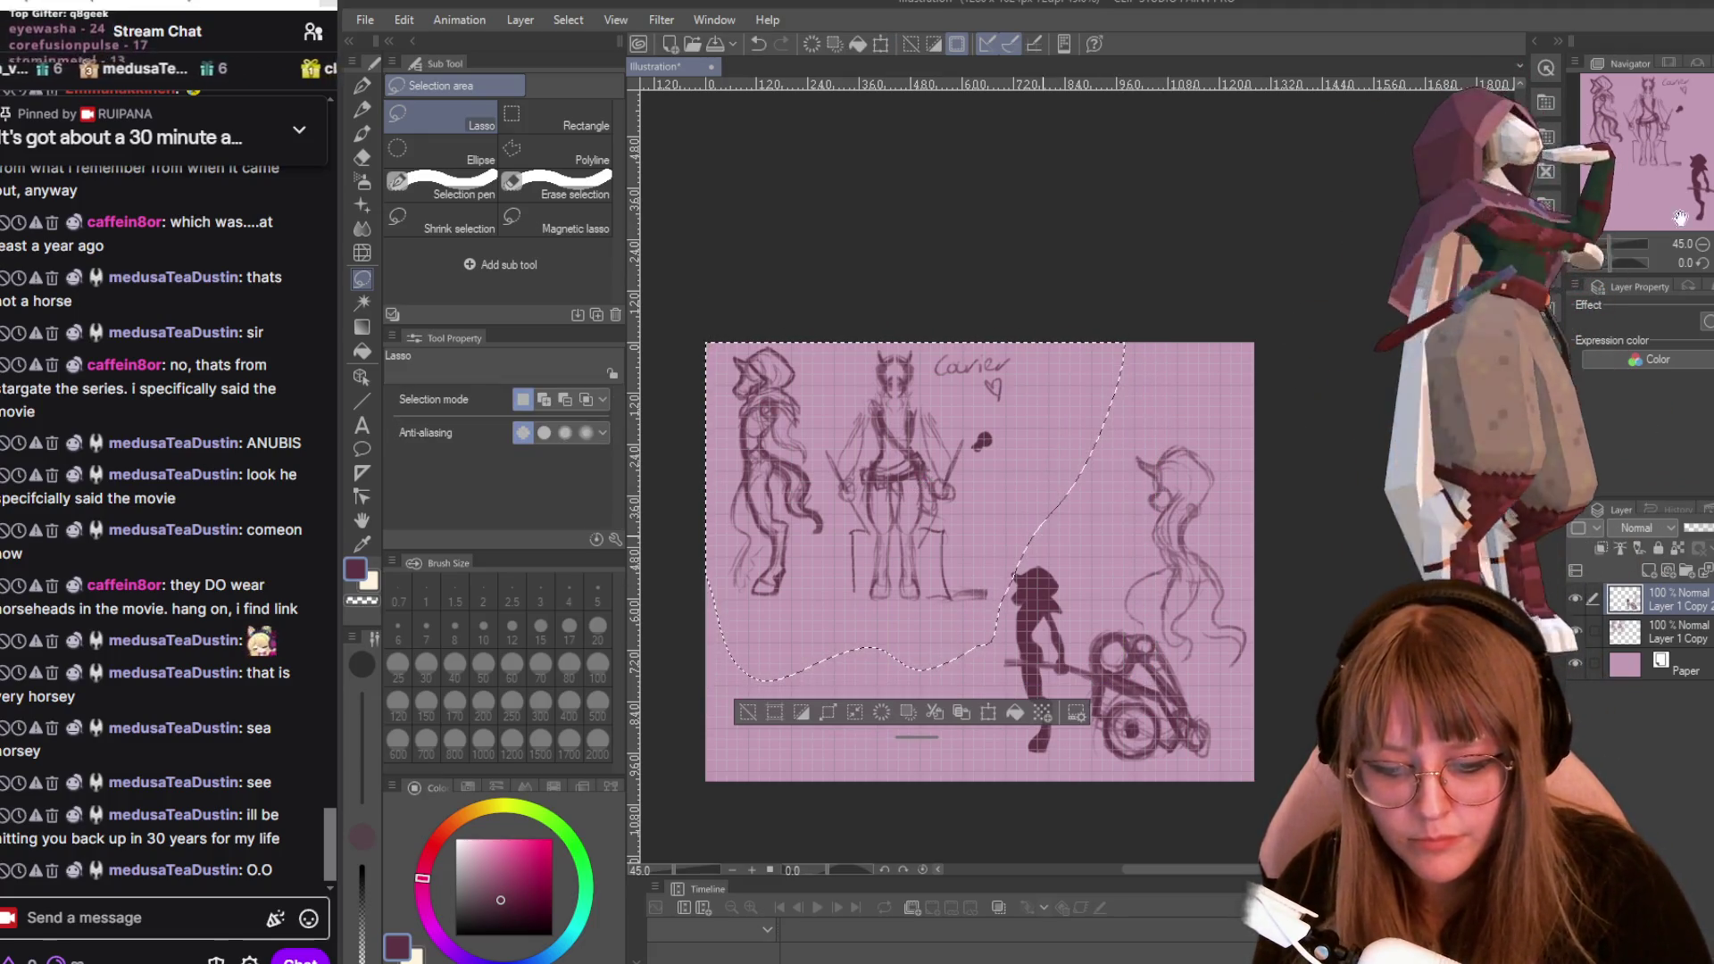
key("ctrl+t")
Scale the left-hand figures up to 124% and shift them down so the Cavier title shows.
left_click_drag(1126, 297, 1194, 217)
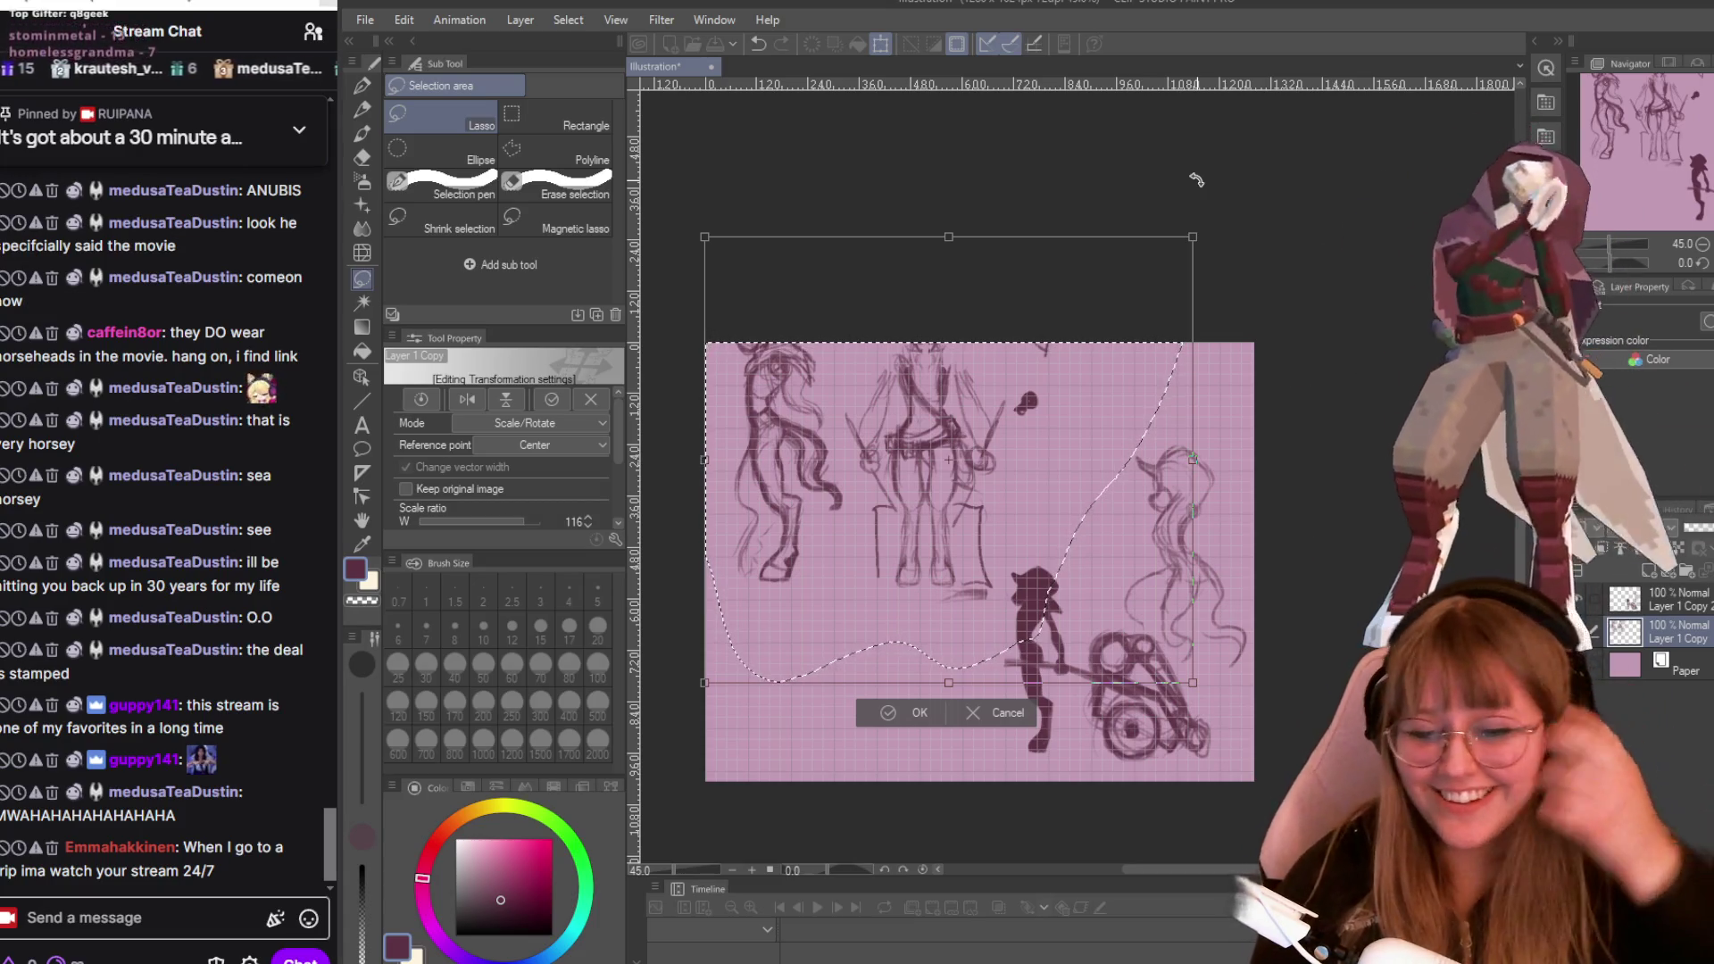
left_click_drag(1059, 569, 1045, 633)
left_click_drag(994, 572, 1000, 594)
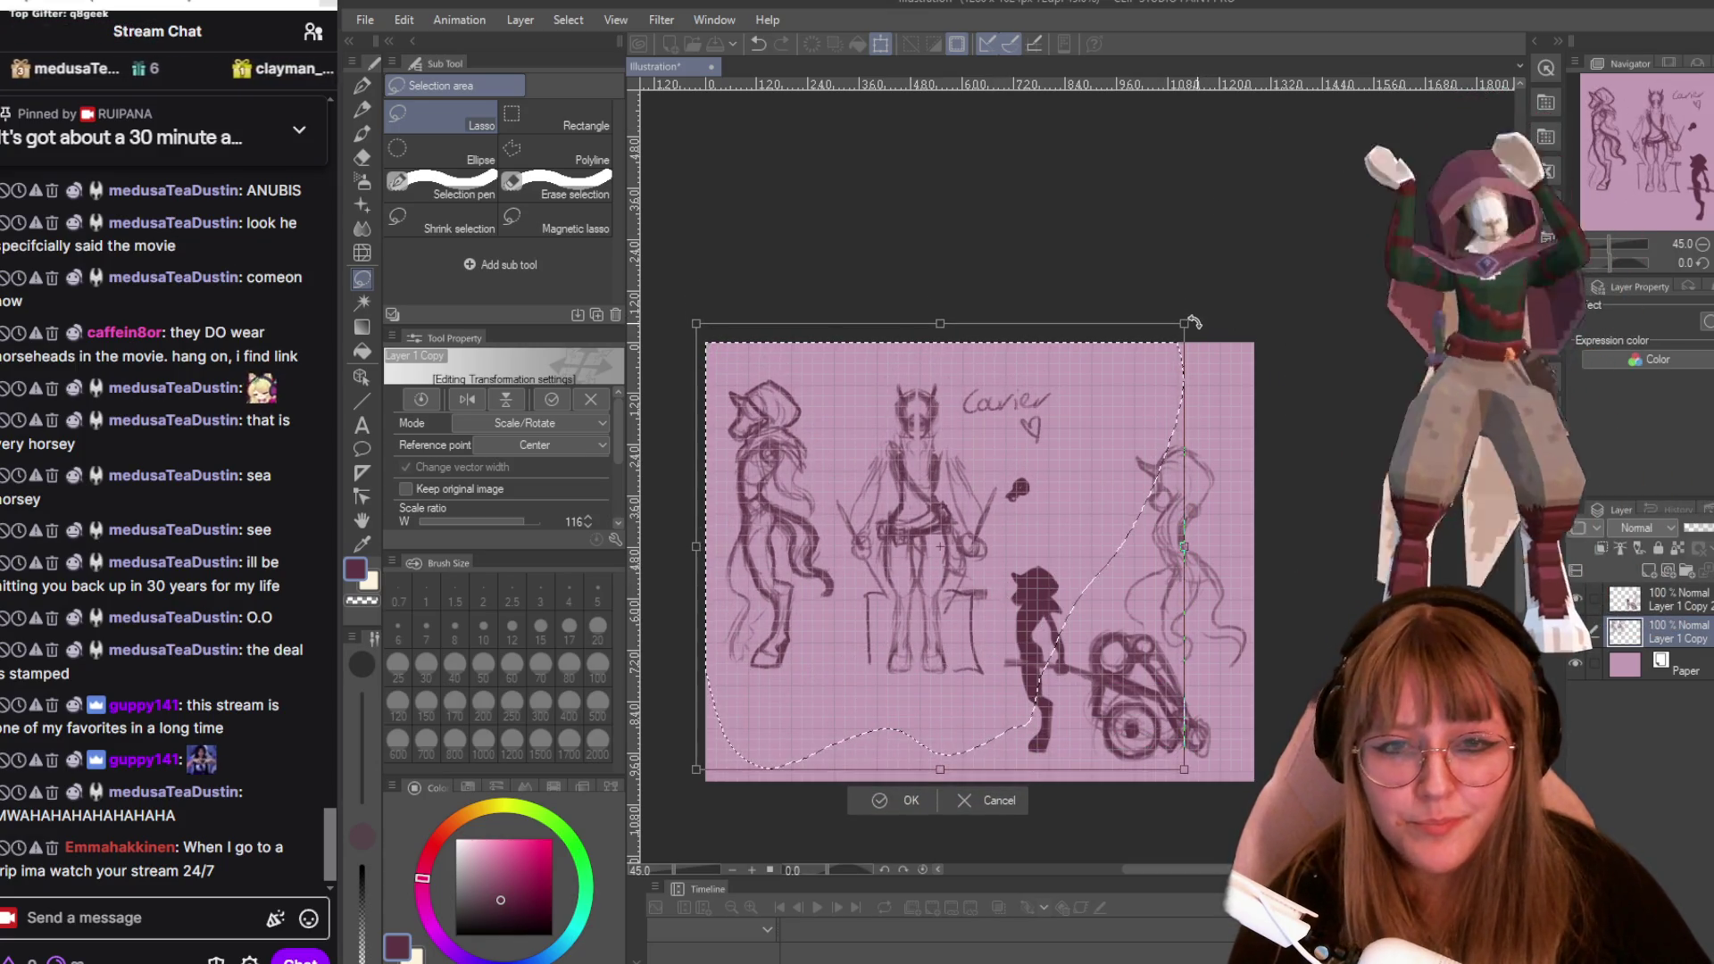
mouse_move(1181, 322)
left_mouse_down()
mouse_move(1259, 256)
mouse_move(1215, 294)
left_mouse_up()
left_click_drag(1043, 442, 1041, 456)
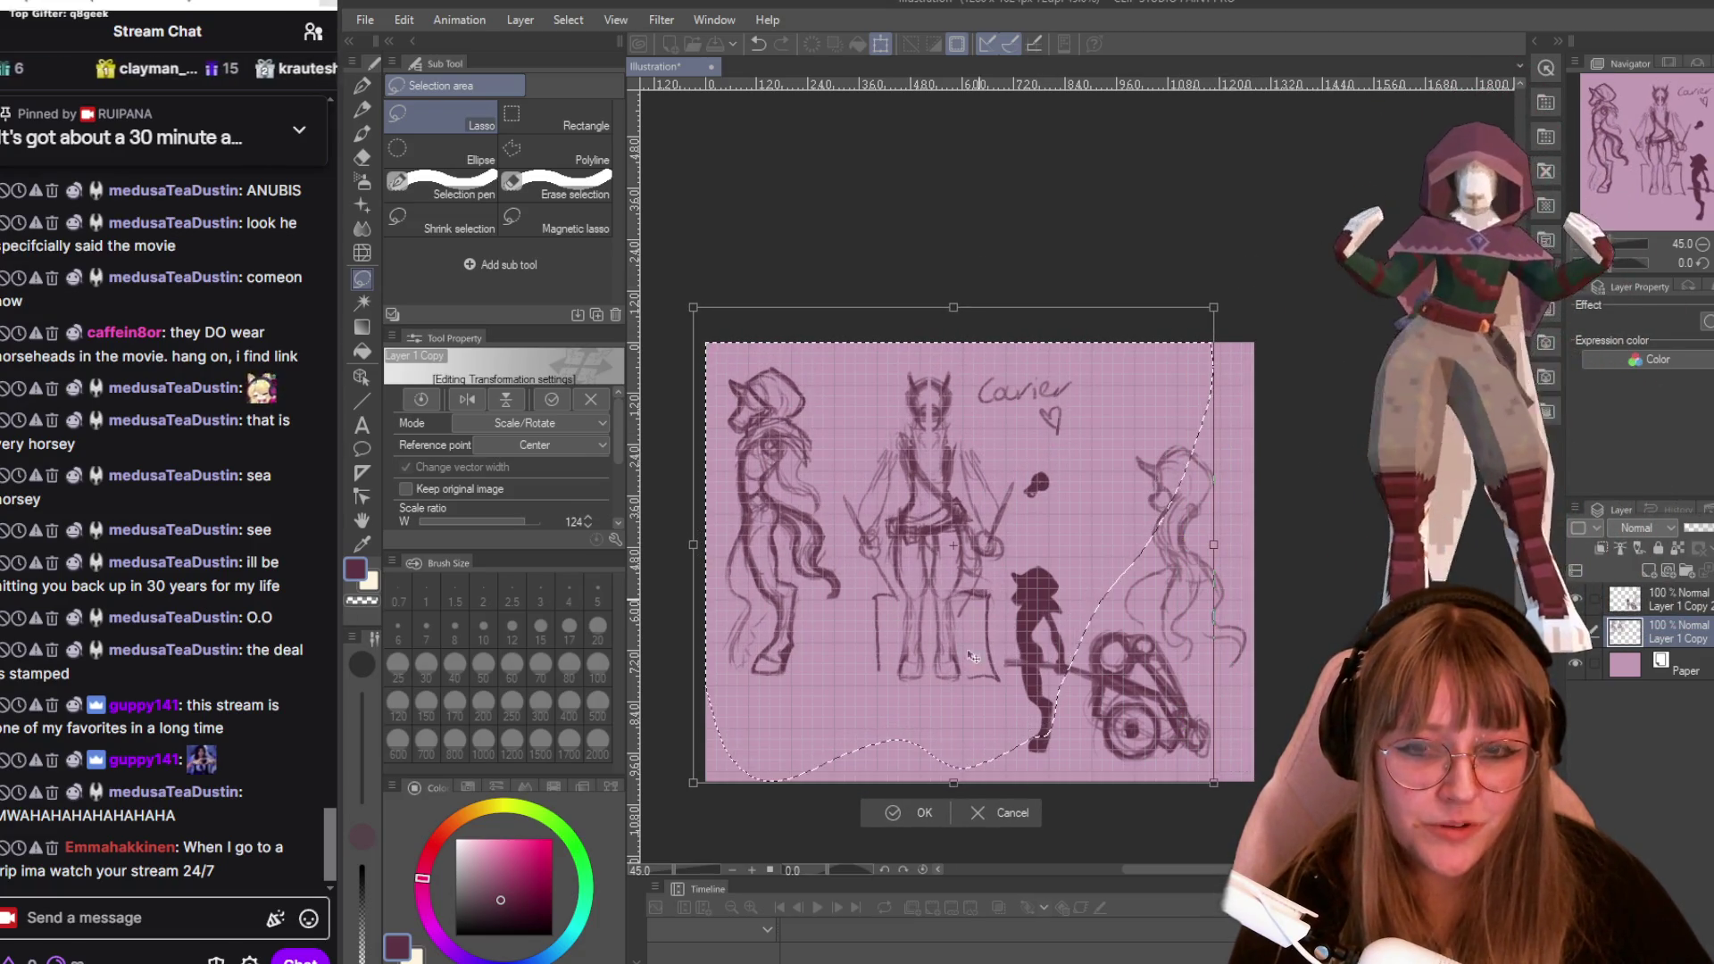
left_click(903, 812)
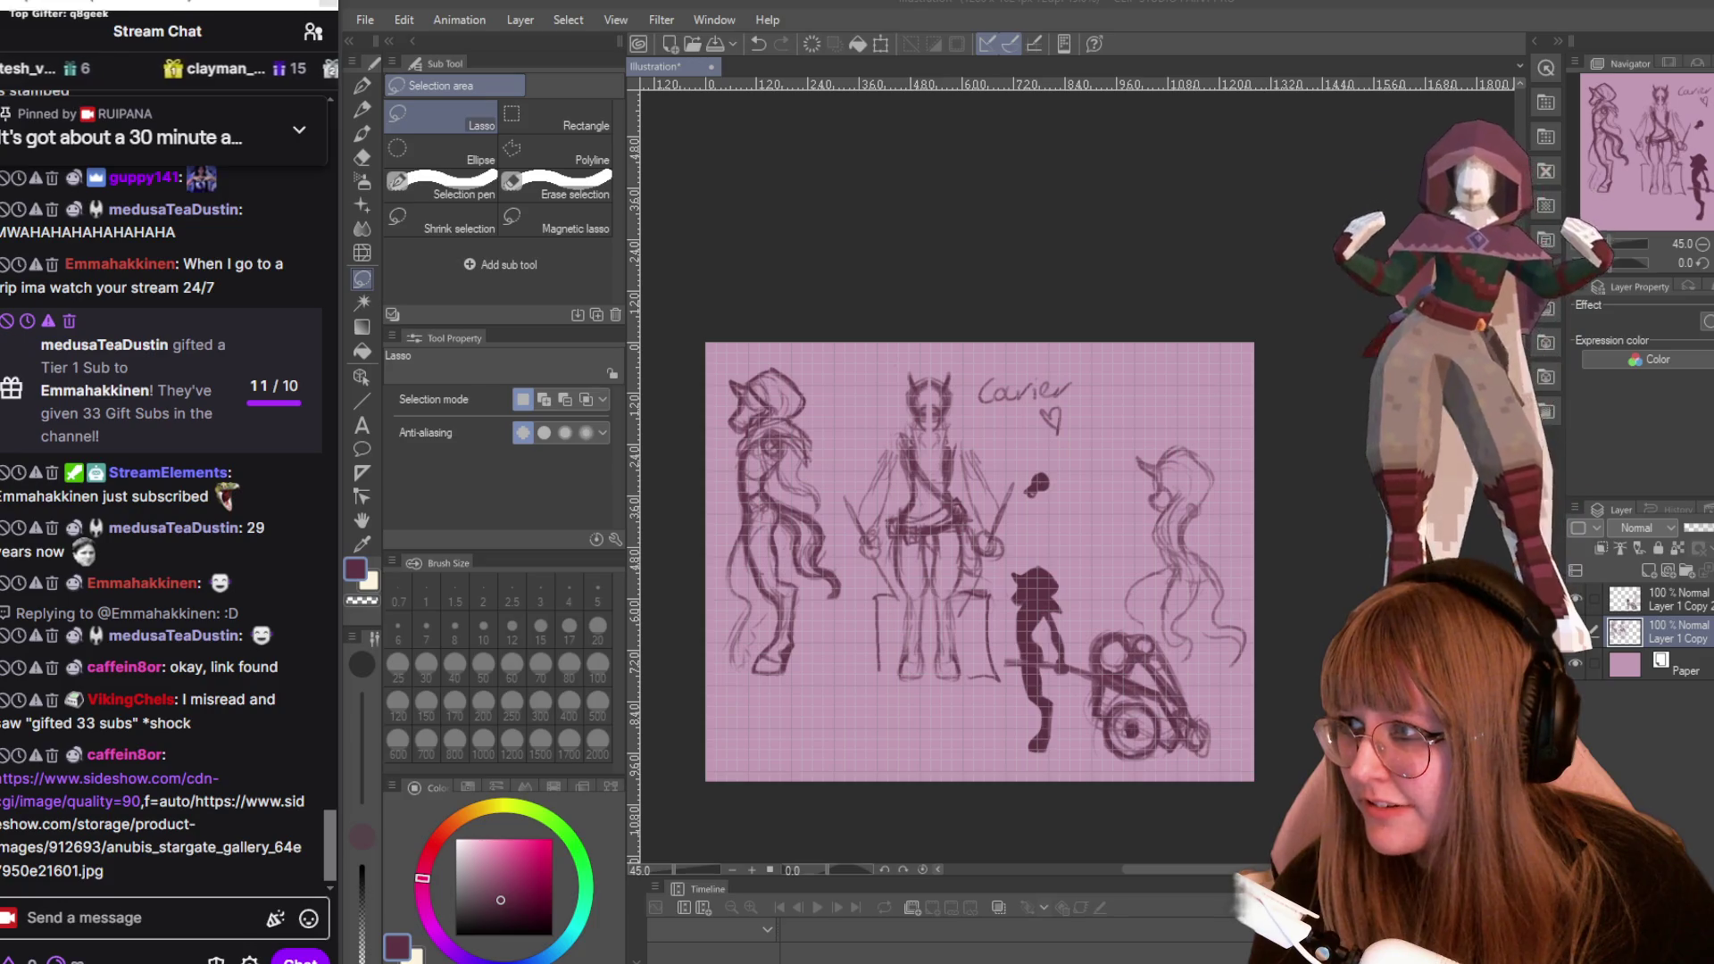
left_click_drag(121, 871, 15, 778)
mouse_move(164, 893)
left_mouse_down()
mouse_move(69, 755)
mouse_move(9, 778)
left_mouse_up()
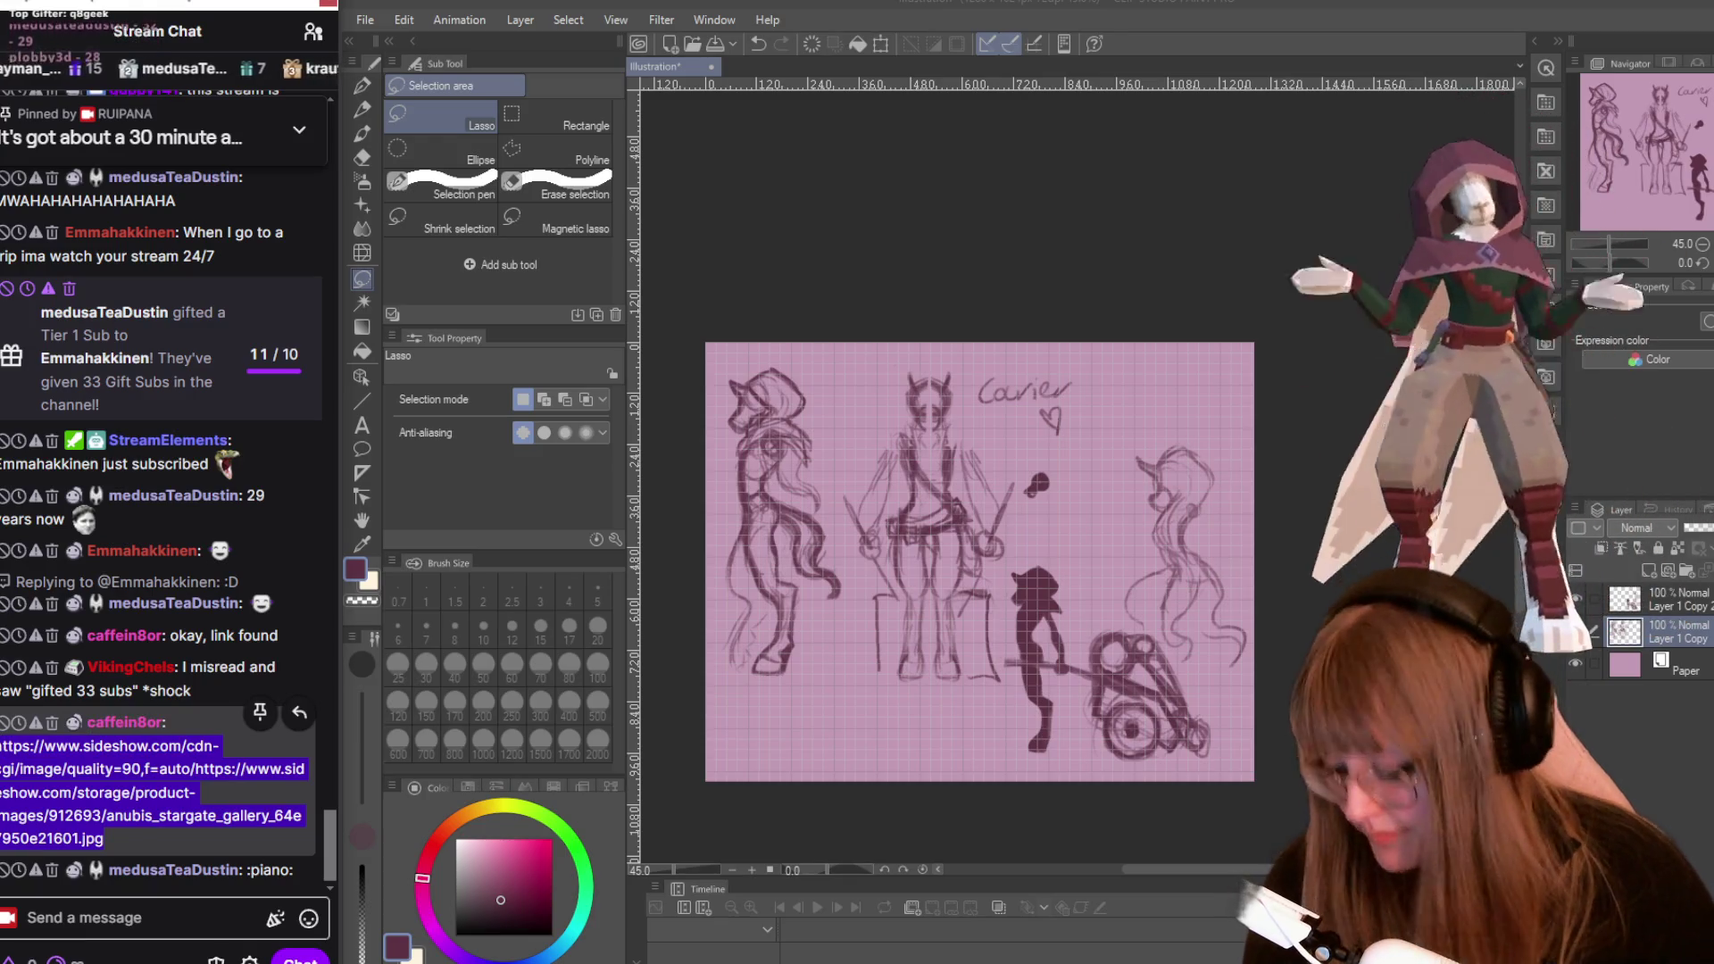
key("alt+Tab")
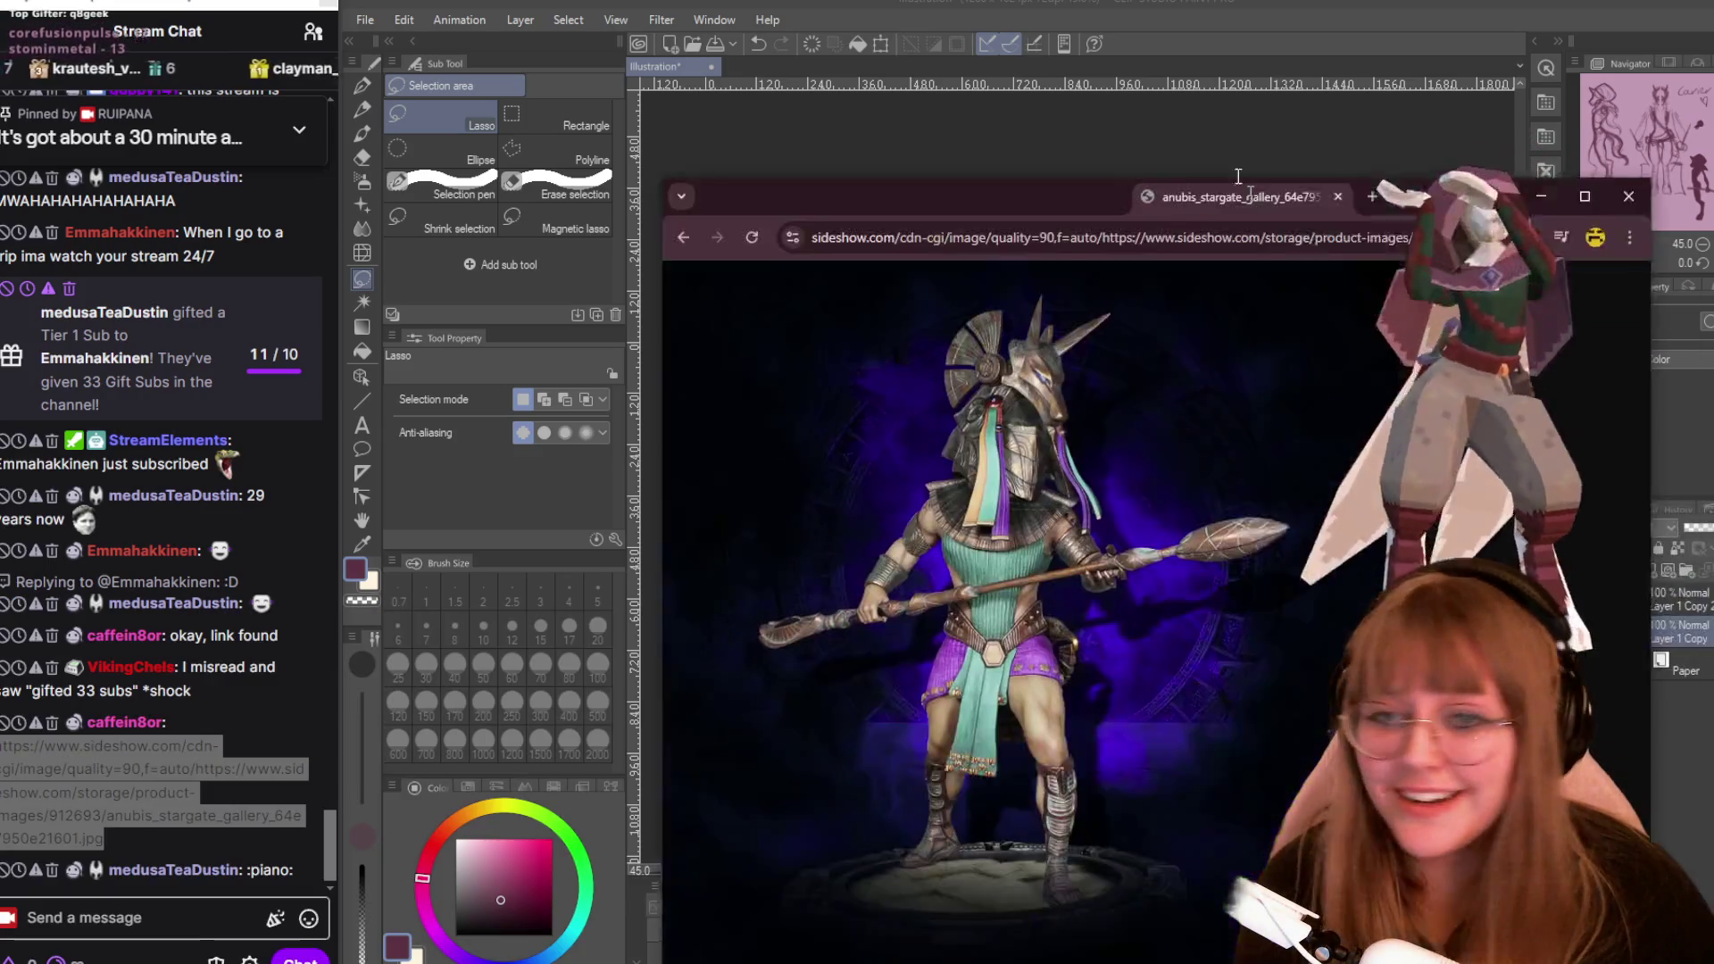
left_click_drag(1238, 209, 1155, 79)
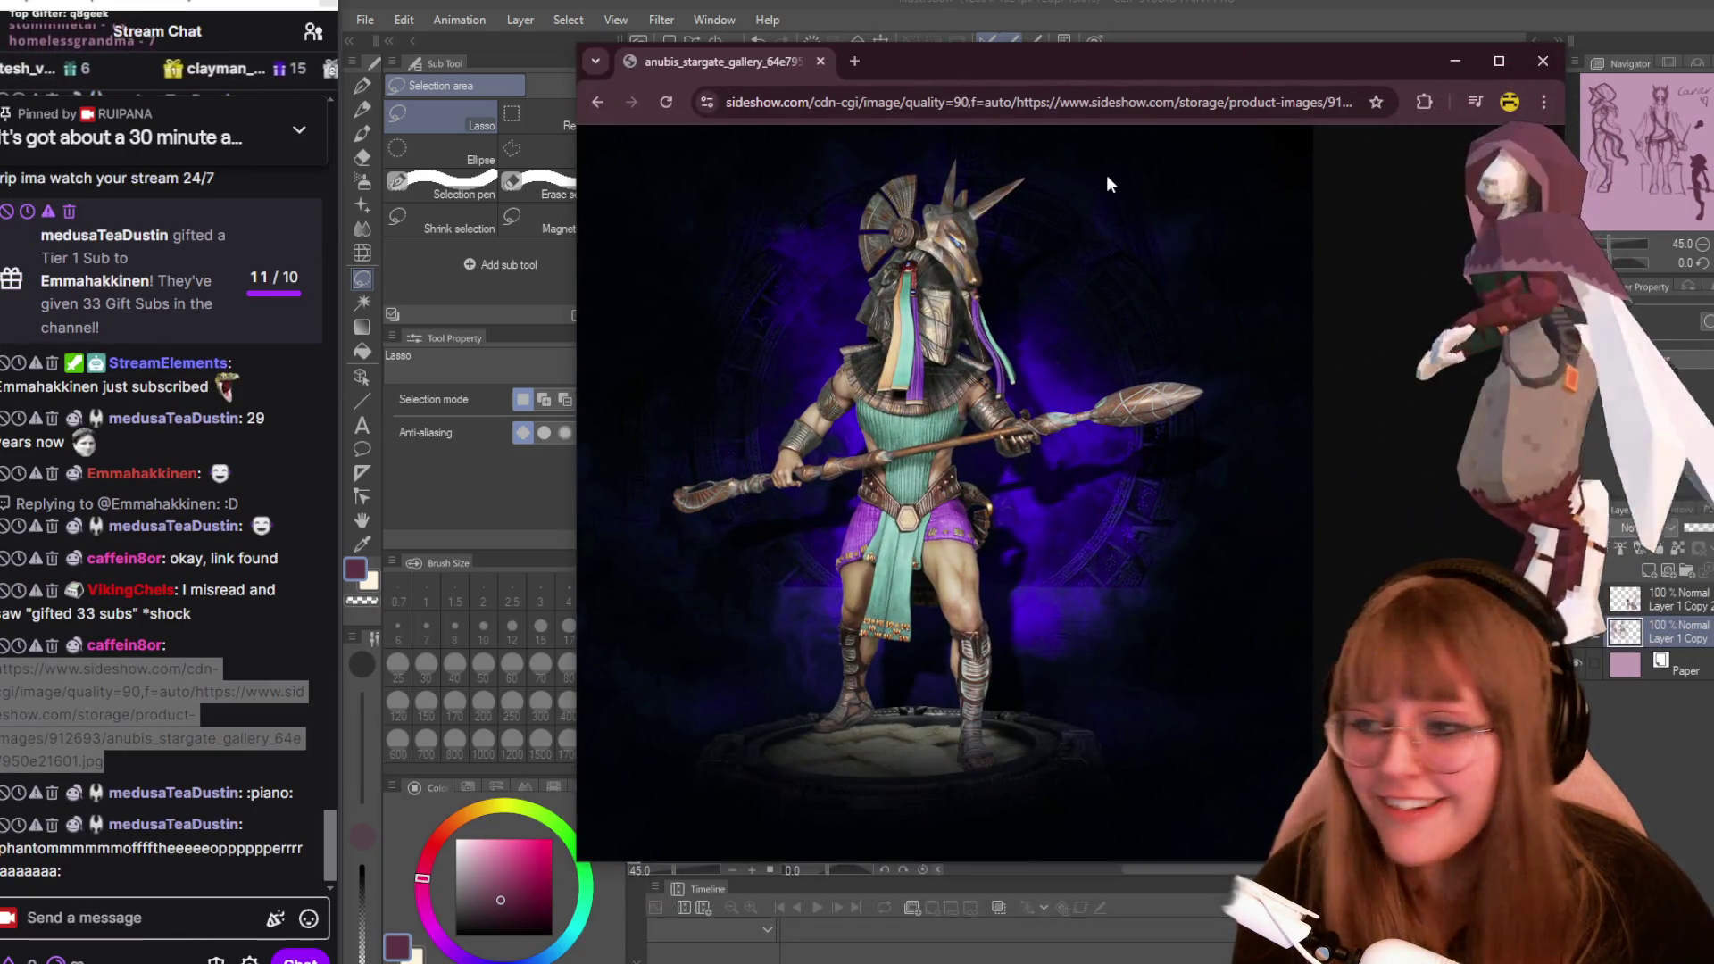
left_click(182, 857)
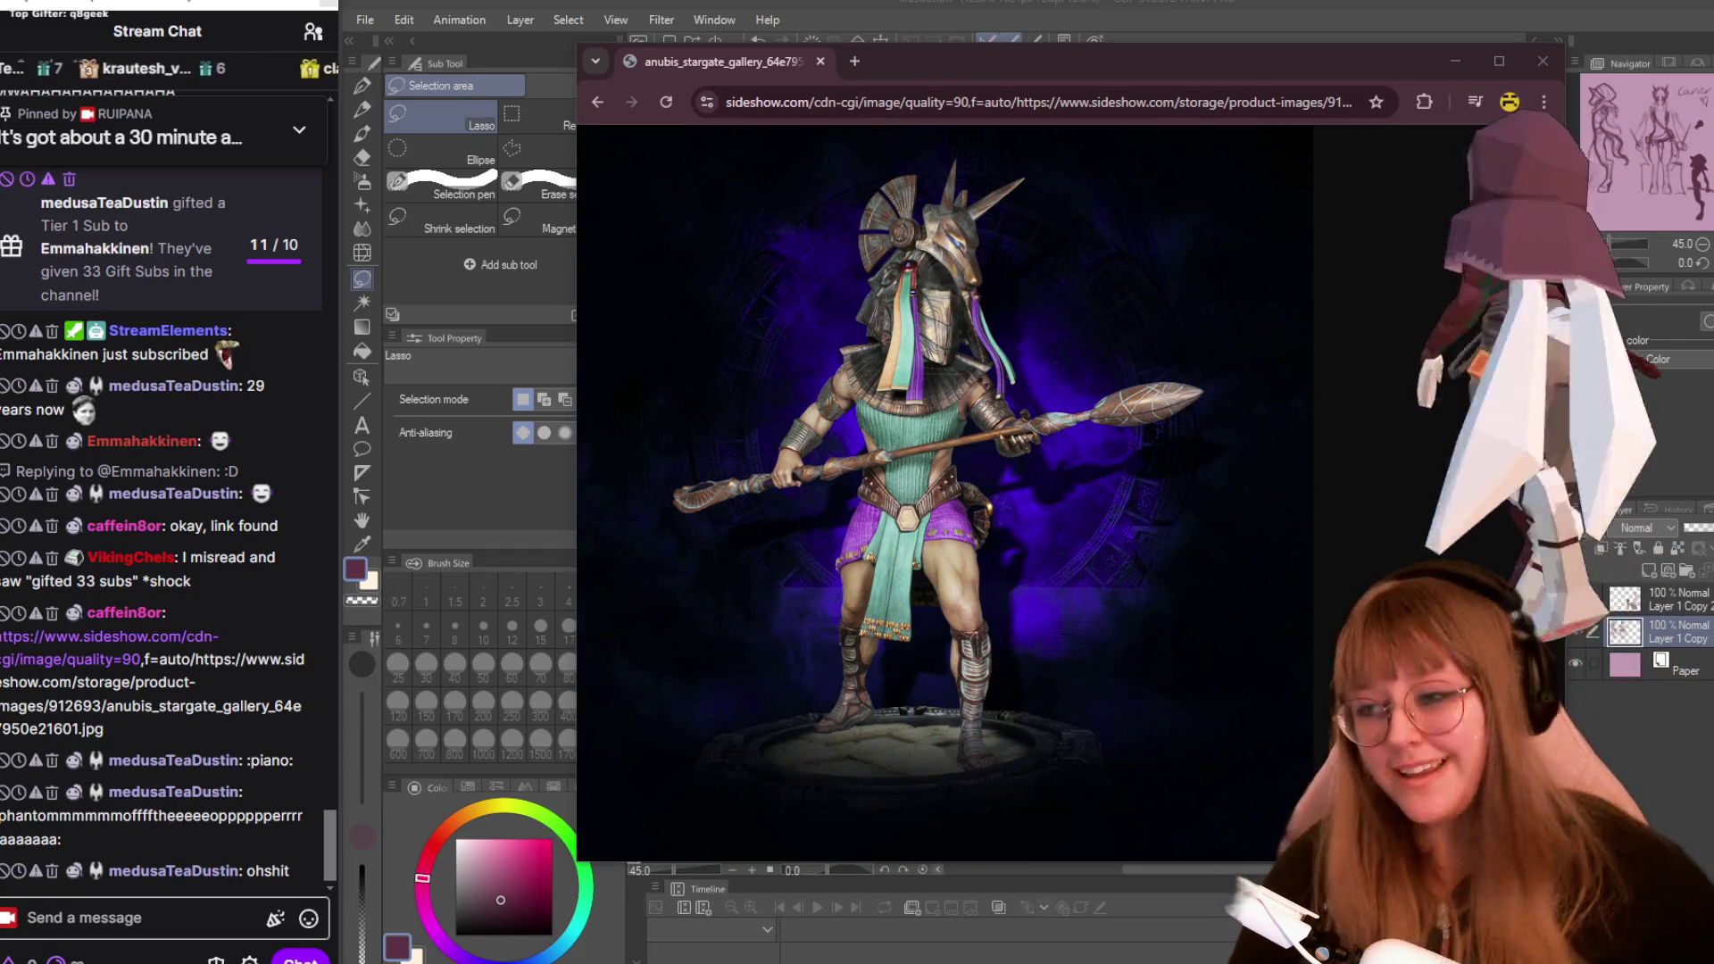
left_click_drag(3, 636, 42, 671)
left_click(42, 671)
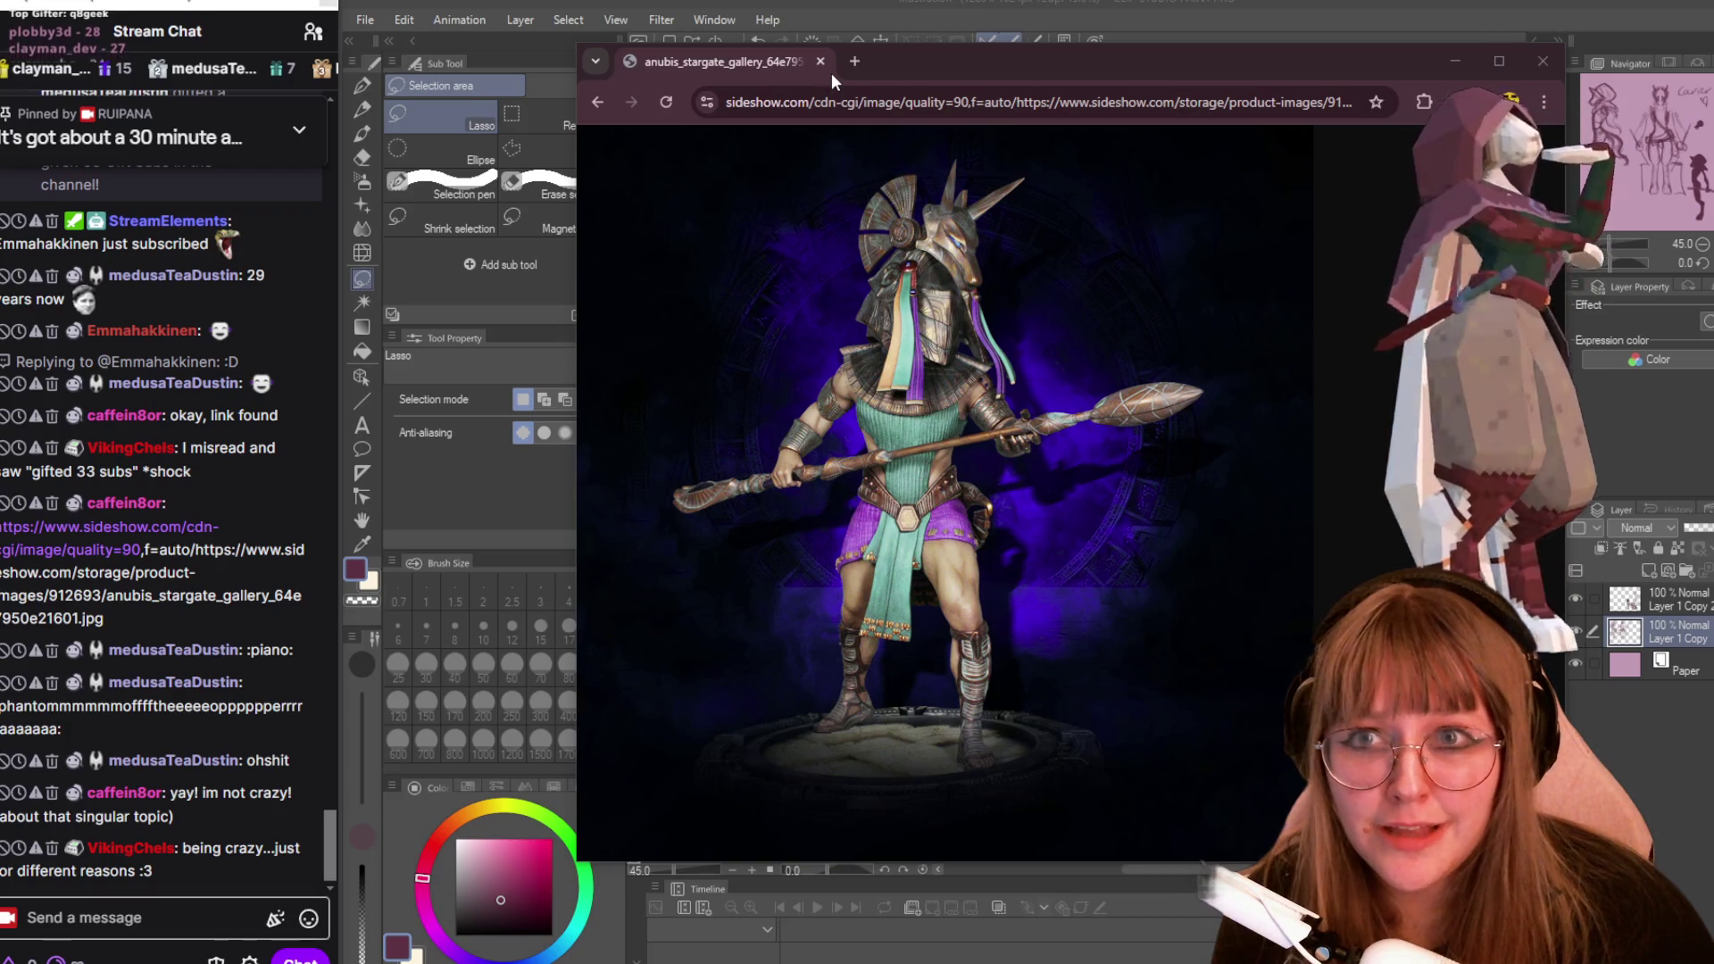
left_click(820, 61)
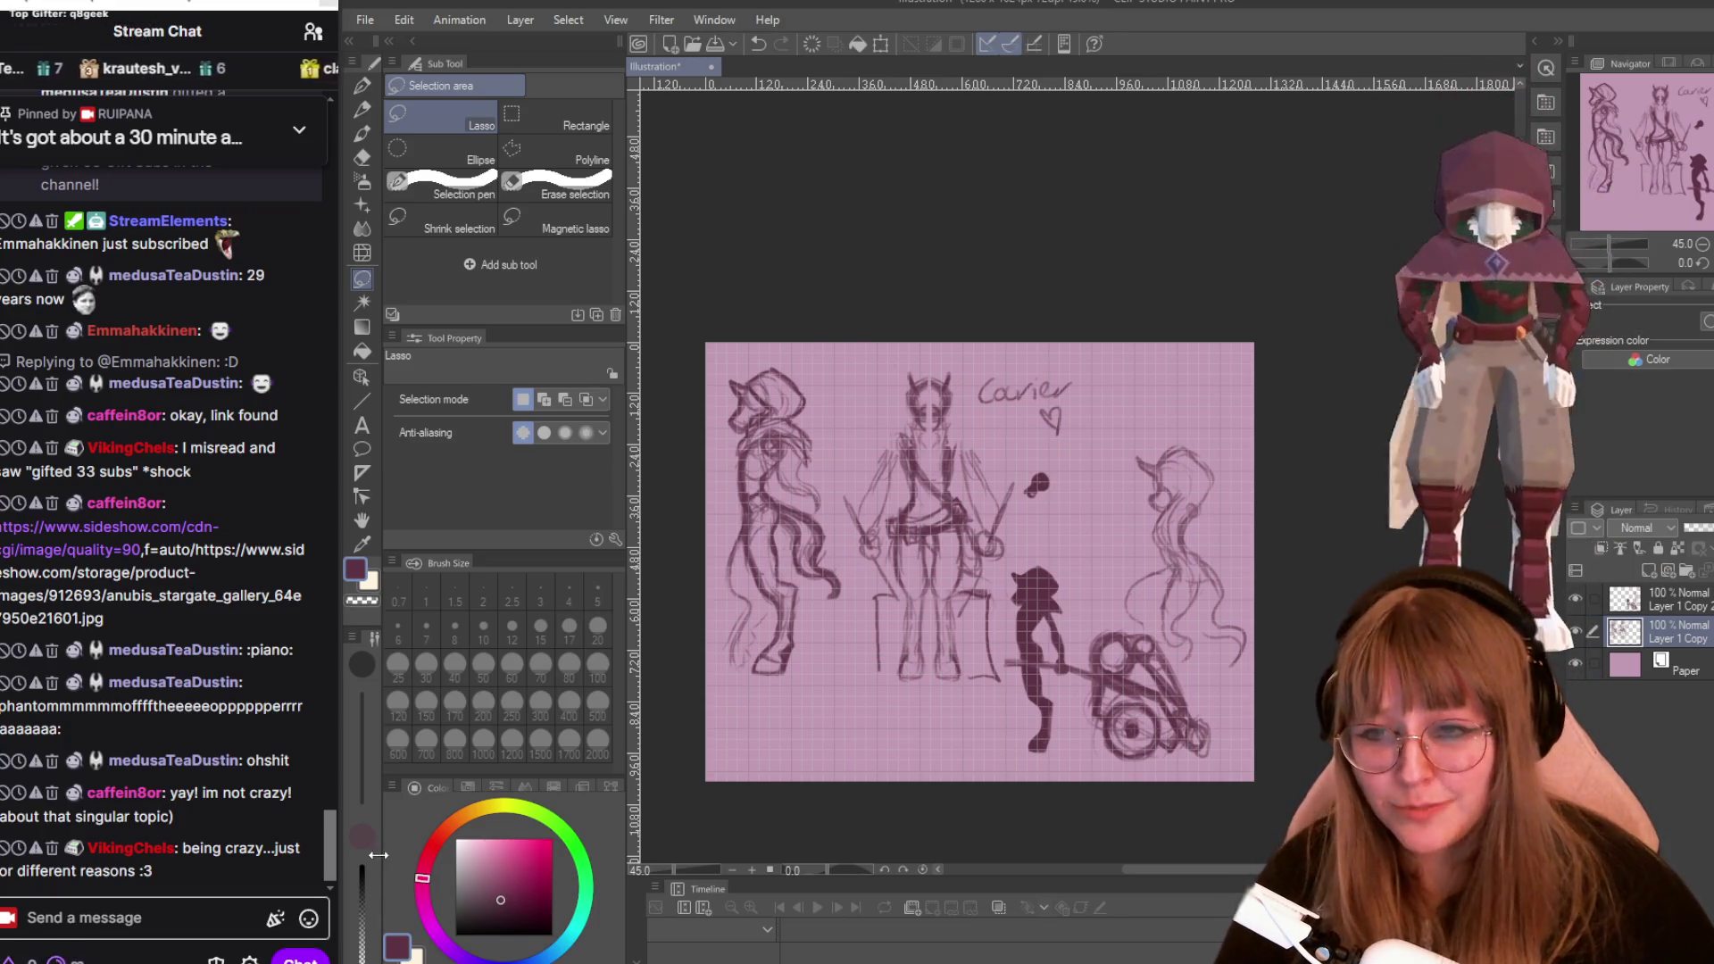
Abandon the unfinished lasso selection and fit the whole page in the window.
scroll(769, 404, "up", 3)
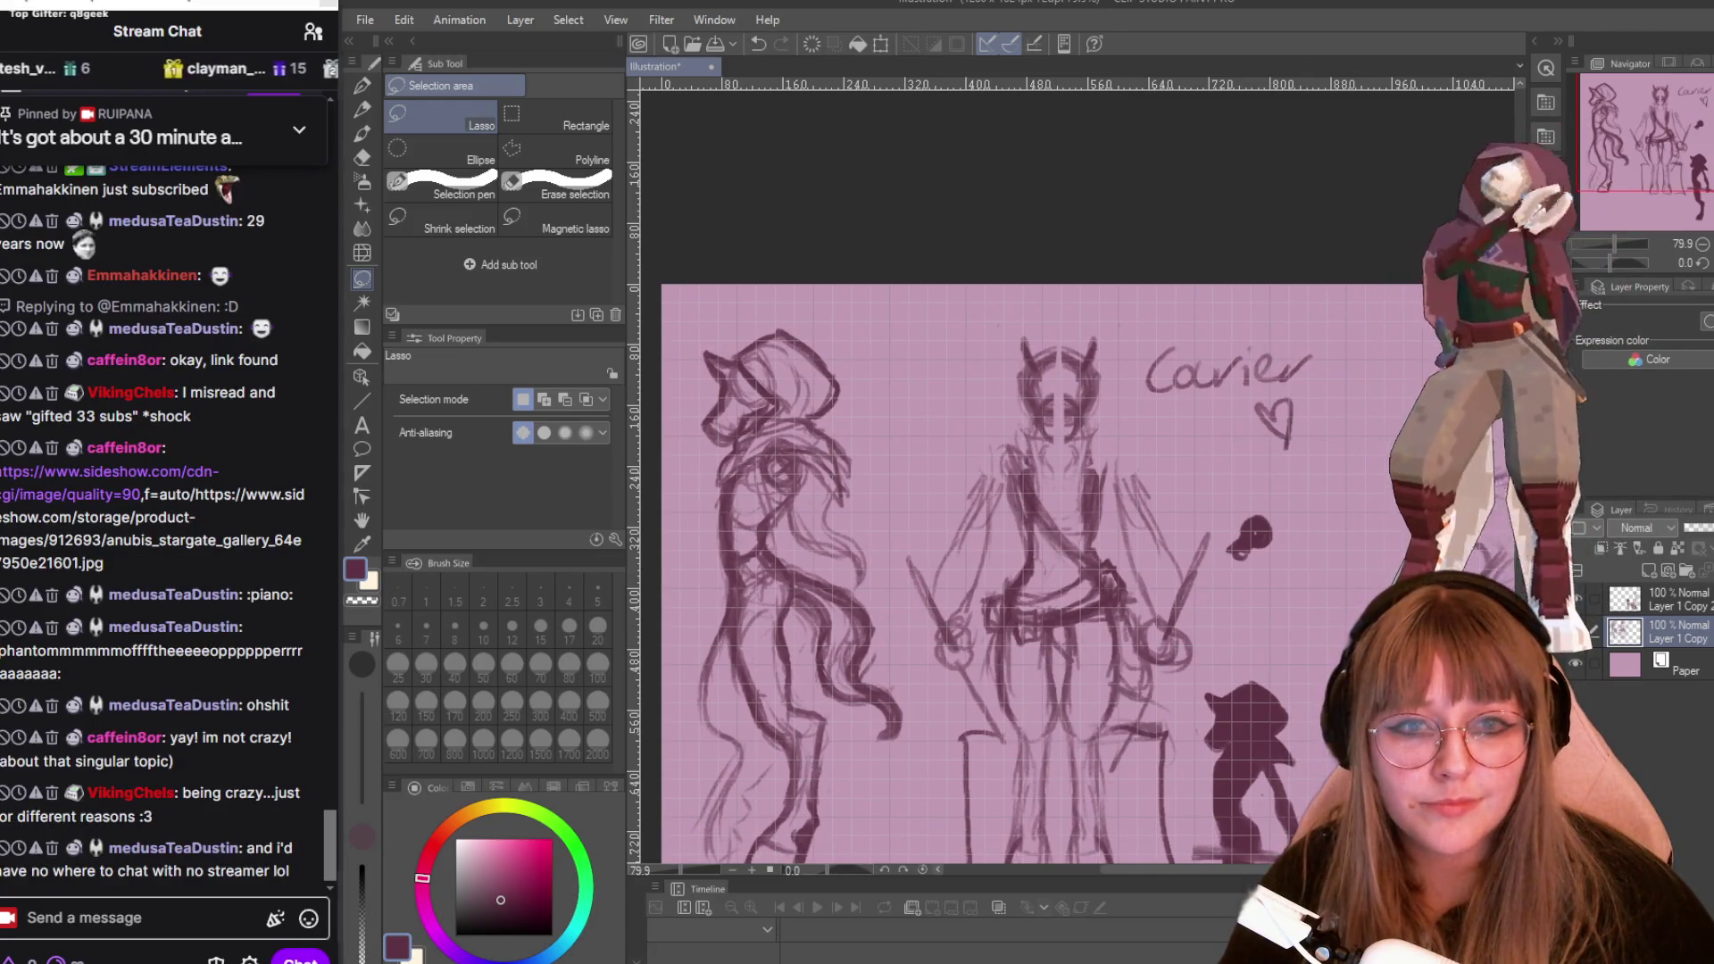
scroll(982, 482, "down", 3)
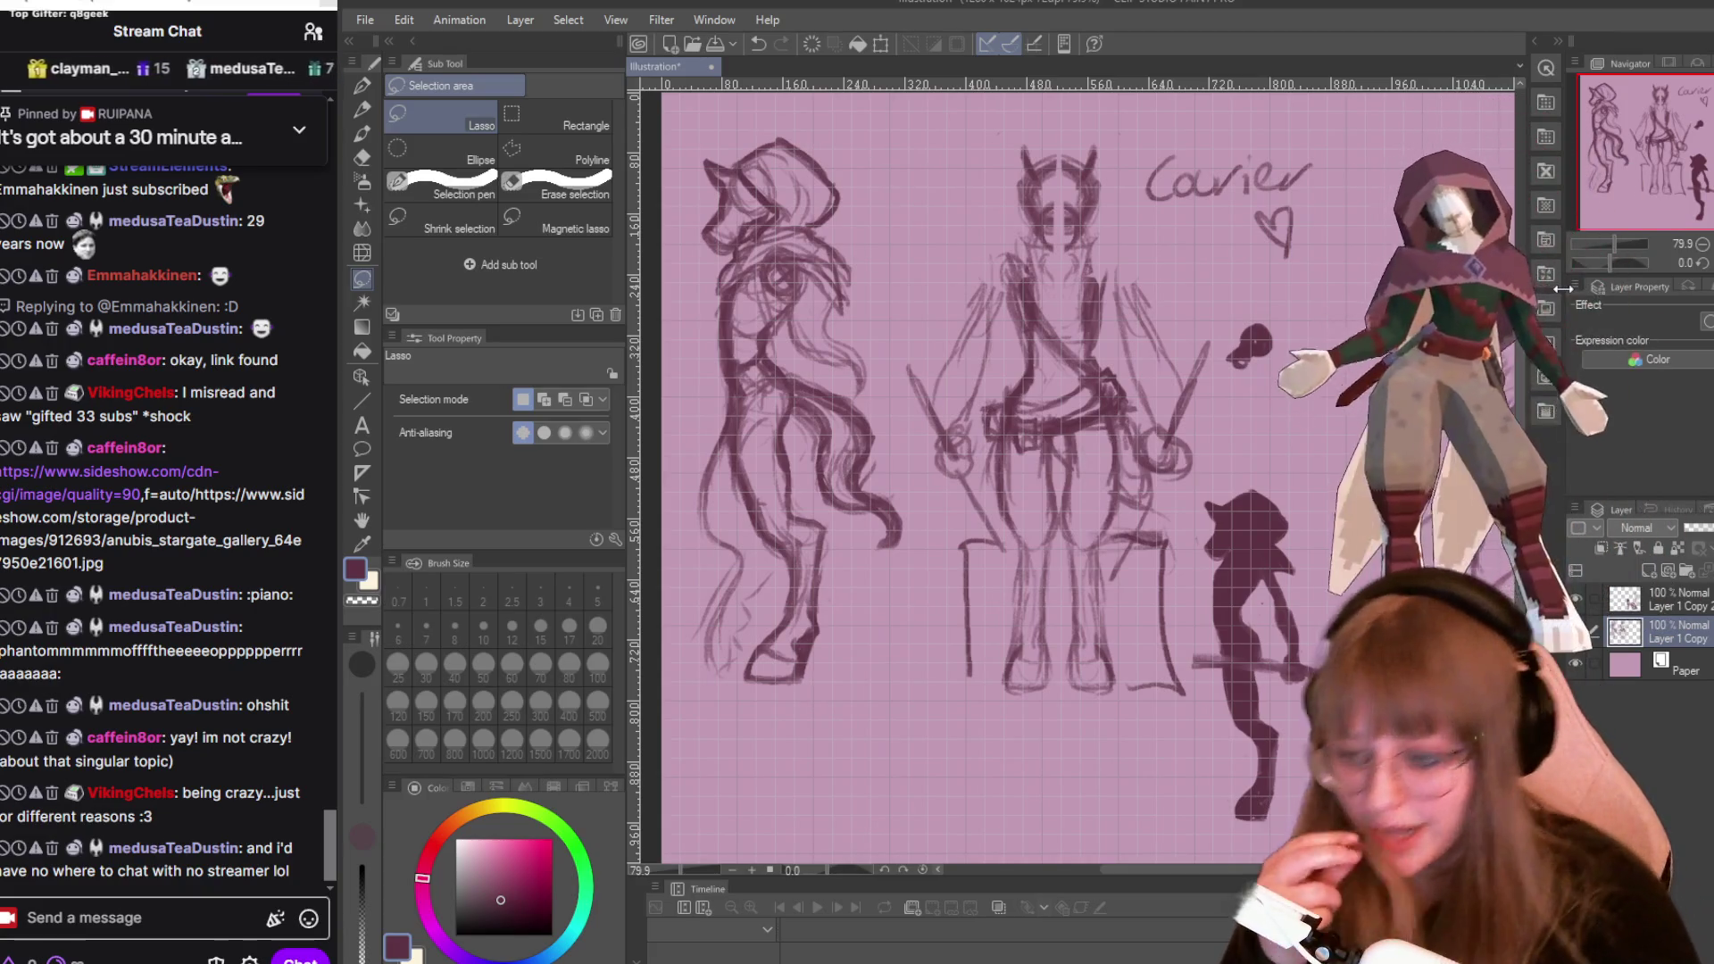
mouse_move(698, 118)
left_mouse_down()
mouse_move(759, 736)
mouse_move(893, 808)
mouse_move(1125, 804)
mouse_move(1187, 473)
mouse_move(1288, 113)
mouse_move(694, 130)
left_mouse_up()
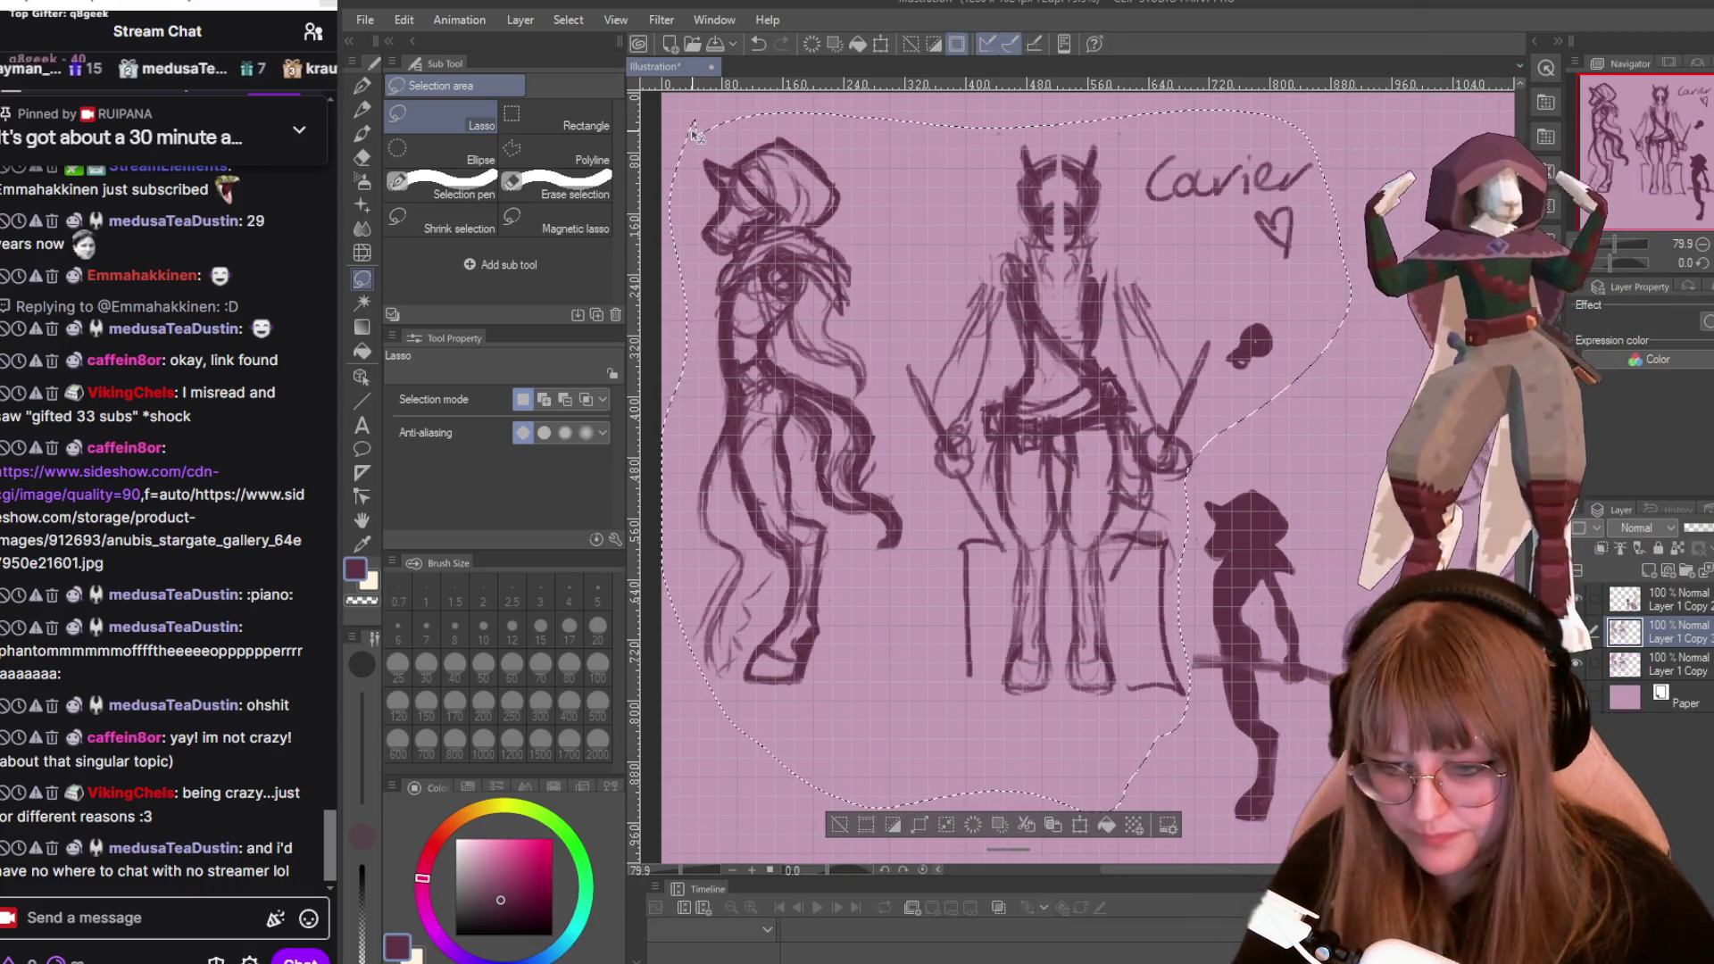
key("ctrl+0")
key("ctrl+d")
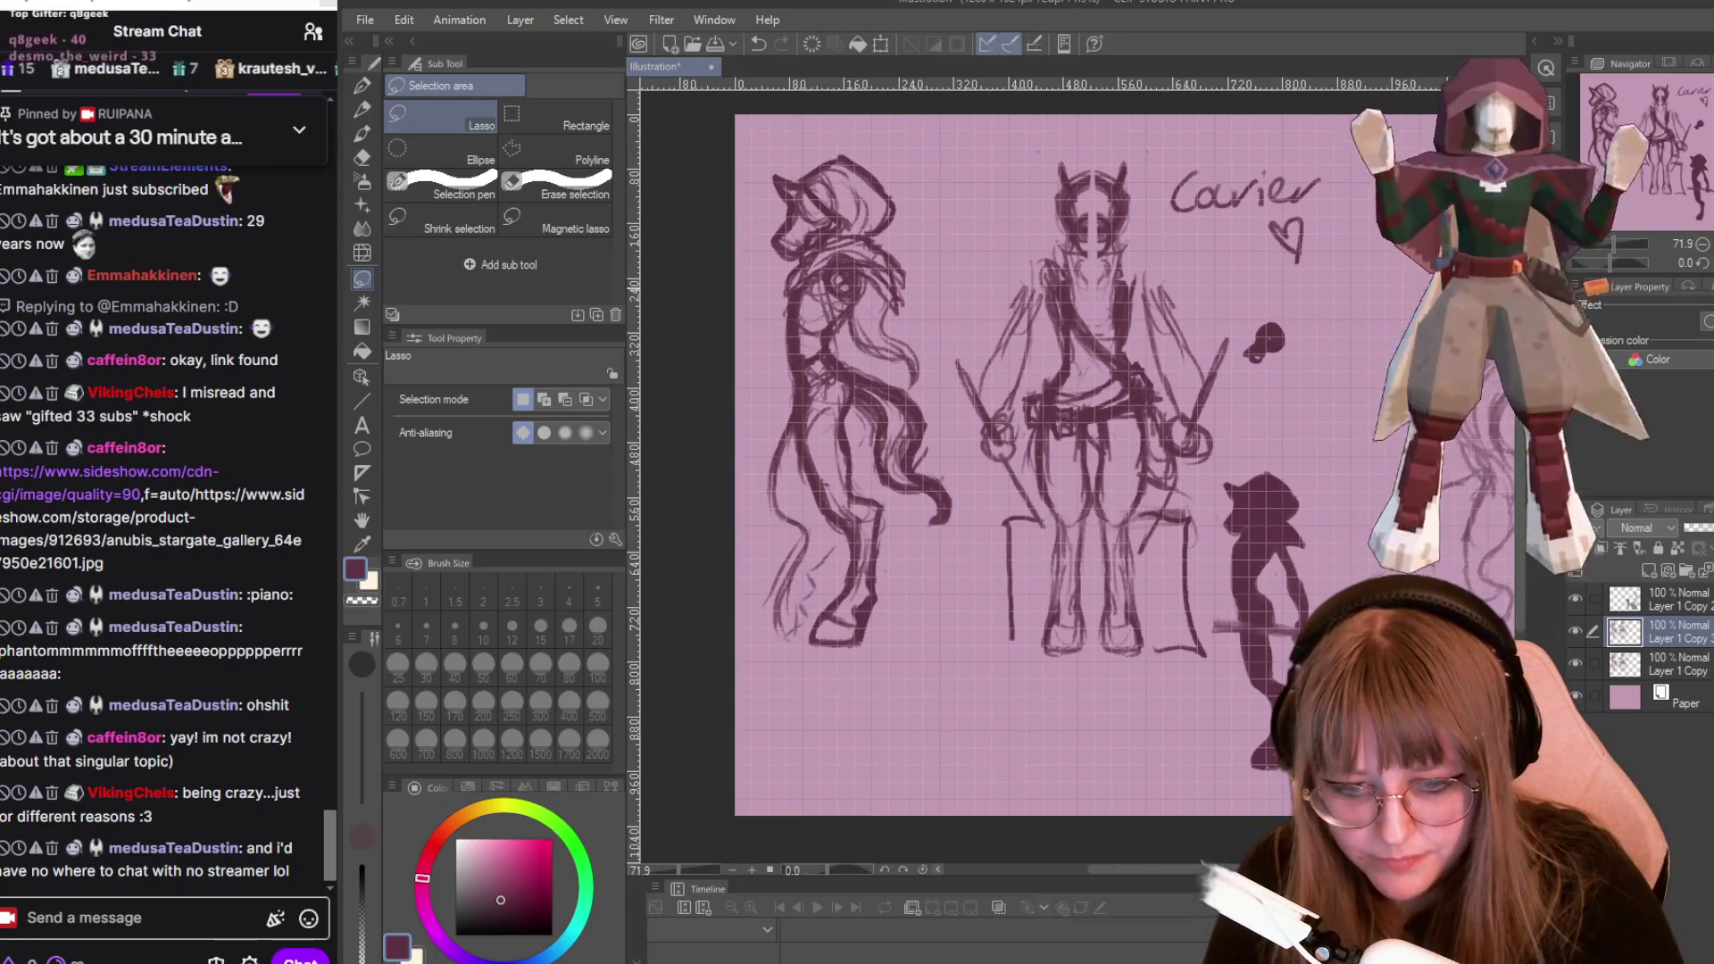
Hide the layer holding the dark silhouette and wheeled cart, keeping Layer 1 Copy visible.
left_click(1690, 608)
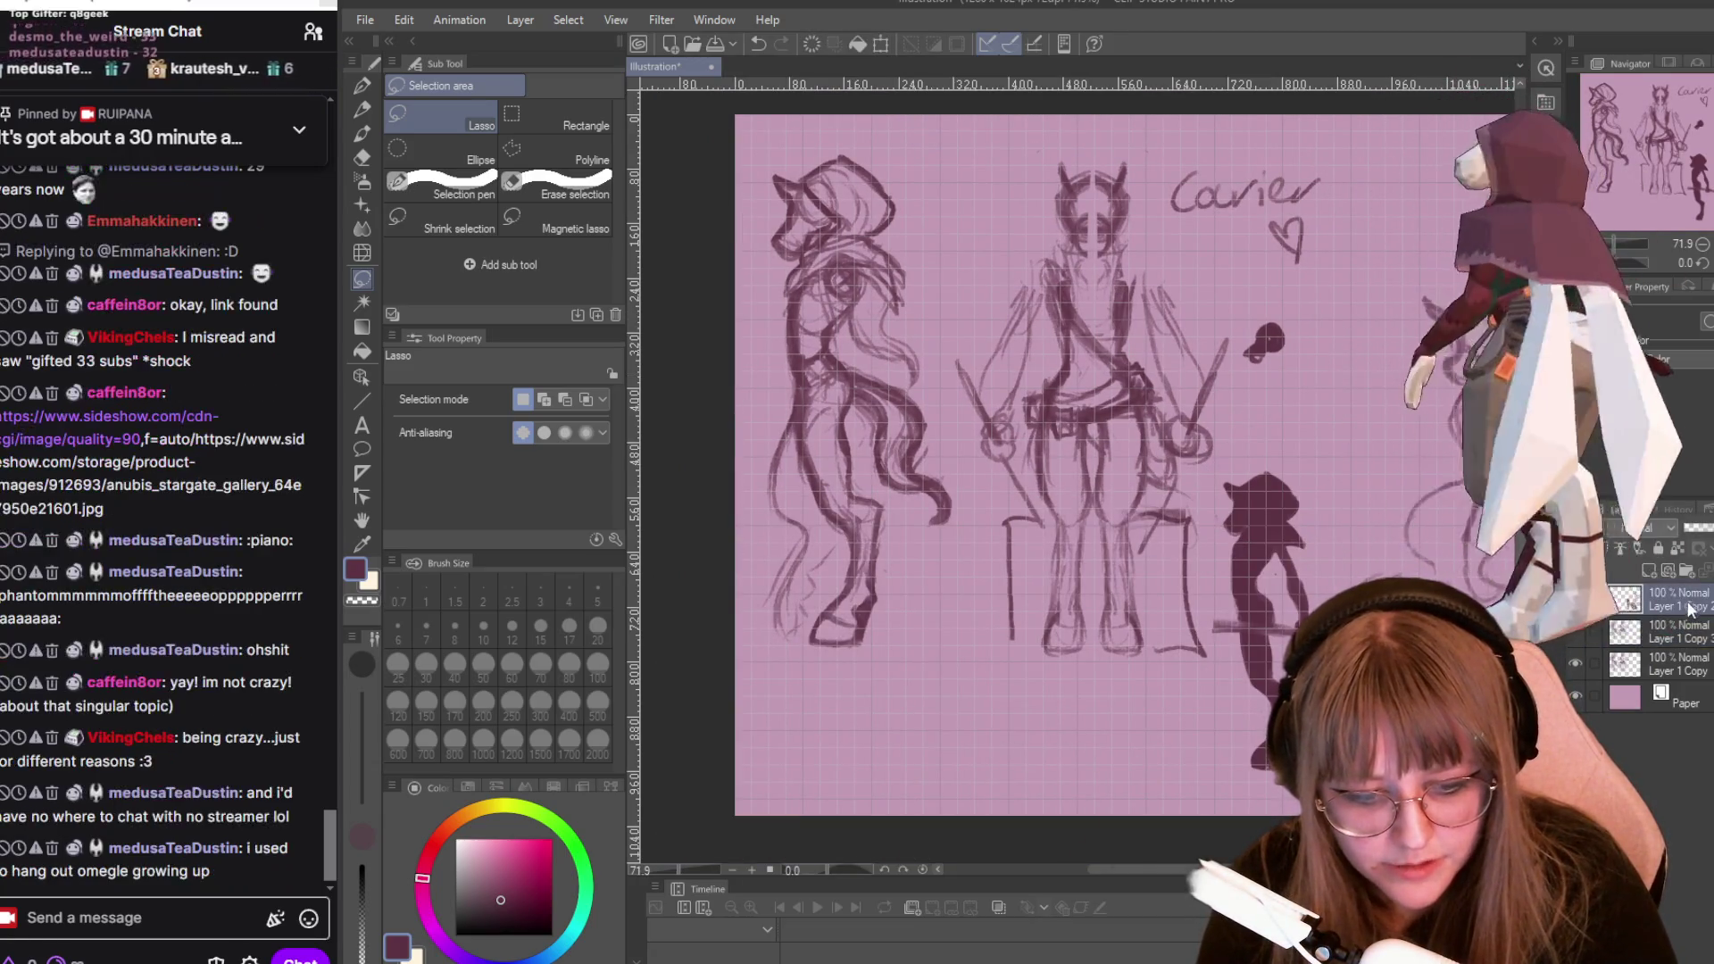
left_click(1576, 664)
left_click(1576, 664)
left_click(1660, 639)
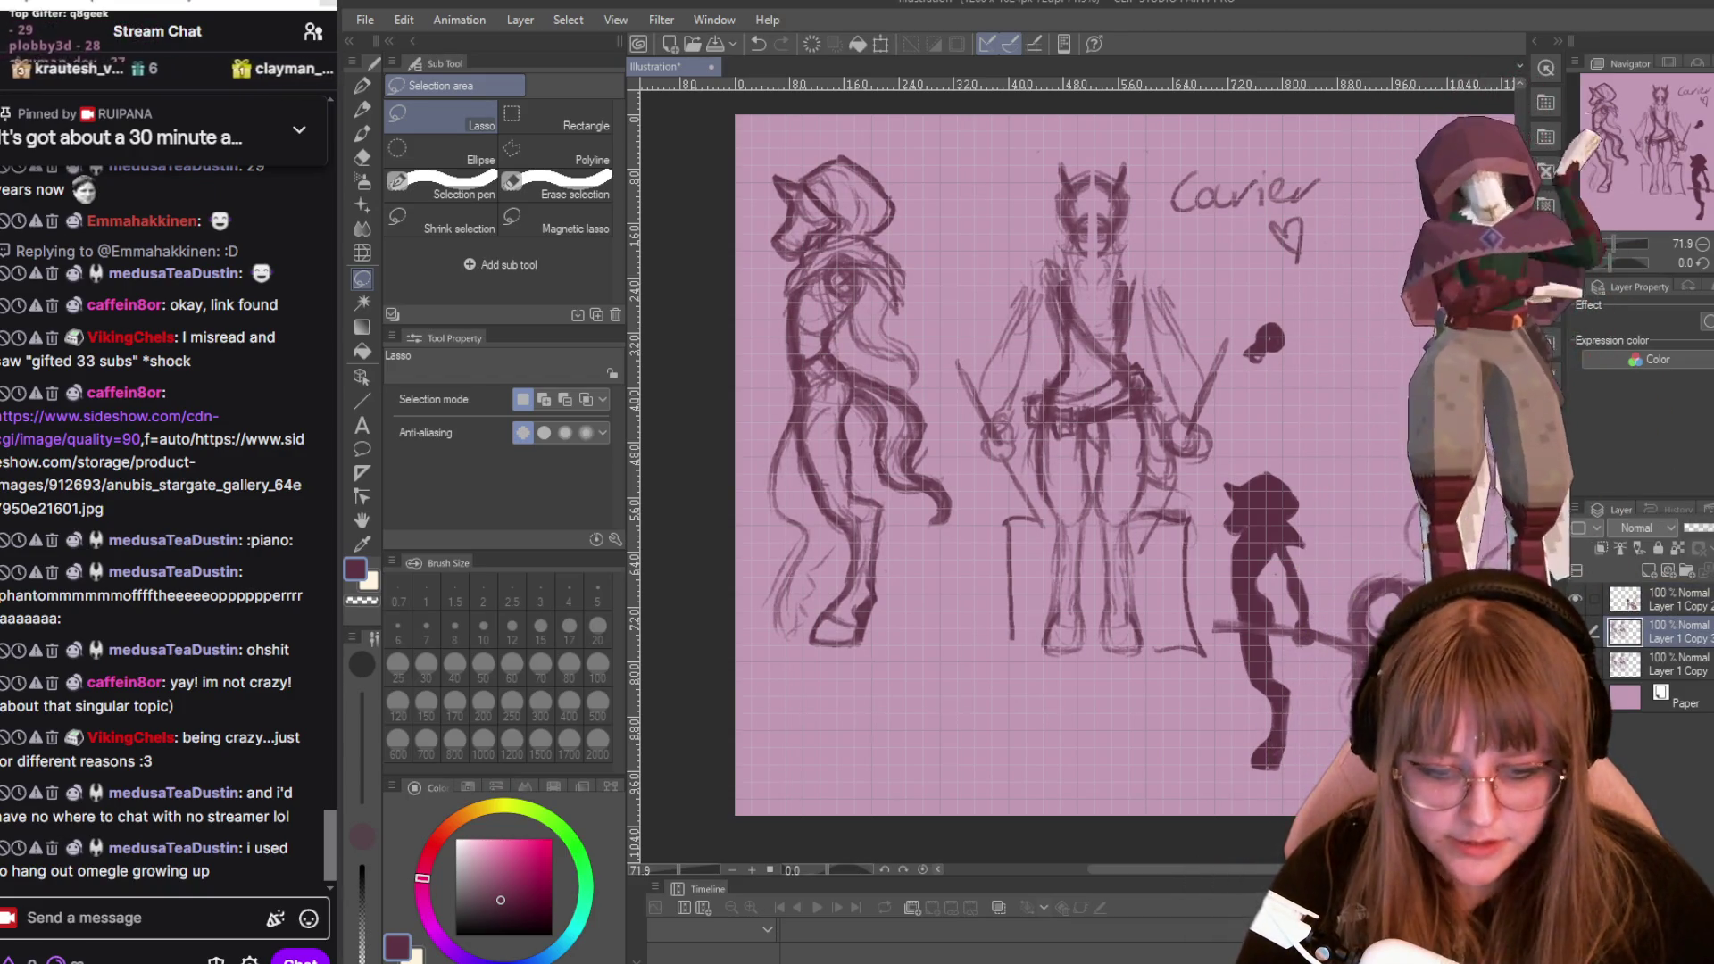
left_click(1578, 595)
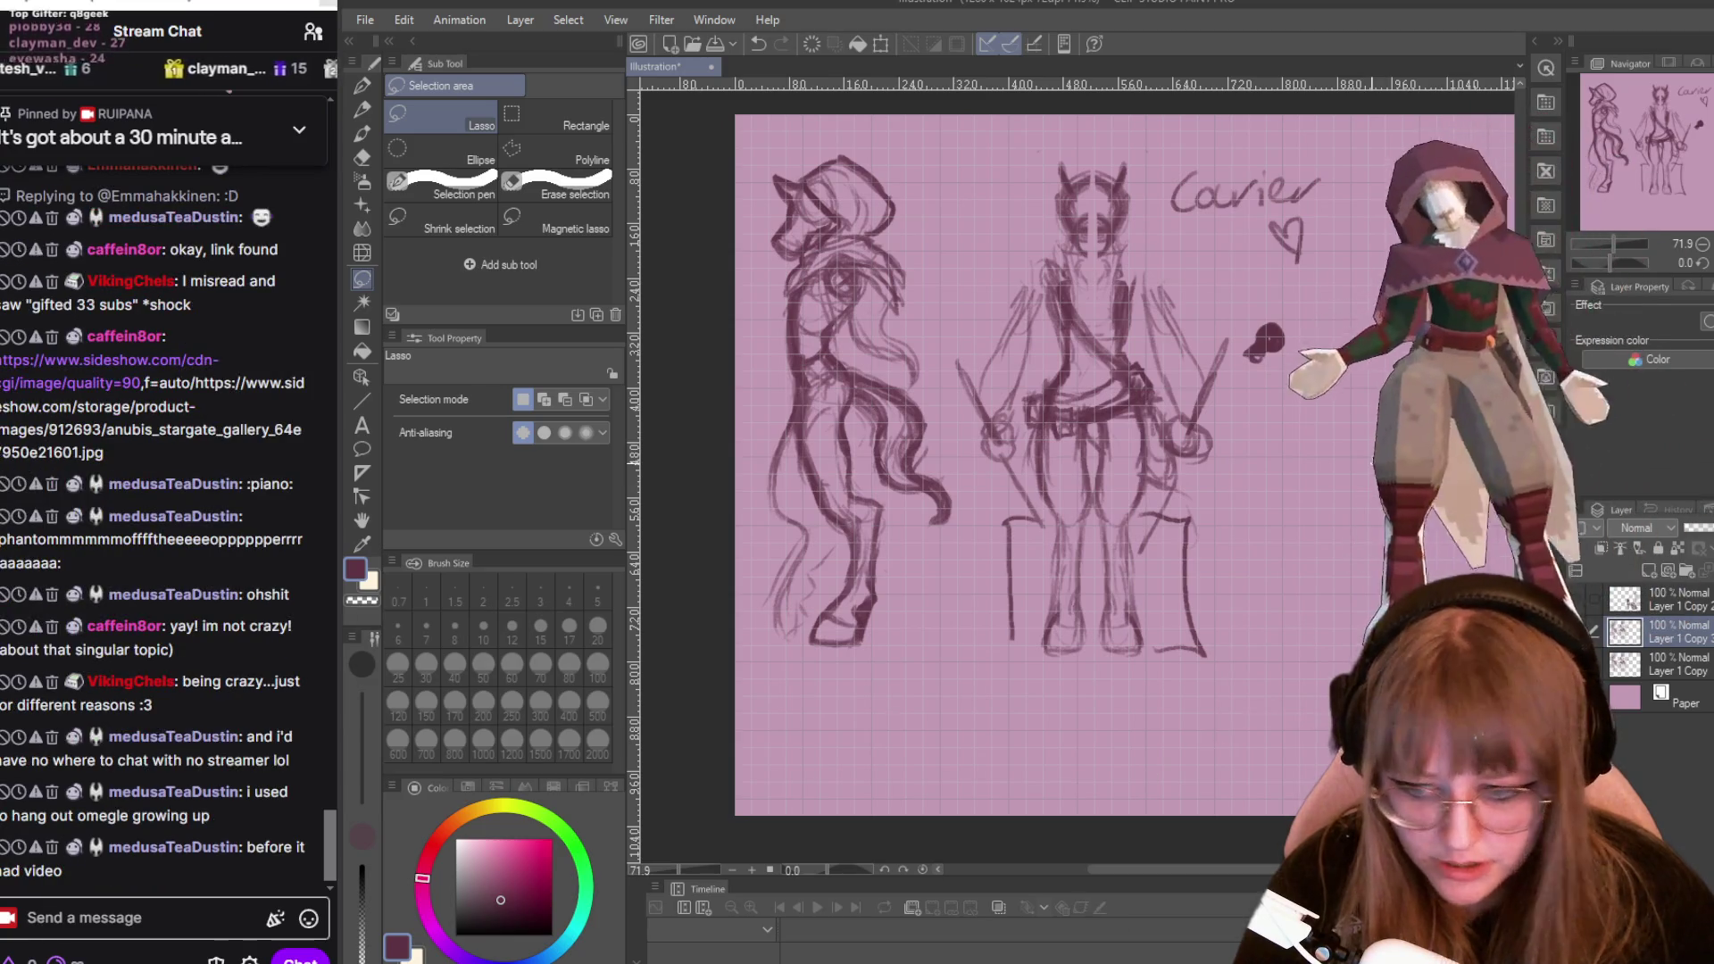
scroll(1373, 461, "up", 1)
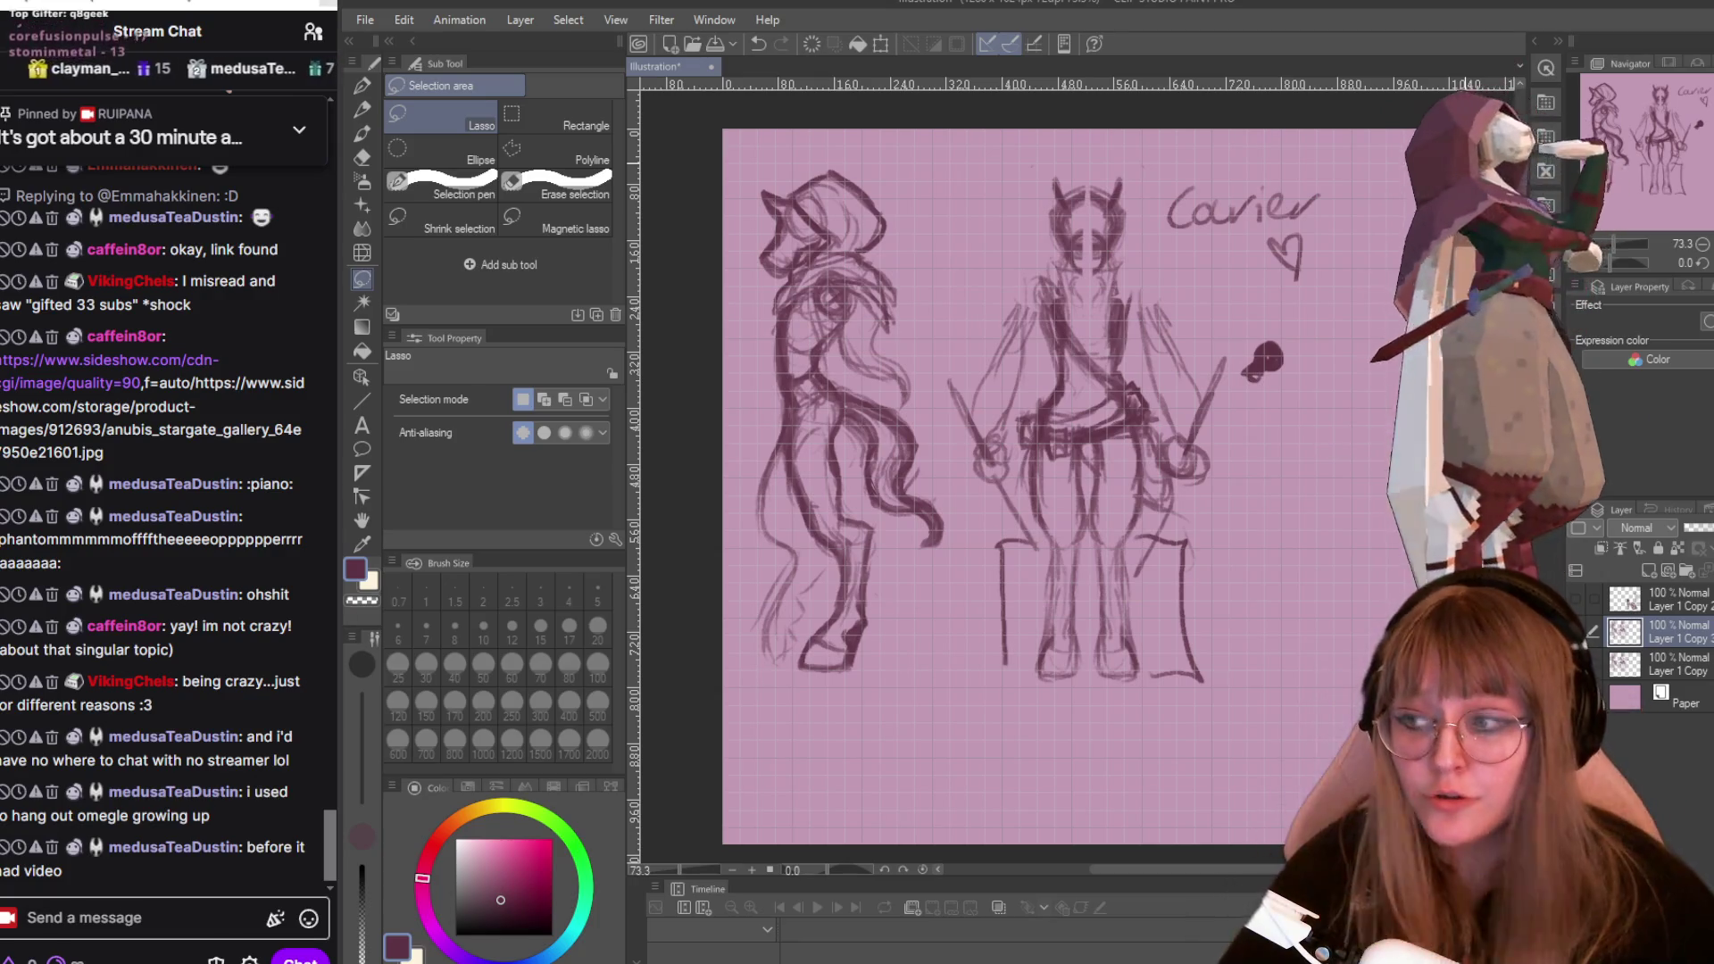
scroll(1334, 201, "down", 1)
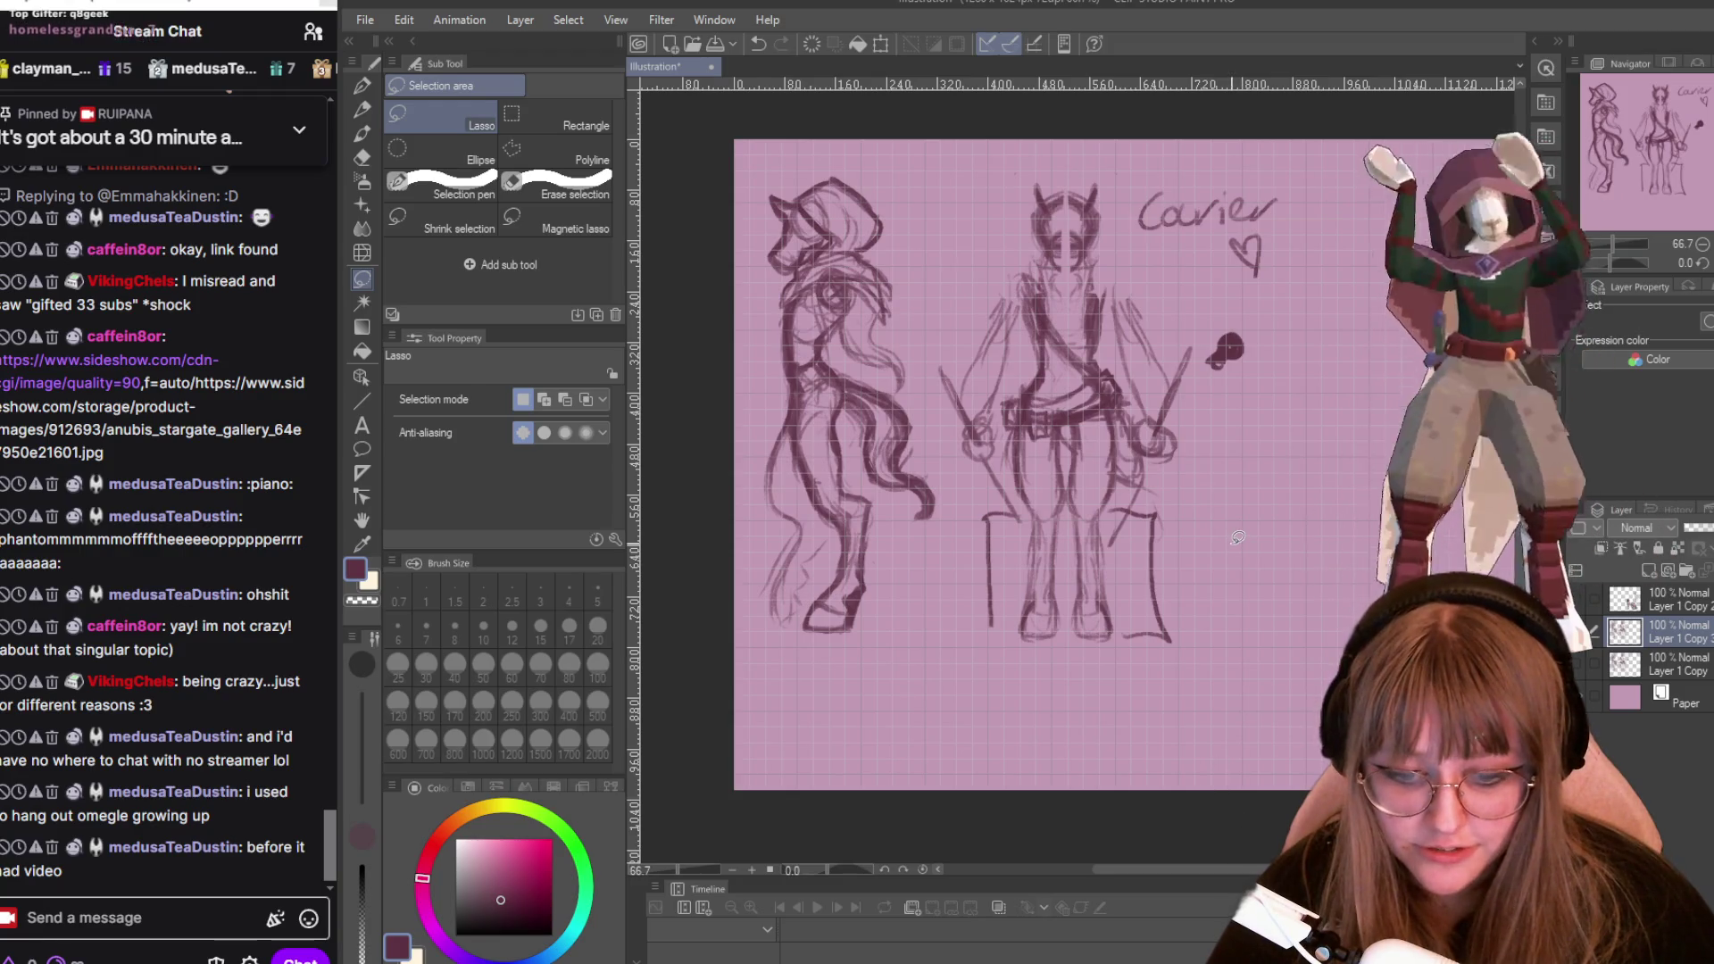
scroll(1239, 538, "up", 1)
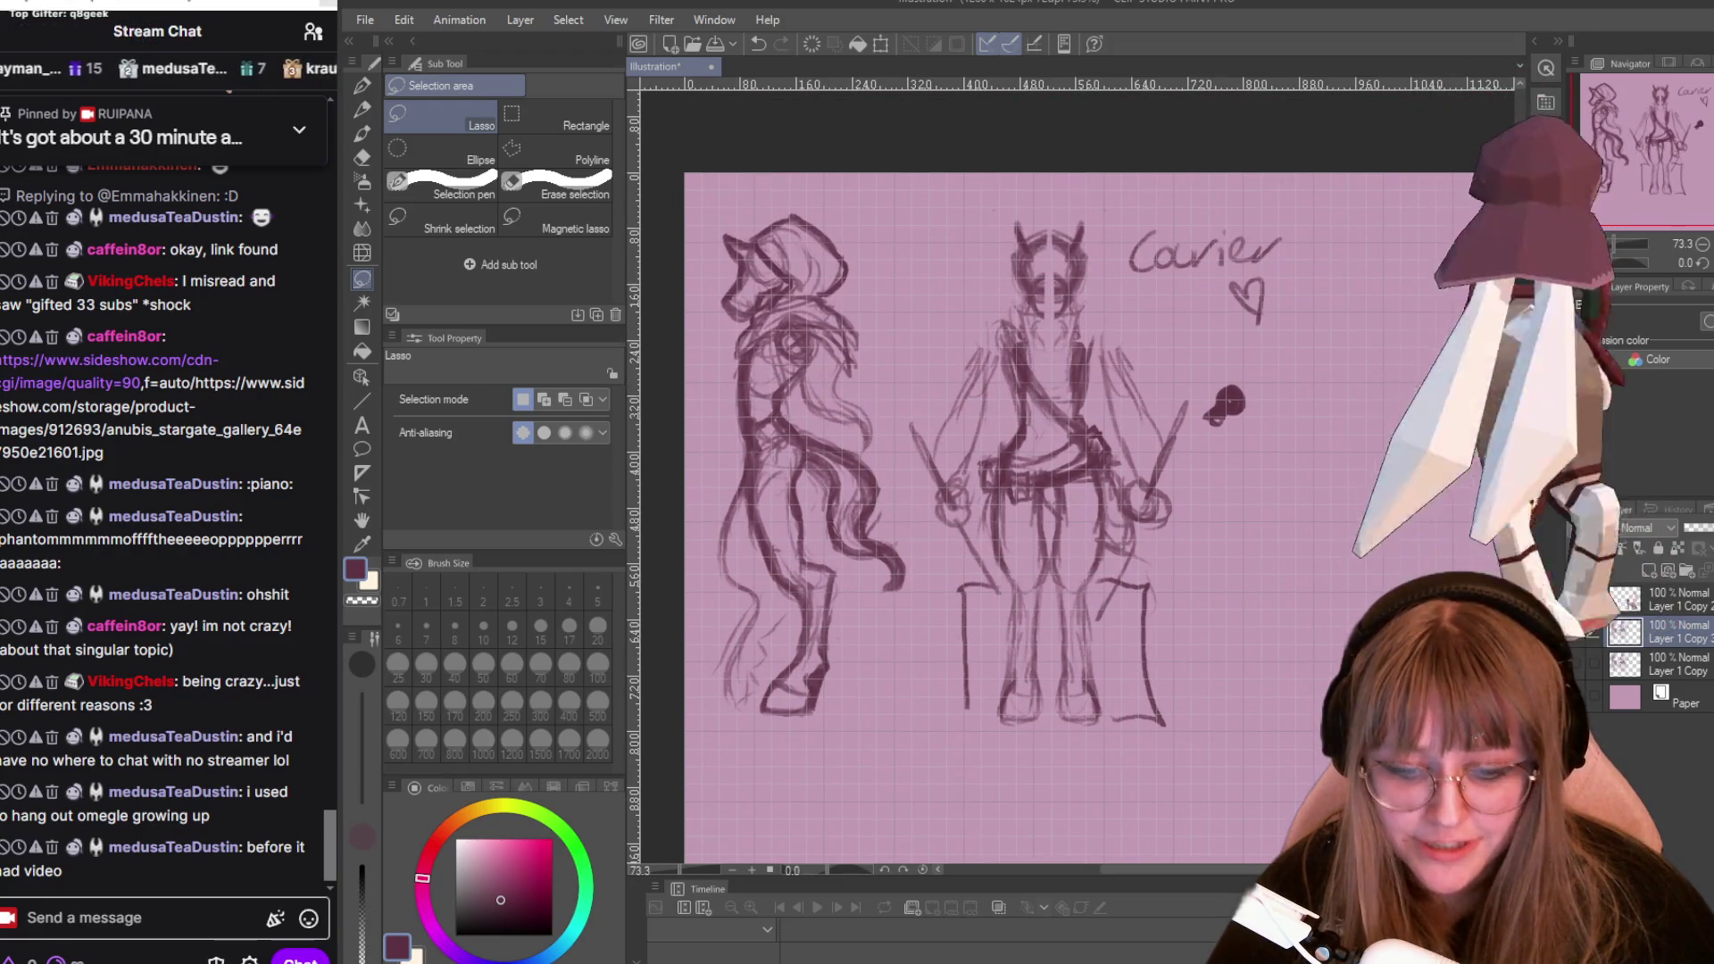
With the eraser at size 81.8, remove the ink blob, Cavier lettering, heart and box lines.
key("e")
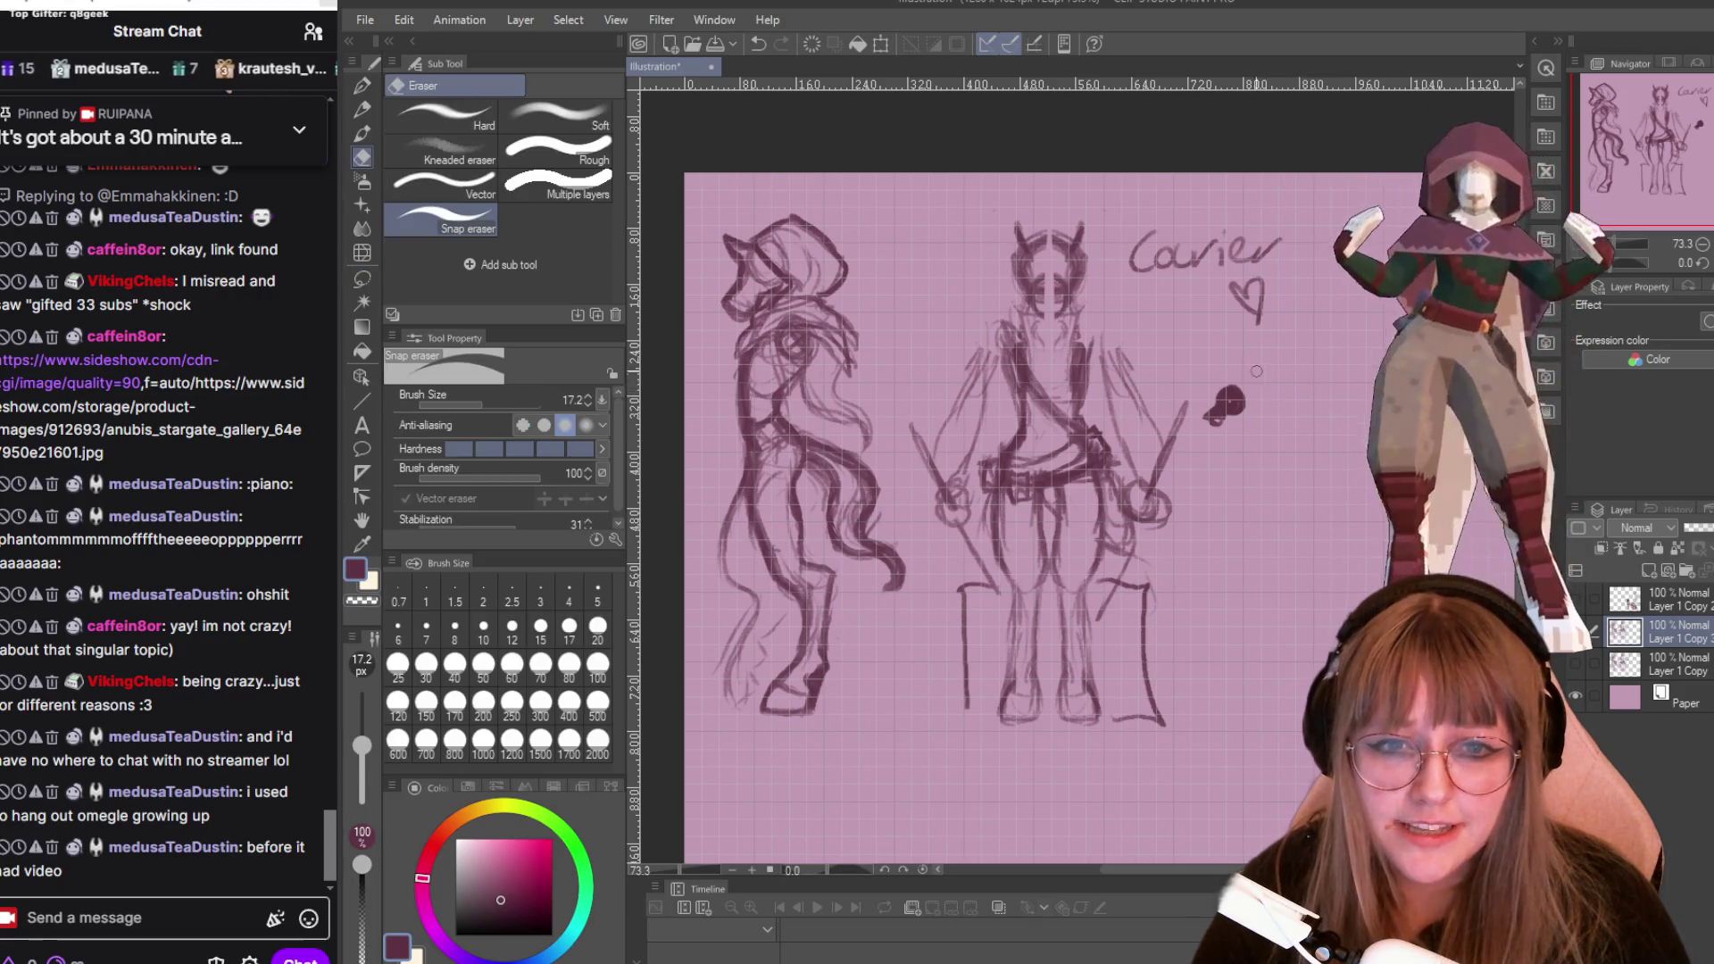
left_click_drag(1234, 379, 1209, 418)
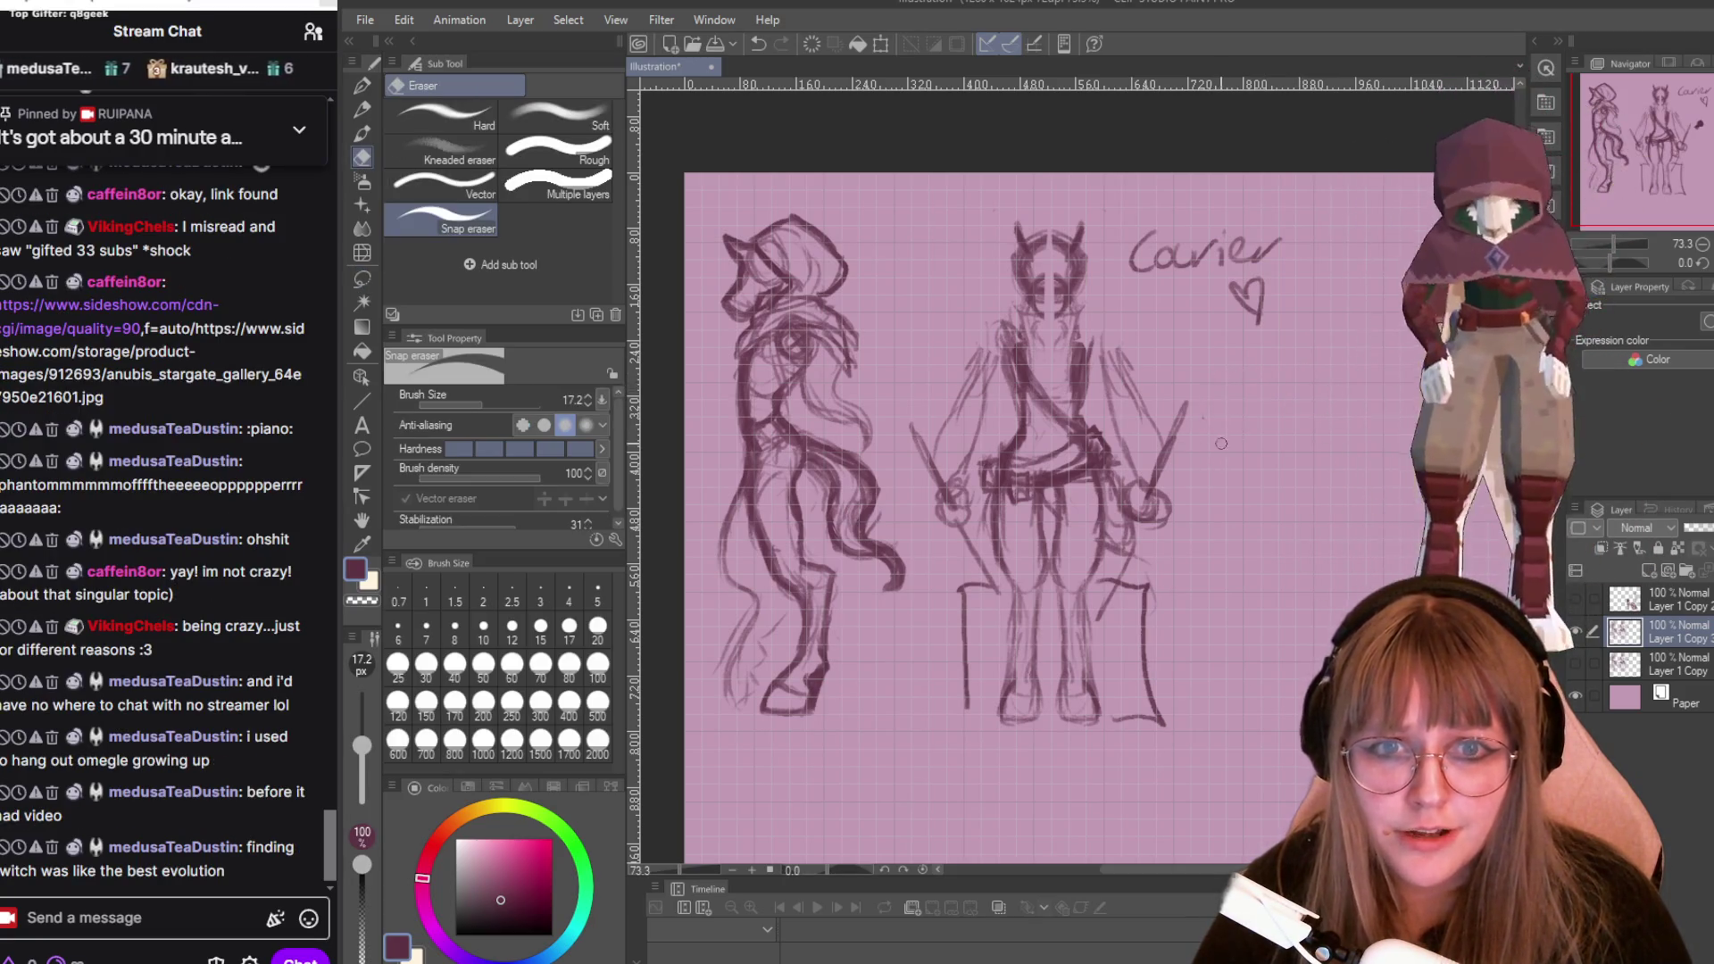
left_click_drag(516, 406, 529, 394)
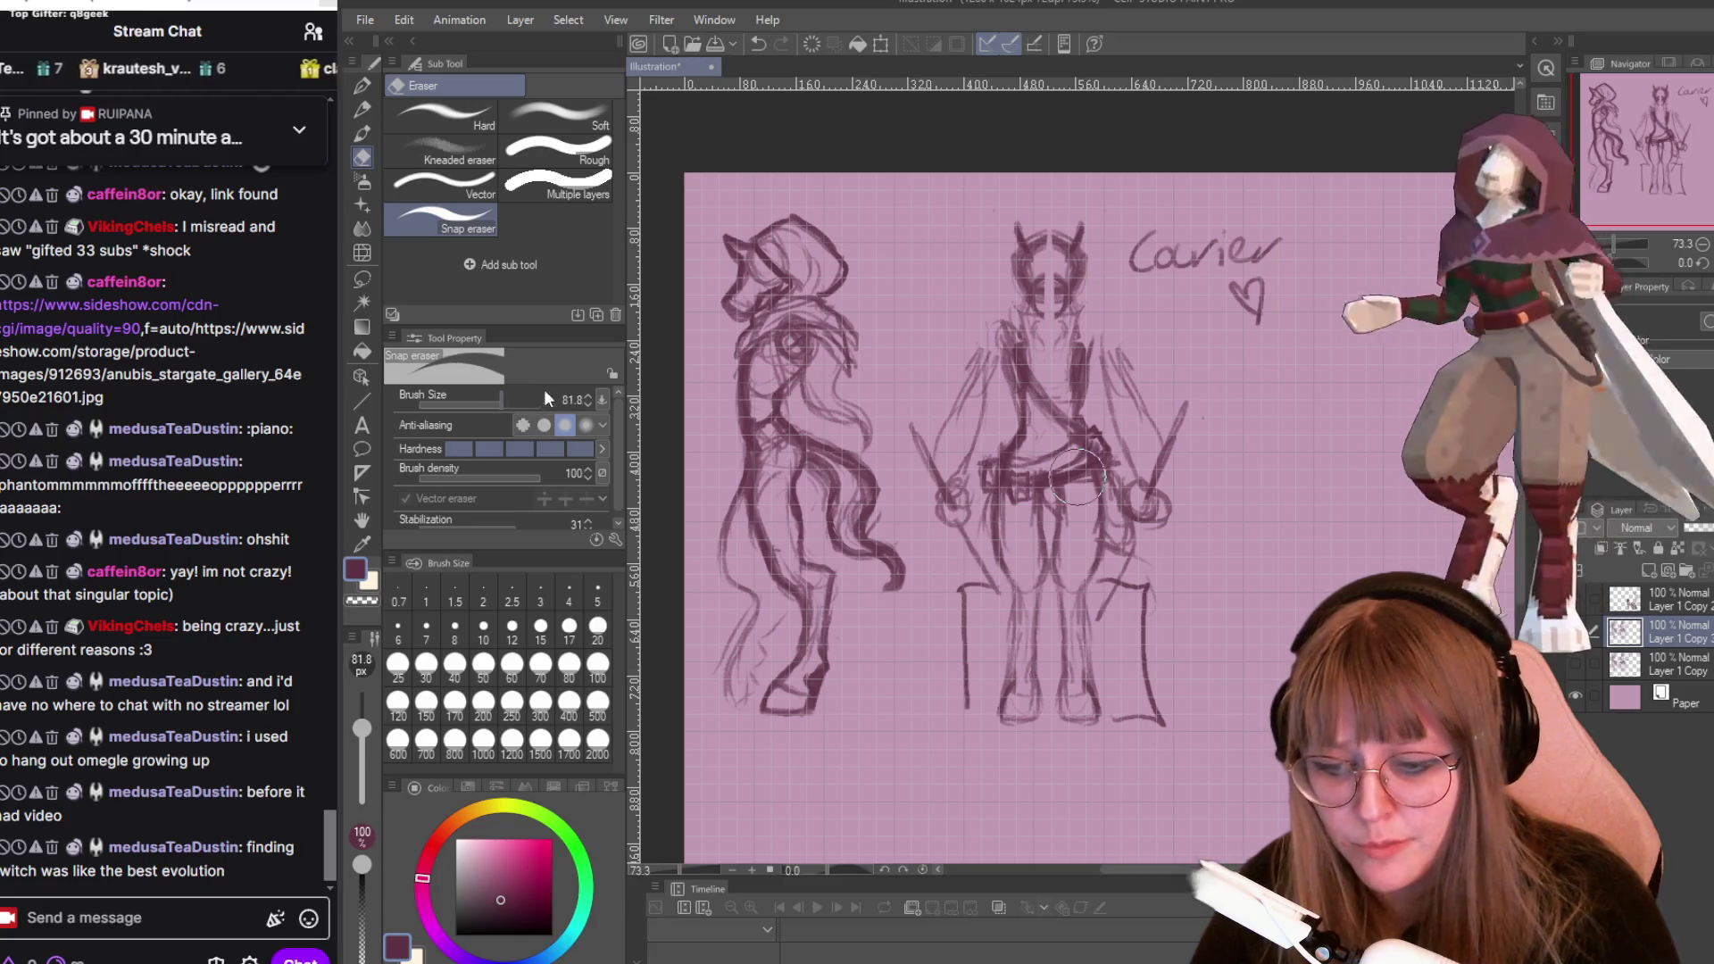
mouse_move(1233, 214)
left_mouse_down()
mouse_move(1161, 250)
mouse_move(1238, 230)
left_mouse_up()
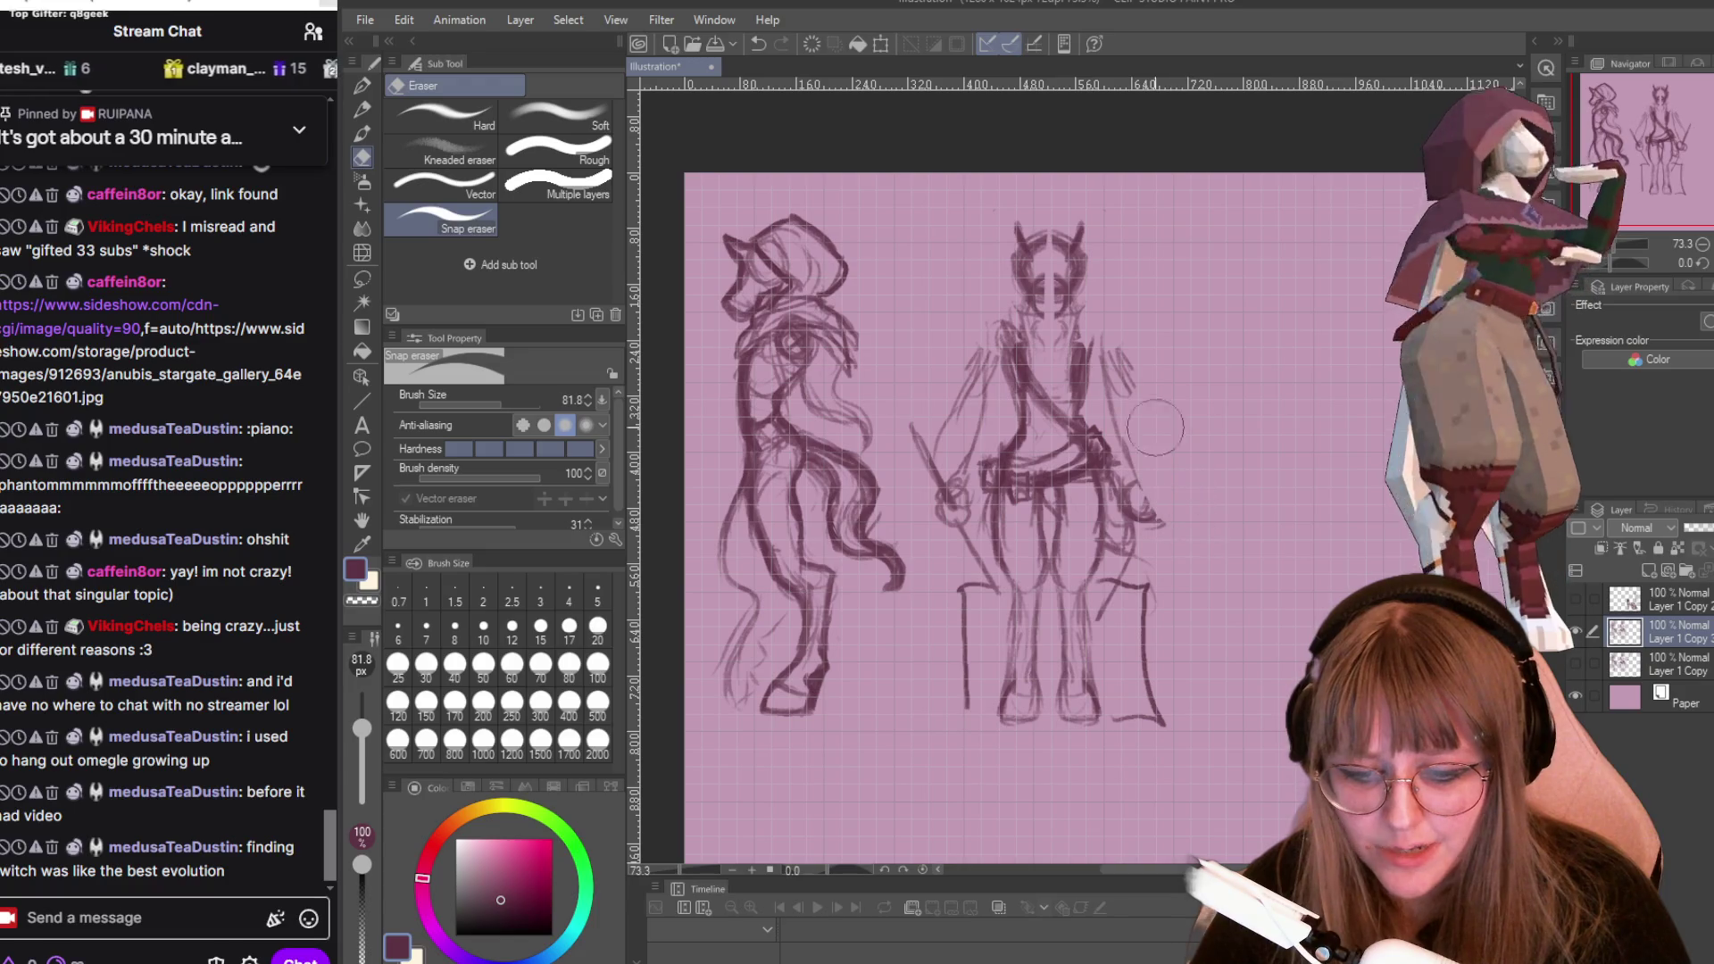
mouse_move(1143, 562)
left_mouse_down()
mouse_move(1129, 665)
mouse_move(1152, 768)
left_mouse_up()
Lighten stray strokes on the horned figure's arm and hip and the left figure's leg.
mouse_move(1127, 571)
left_mouse_down()
mouse_move(1116, 509)
mouse_move(1140, 582)
left_mouse_up()
mouse_move(926, 465)
left_mouse_down()
mouse_move(925, 505)
mouse_move(960, 375)
mouse_move(946, 419)
mouse_move(981, 572)
mouse_move(951, 750)
left_mouse_up()
left_click_drag(726, 540, 753, 630)
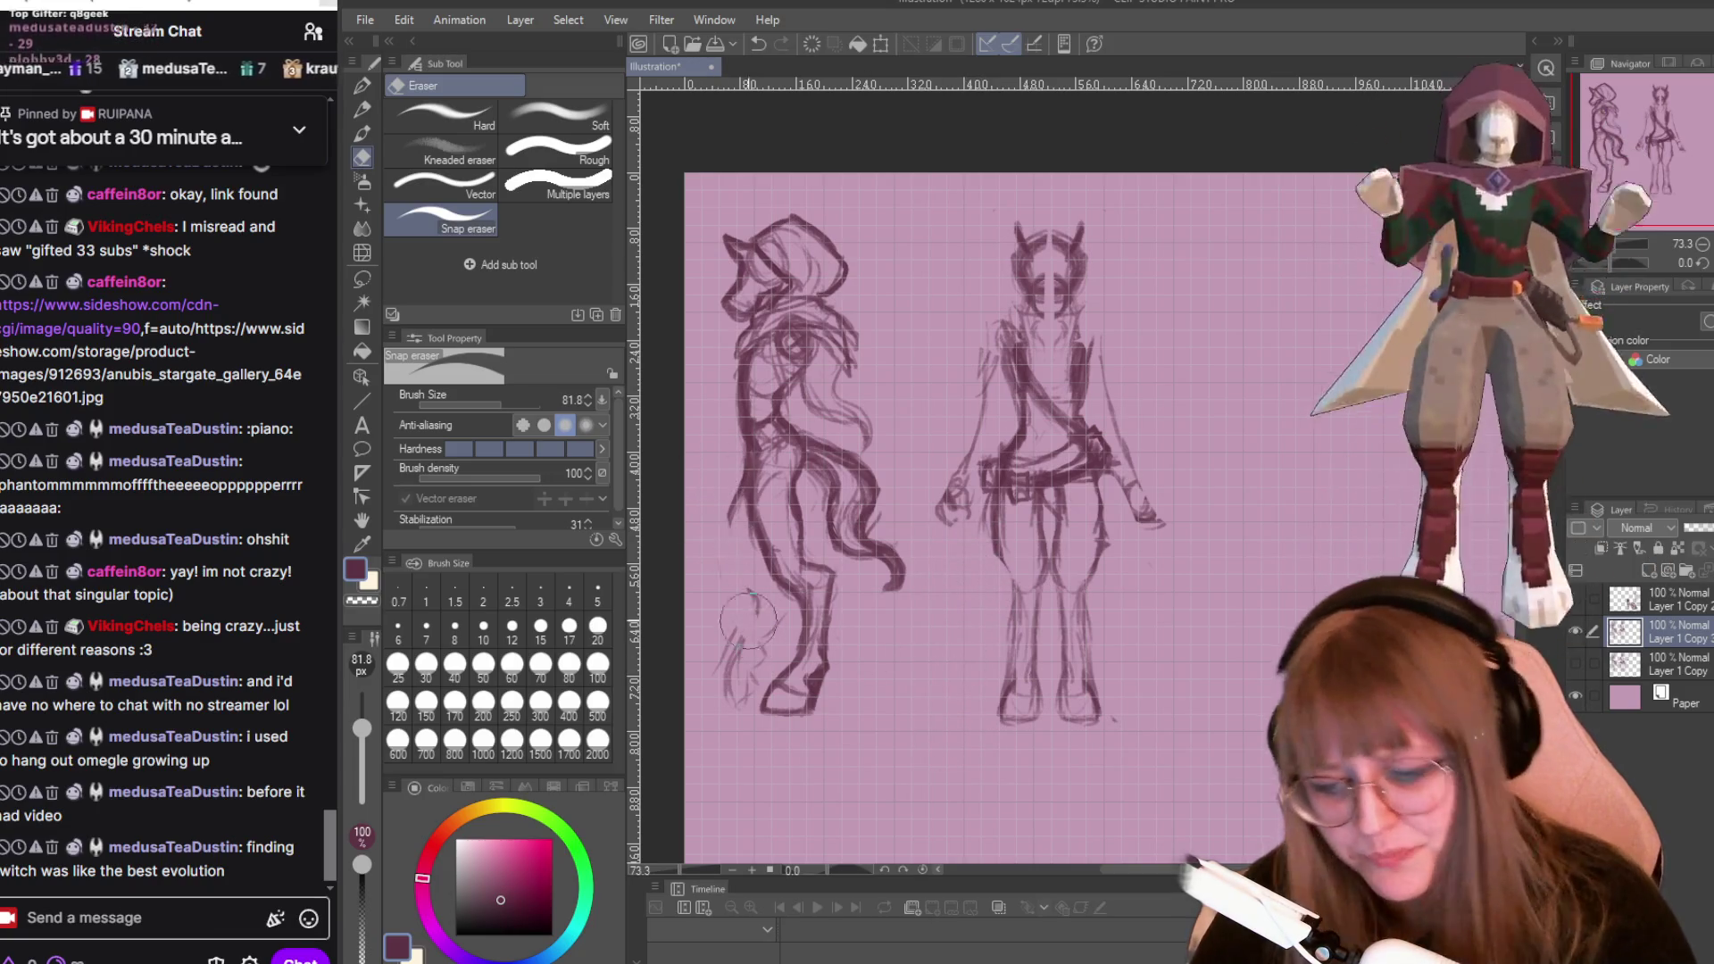
left_click_drag(742, 568, 736, 715)
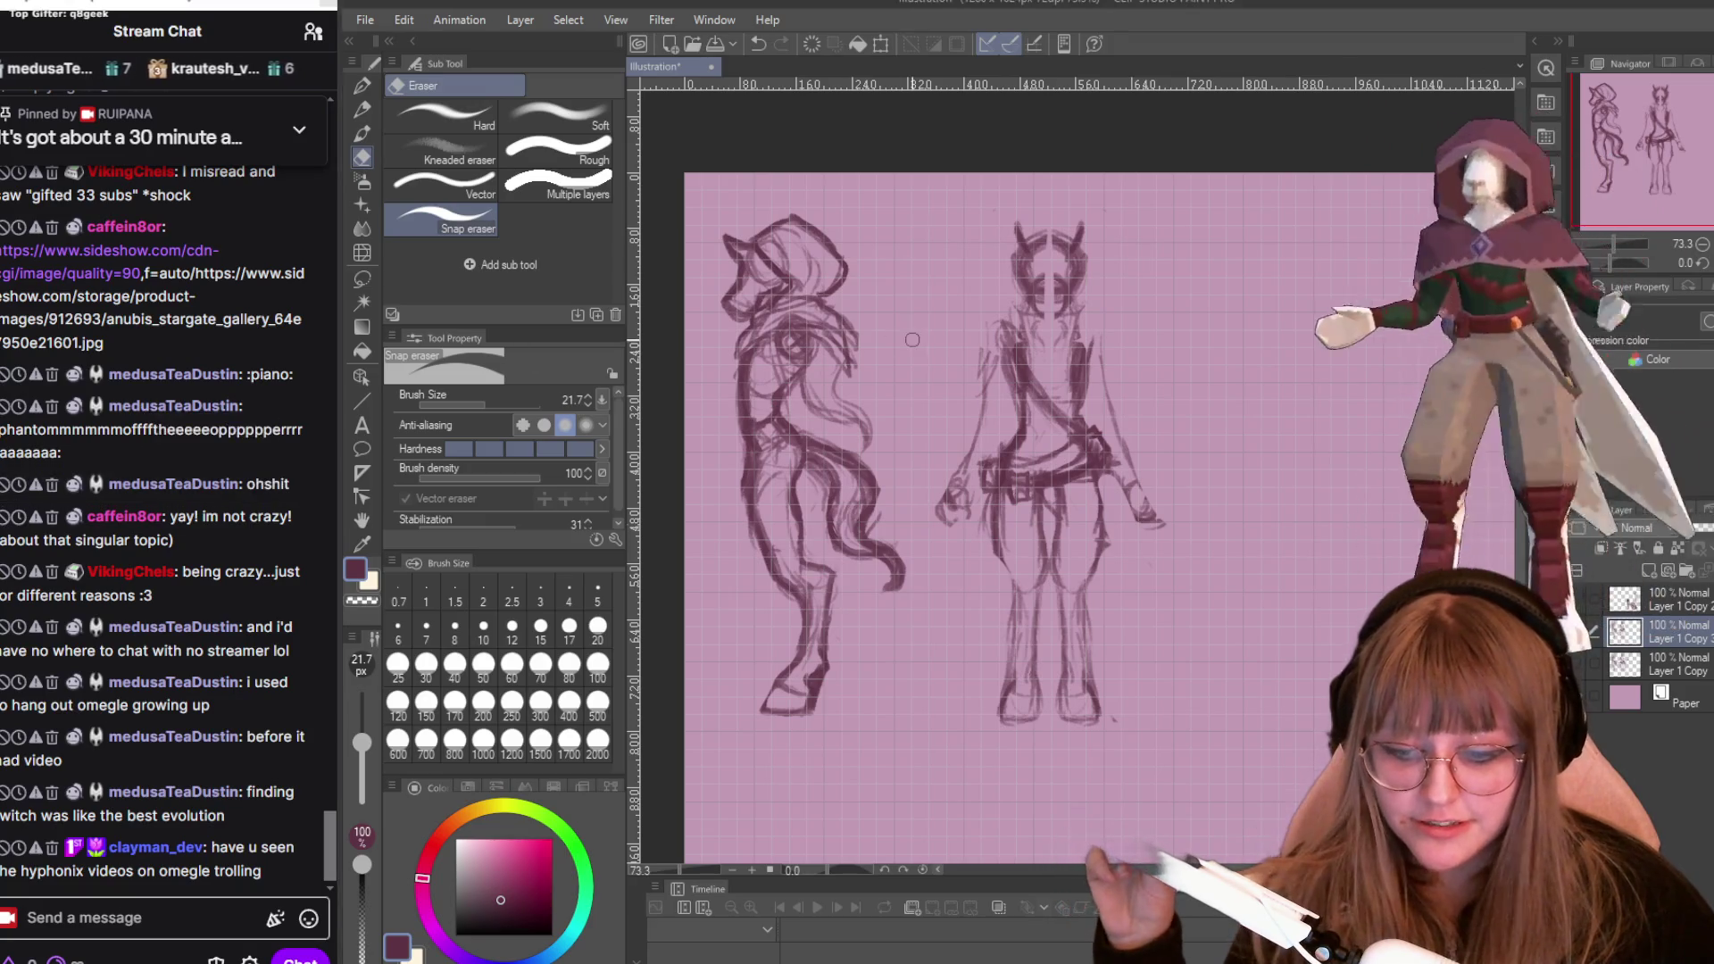
Erase stray strokes on the left figure's waist and lighten its tail lines.
scroll(913, 339, "up", 1)
scroll(913, 339, "up", 1)
left_click_drag(655, 629, 813, 629)
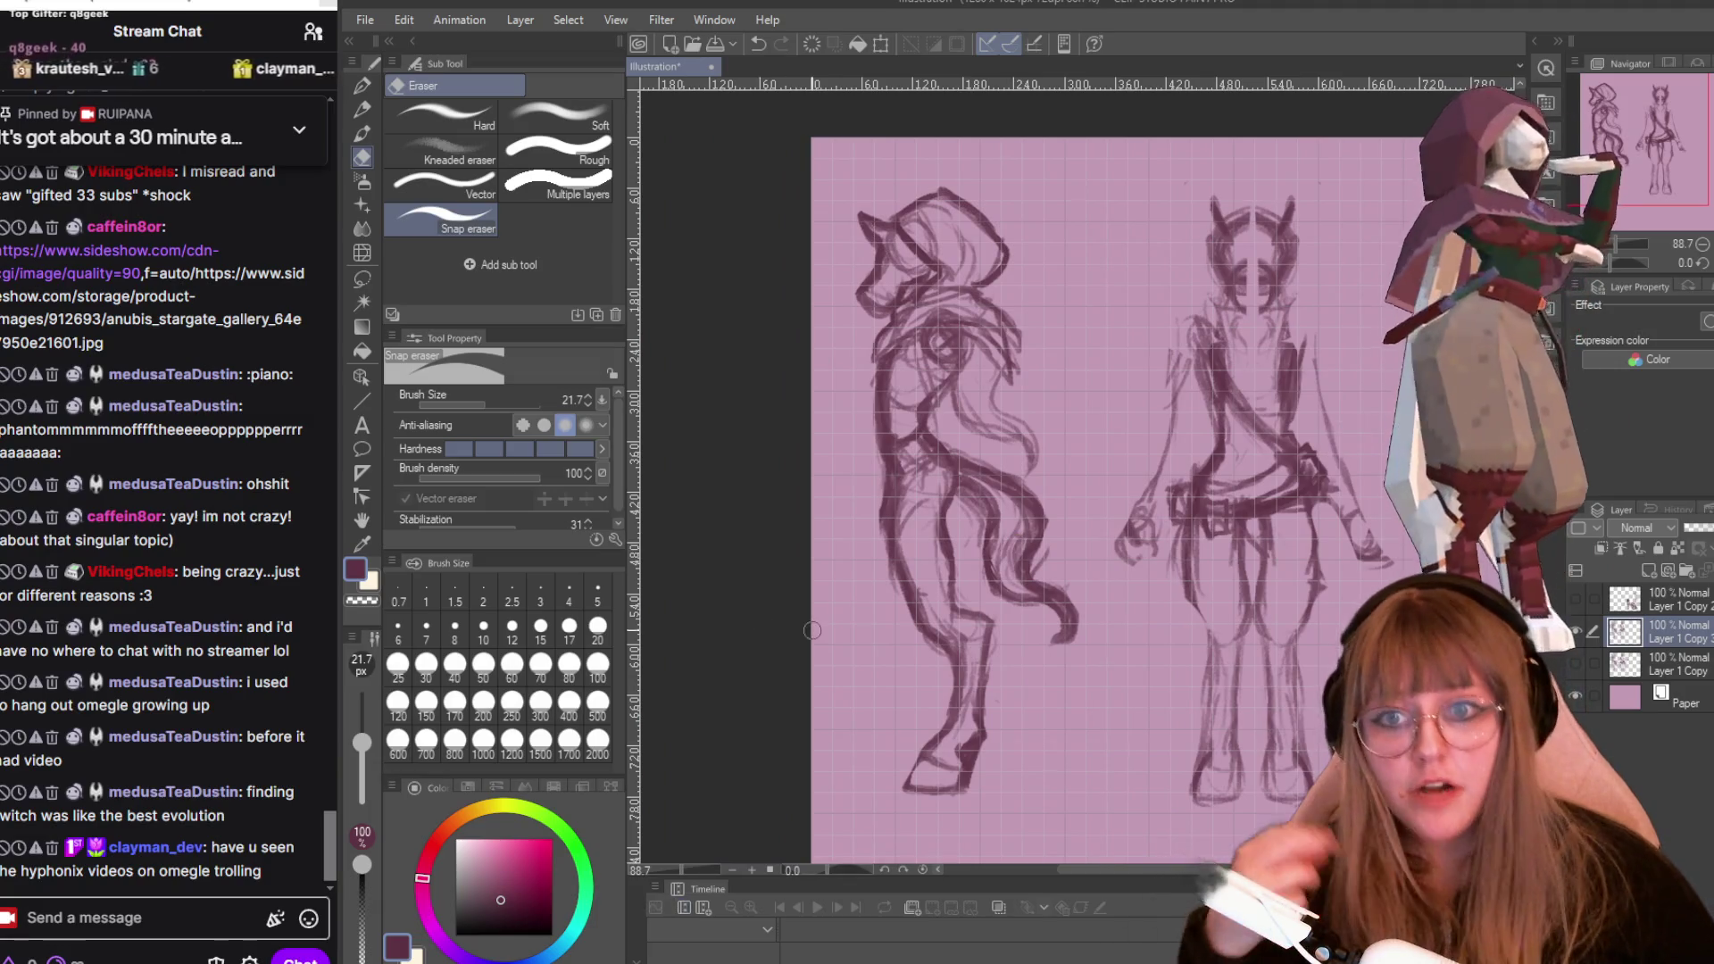
scroll(813, 629, "down", 1)
scroll(1049, 524, "up", 2)
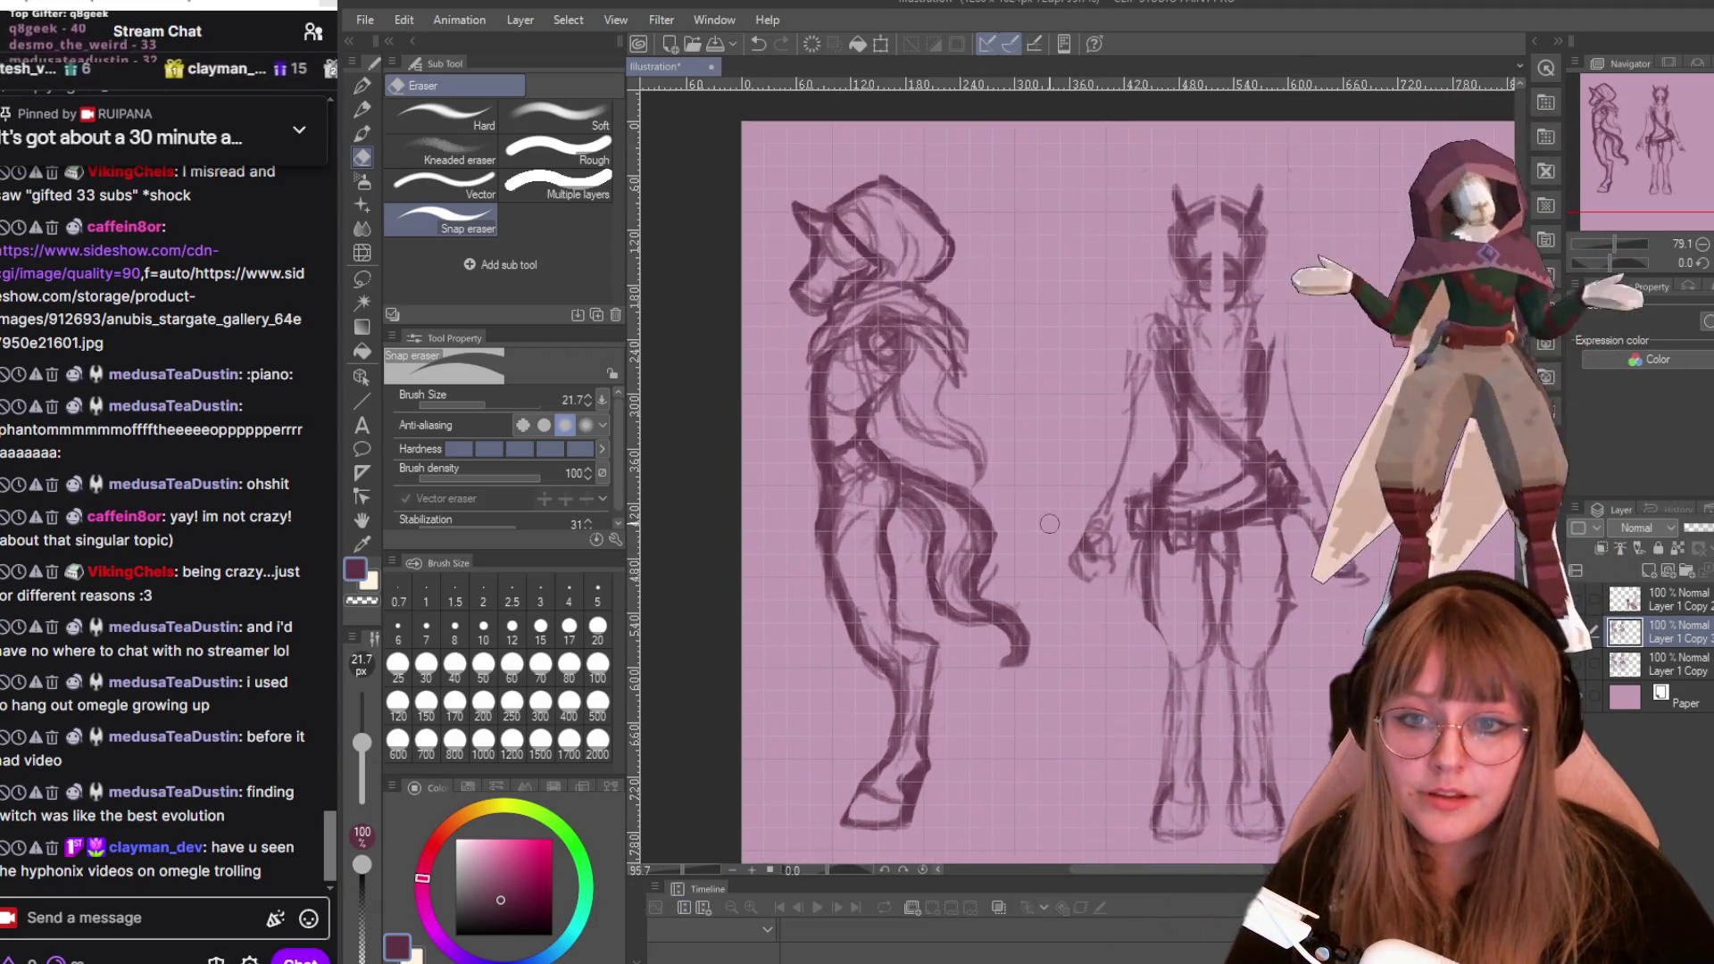
scroll(1049, 524, "down", 1)
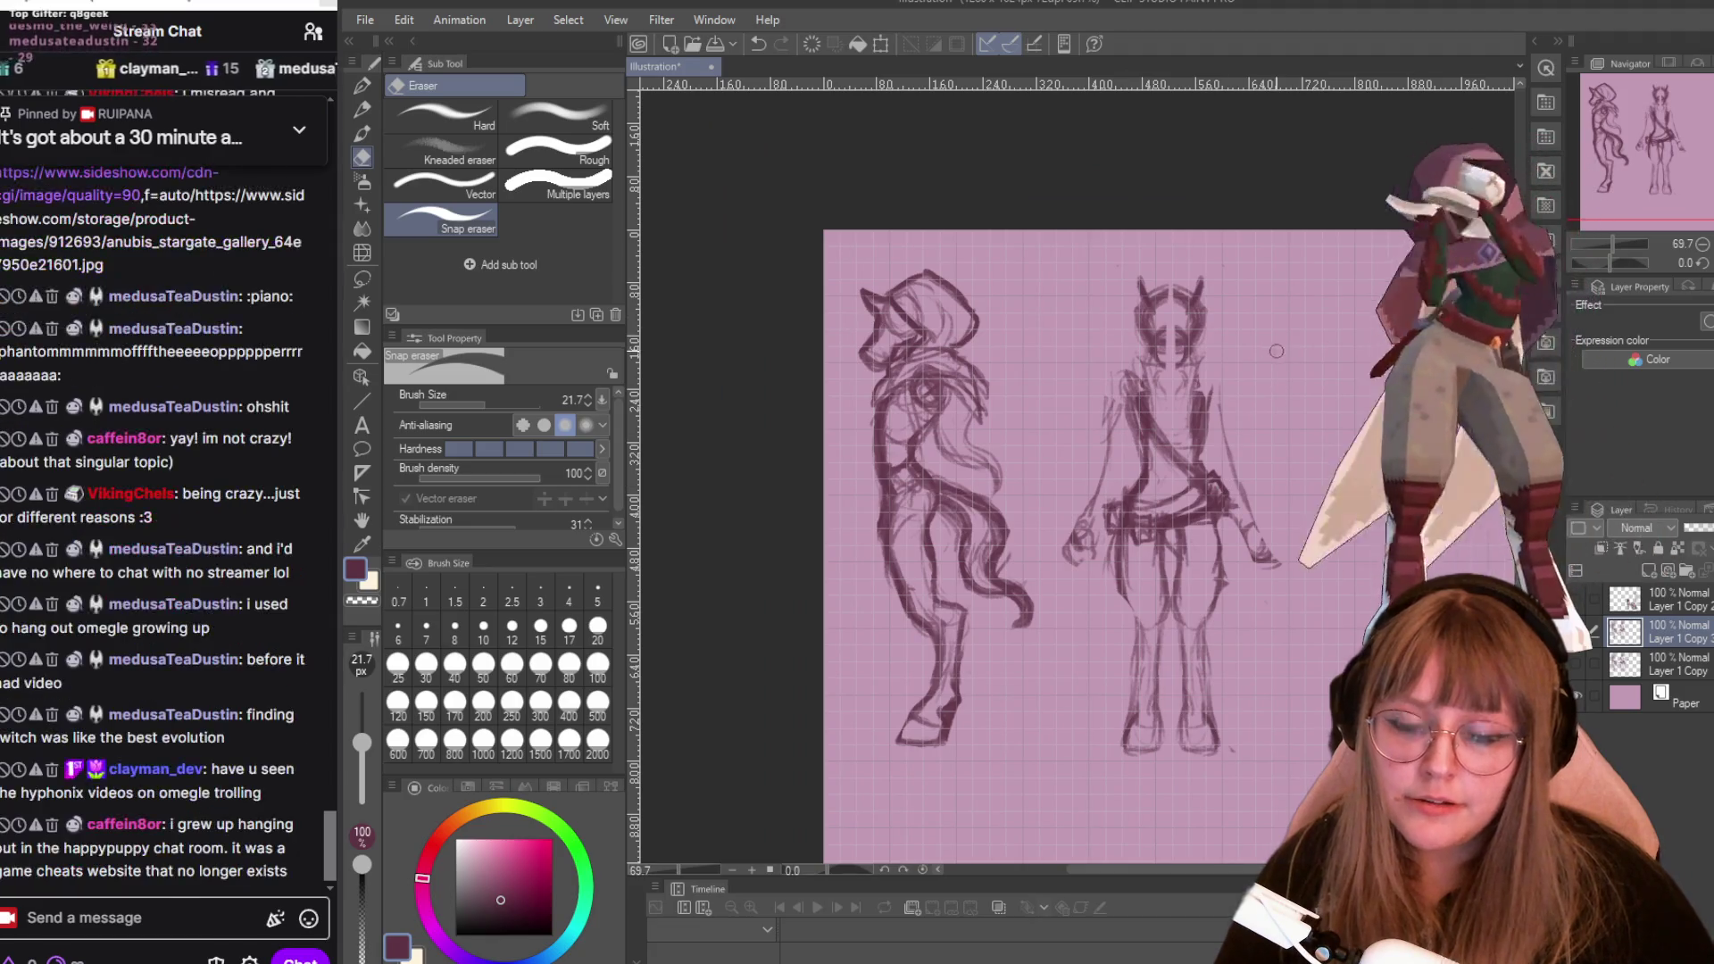
scroll(1121, 366, "down", 1)
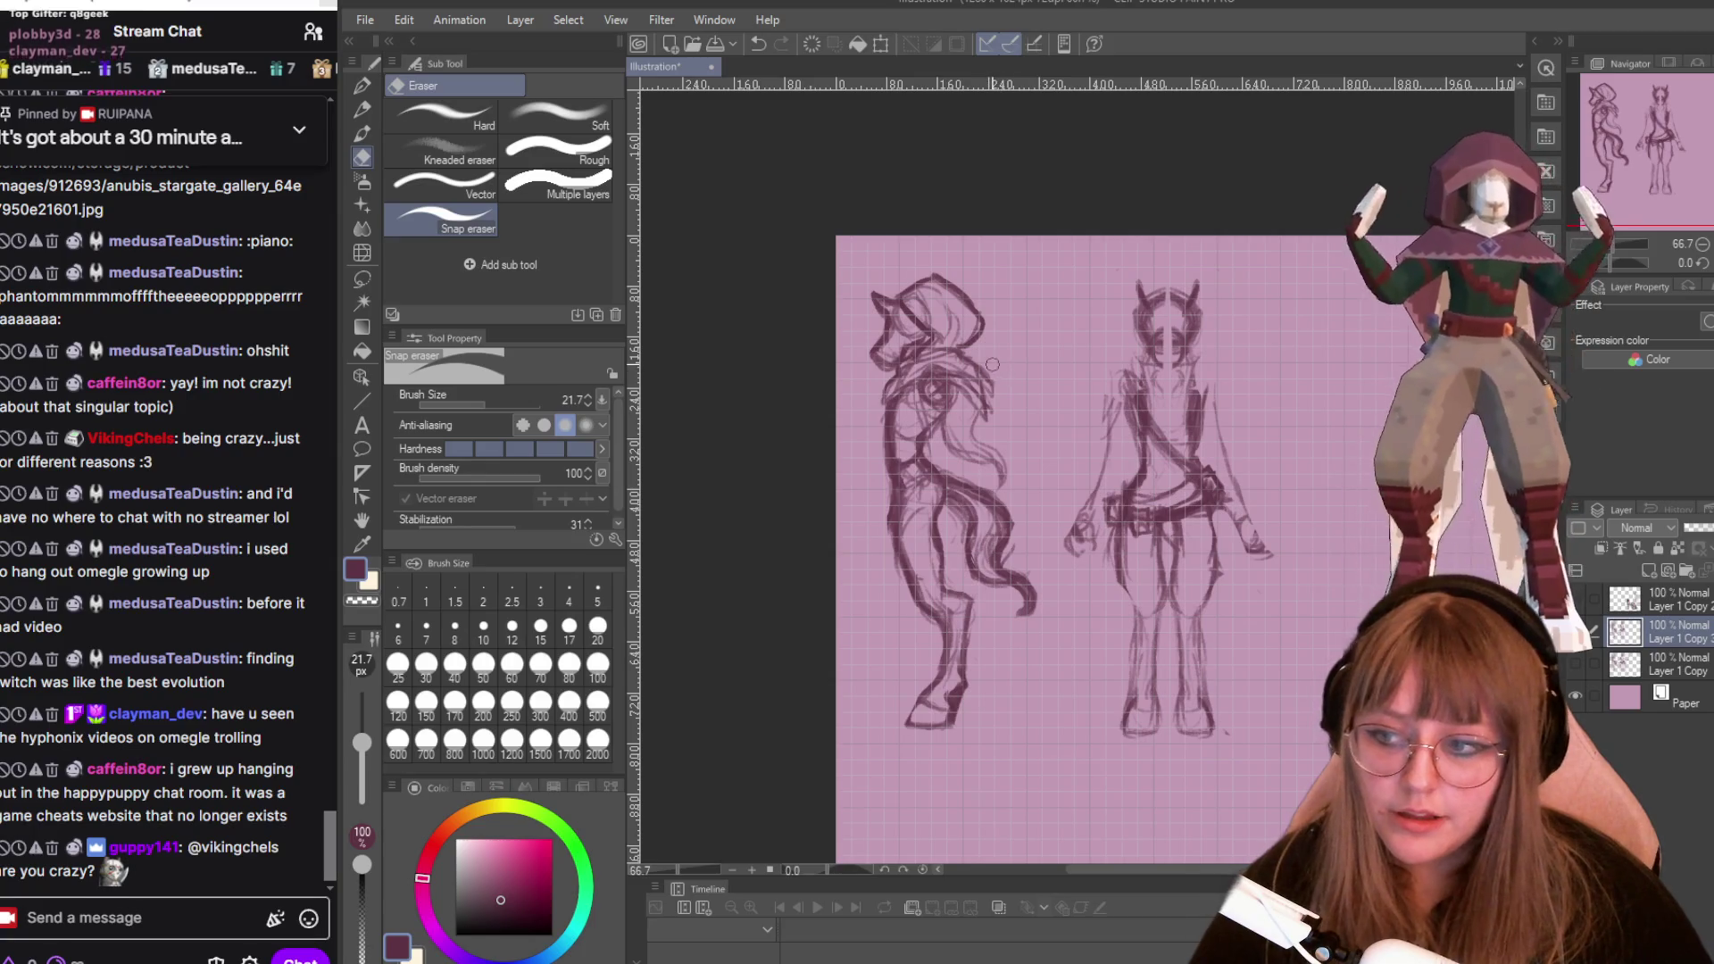
scroll(992, 364, "up", 1)
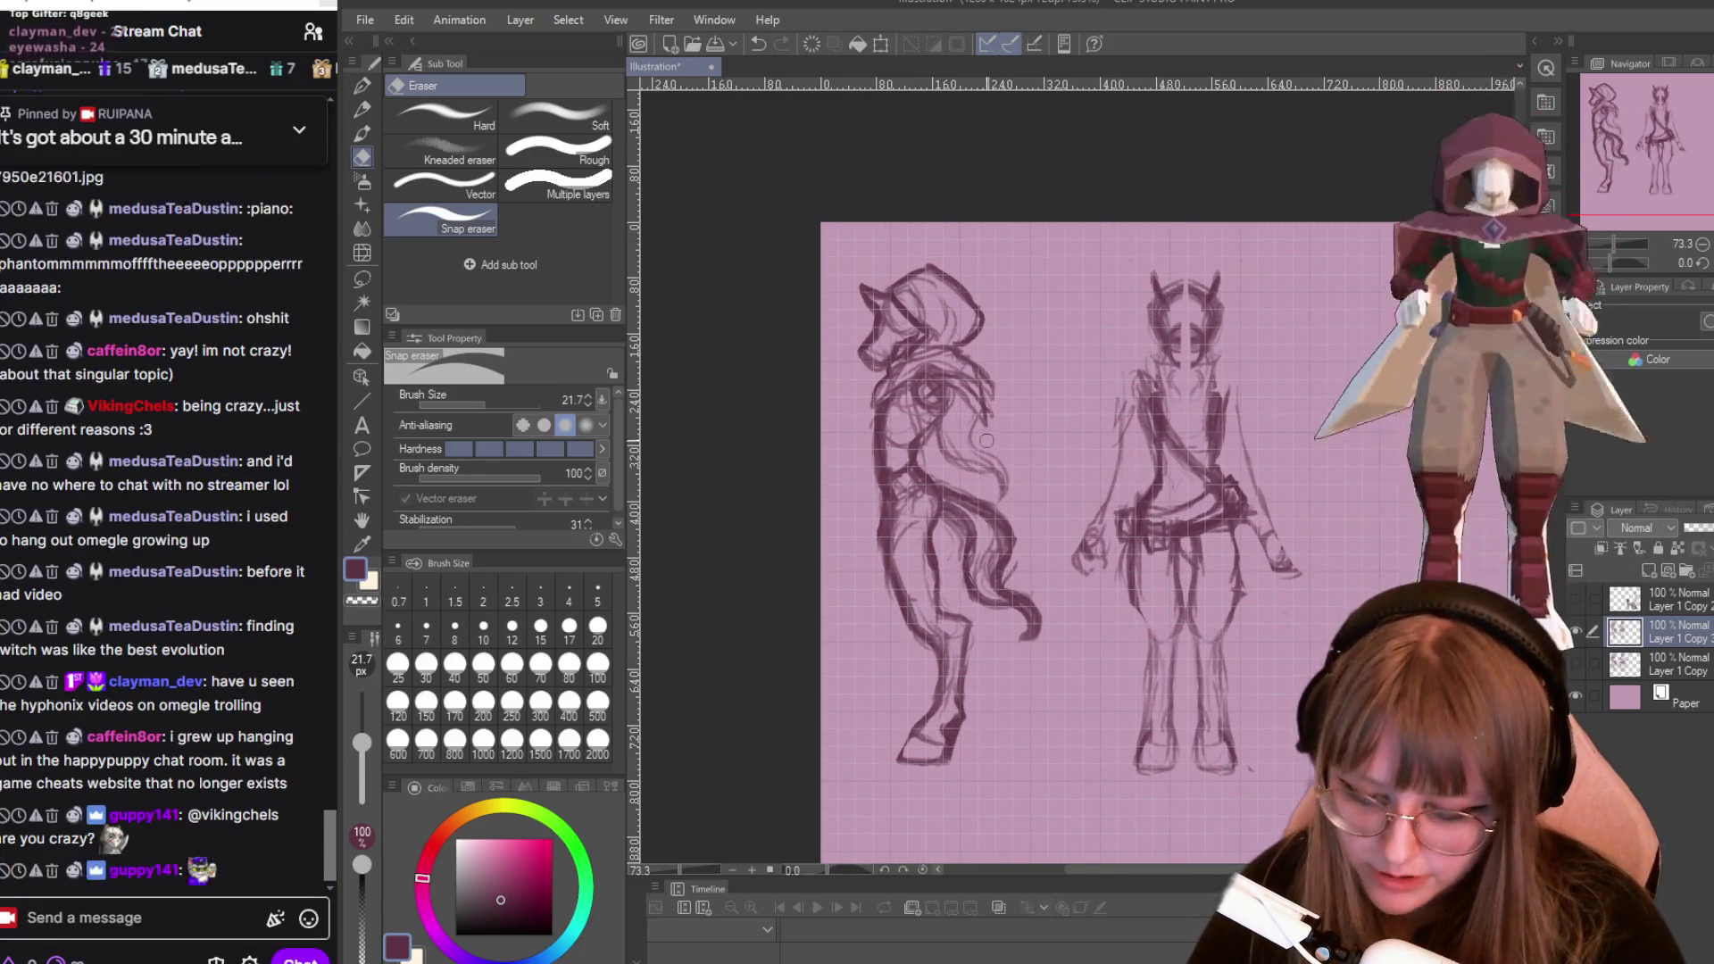
left_click_drag(976, 466, 998, 469)
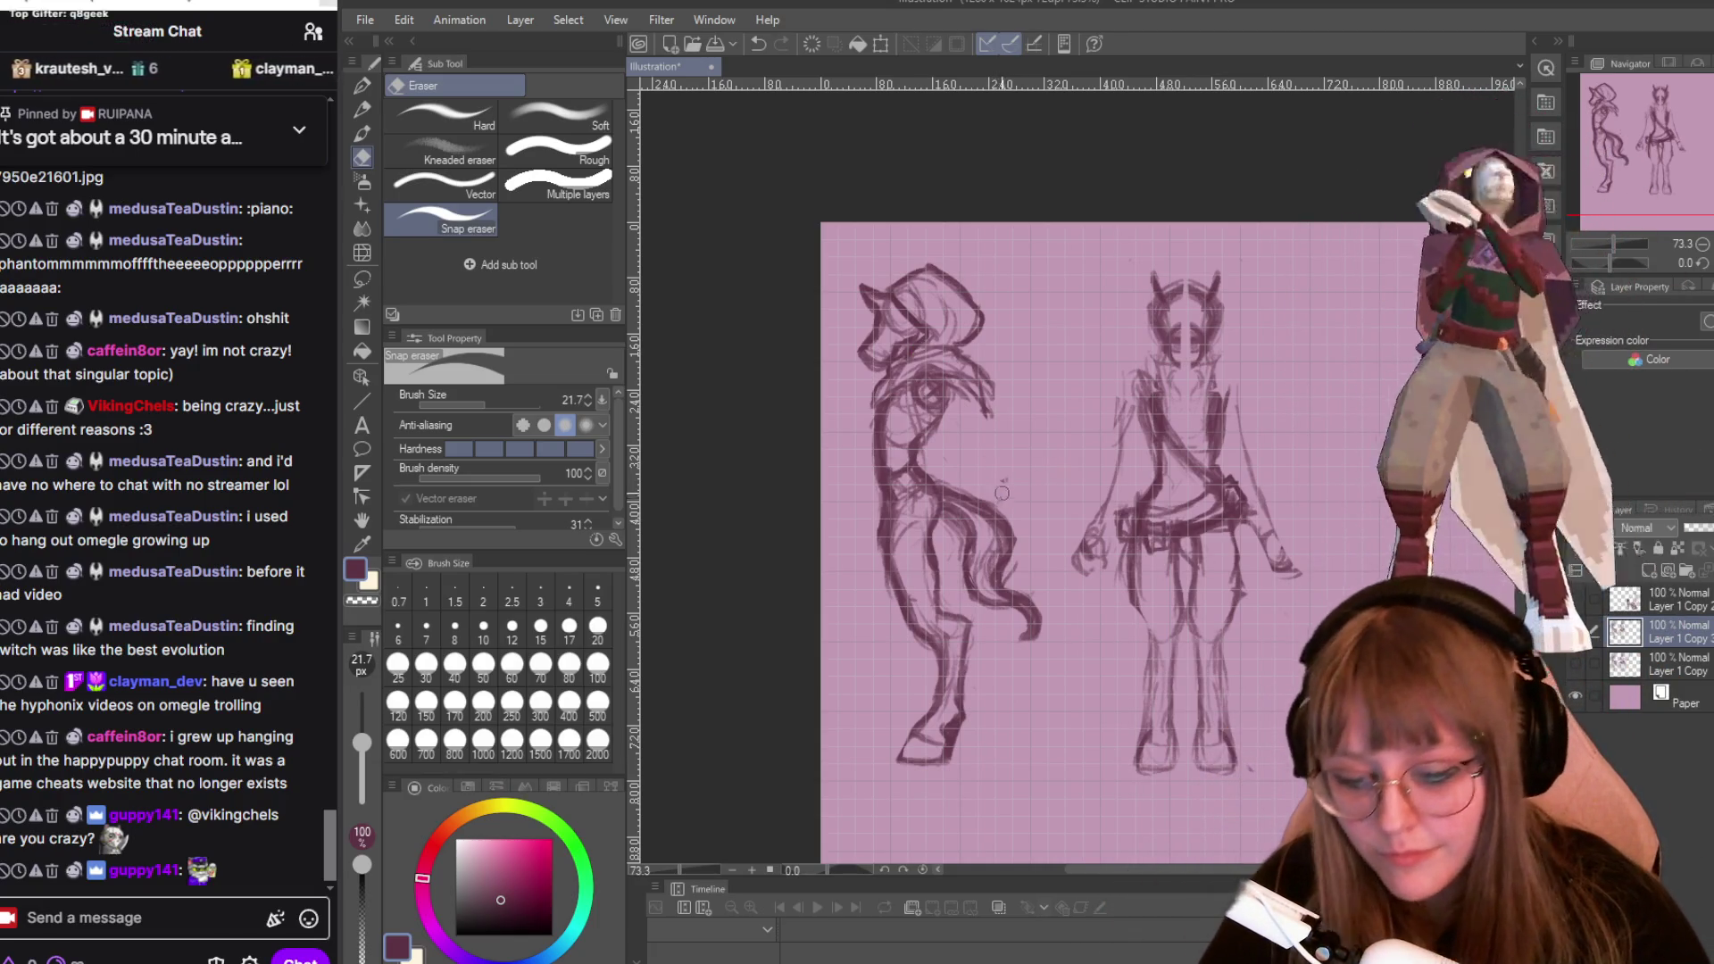
mouse_move(1019, 522)
left_mouse_down()
mouse_move(1005, 573)
mouse_move(1036, 639)
left_mouse_up()
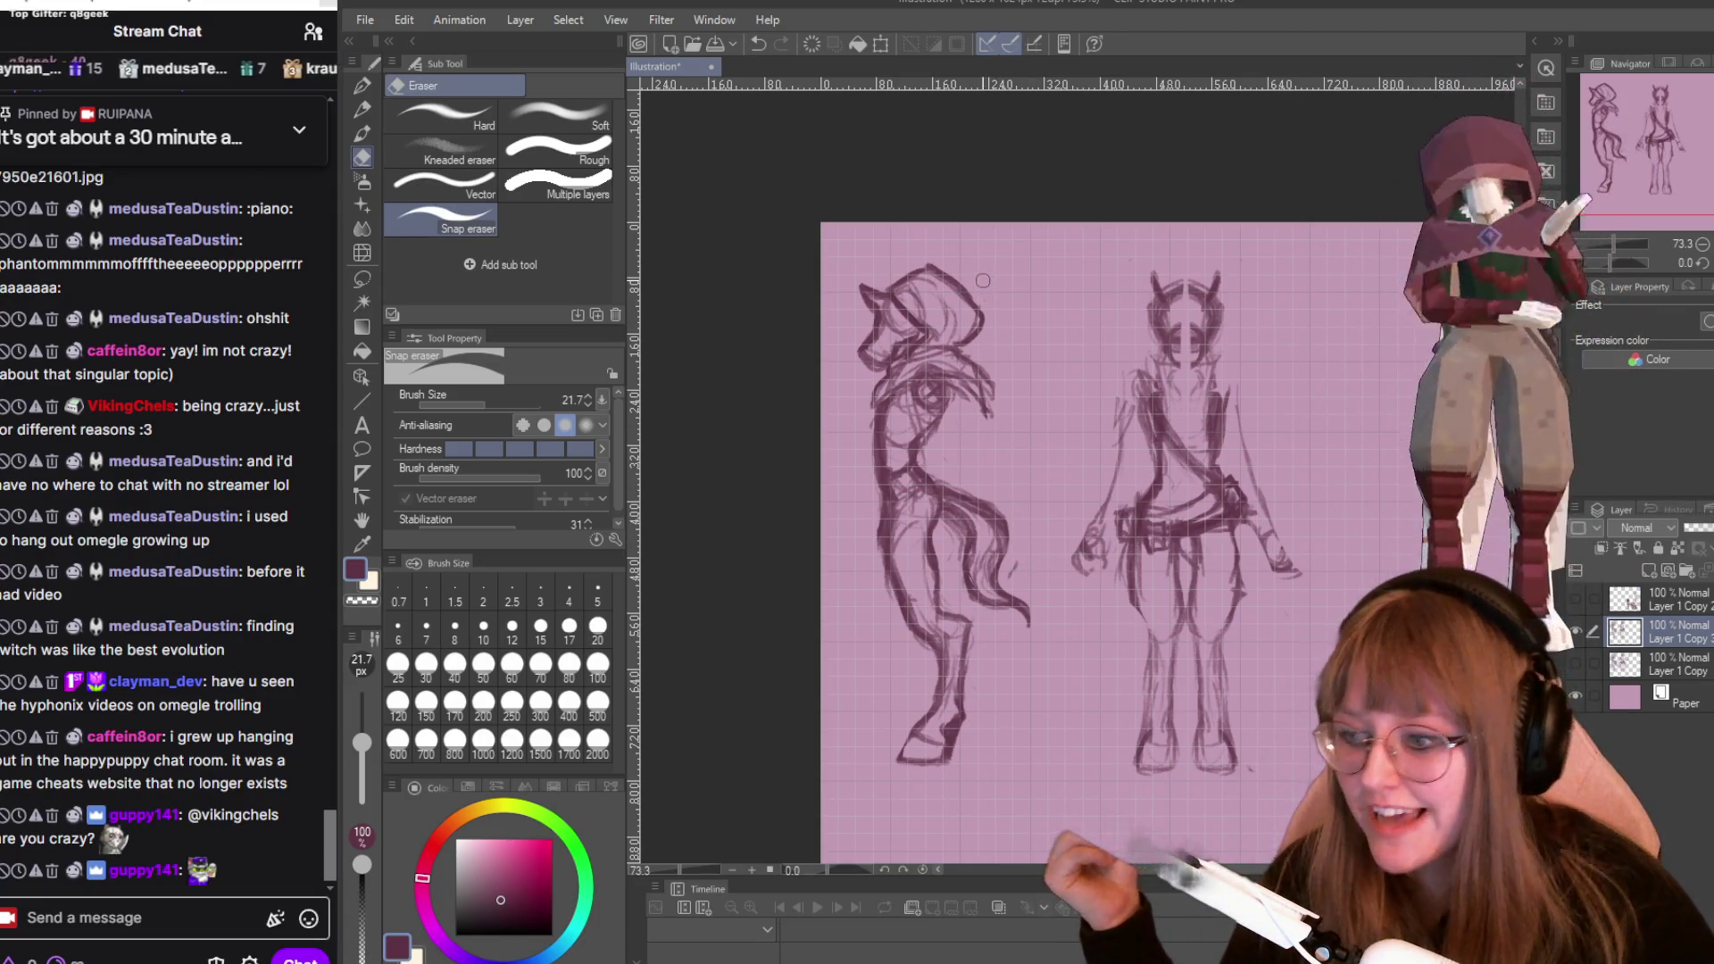
Send 'ADS SRY' in the stream chat and view the canvas at 100% zoom.
left_click(173, 932)
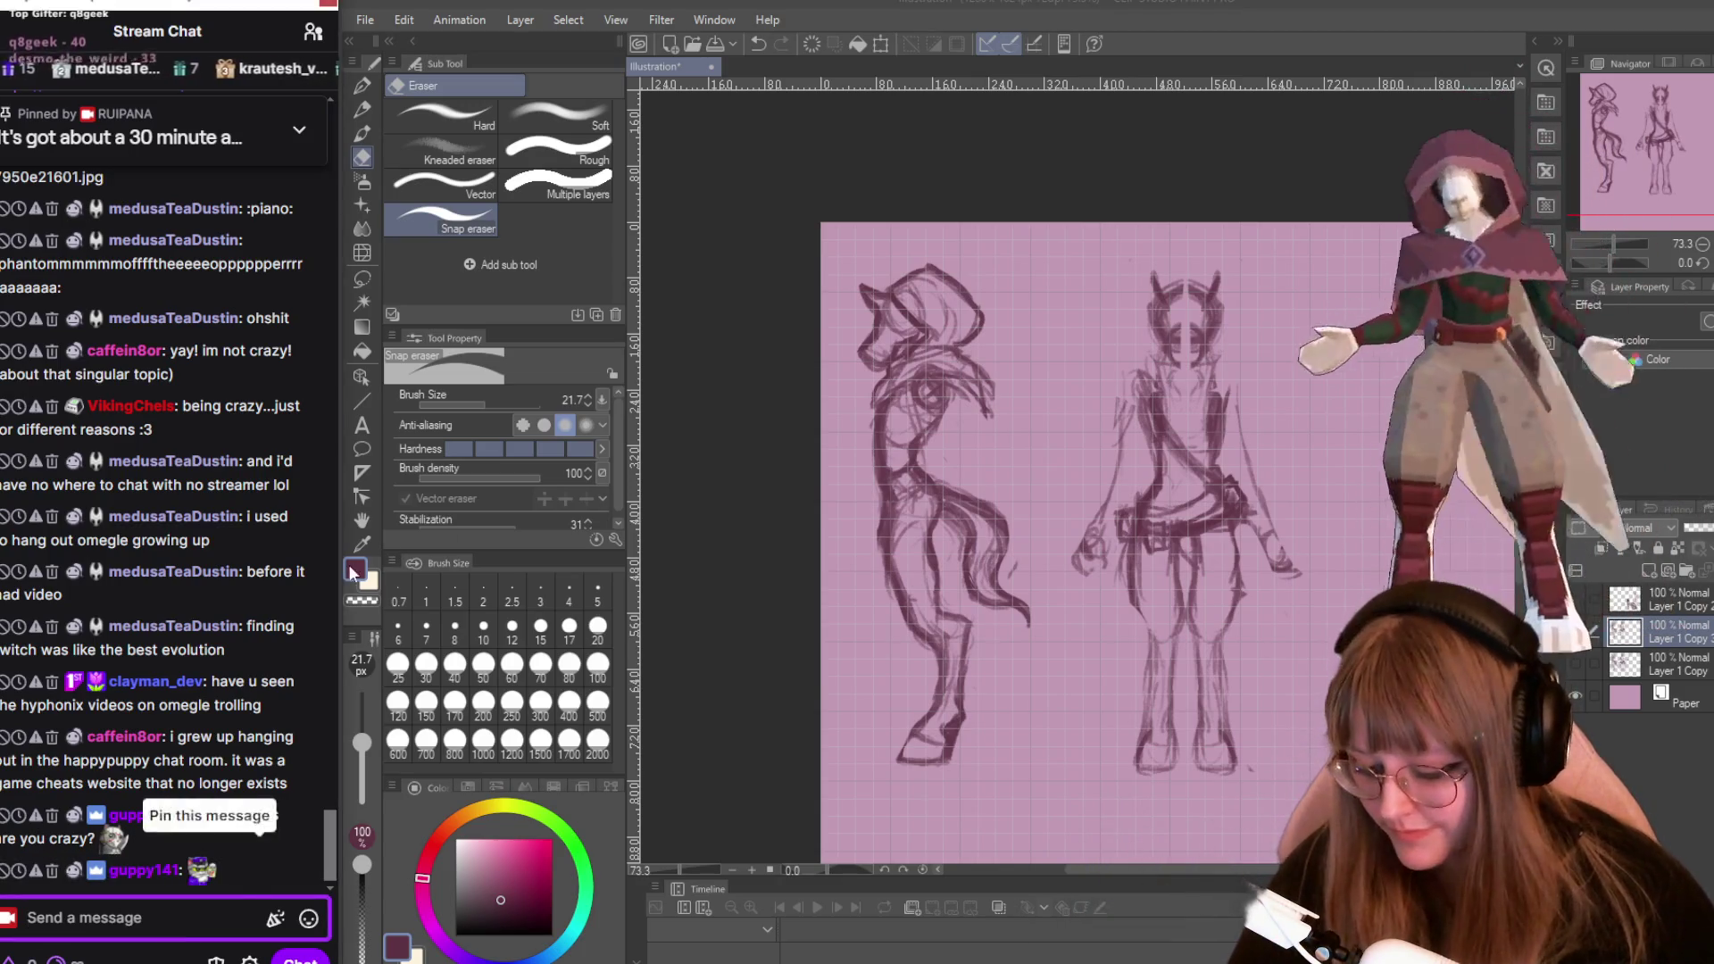
type("ADS SRY")
key("Return")
key("ctrl+alt+0")
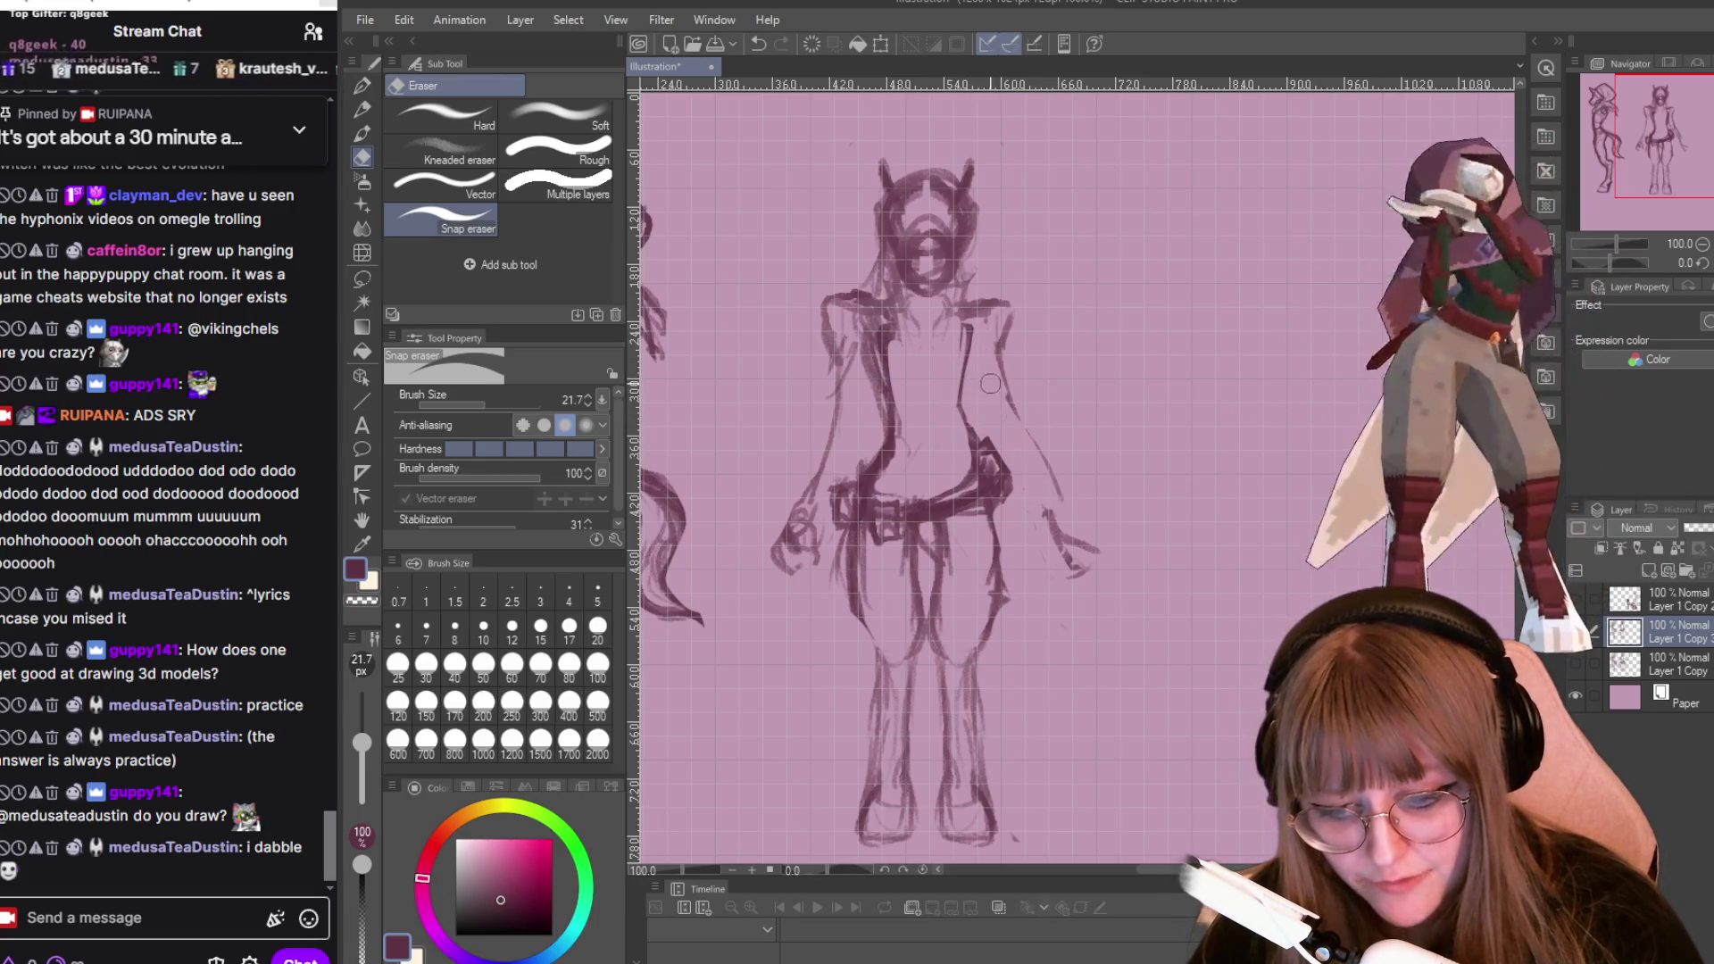
key("p")
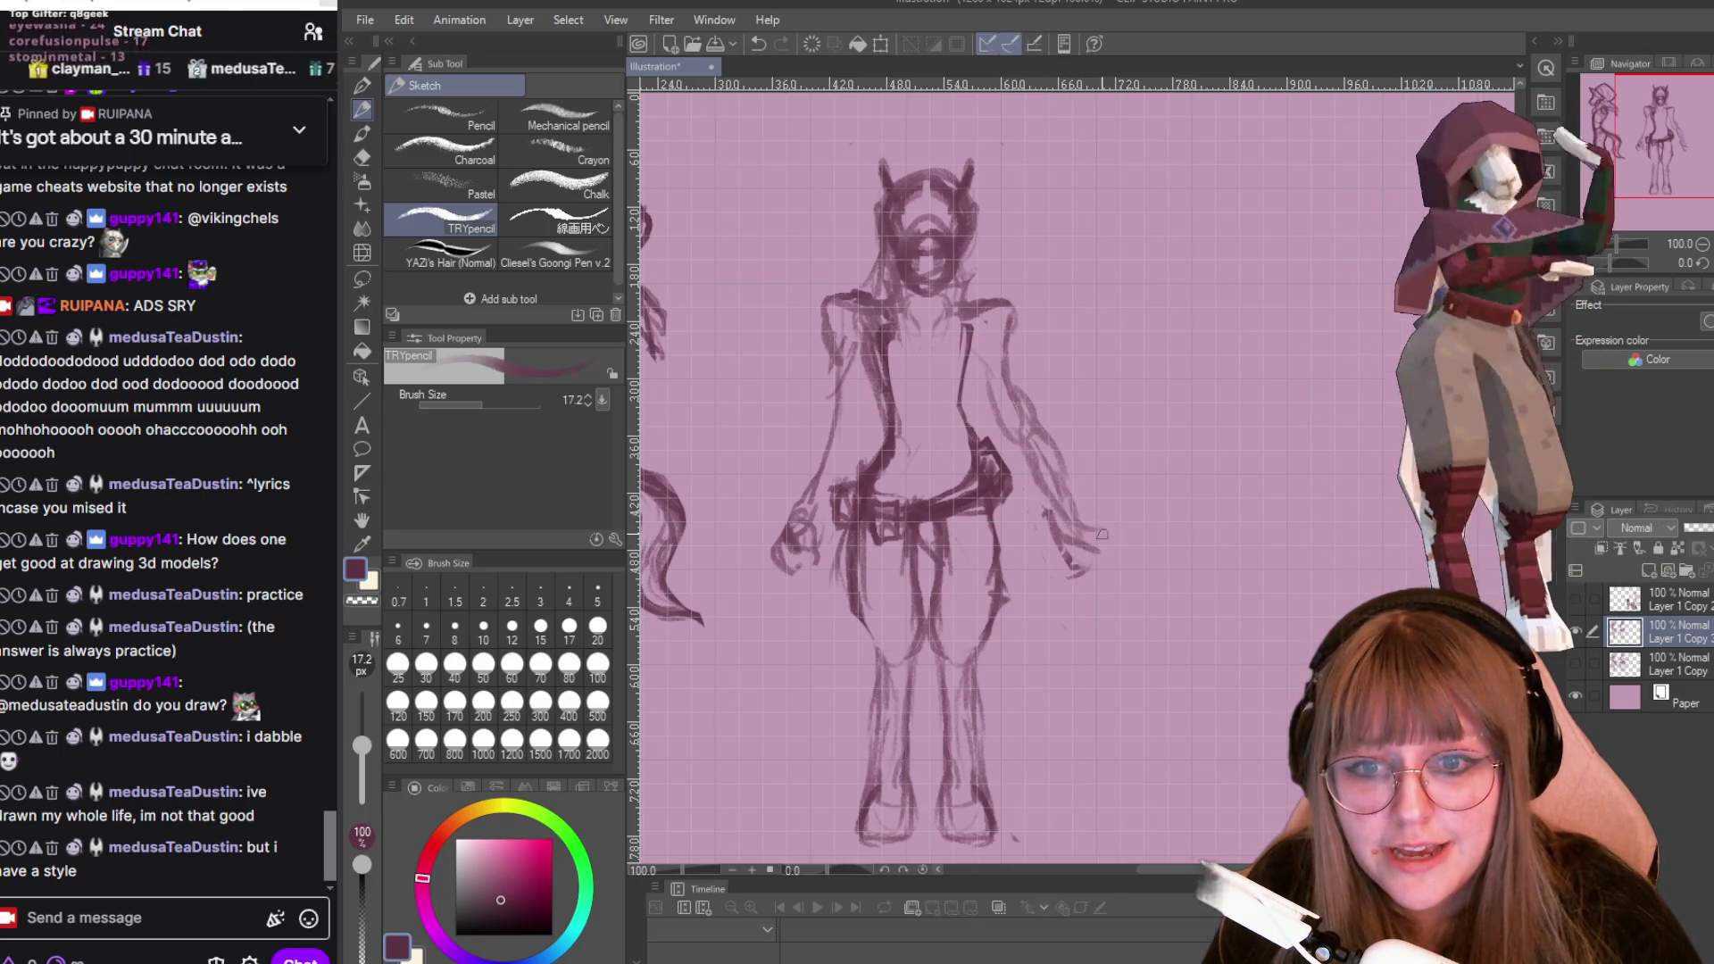
Darken the horned figure's forearm and hand with a bold TRYpencil stroke.
left_click_drag(1059, 455, 1089, 523)
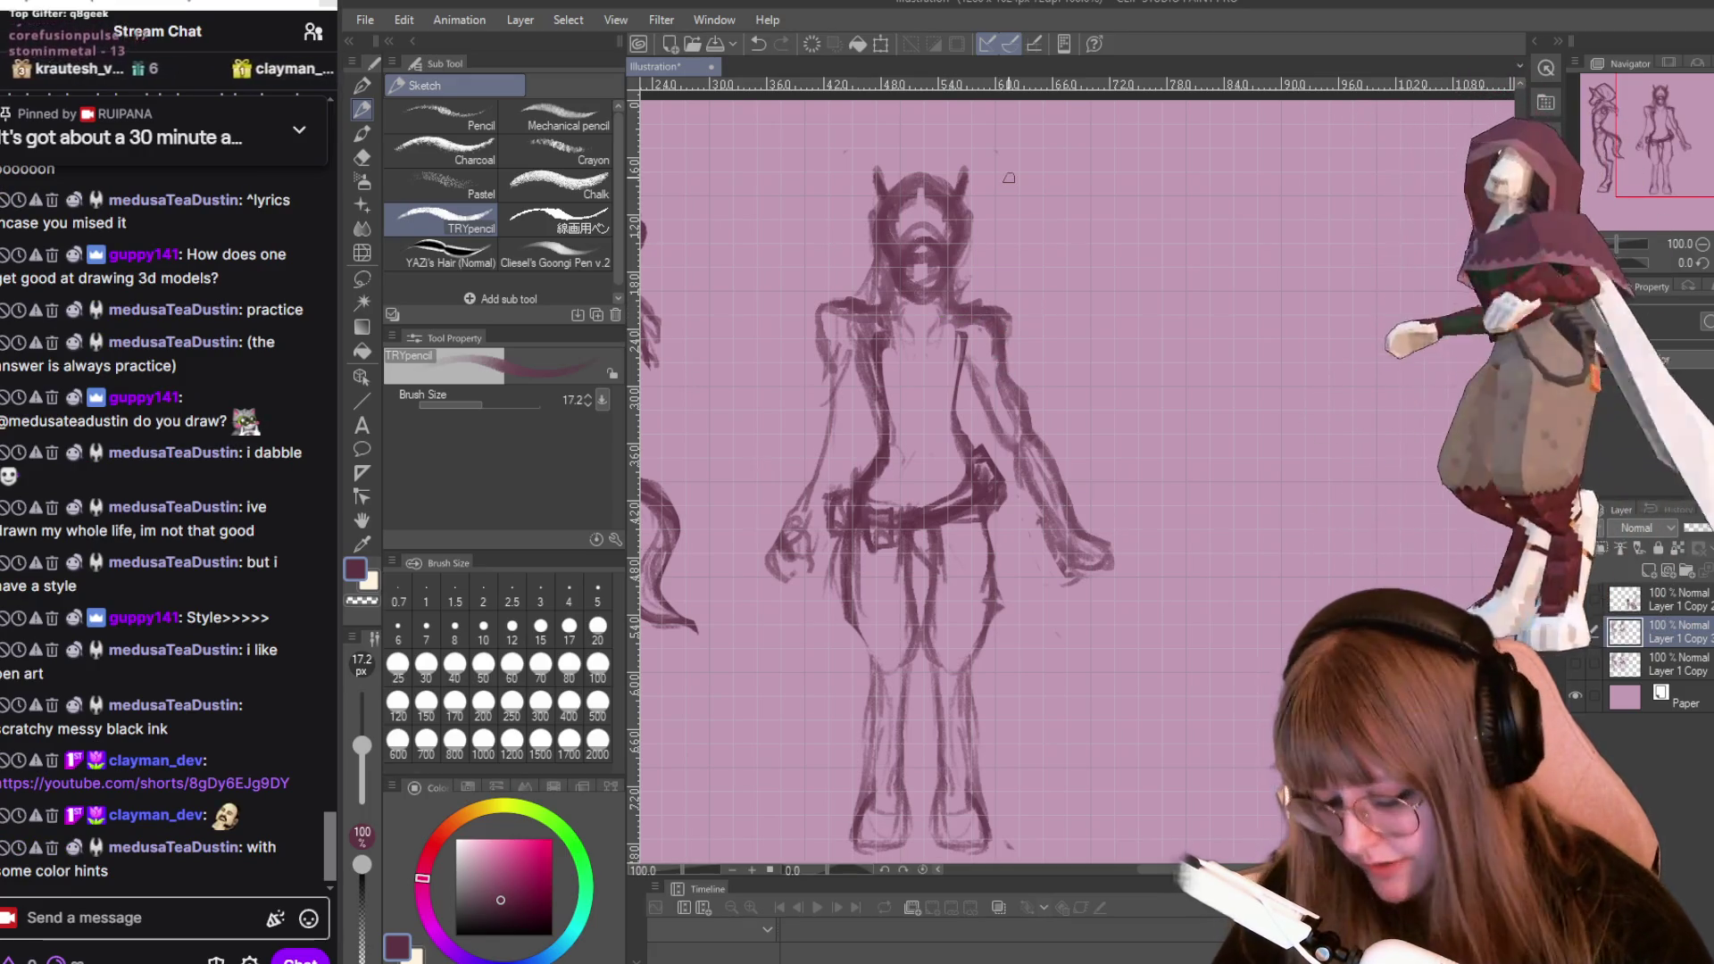
Alternate eraser and TRYpencil to draw claws on the right-side hand, then open the chat's YouTube Short.
key("e")
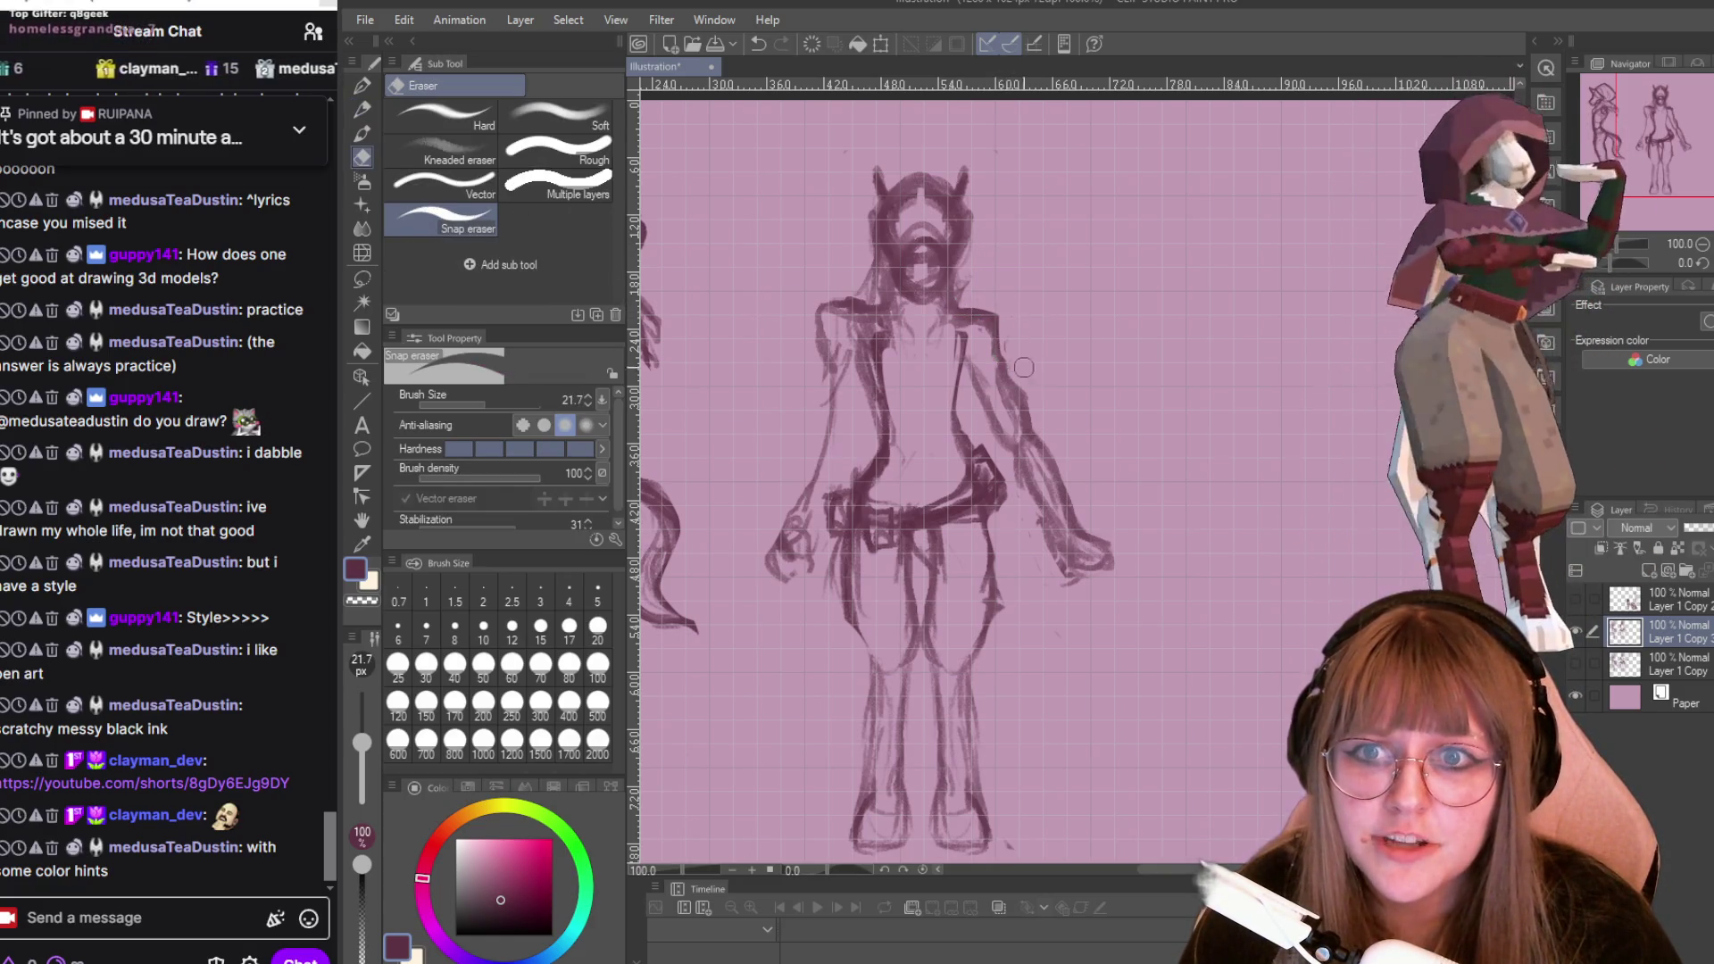
key("p")
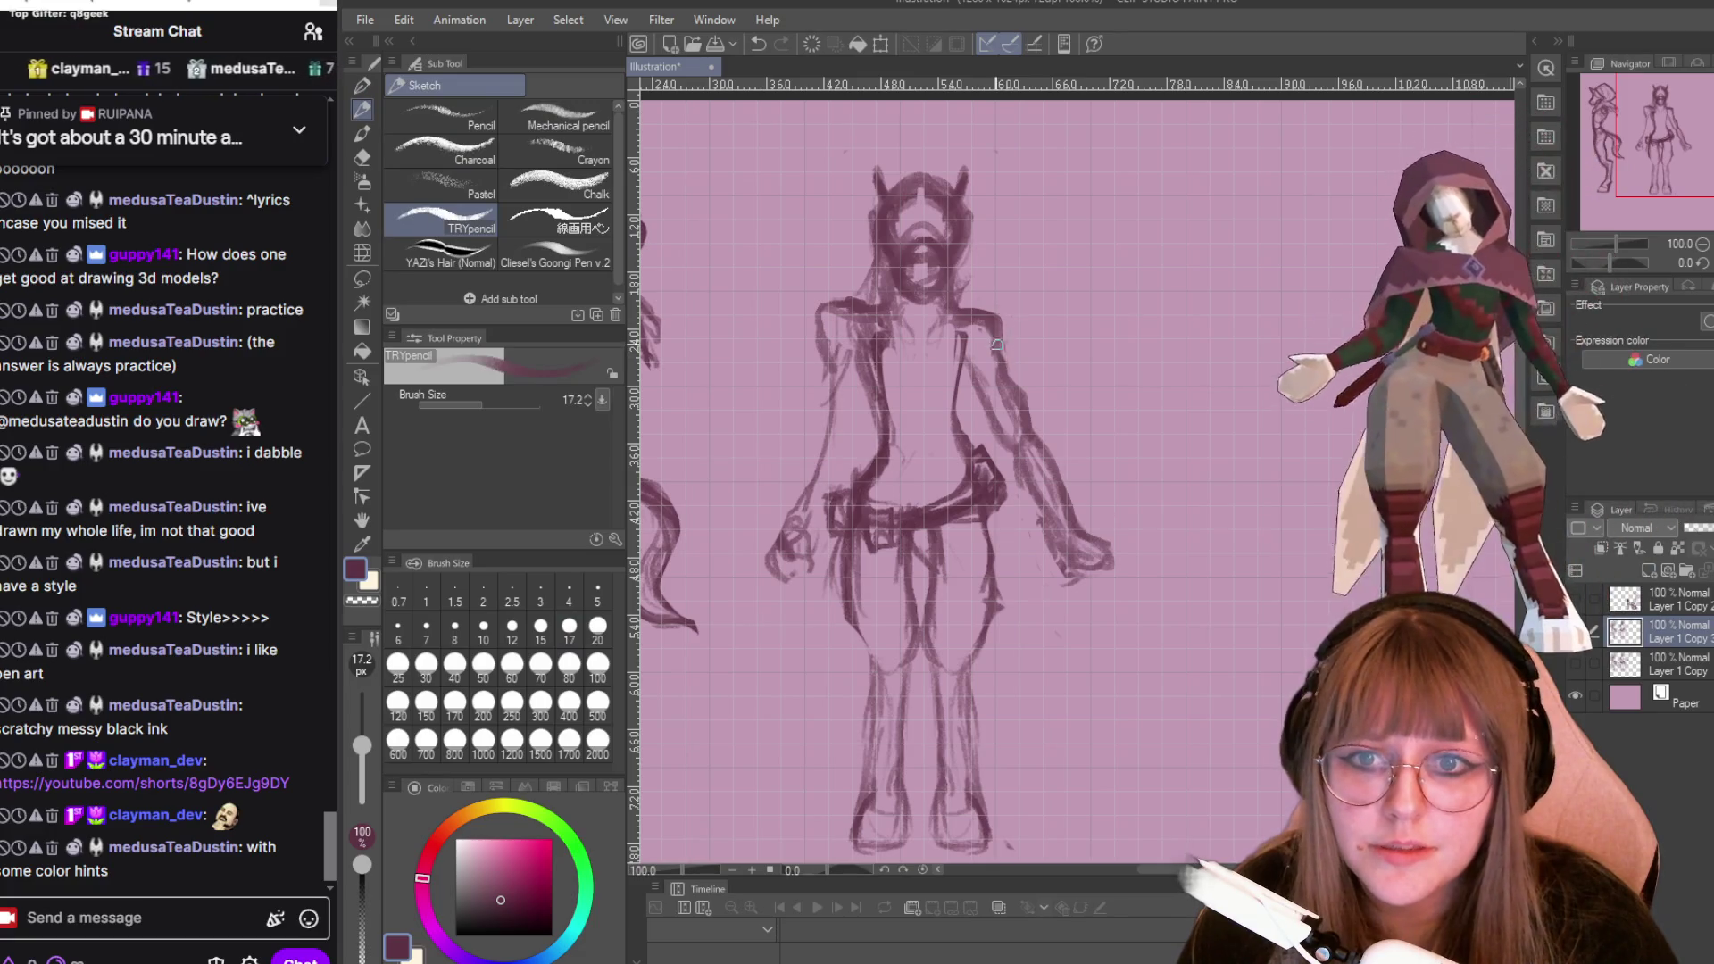
key("e")
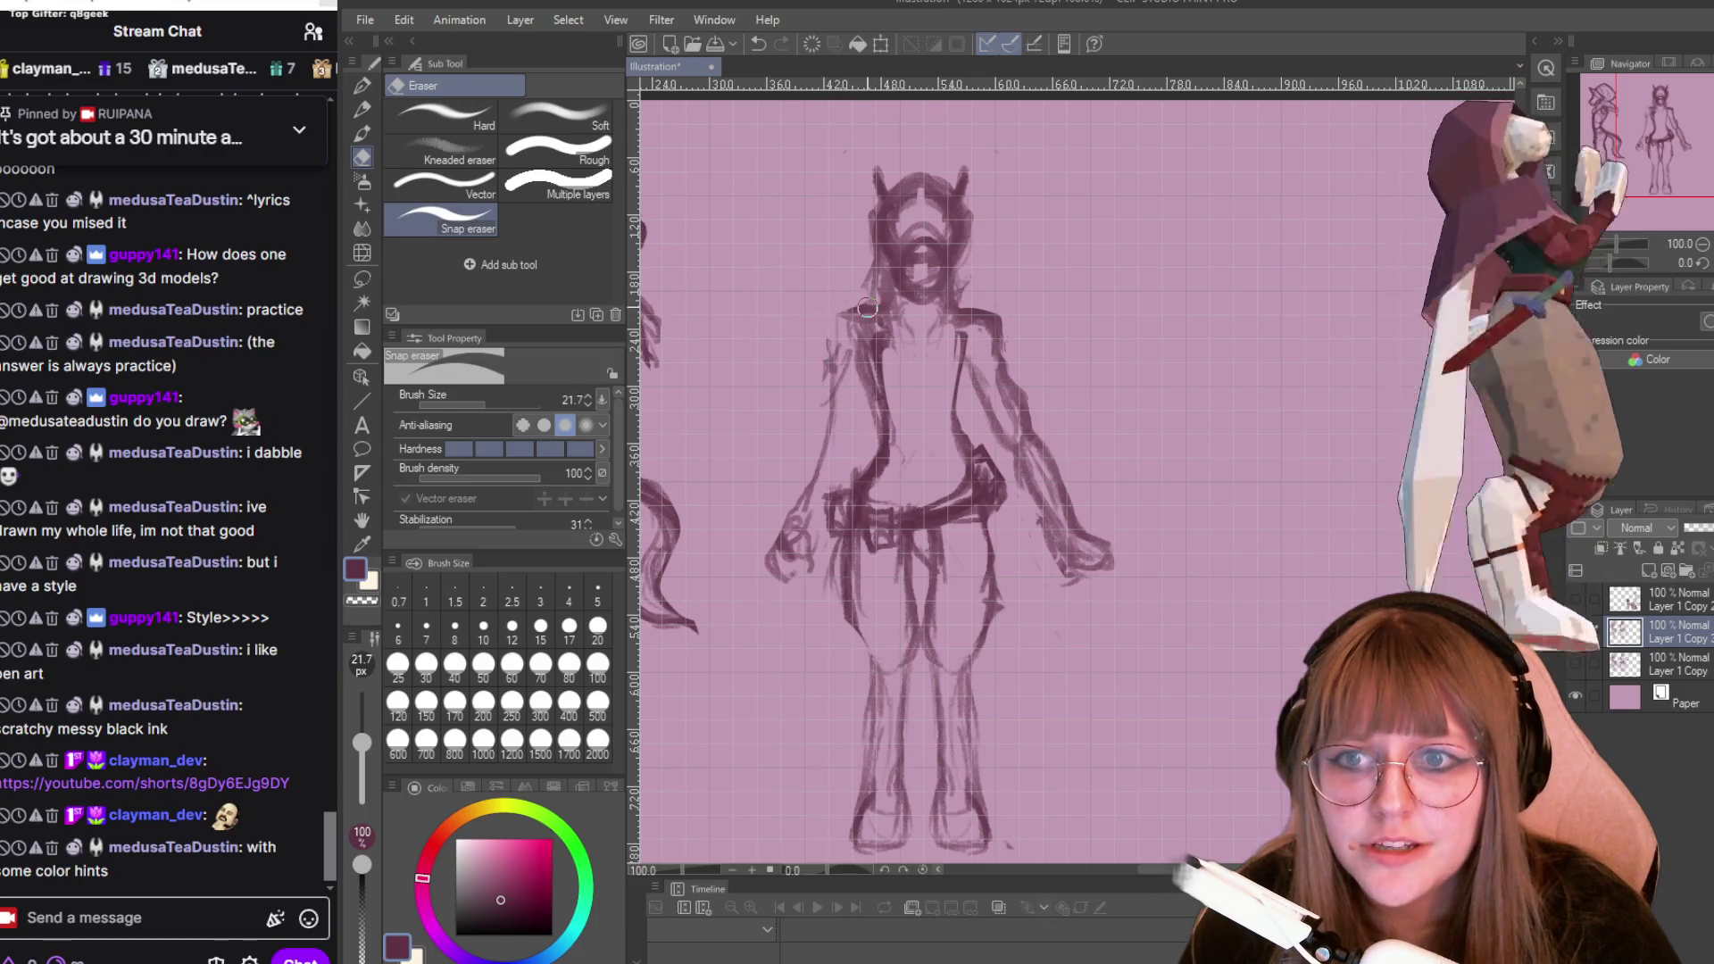
key("p")
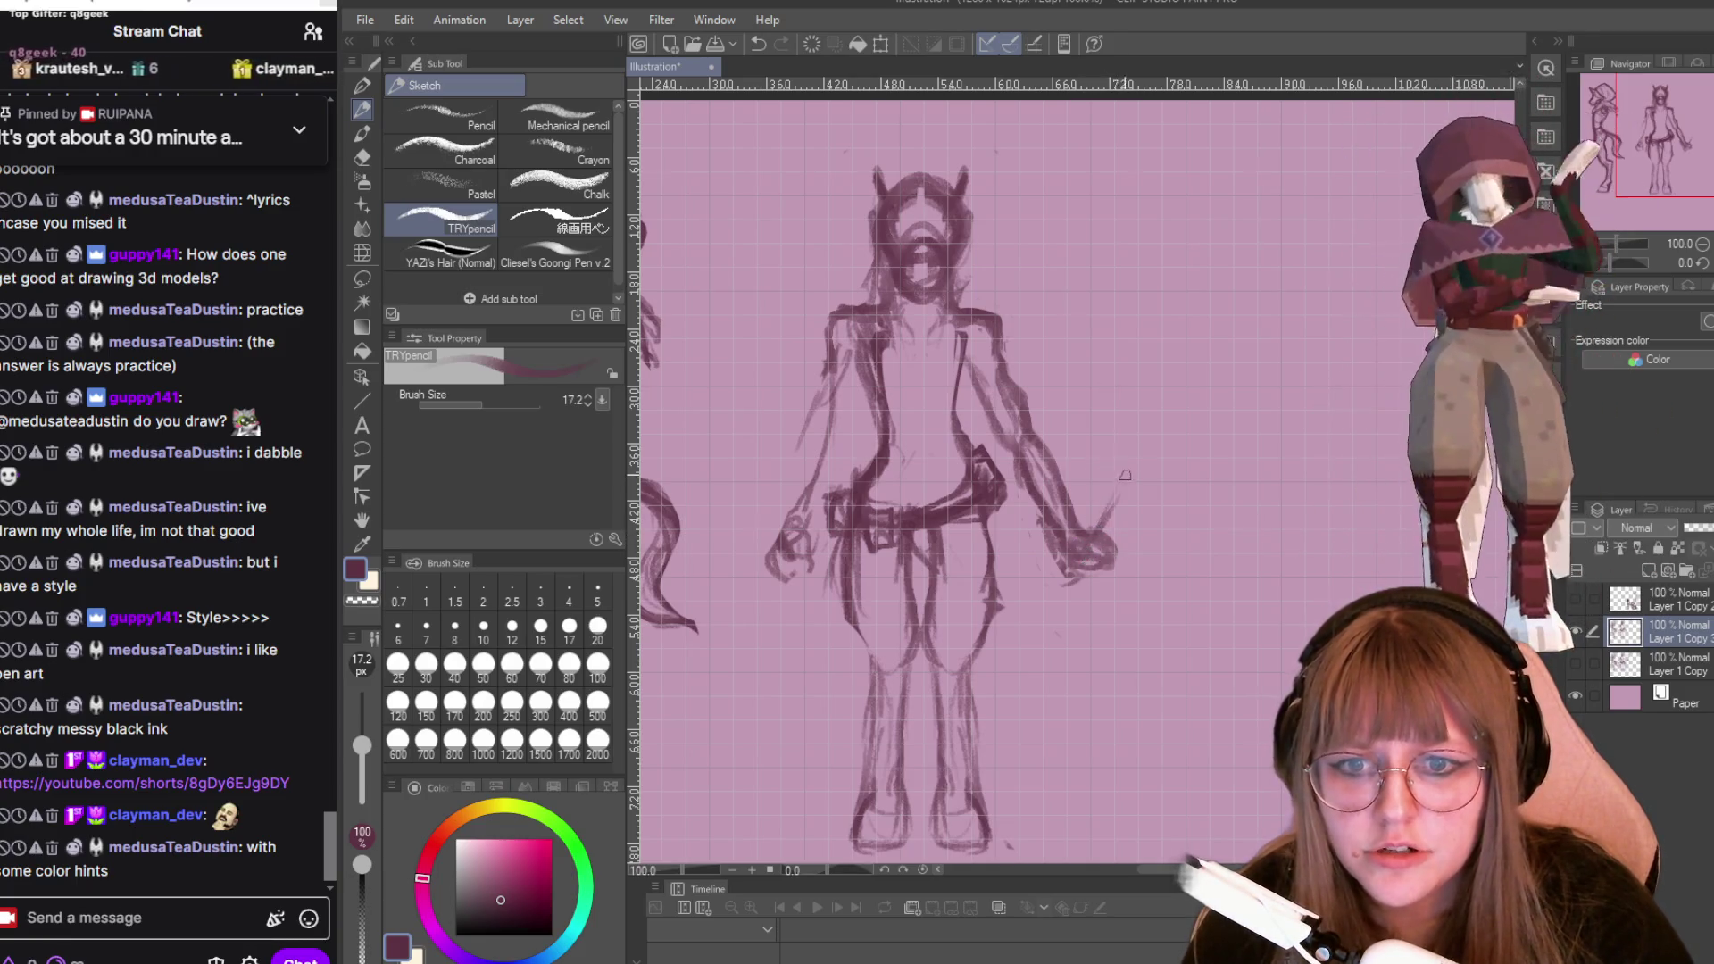
mouse_move(1127, 471)
left_mouse_down()
mouse_move(1073, 556)
mouse_move(1138, 460)
mouse_move(1107, 511)
left_mouse_up()
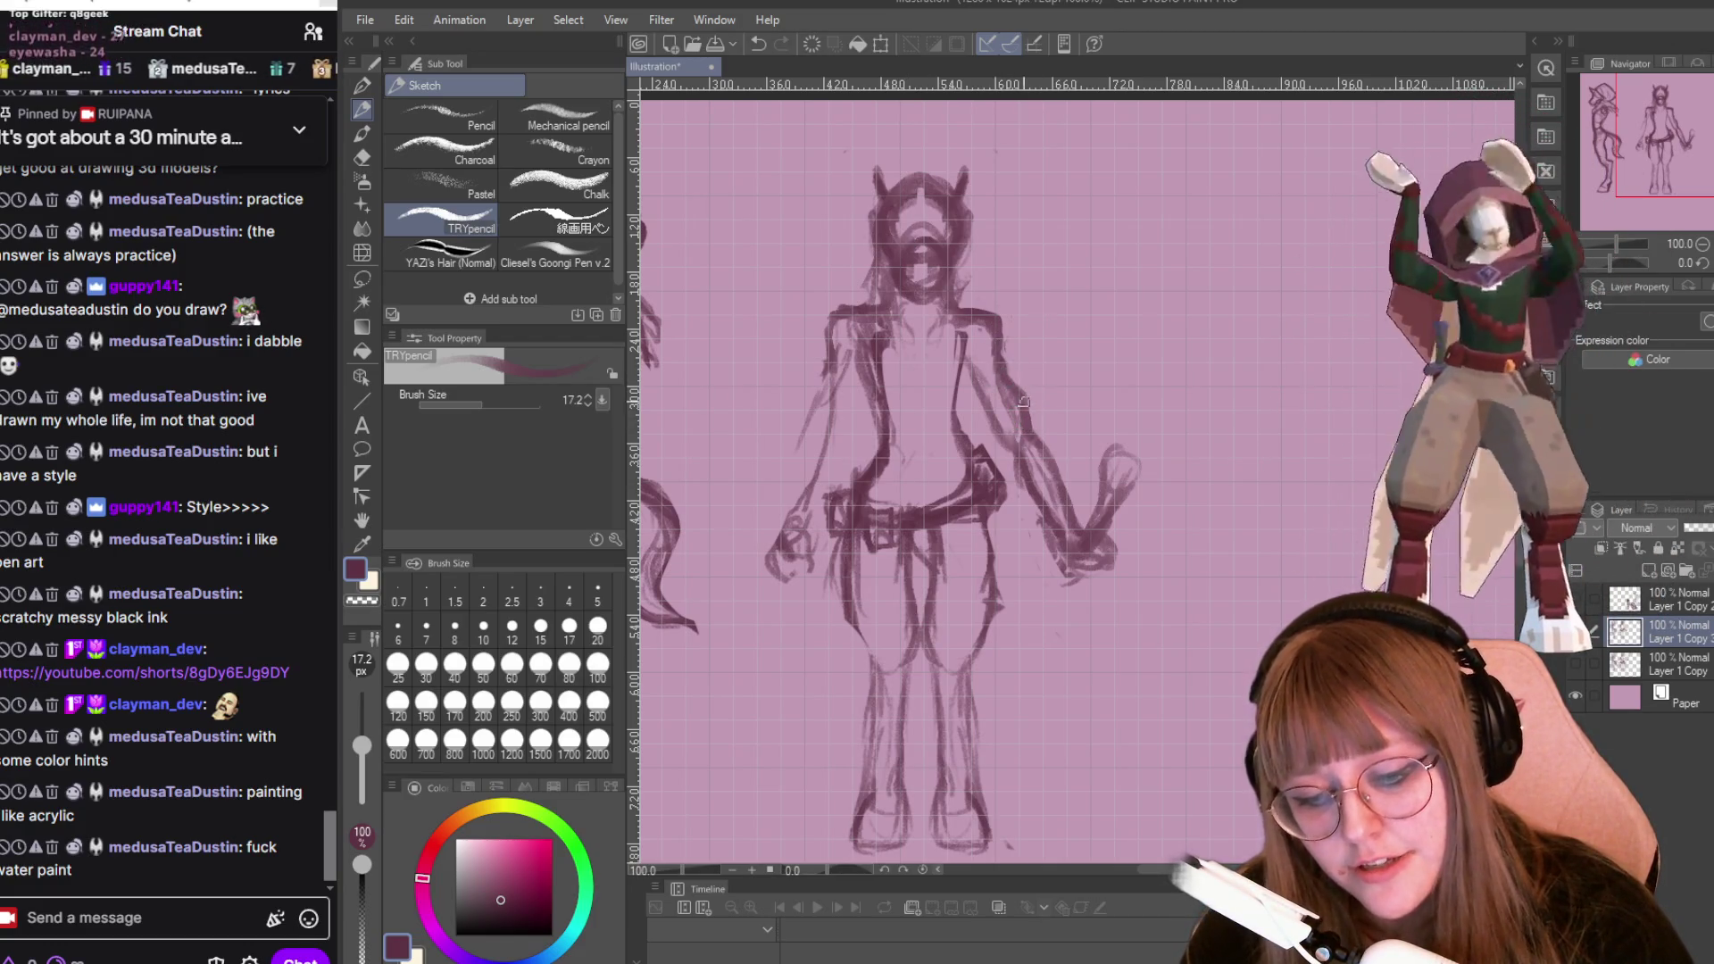
left_click_drag(1091, 554, 1067, 570)
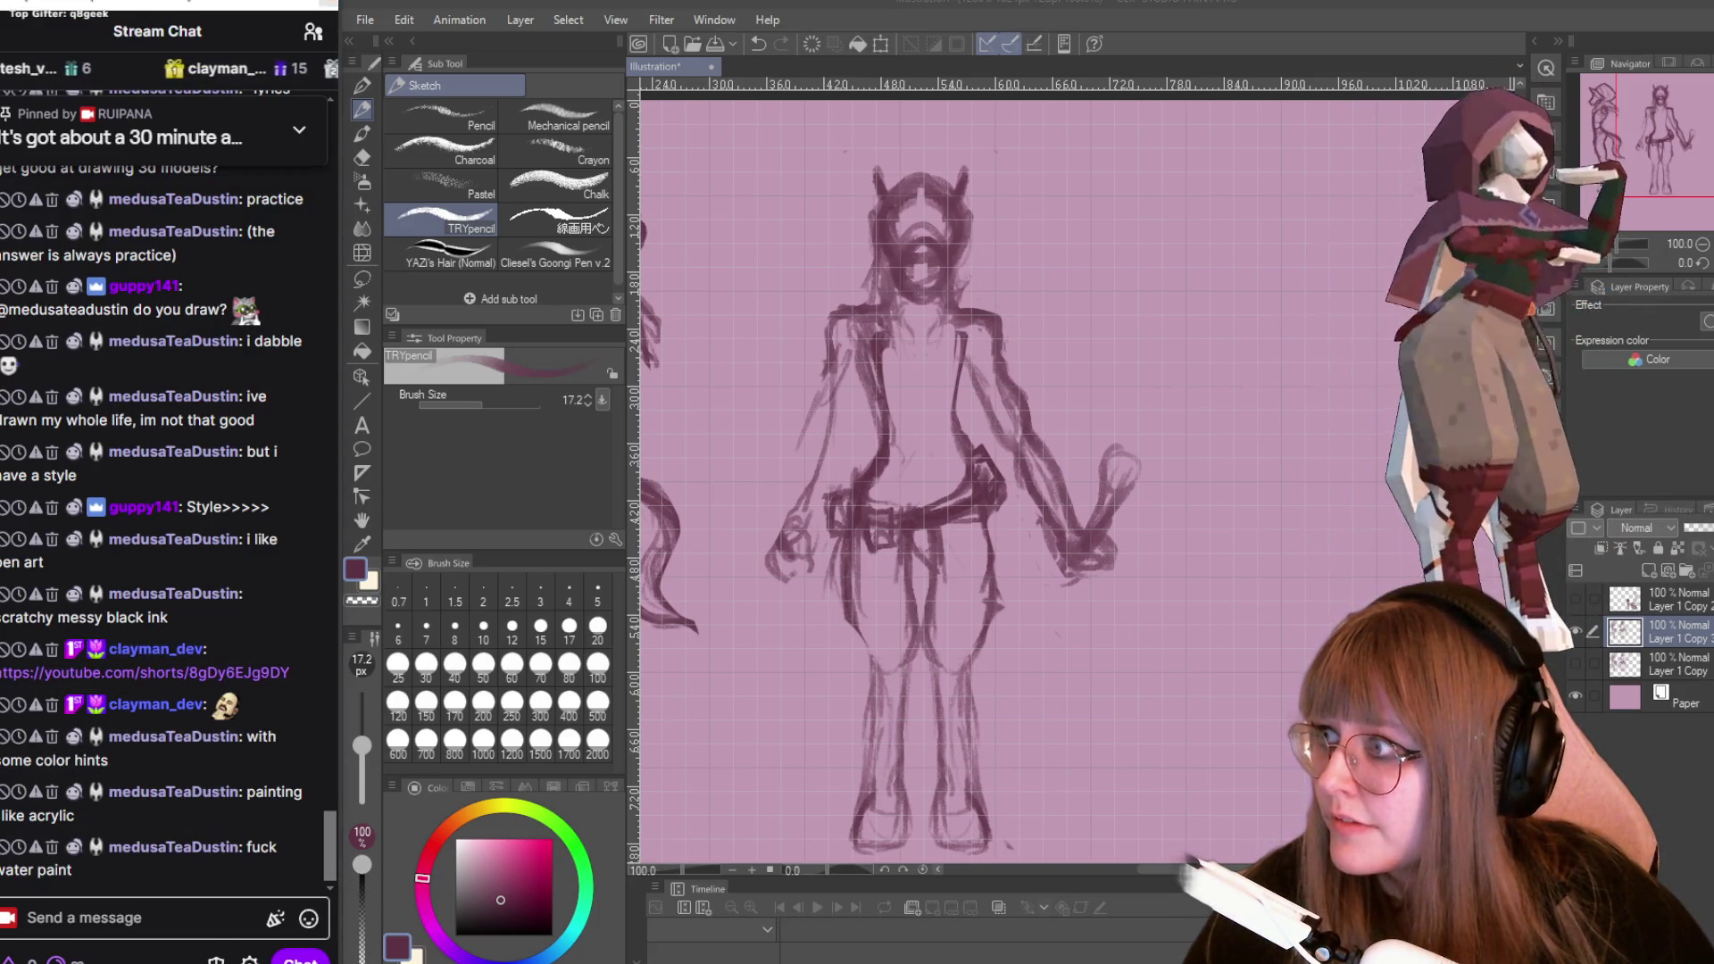
left_click(147, 673)
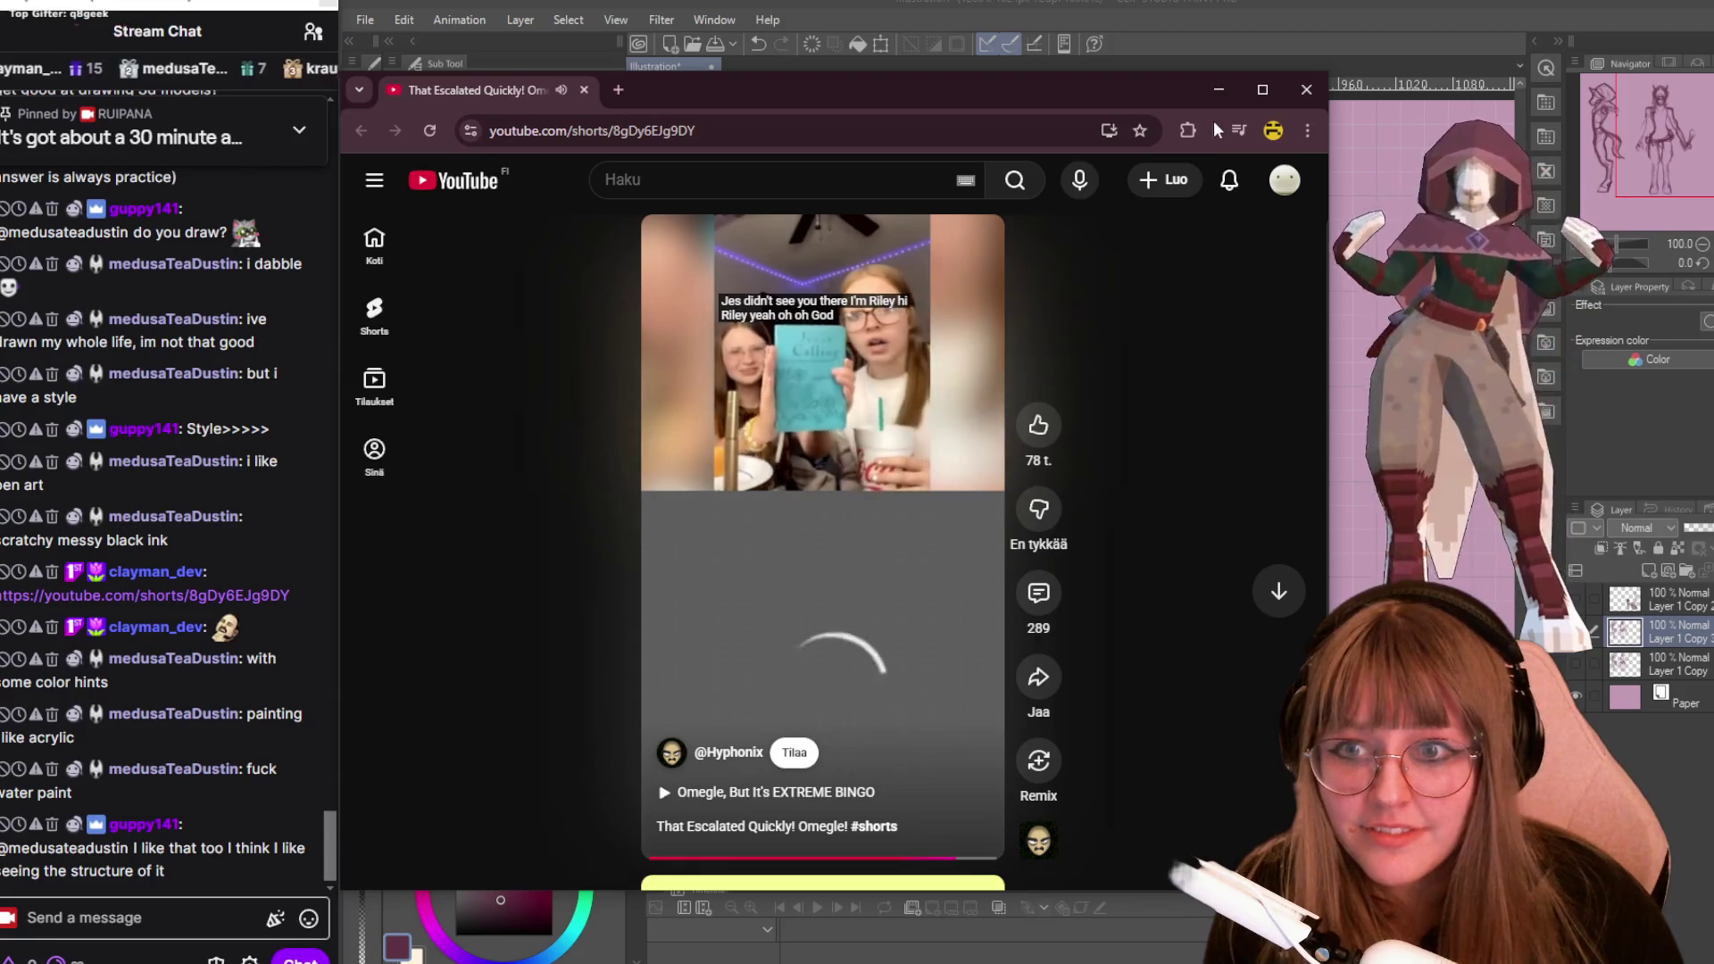
Nudge the YouTube Short window aside and close it to reveal the sketch page.
left_click_drag(1318, 93, 1312, 101)
left_click(1292, 100)
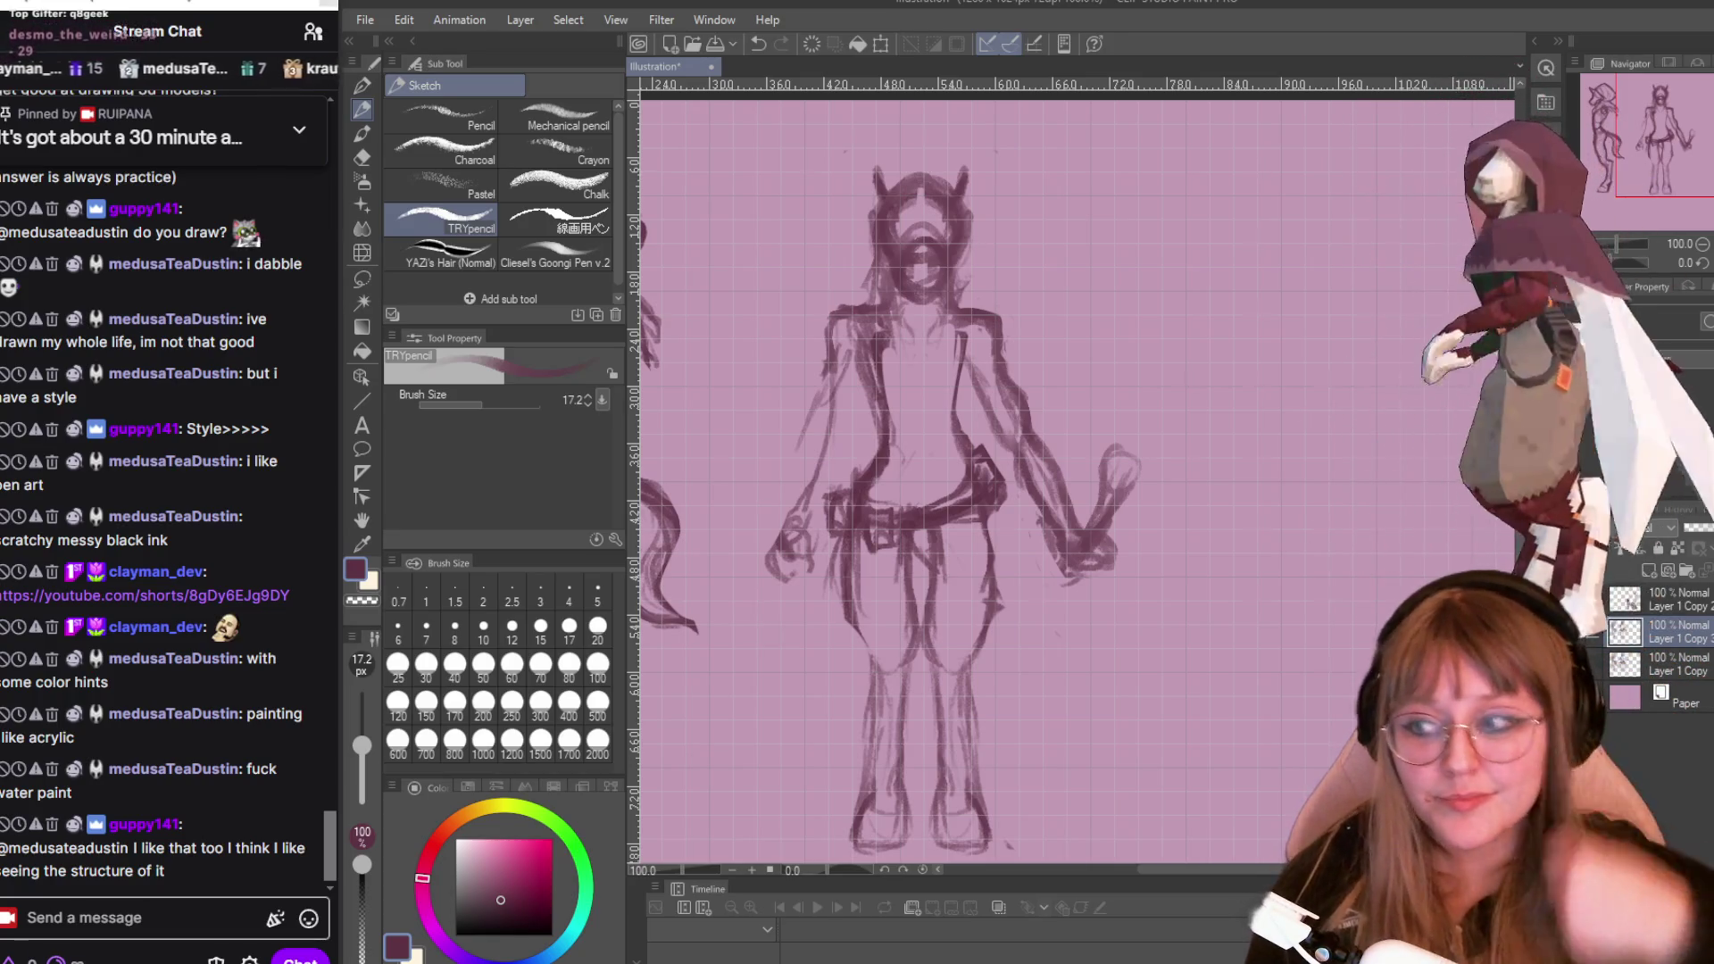
Zoom around the horned figure while darkening its puffy pants and arm outlines.
scroll(1217, 498, "down", 2)
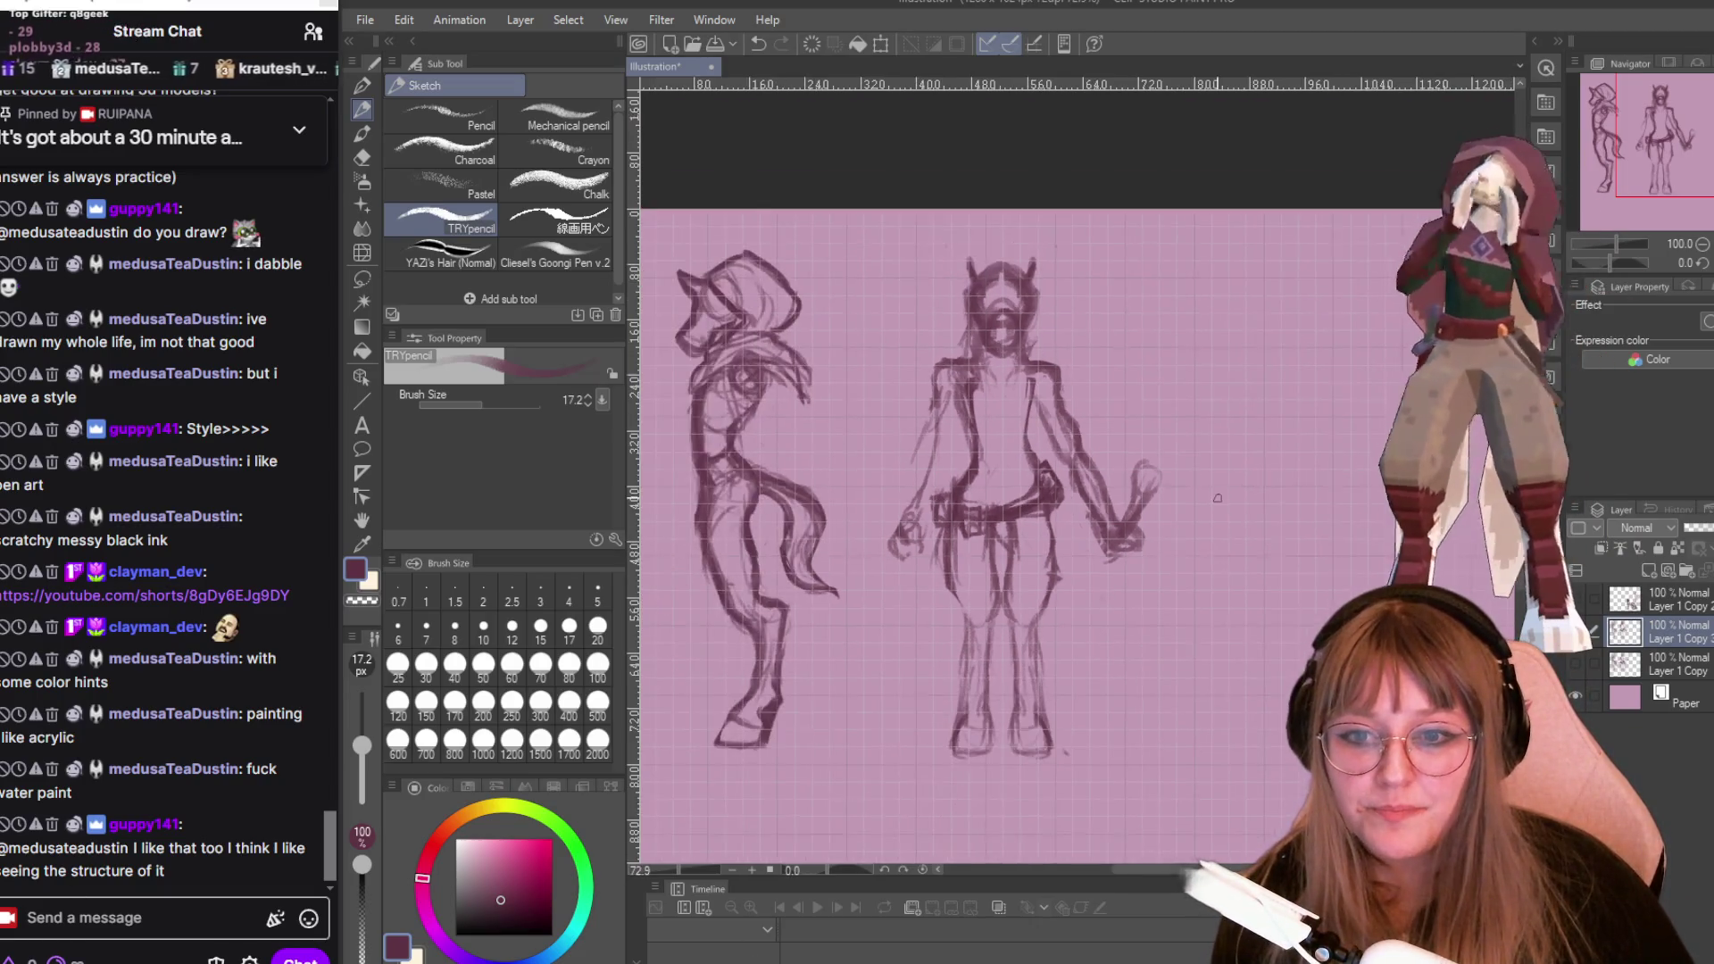
scroll(1106, 546, "down", 2)
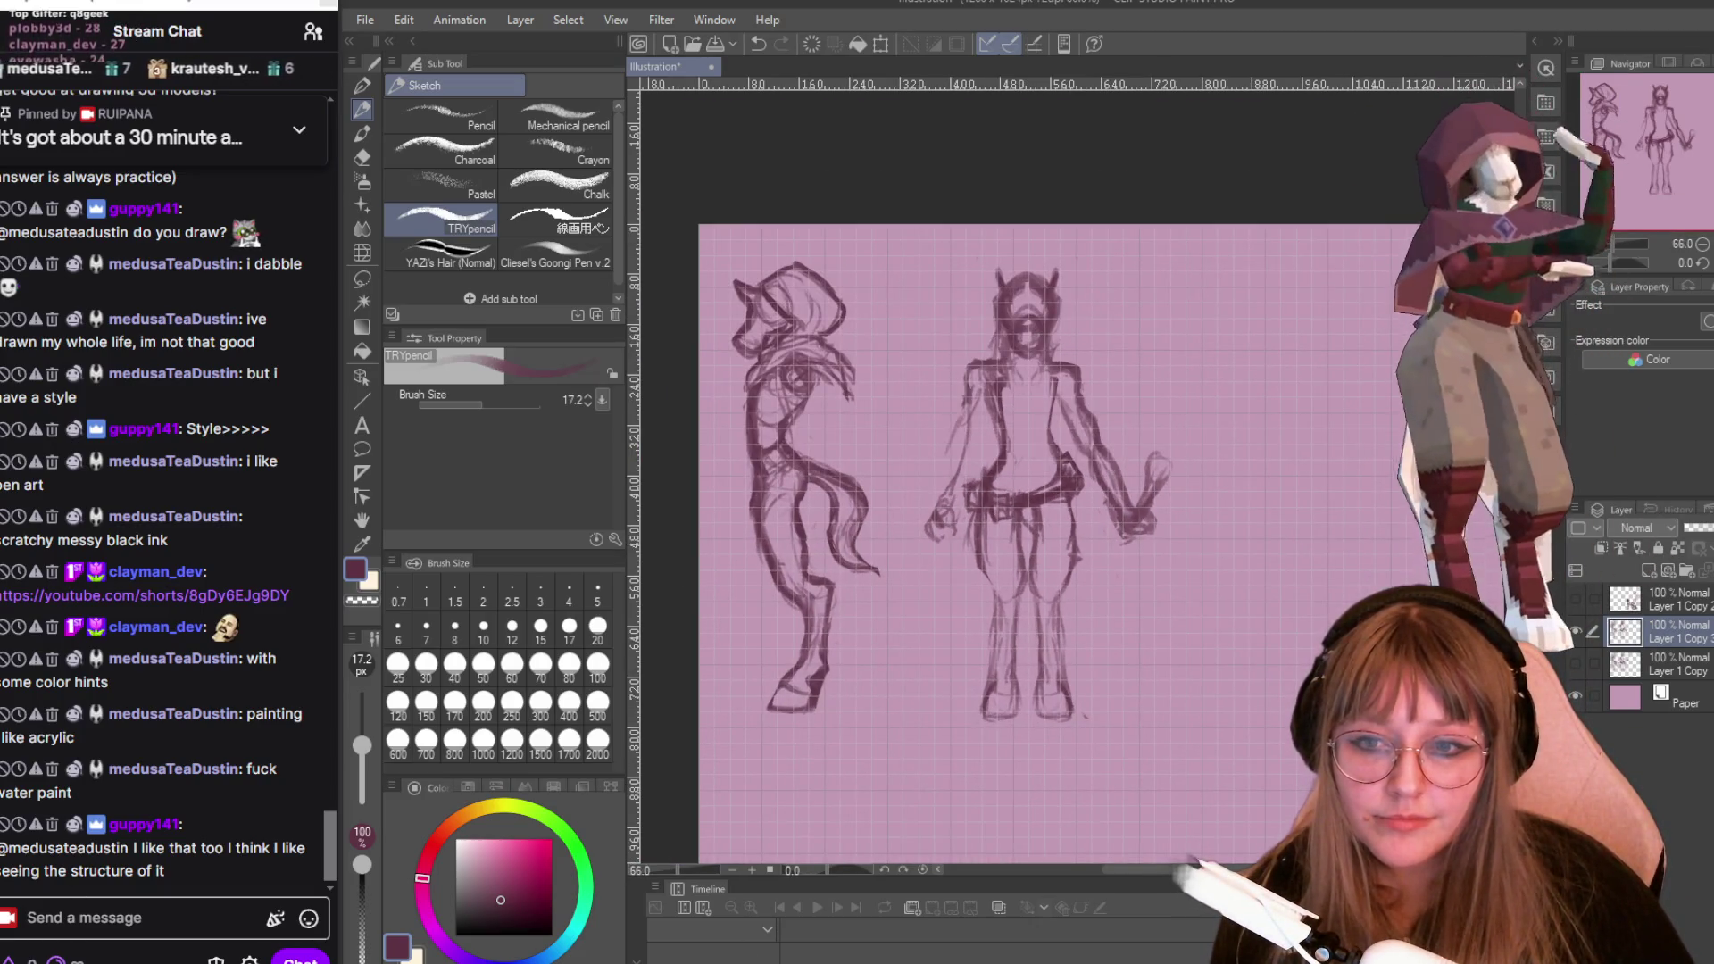
scroll(1063, 696, "up", 2)
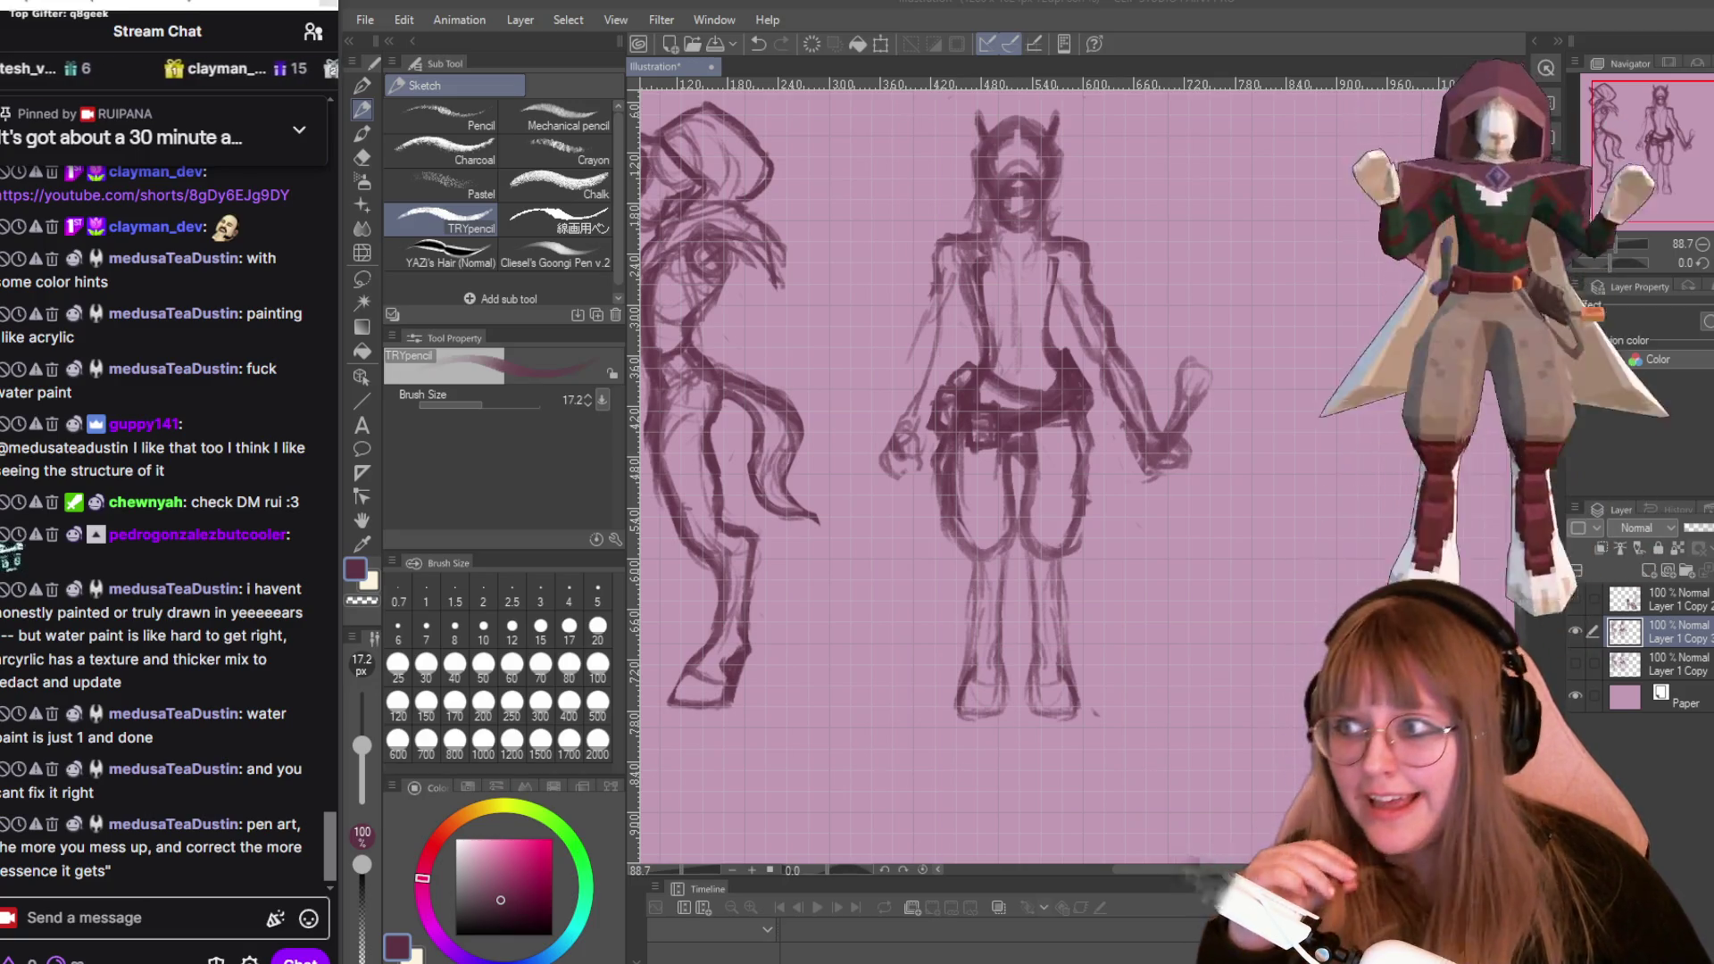
scroll(1203, 507, "down", 2)
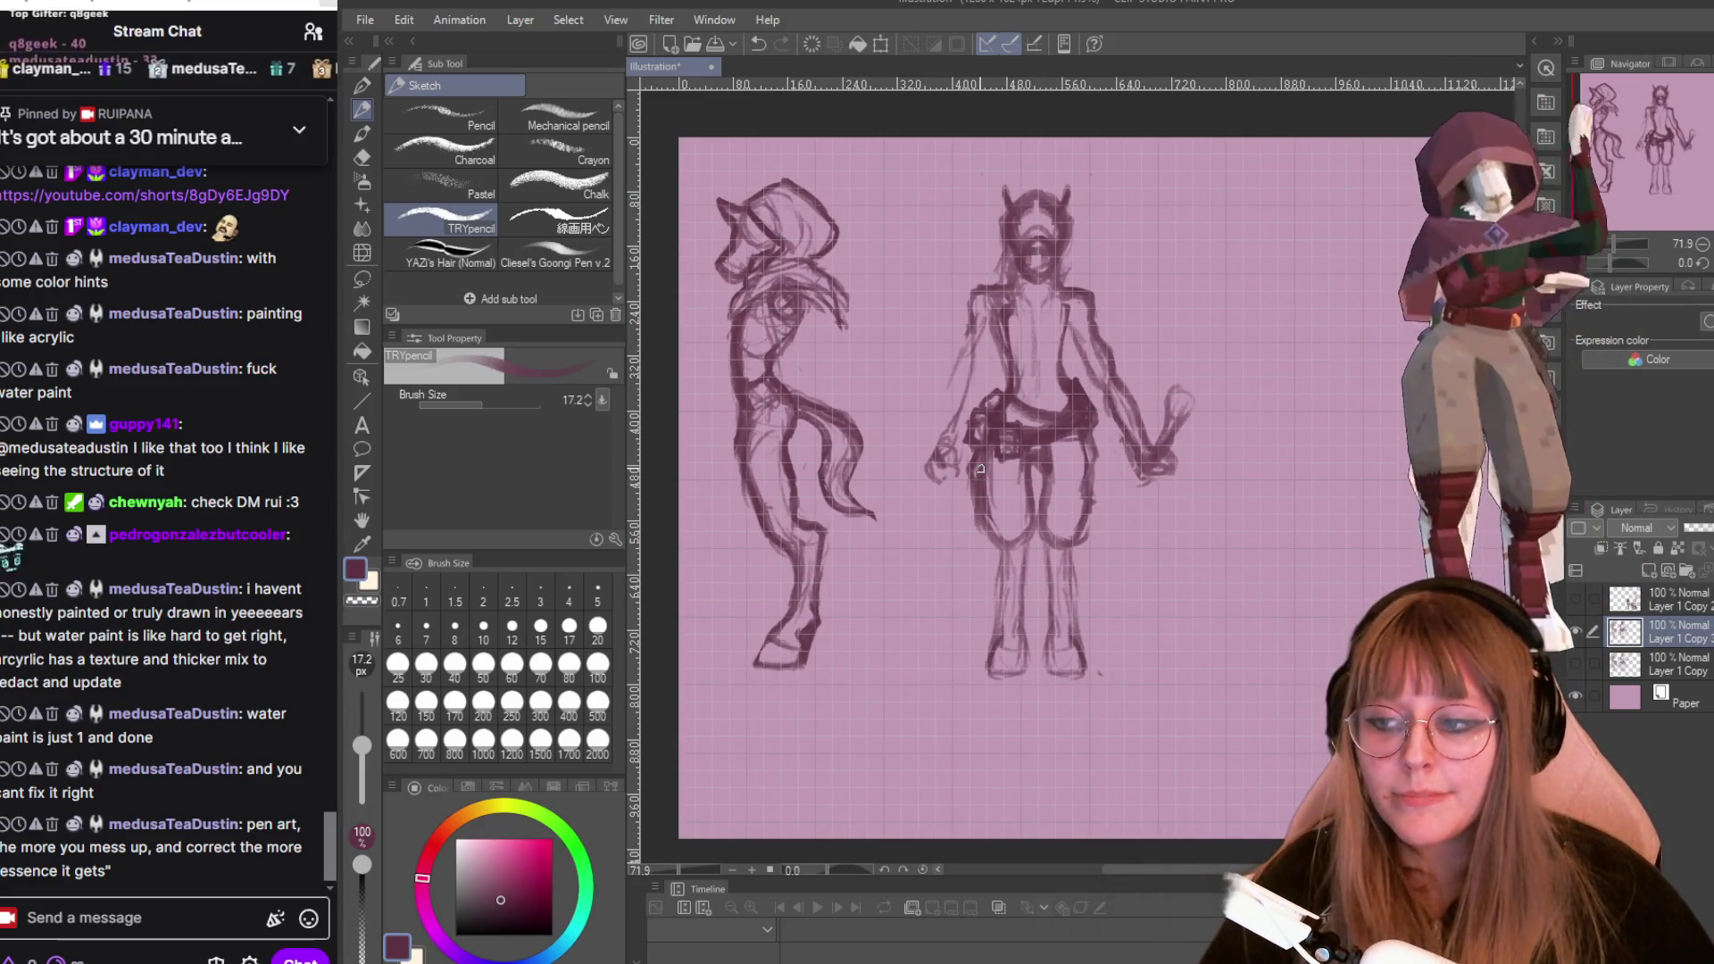
Redraw the horned figure's right thigh outline darker with TRYpencil, then reset the view to 100%.
scroll(1151, 491, "up", 2)
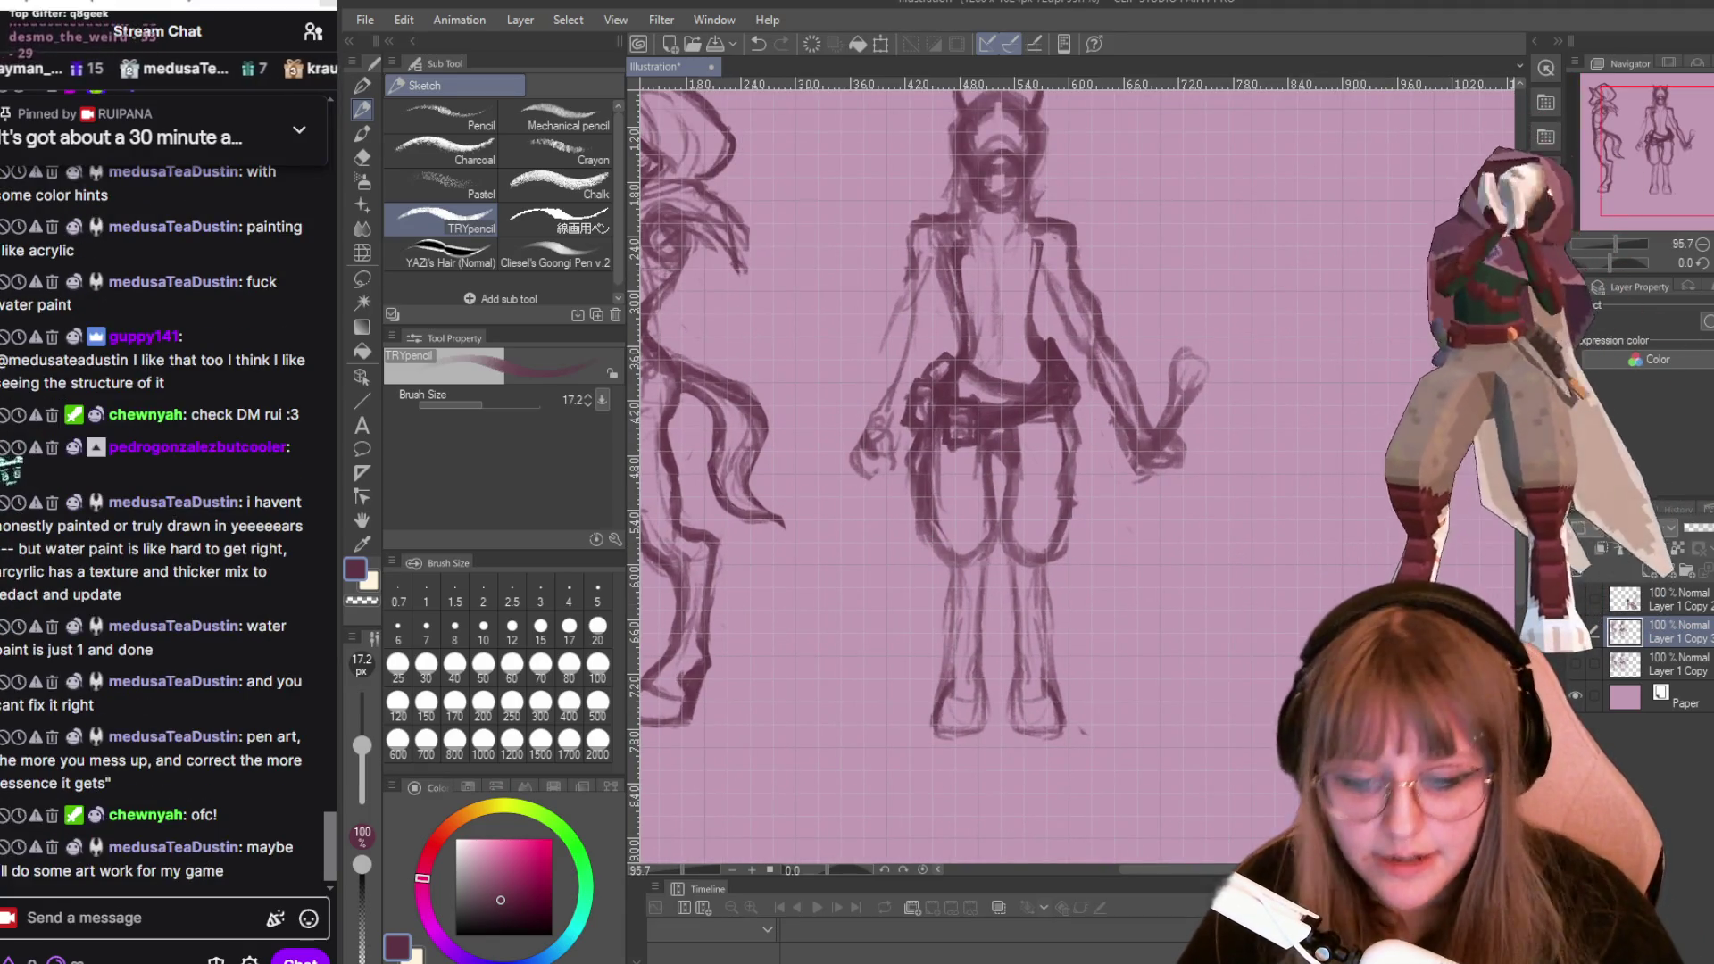
left_click_drag(1071, 536, 1070, 410)
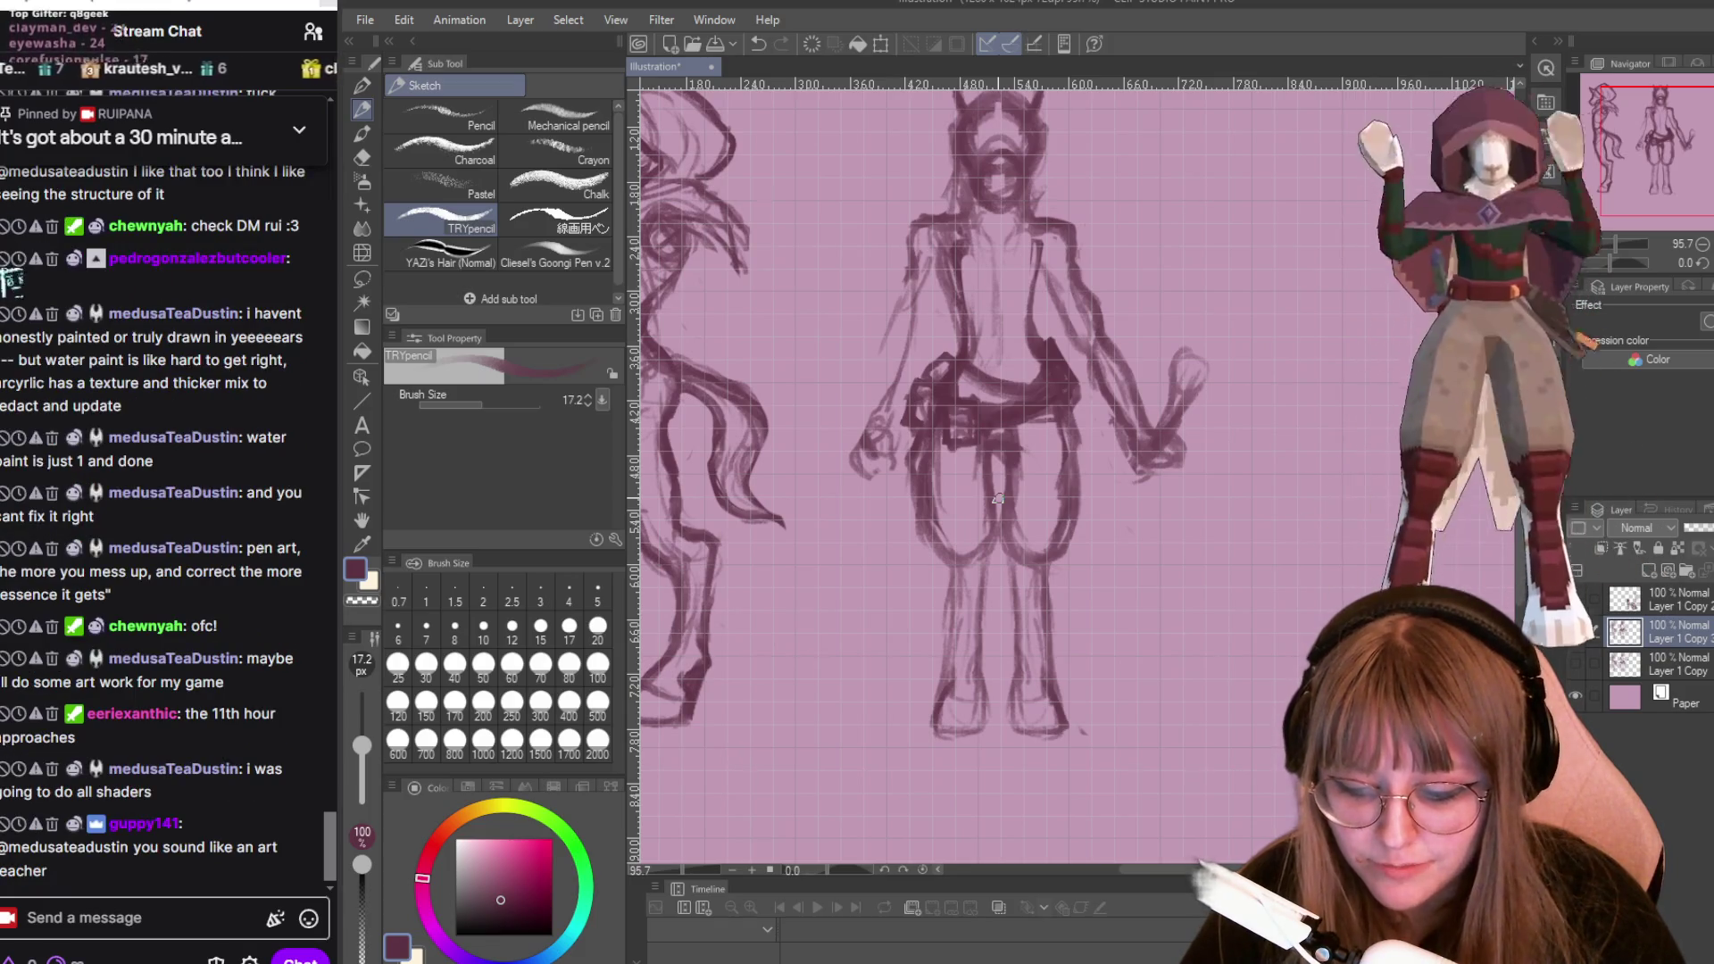
scroll(998, 498, "down", 2)
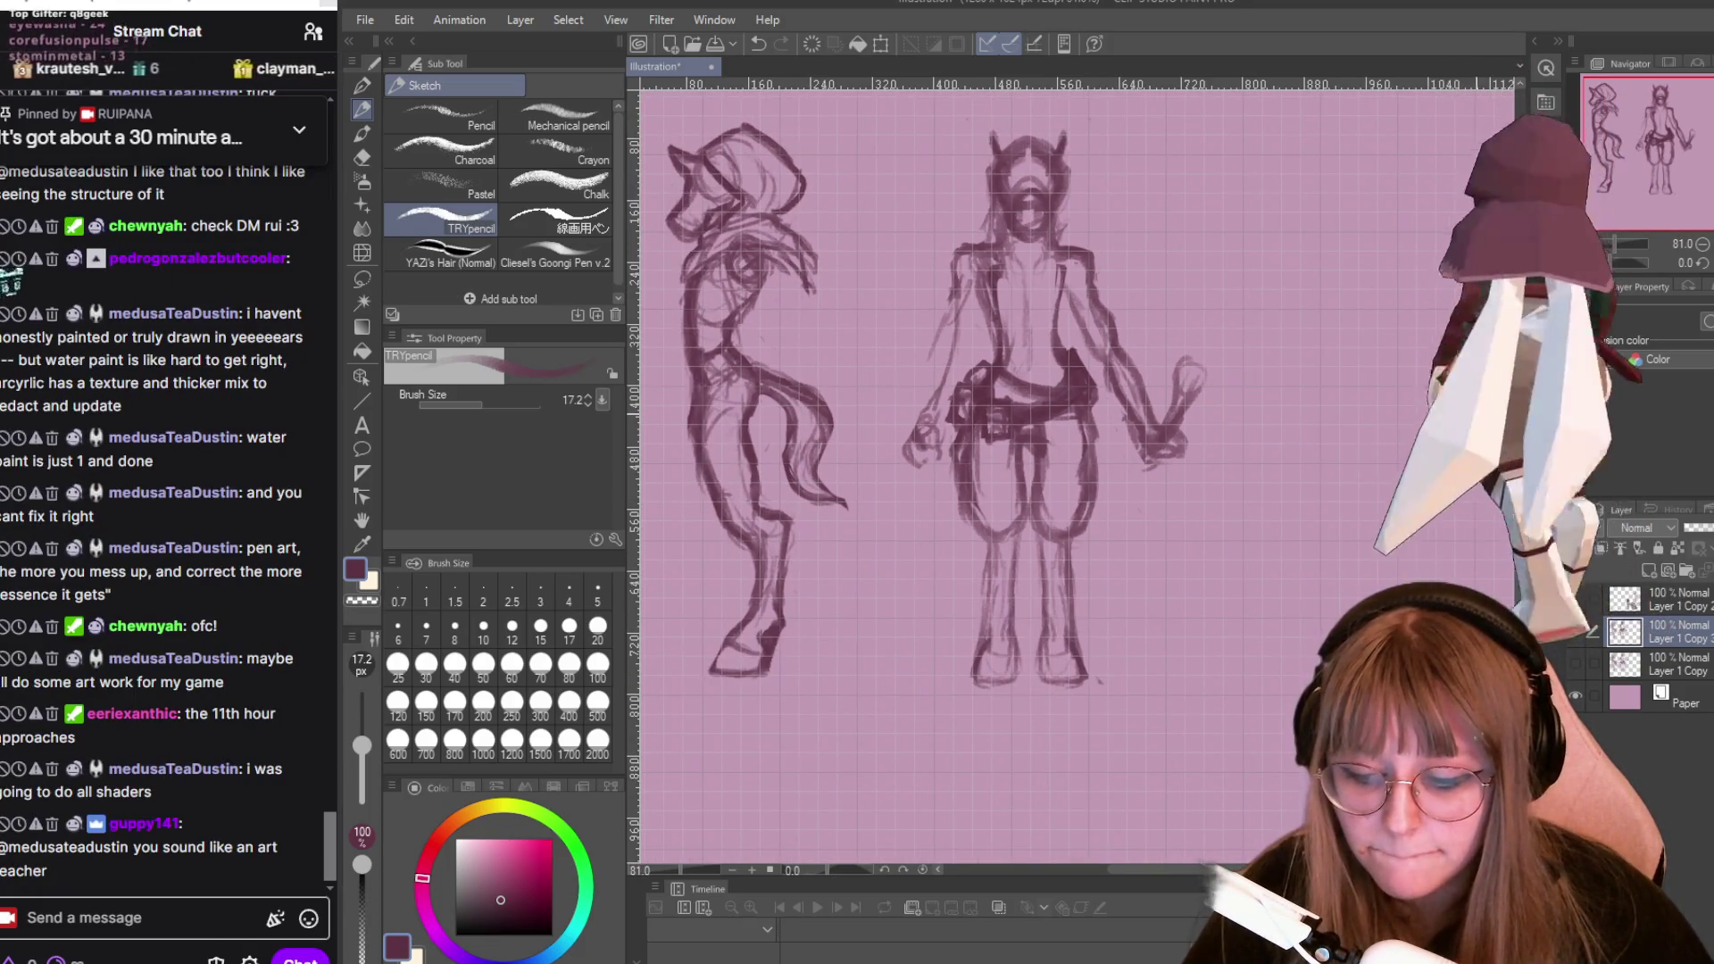
scroll(1058, 98, "down", 3)
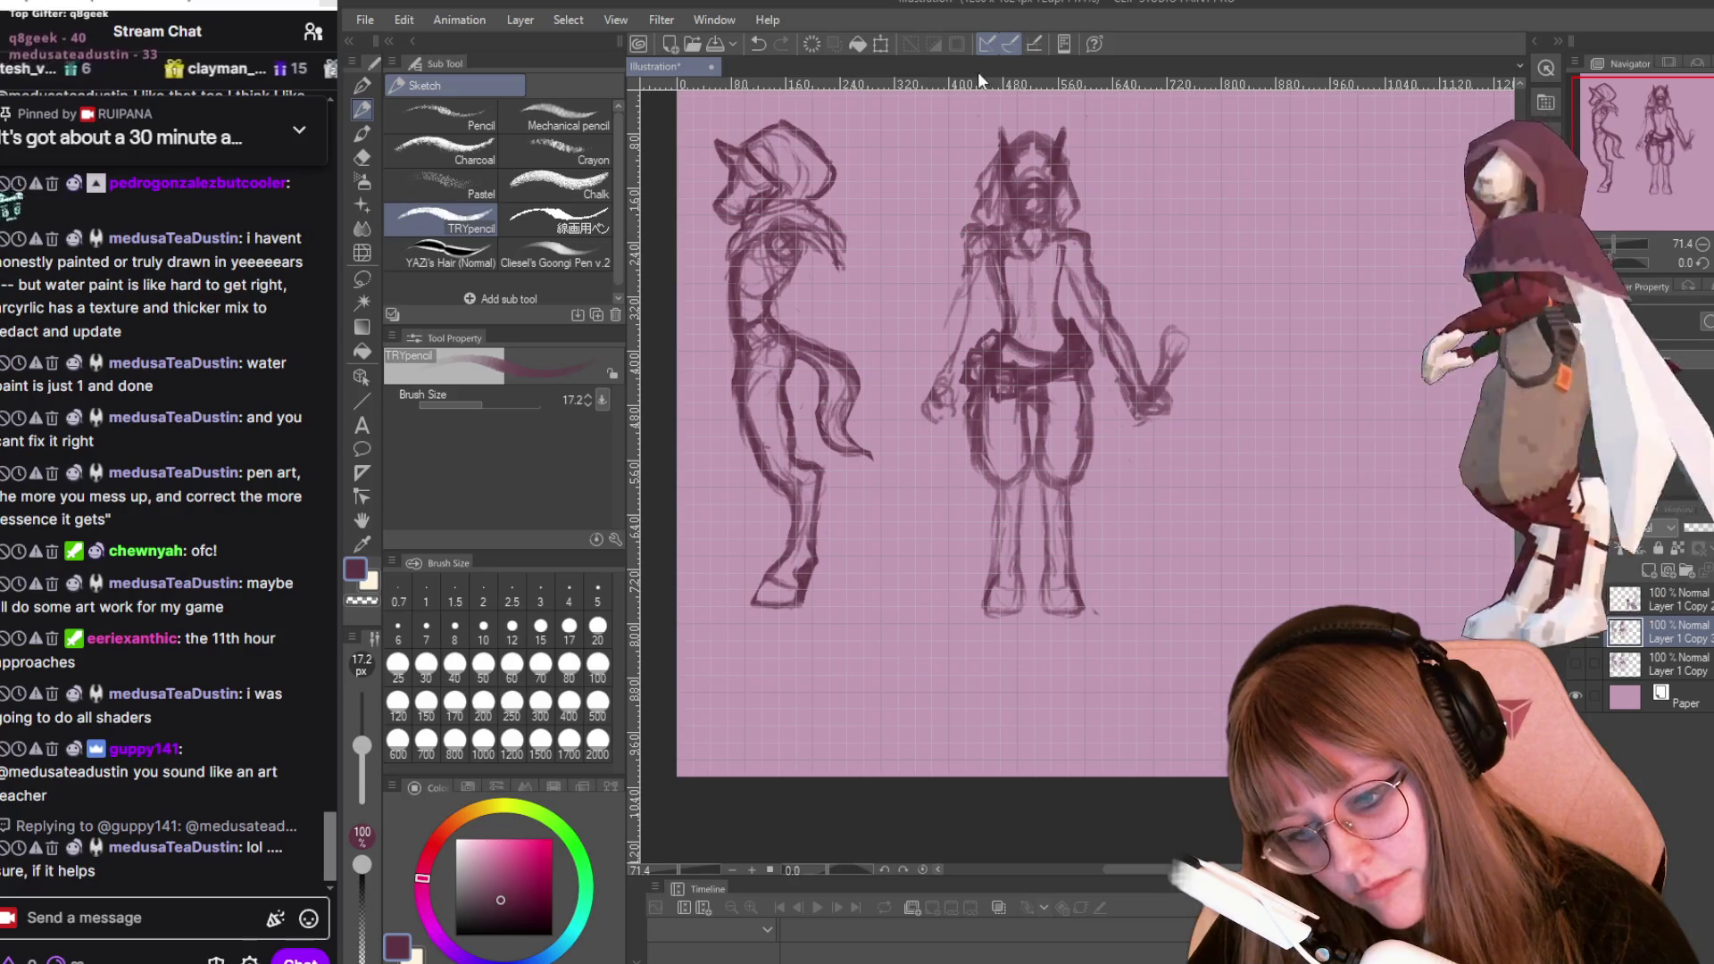
key("ctrl+plus")
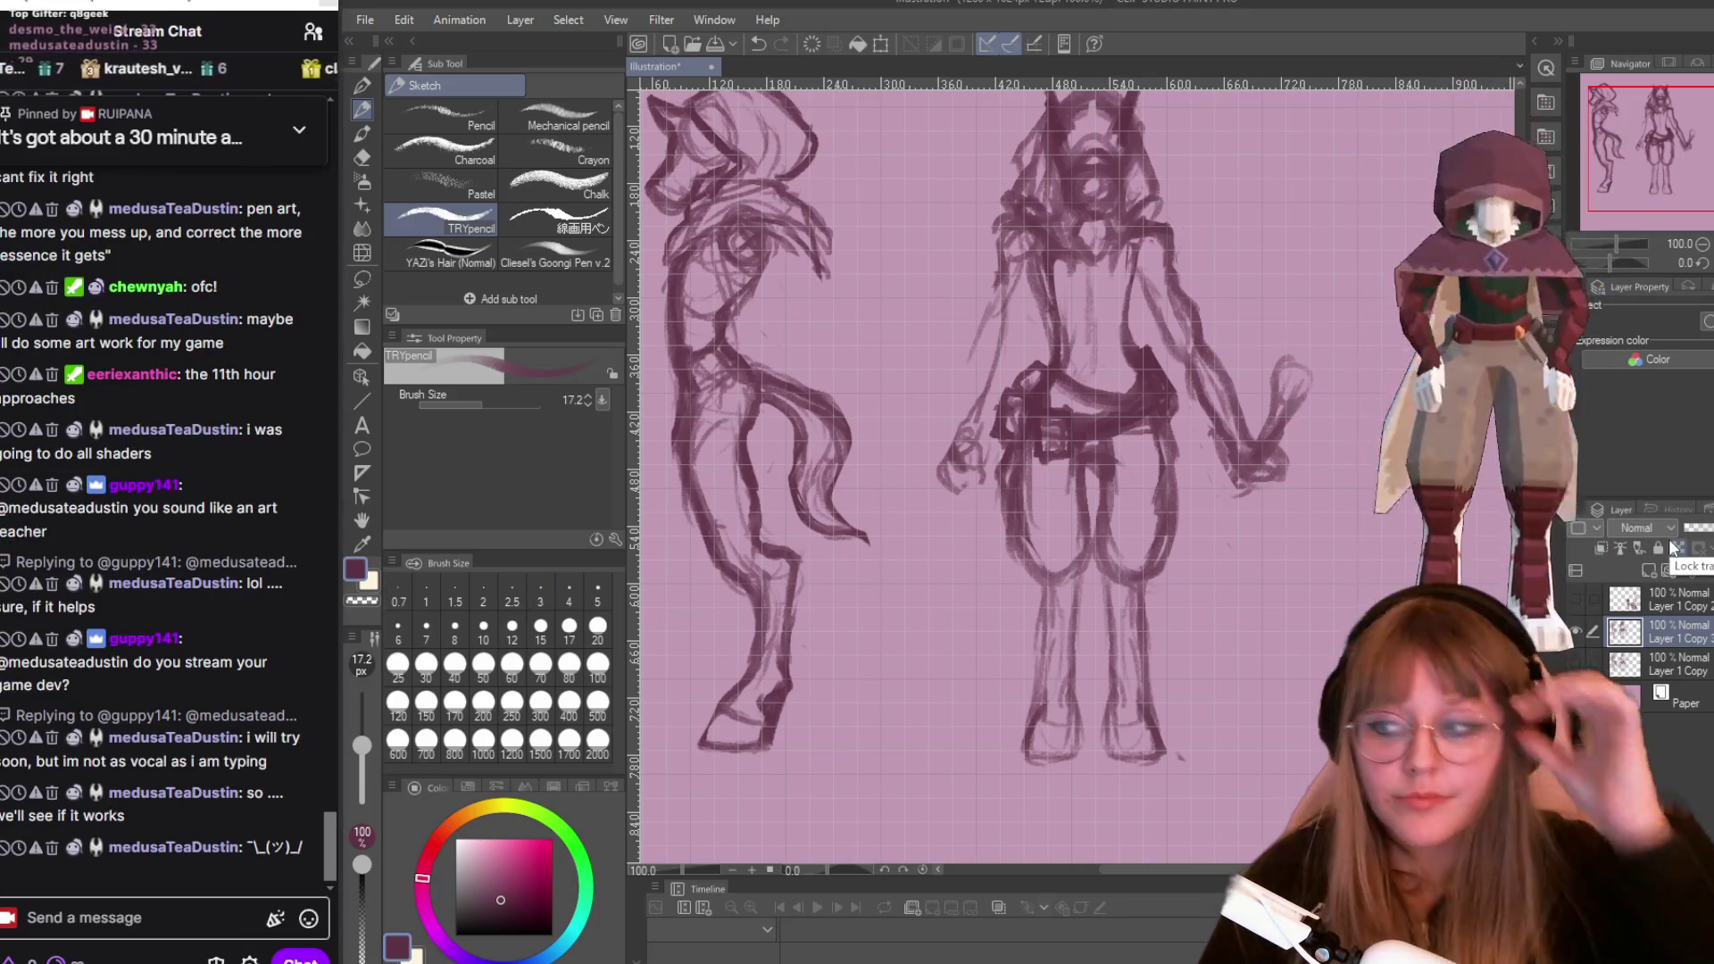
Sketch a club-like shape from the horned figure's left-side hand to match the other.
scroll(1149, 203, "up", 1)
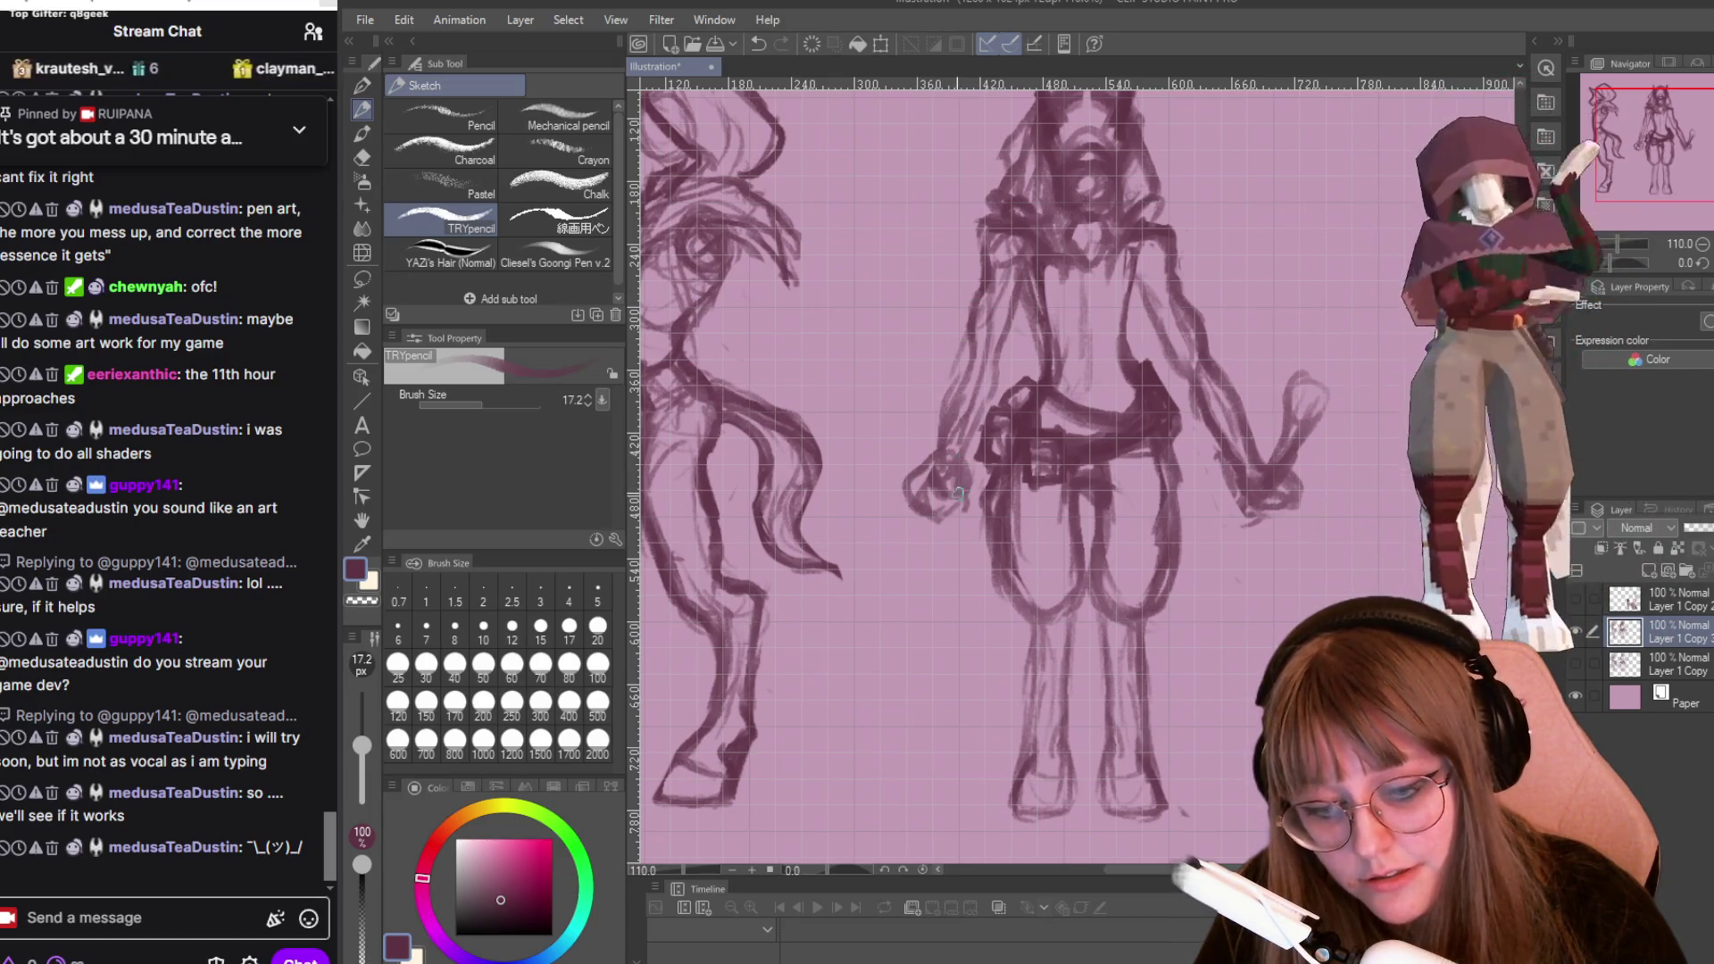
left_click_drag(943, 468, 879, 423)
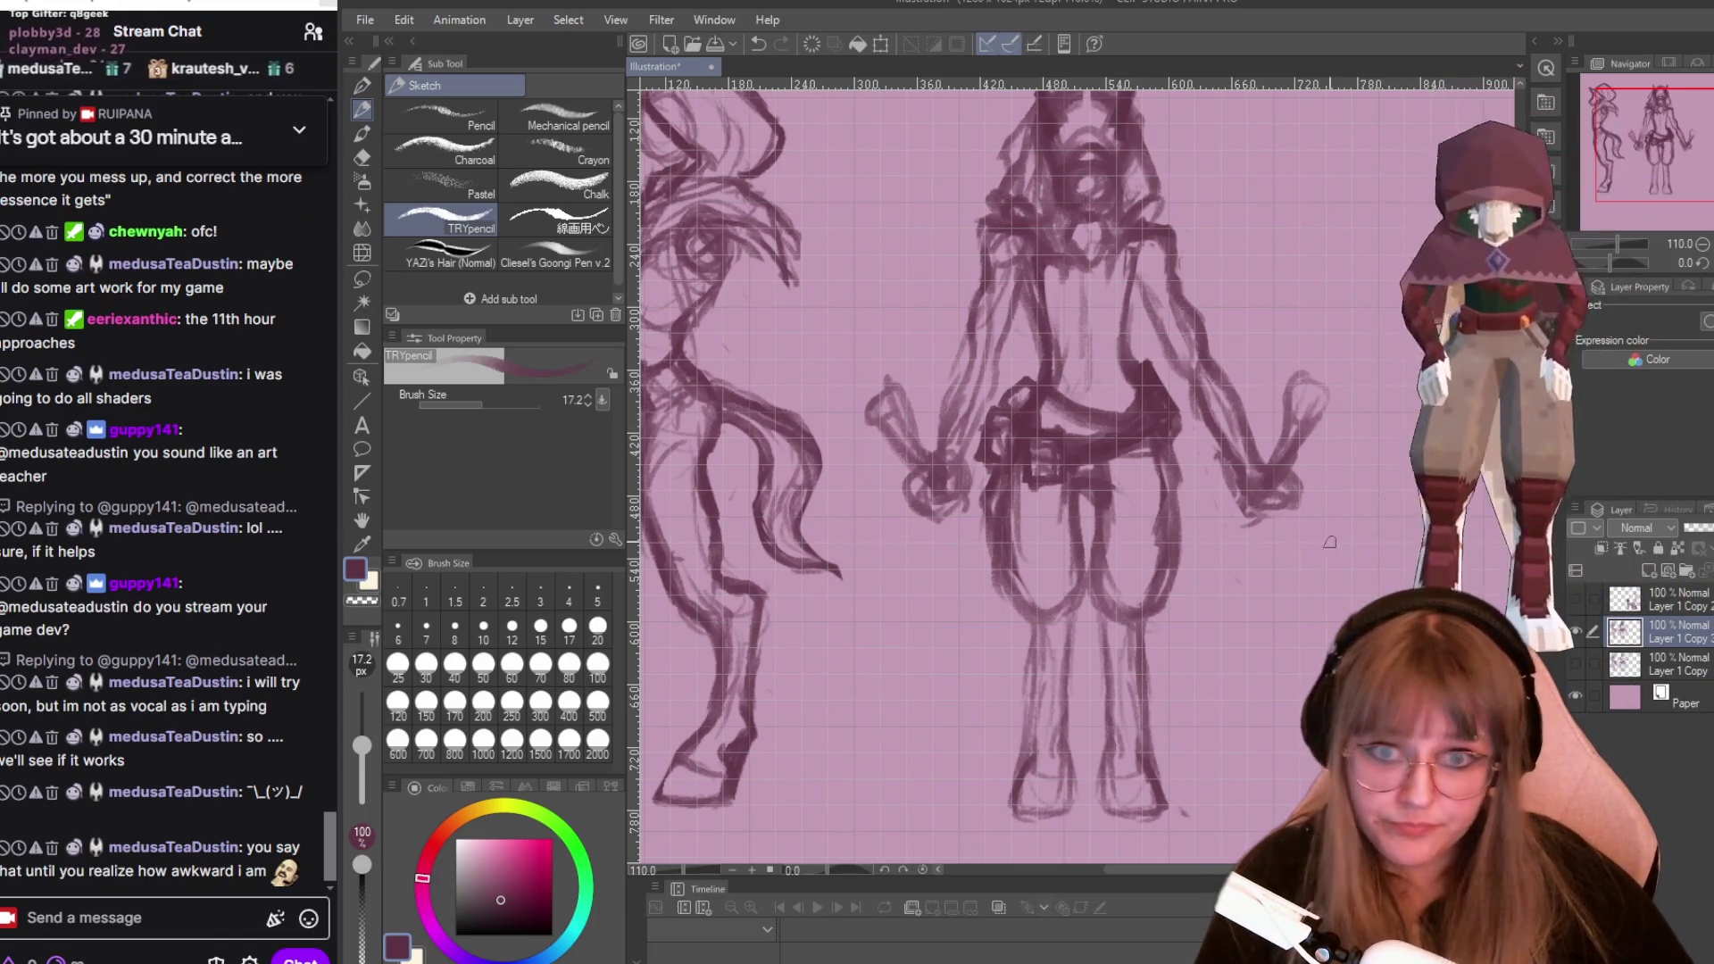
Add more pencil strokes to the horned figure's hands, held shapes and puffy pants.
scroll(1391, 494, "down", 3)
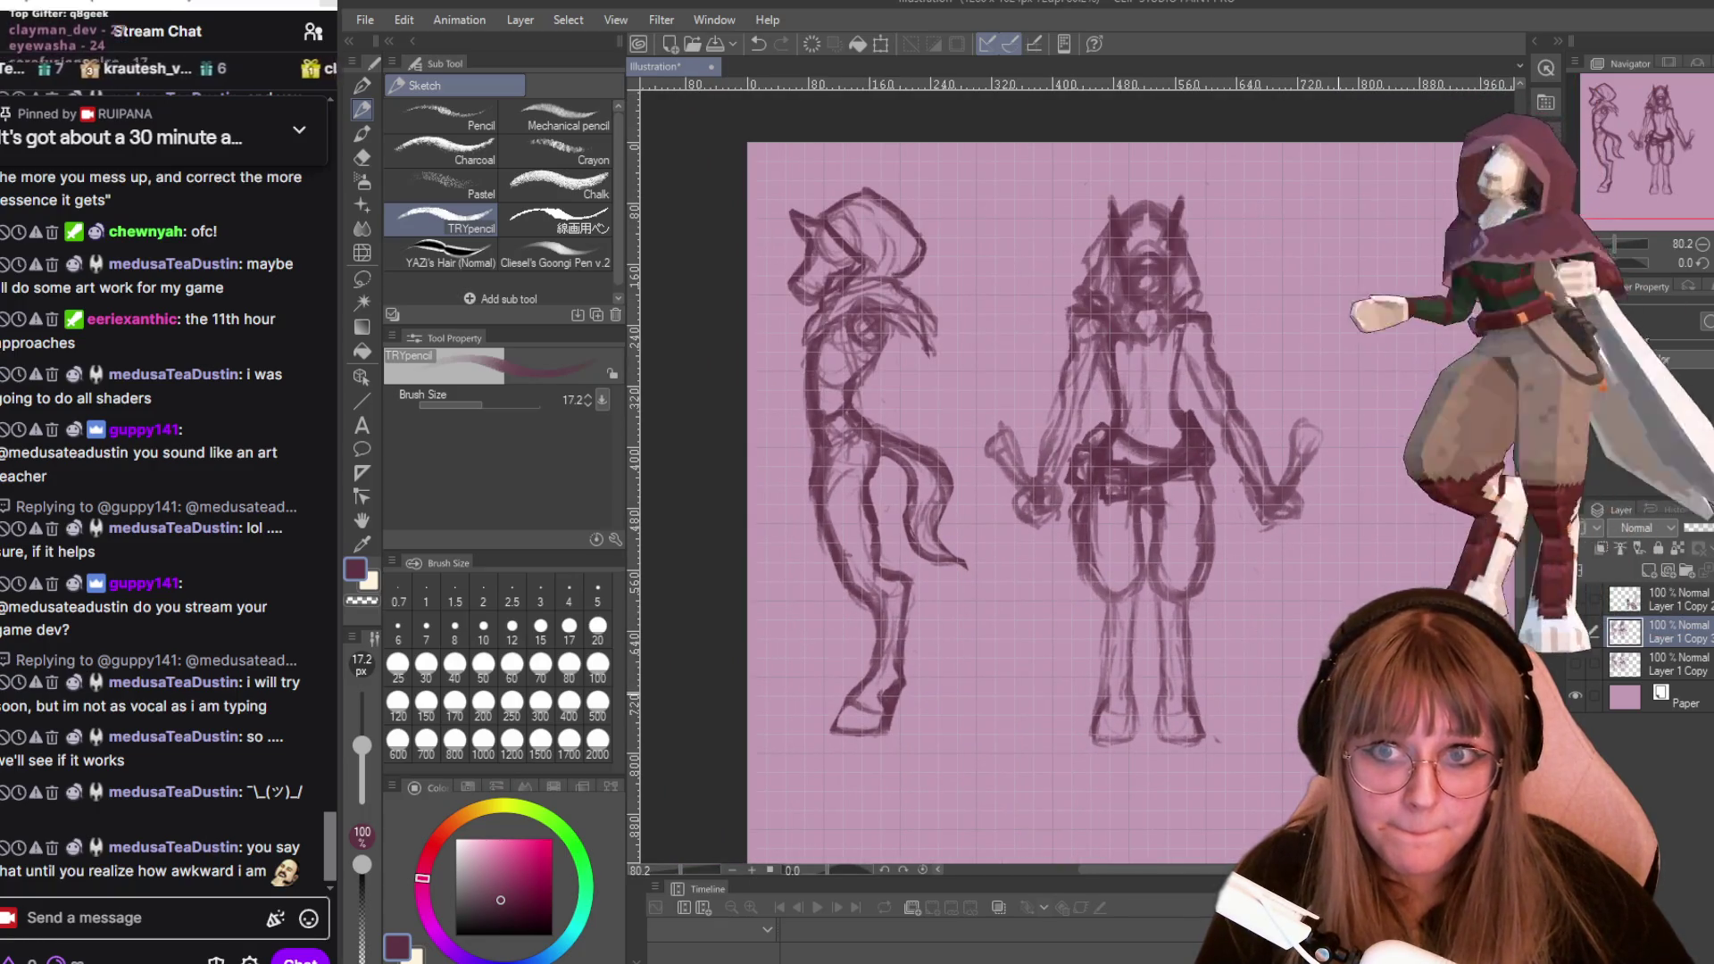
scroll(1284, 656, "up", 2)
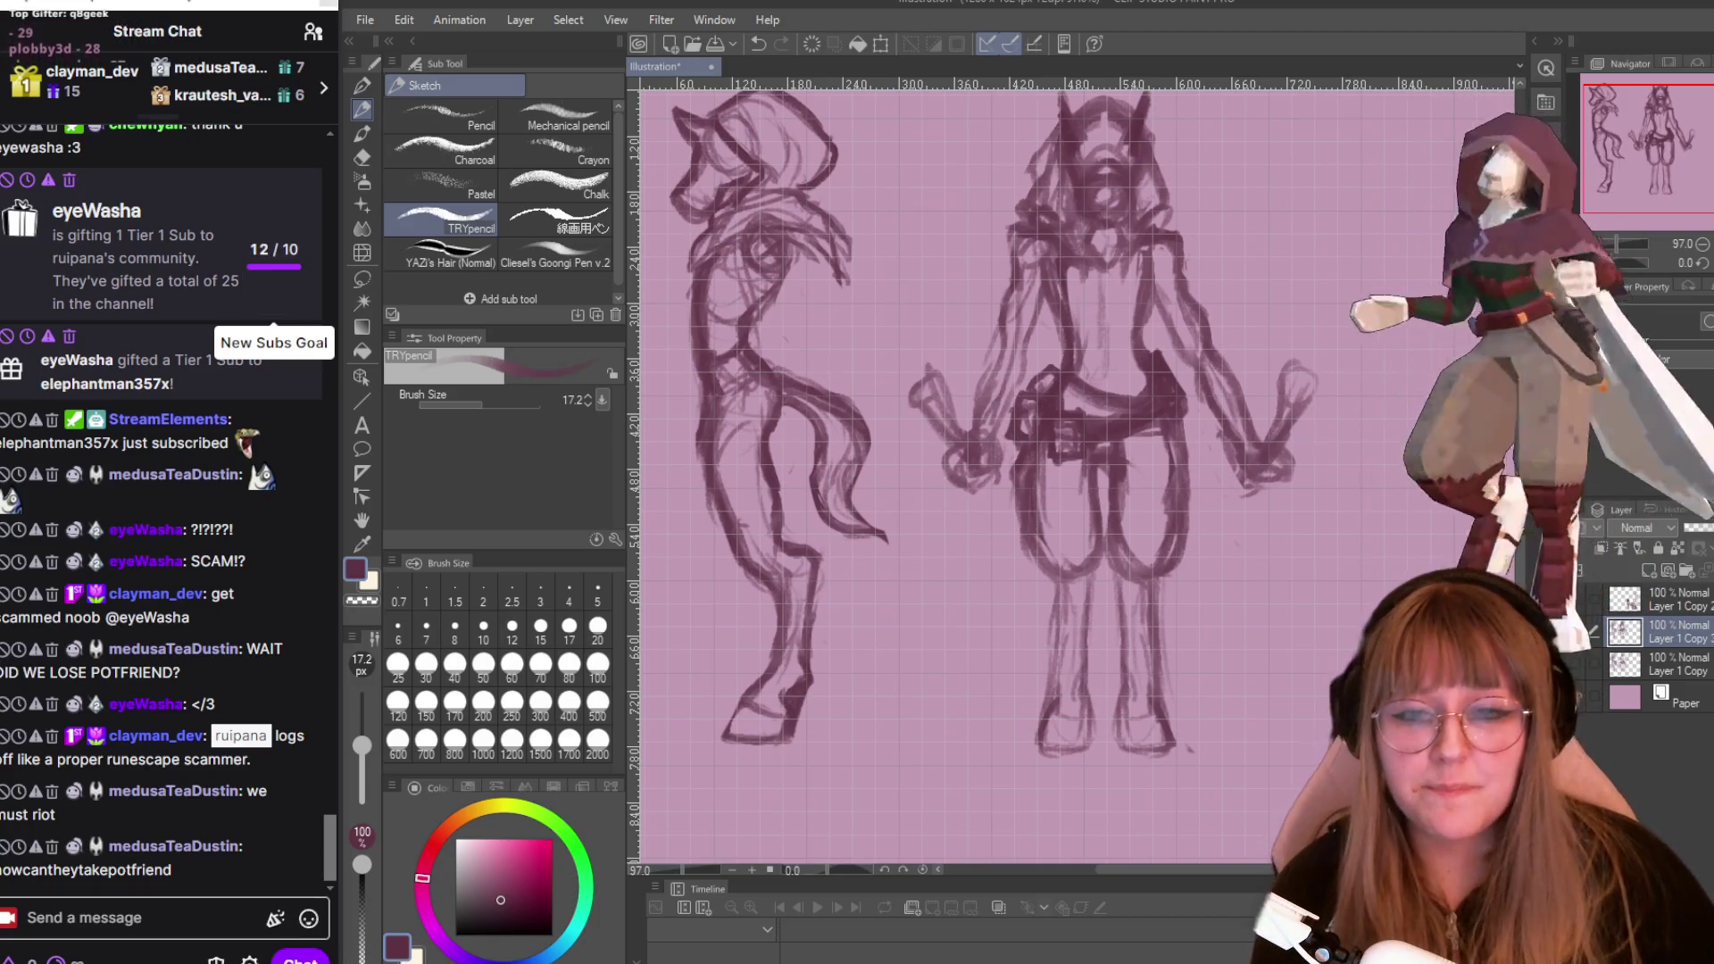
scroll(1266, 543, "down", 1)
Zoom in on the pink sketch page around the horned figure, ready for erasing.
scroll(1267, 543, "down", 2)
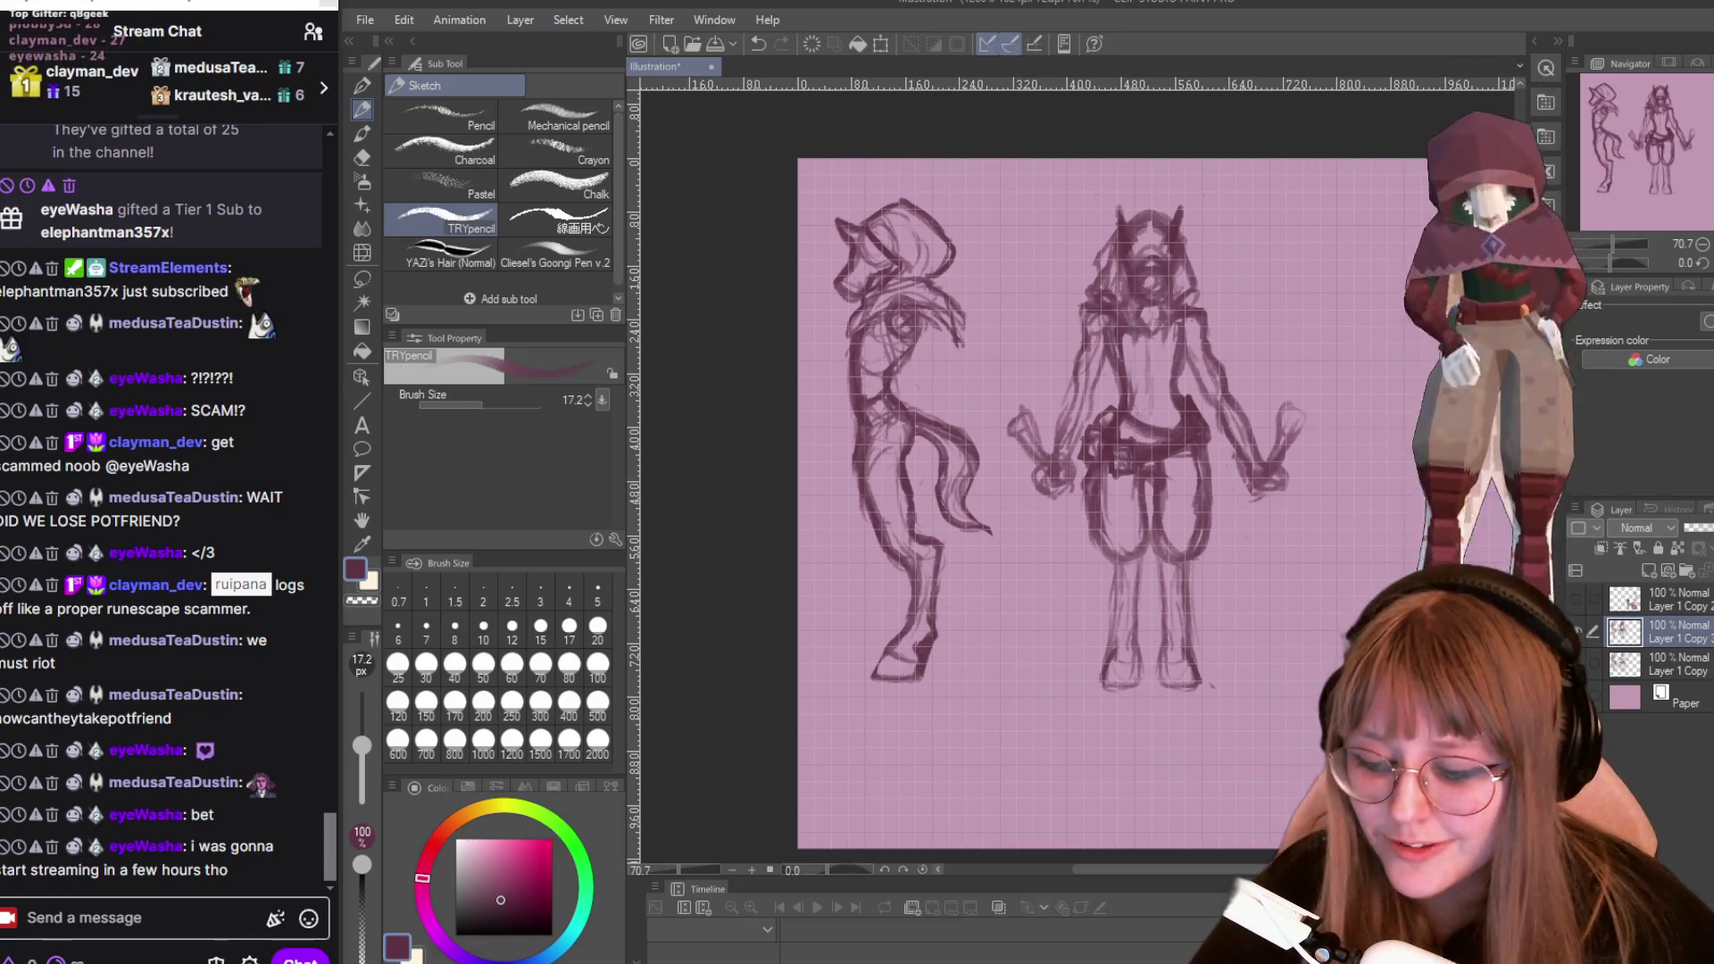
scroll(1289, 367, "up", 1)
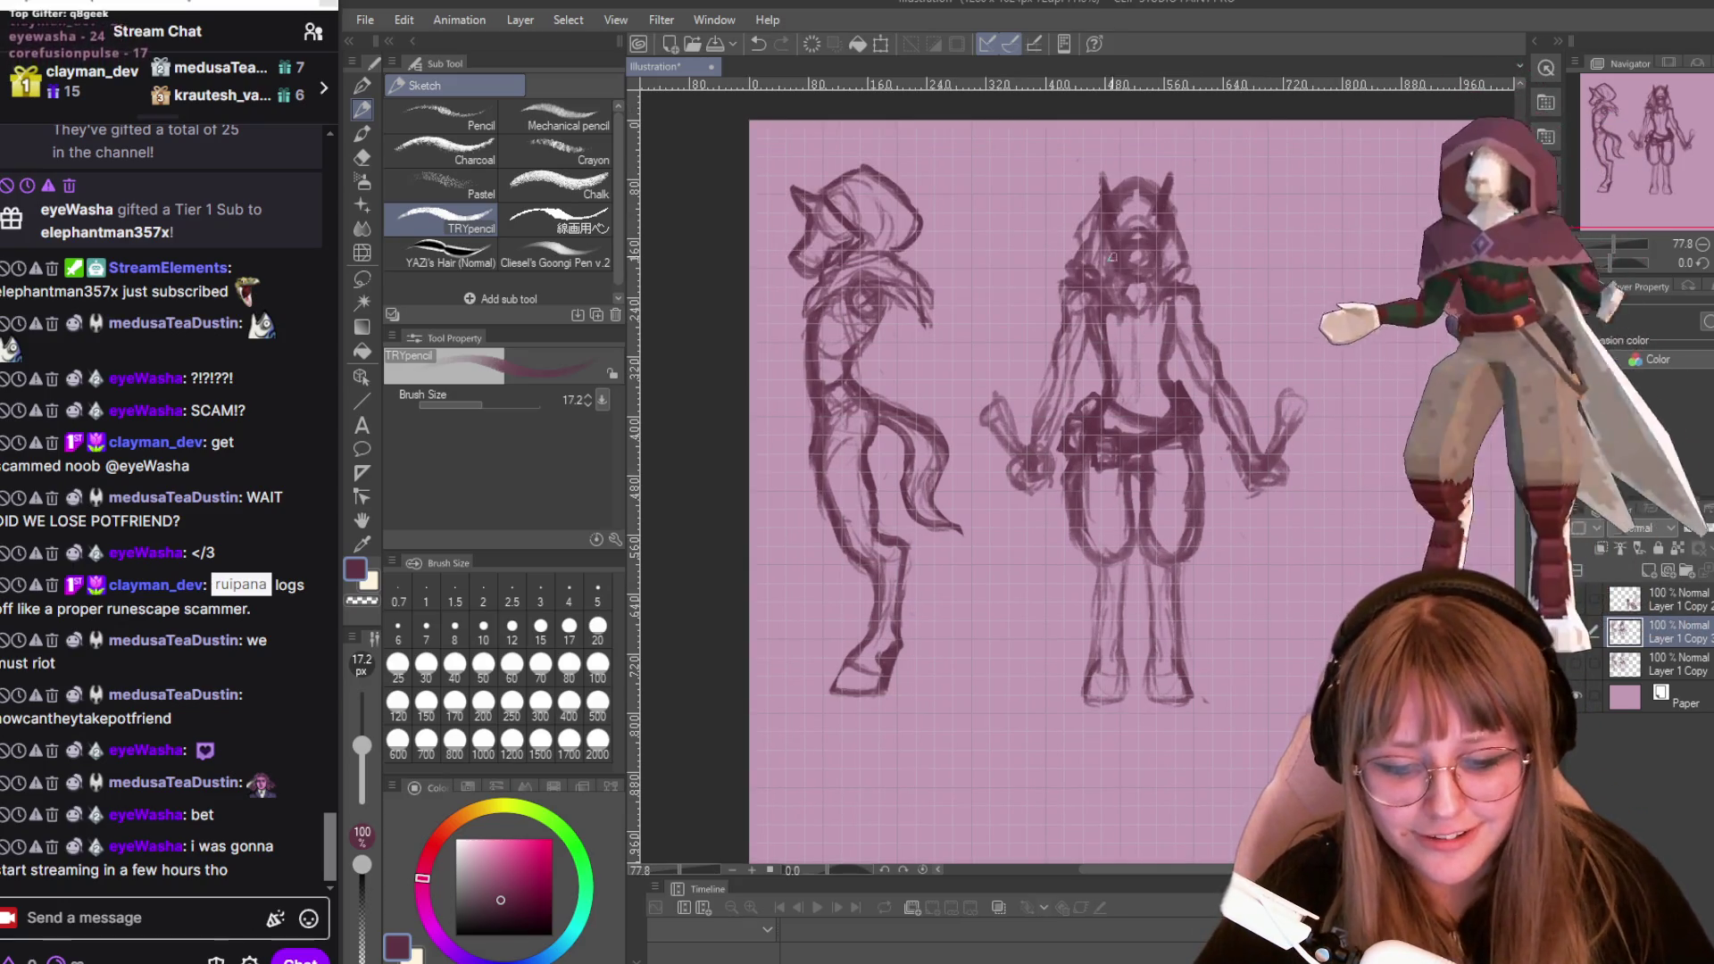
scroll(1329, 300, "up", 1)
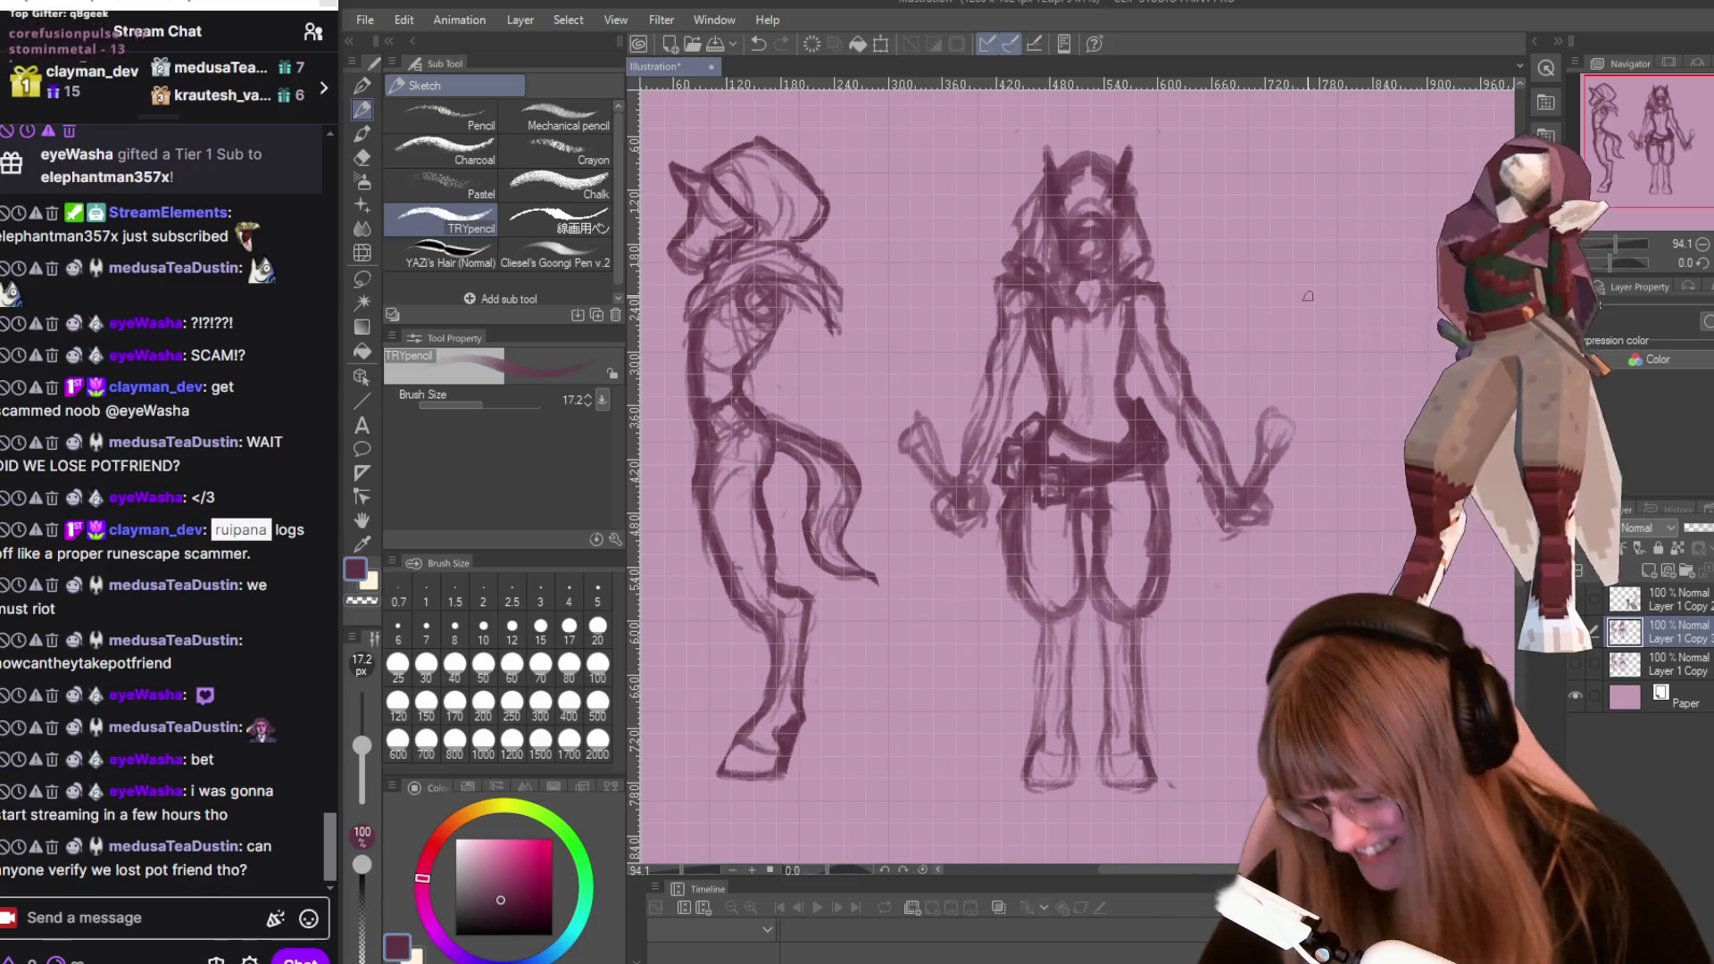
With the Snap eraser, remove the rough right-hand sketch and faint marks beside the other hand.
key("e")
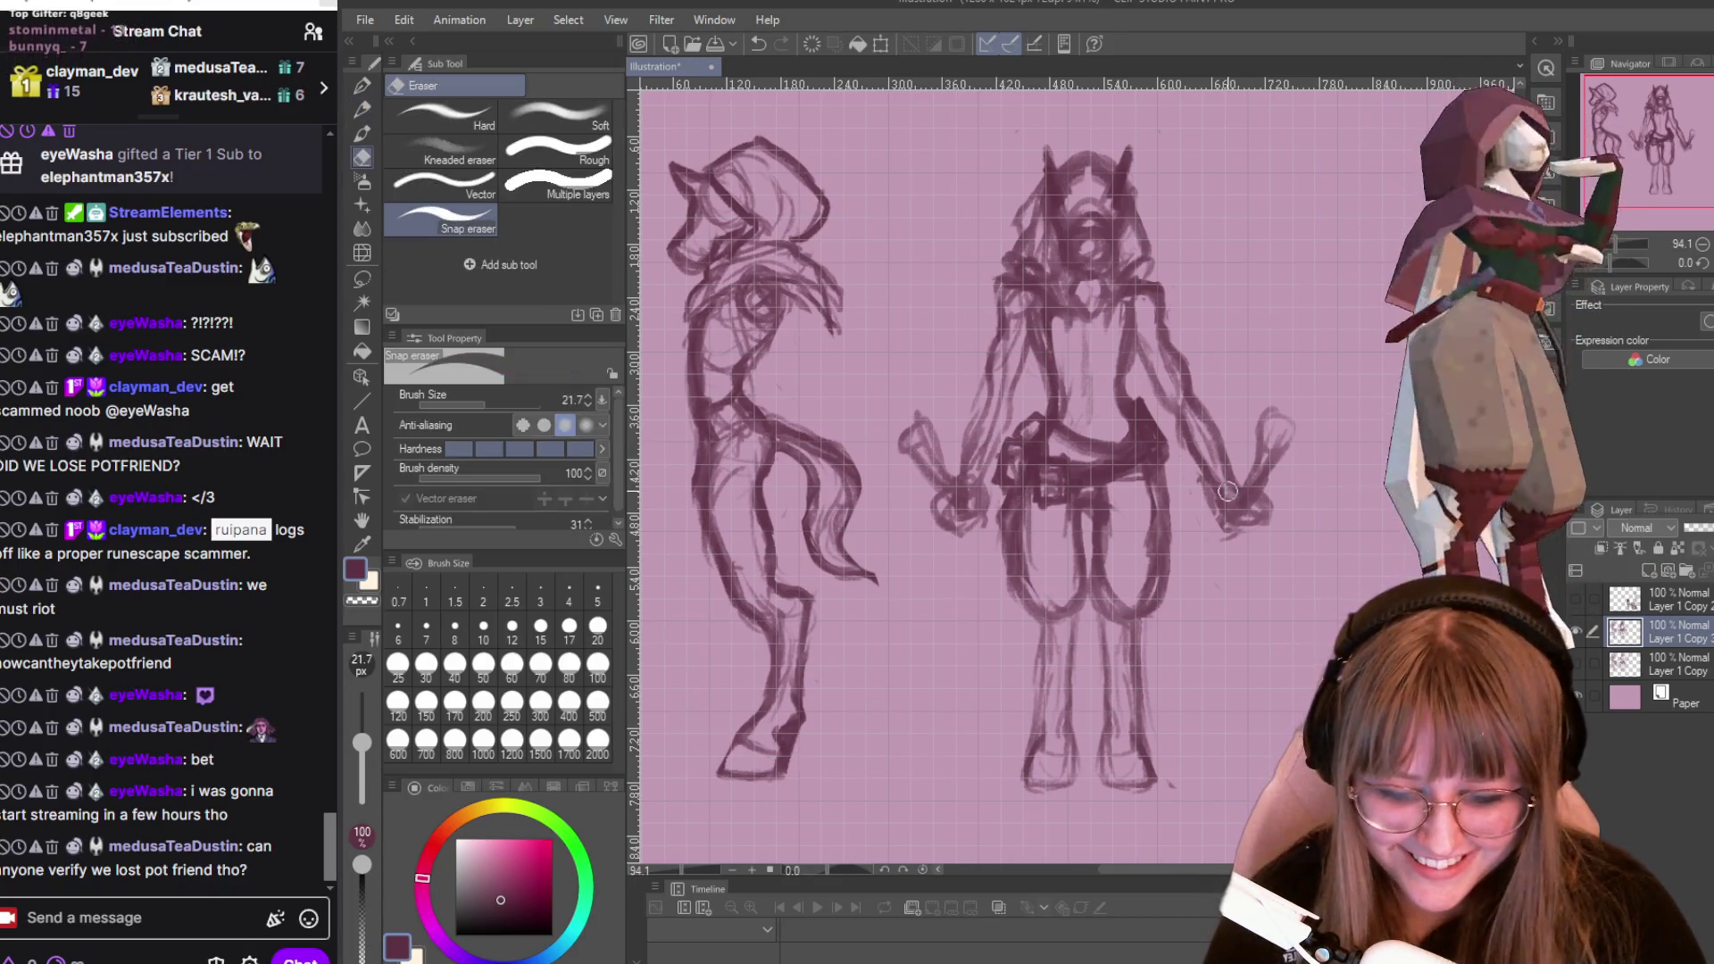
left_click_drag(1288, 400, 1278, 486)
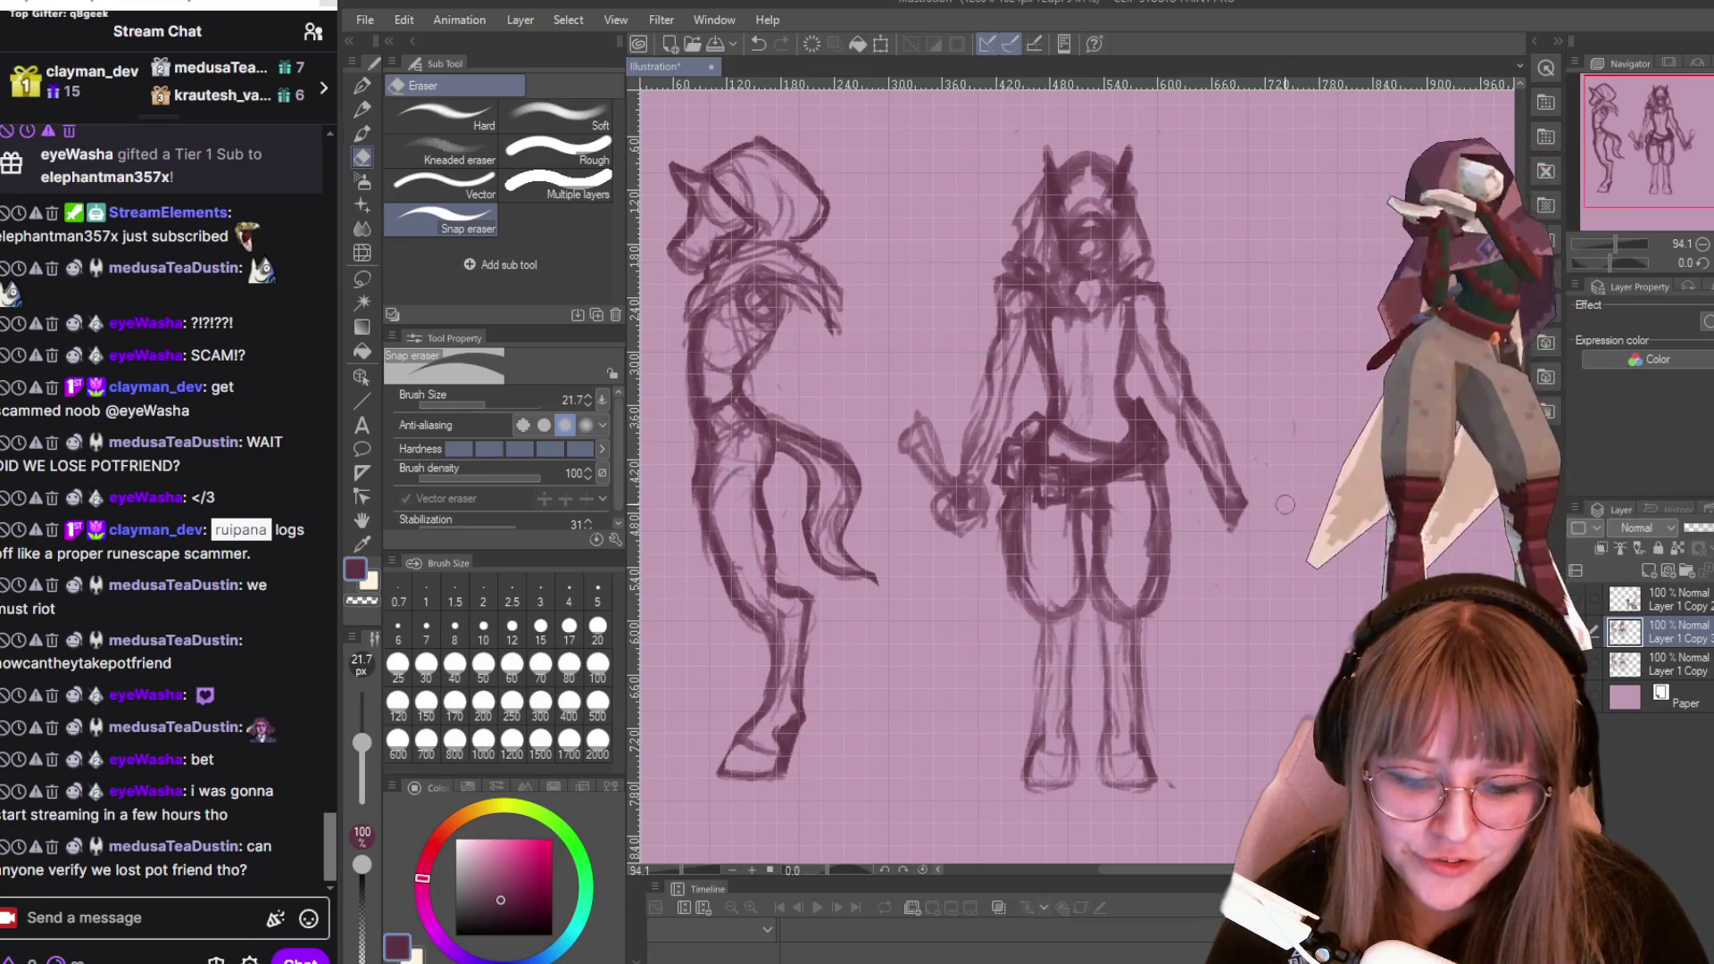
mouse_move(929, 432)
left_mouse_down()
mouse_move(933, 469)
mouse_move(922, 427)
mouse_move(906, 473)
left_mouse_up()
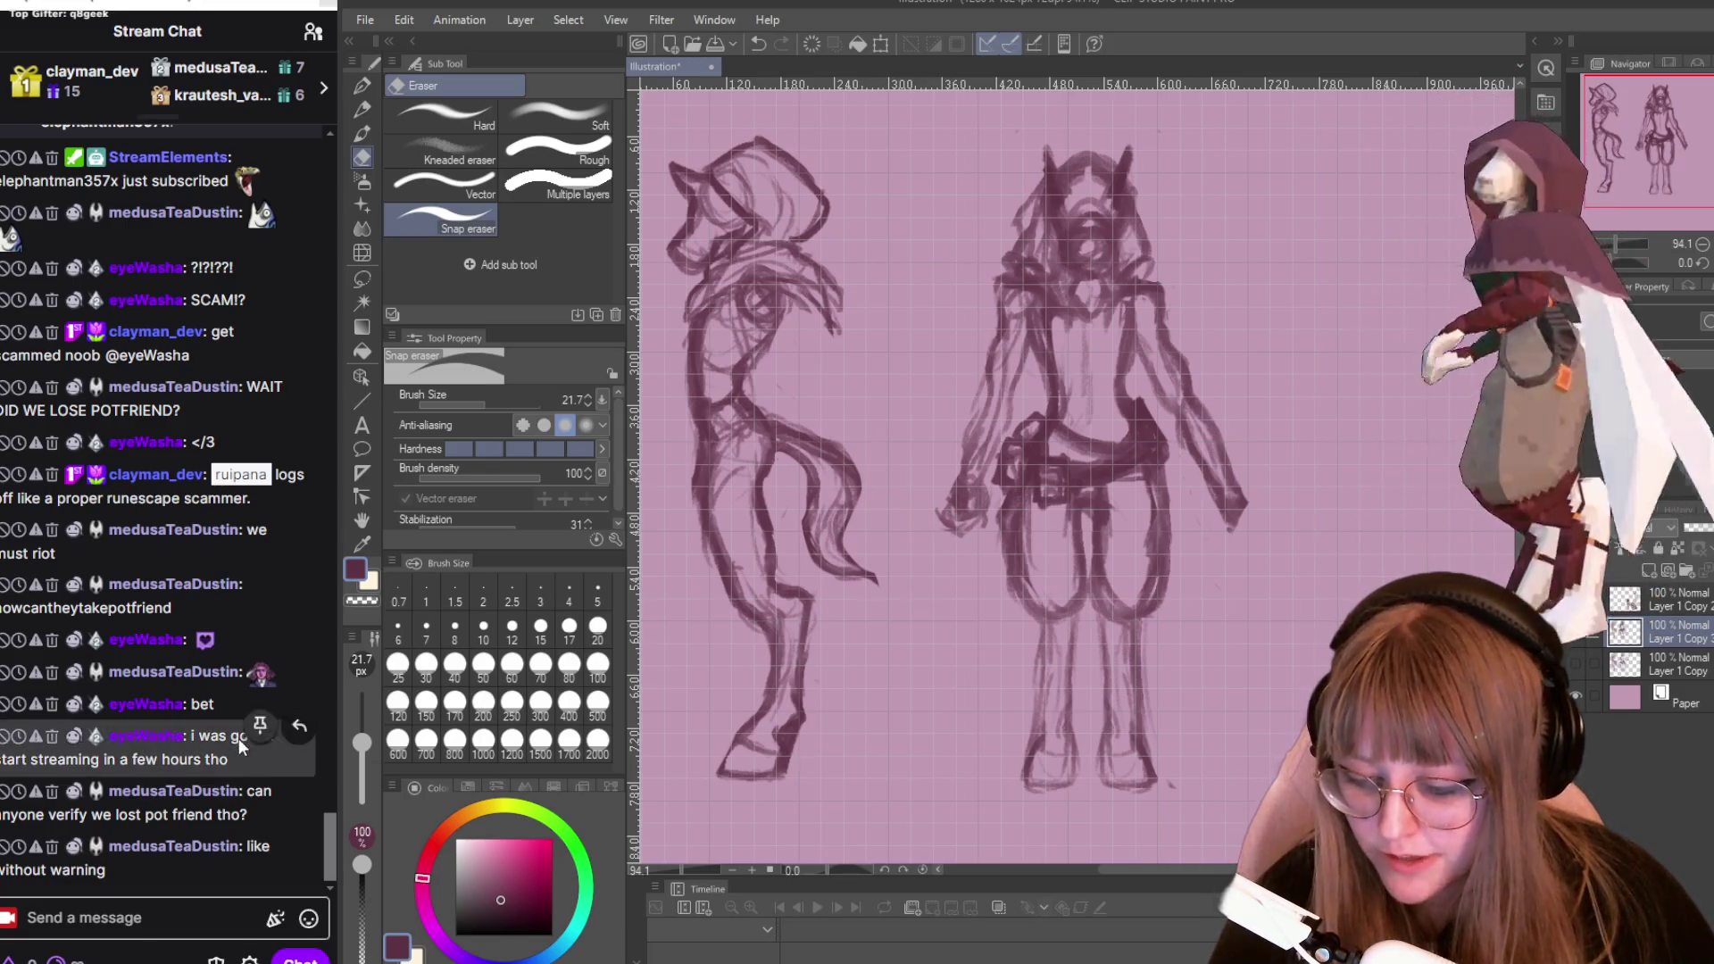
Search 'pot' in the chat emote picker, clear it, close the picker, and return to the pencil.
left_click(308, 919)
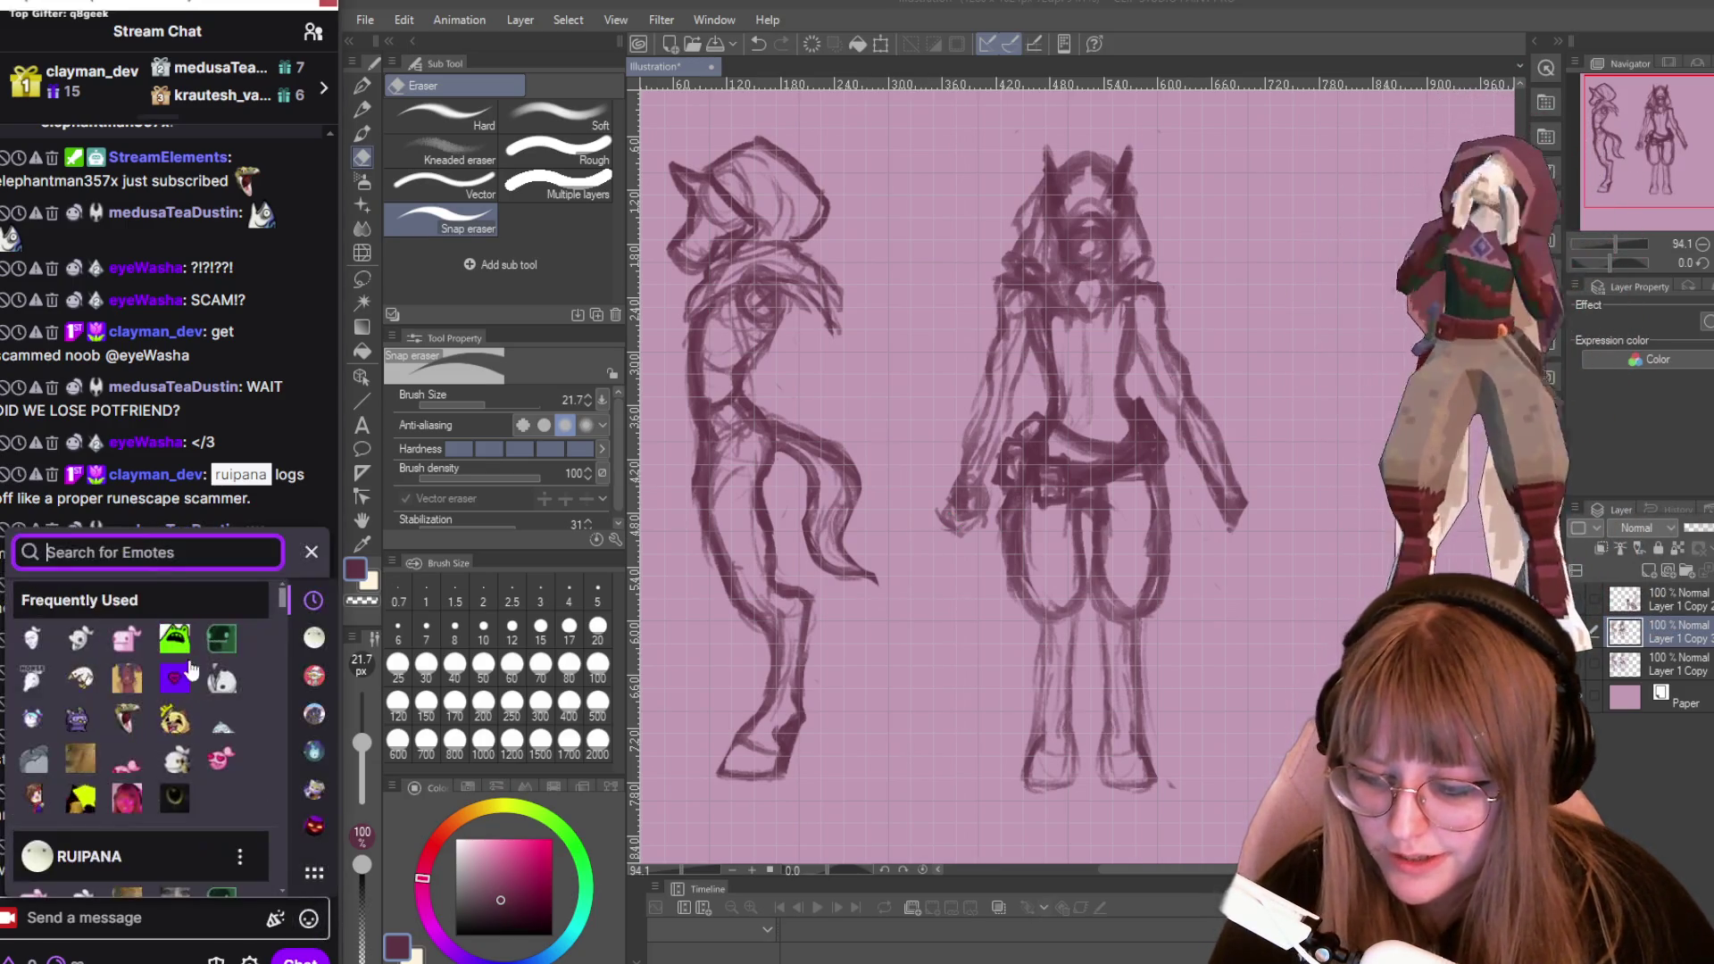
type("pot")
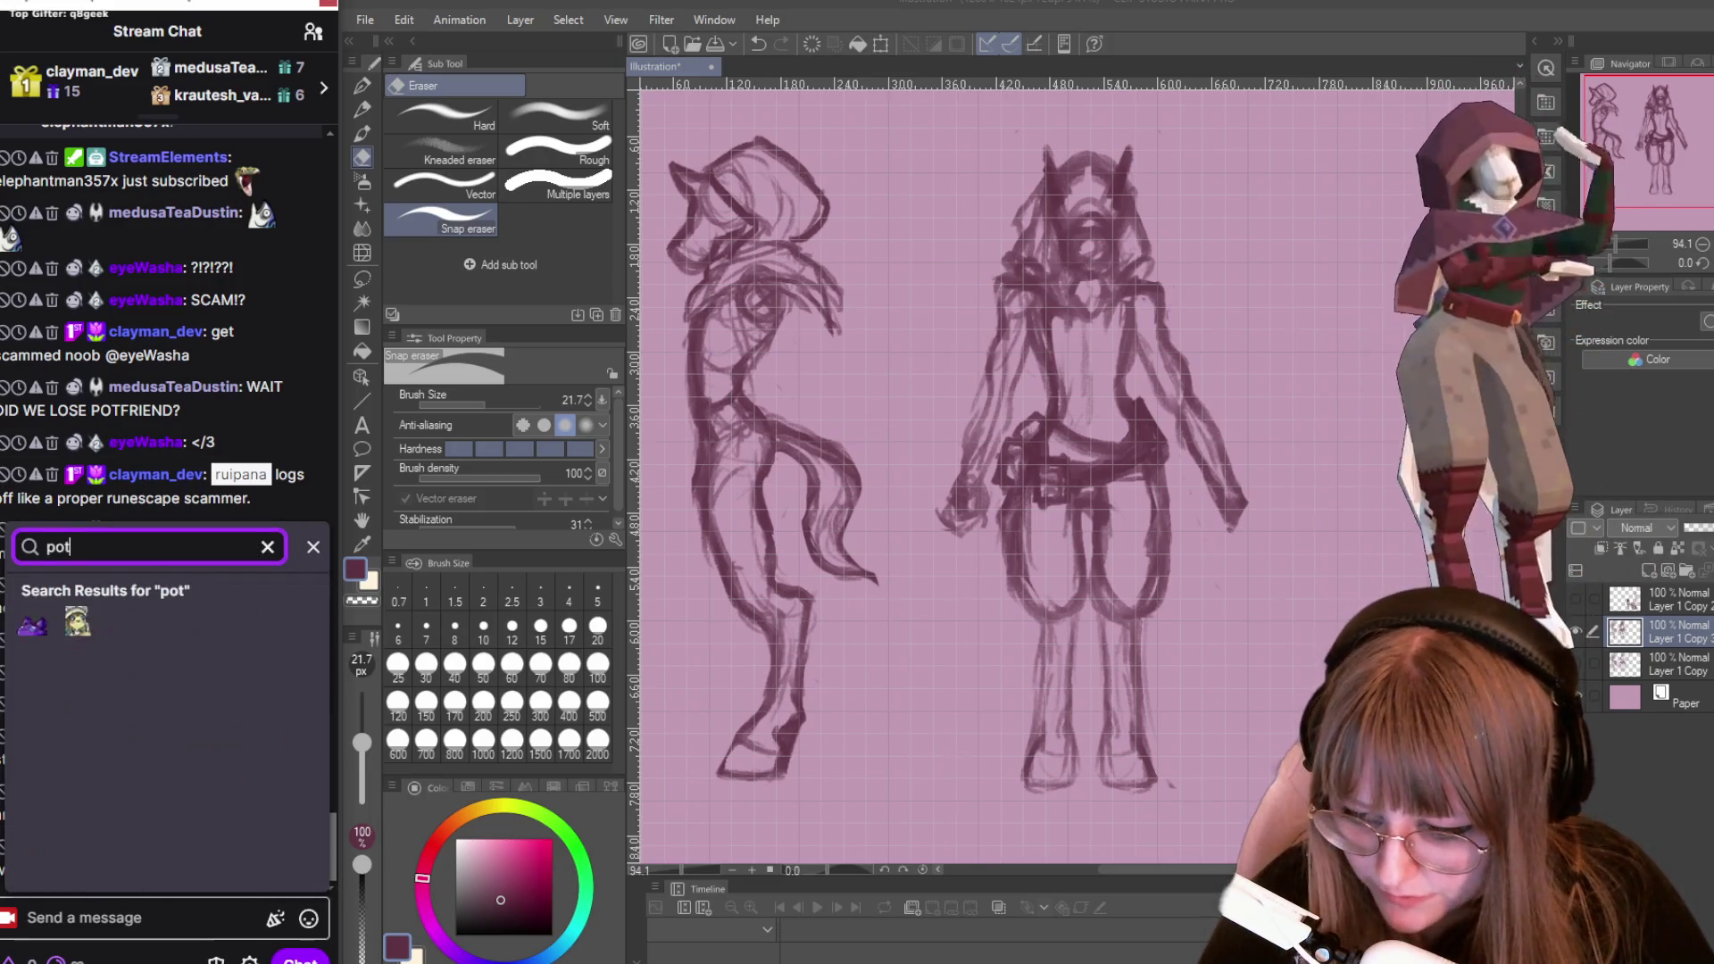
key("BackSpace")
key("BackSpace")
key("BackSpace")
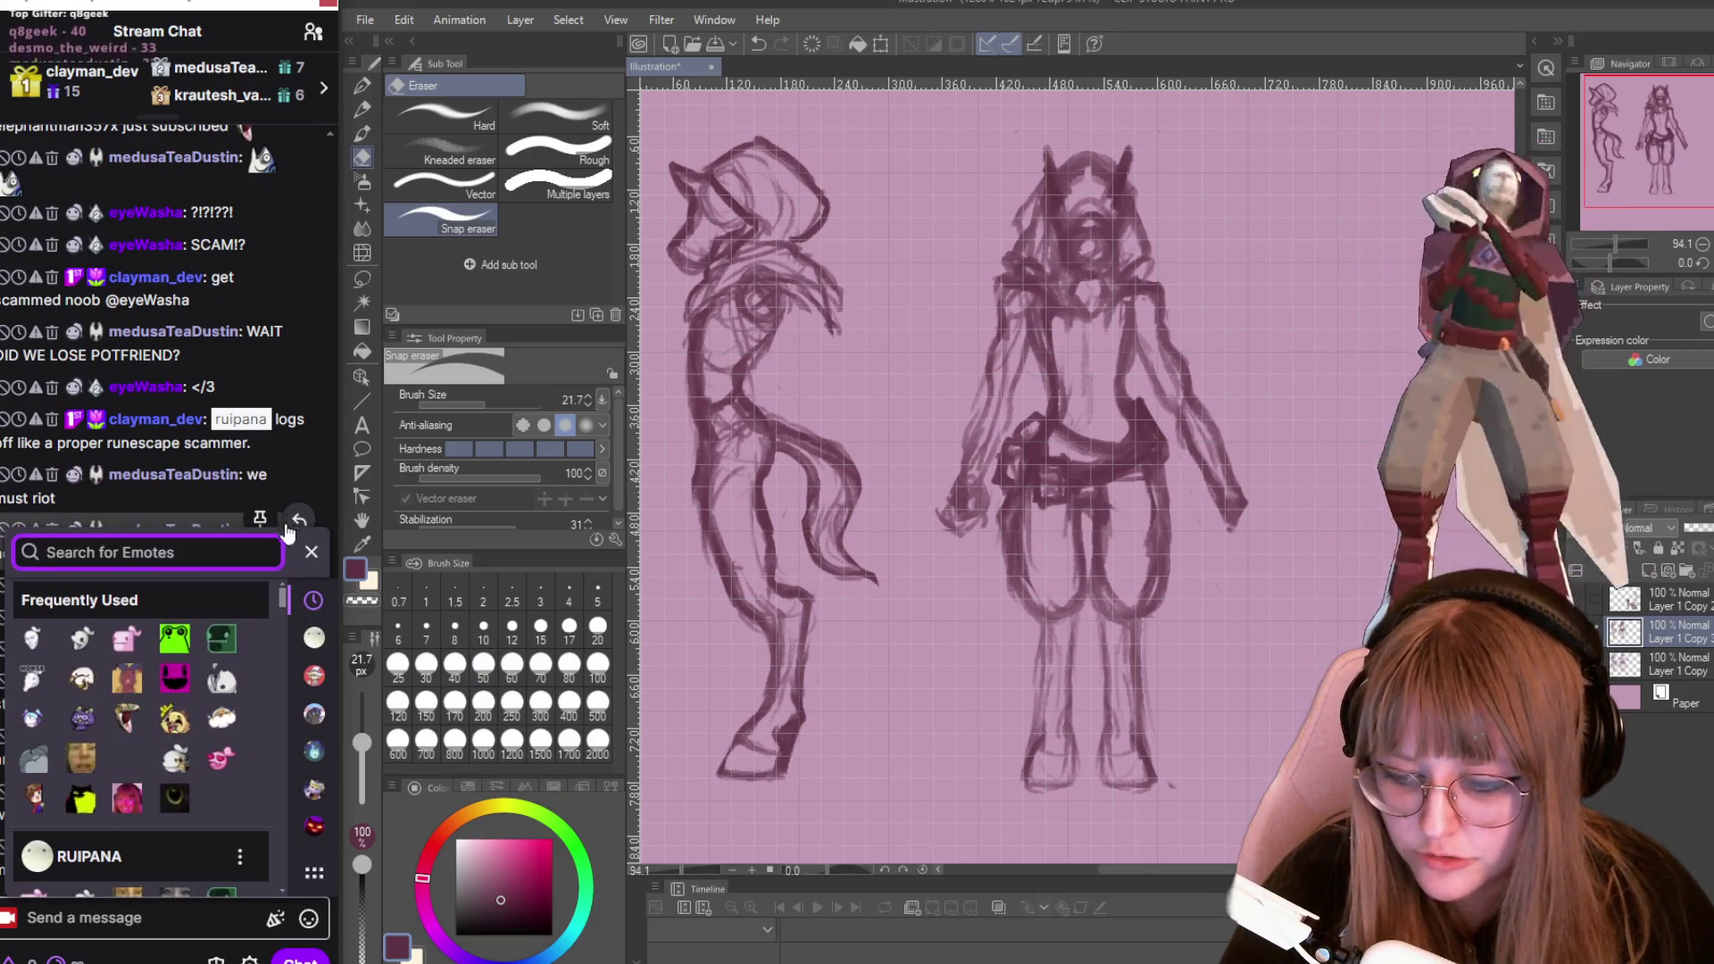
left_click(309, 553)
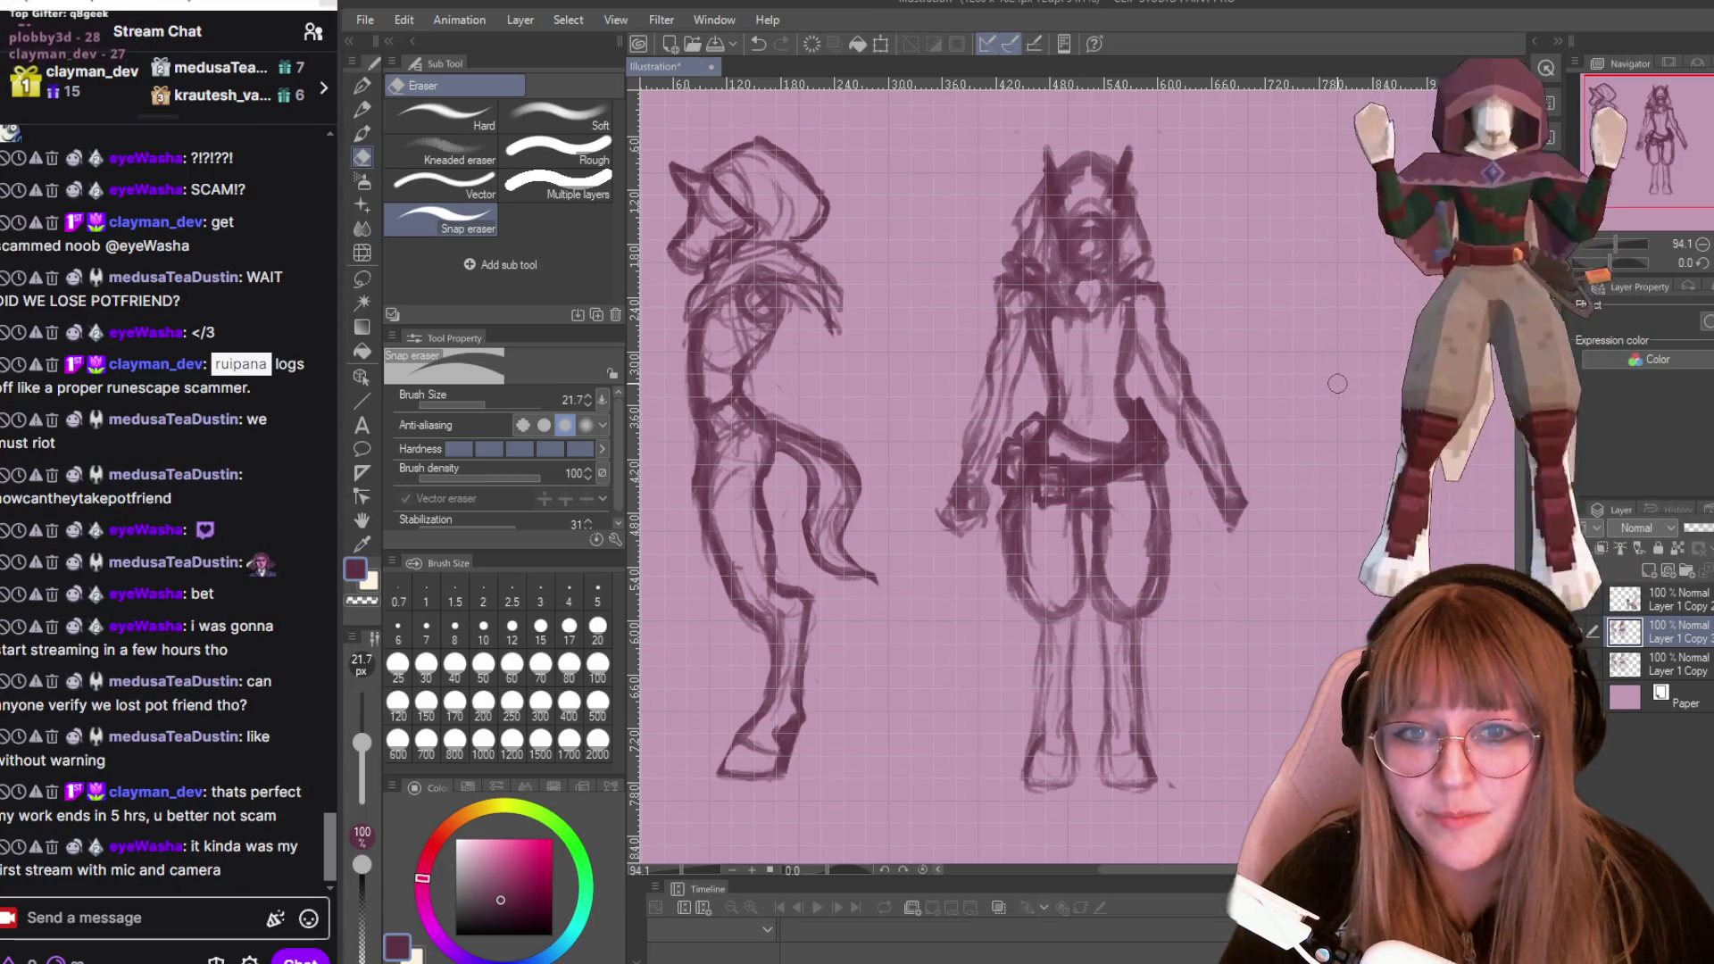
scroll(1331, 388, "up", 1)
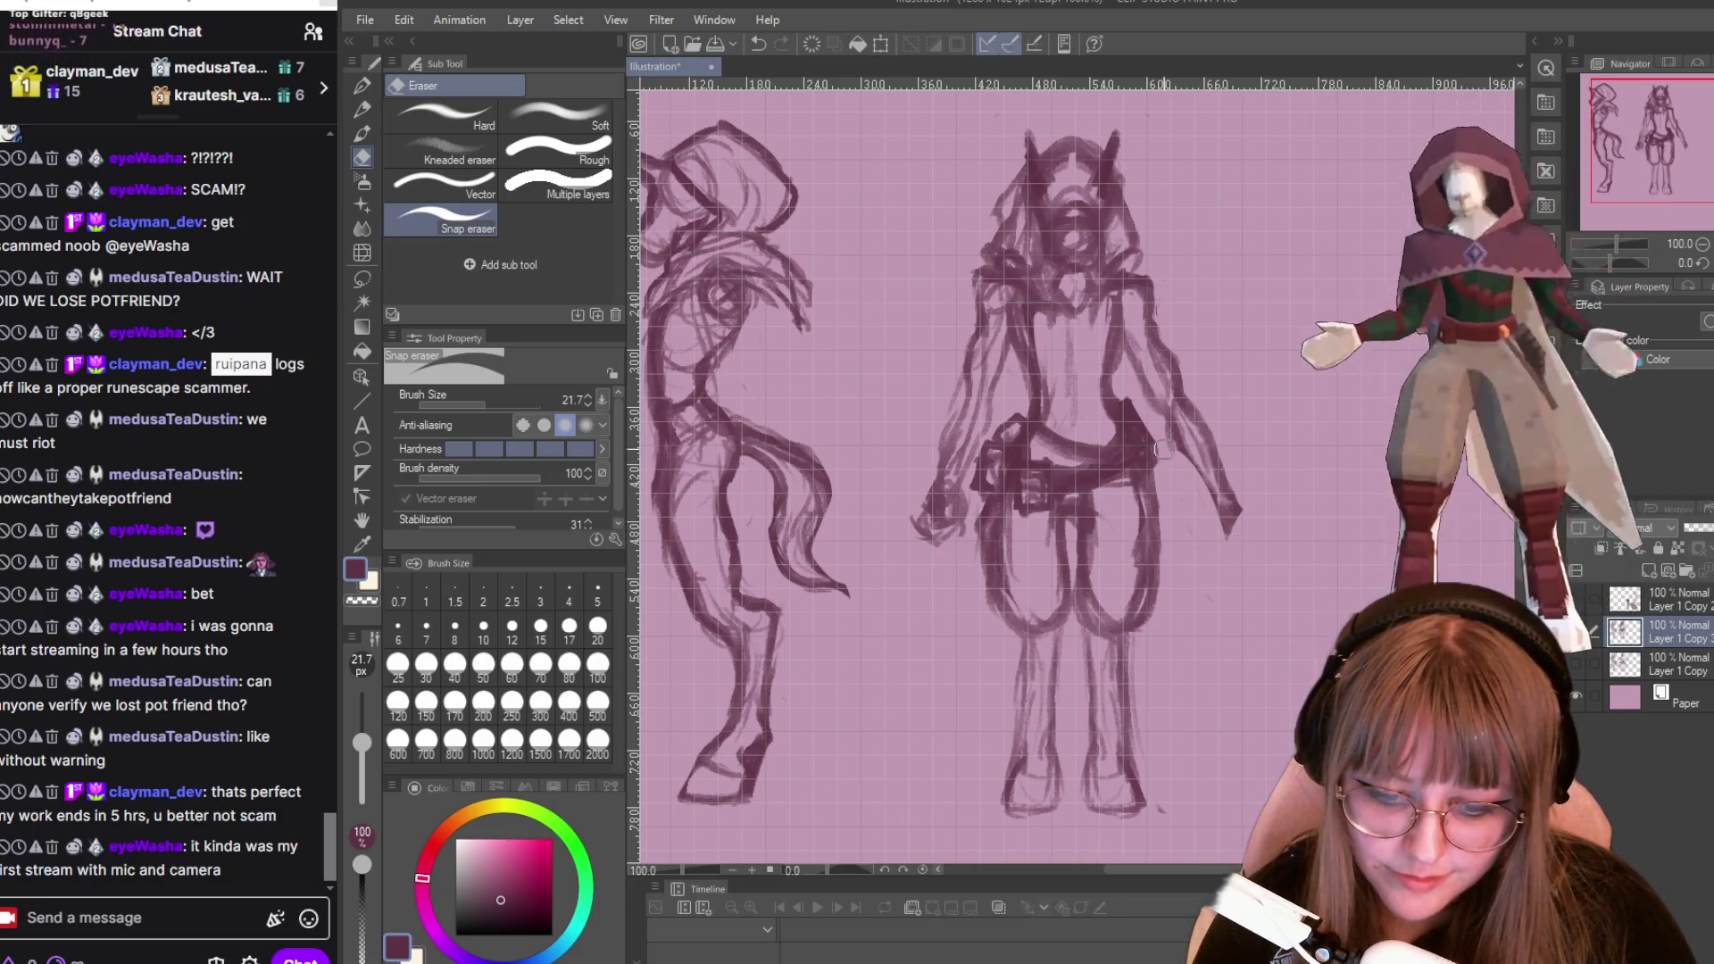
key("p")
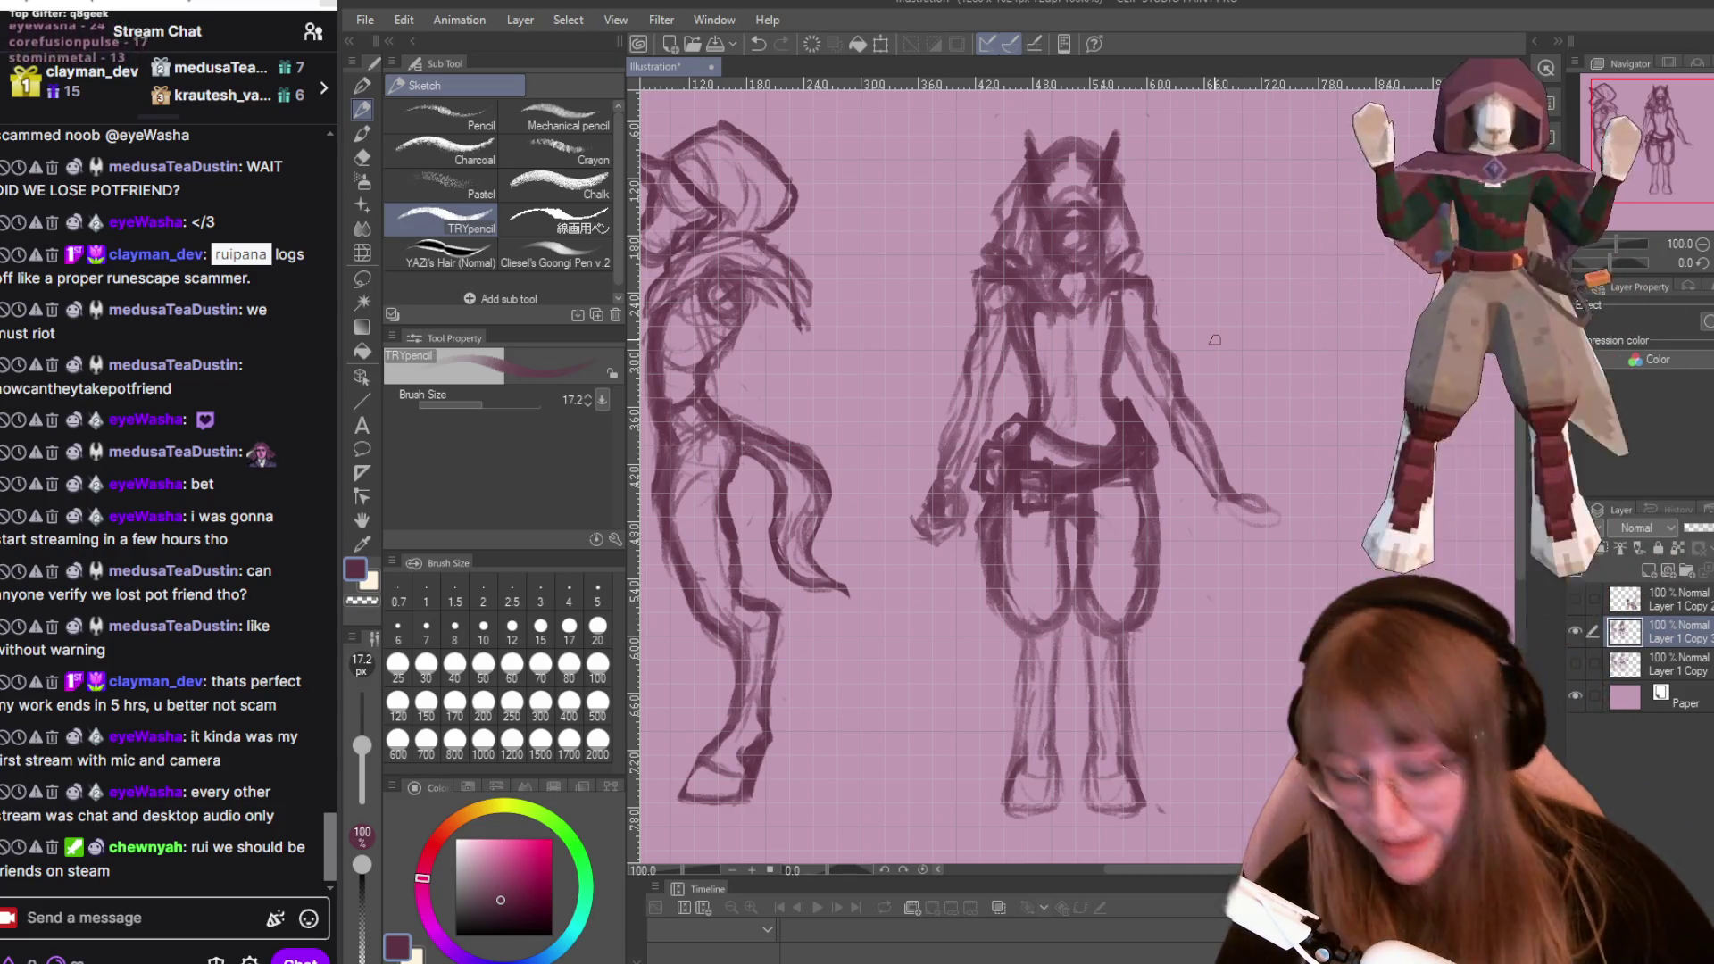
Switch to the Steam window showing the All Hail The Orb store page.
key("alt+Tab")
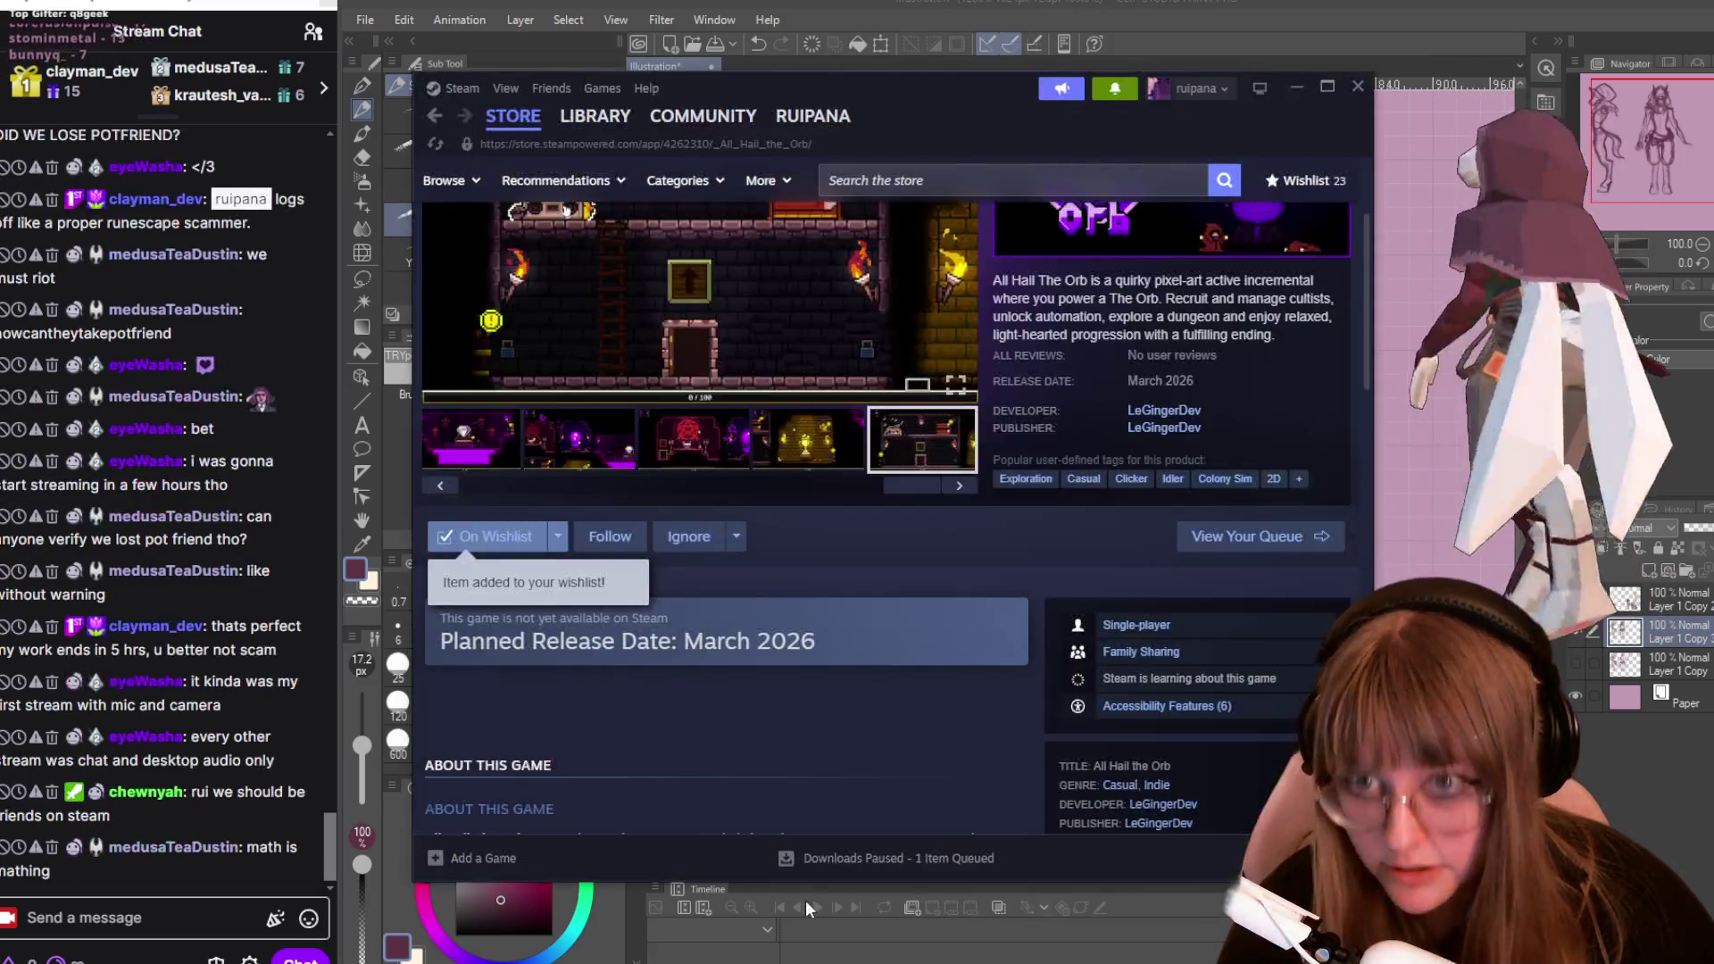
Choose Add a Friend... from Steam's Friends menu.
mouse_move(513, 106)
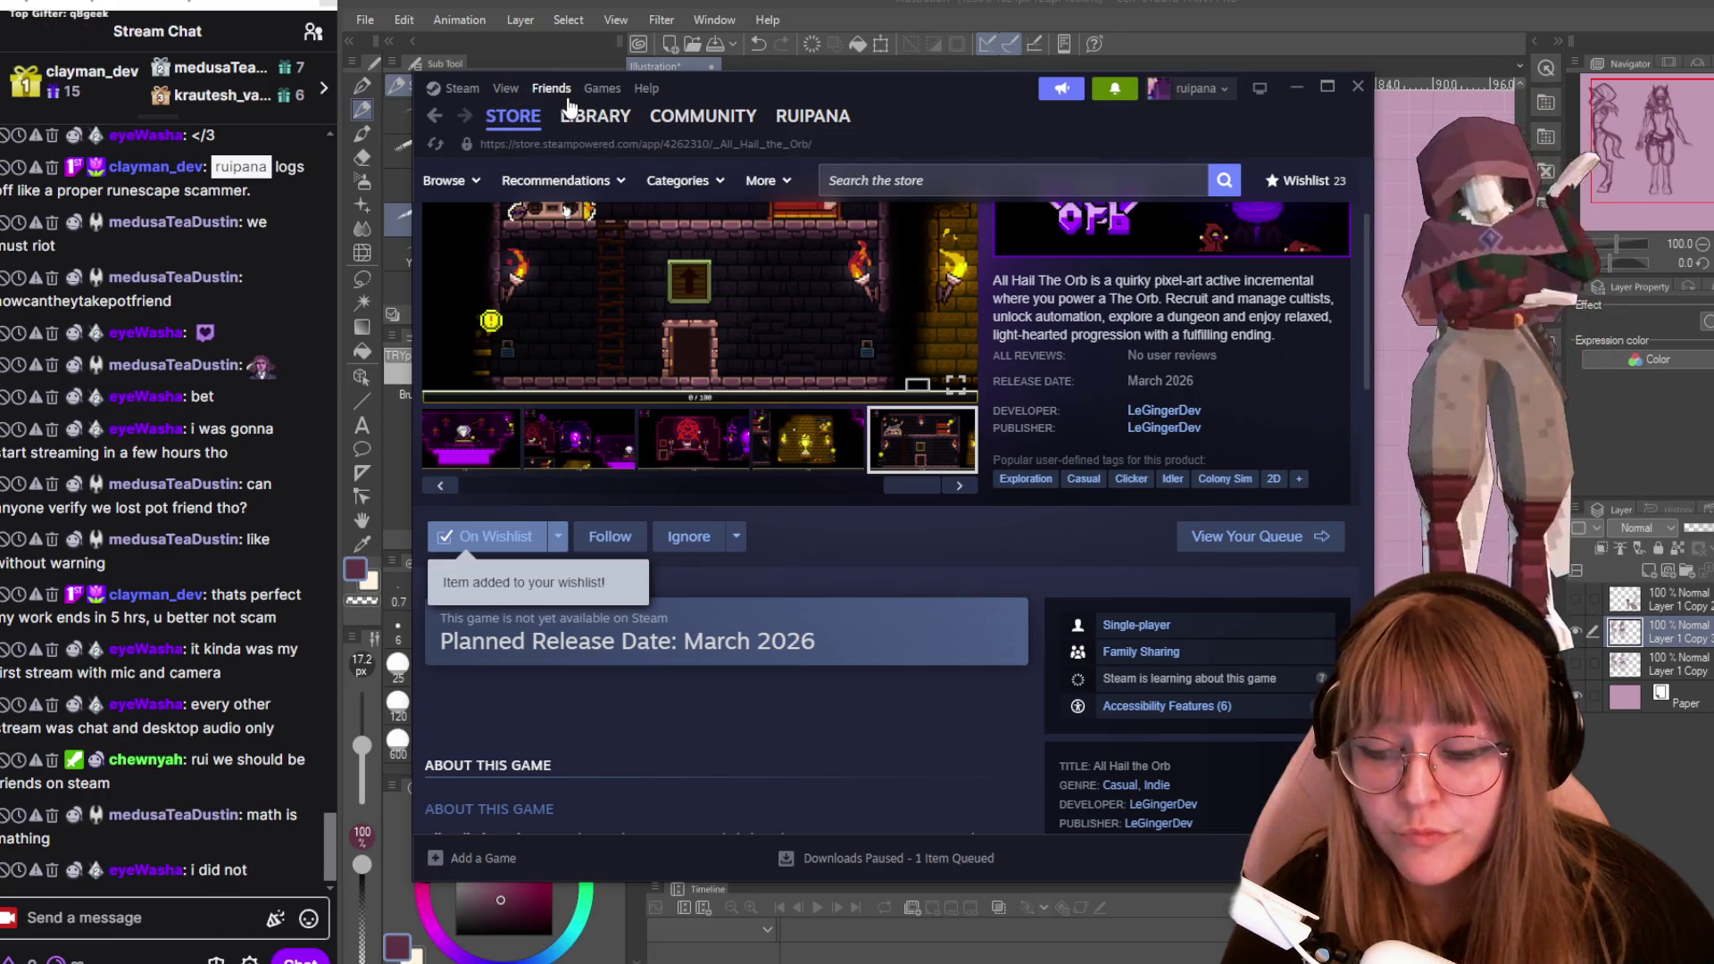
left_click(566, 104)
left_click(481, 92)
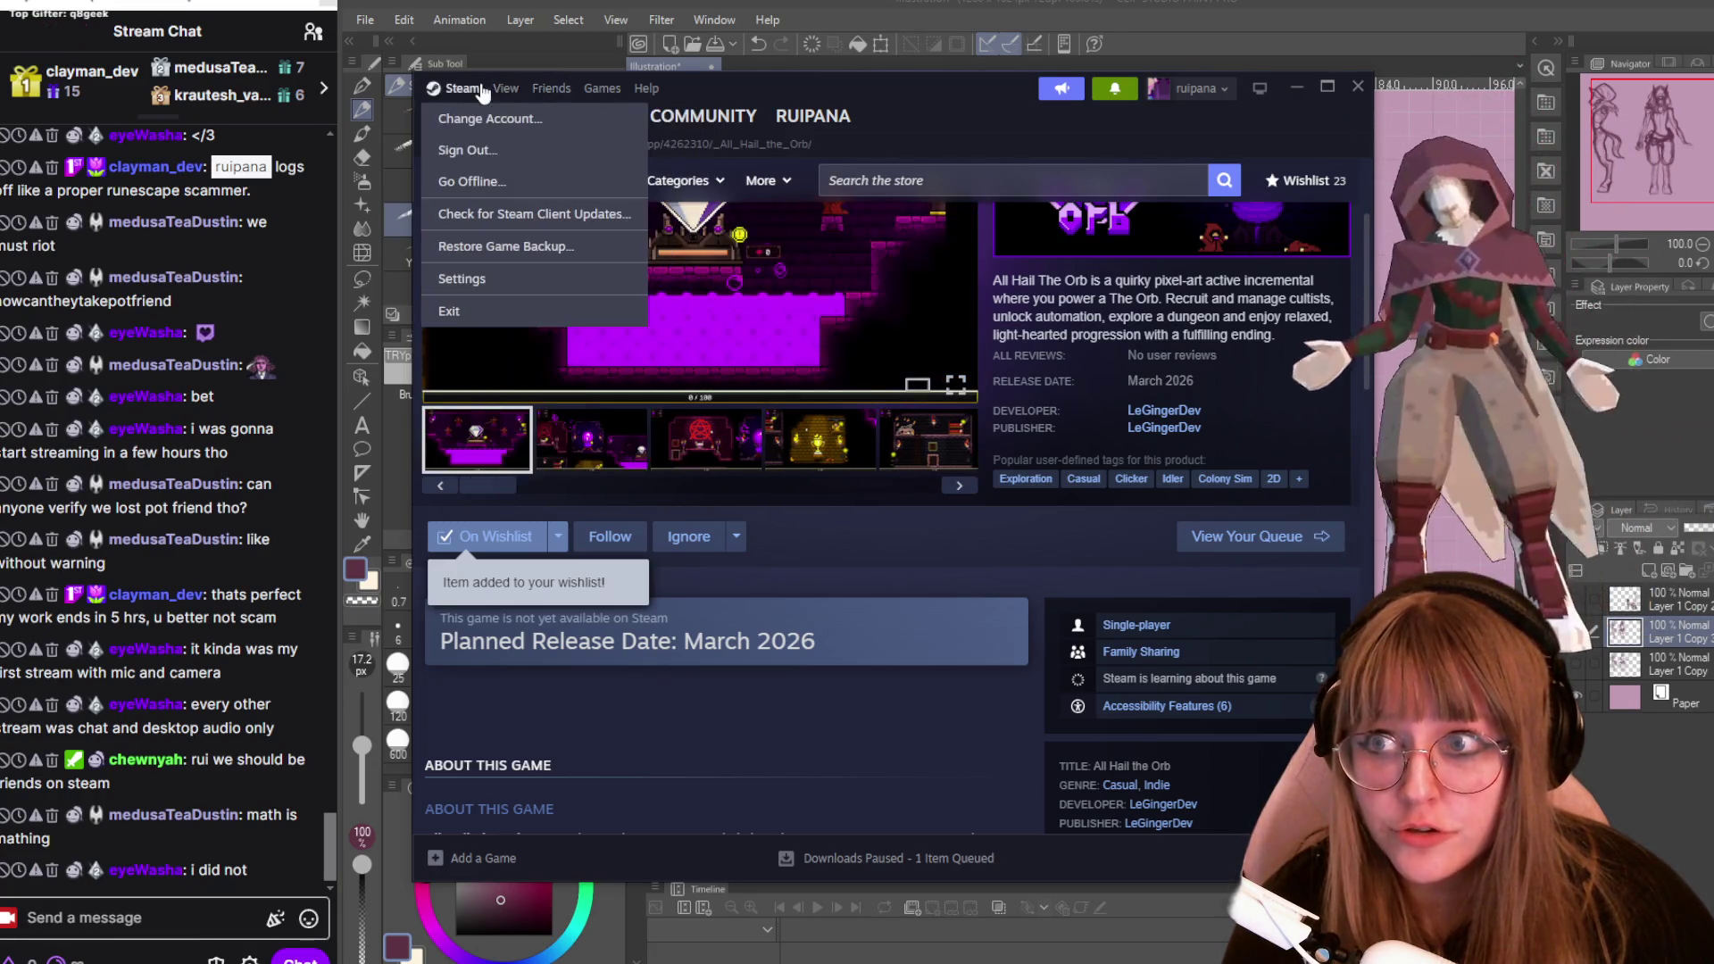
left_click(509, 93)
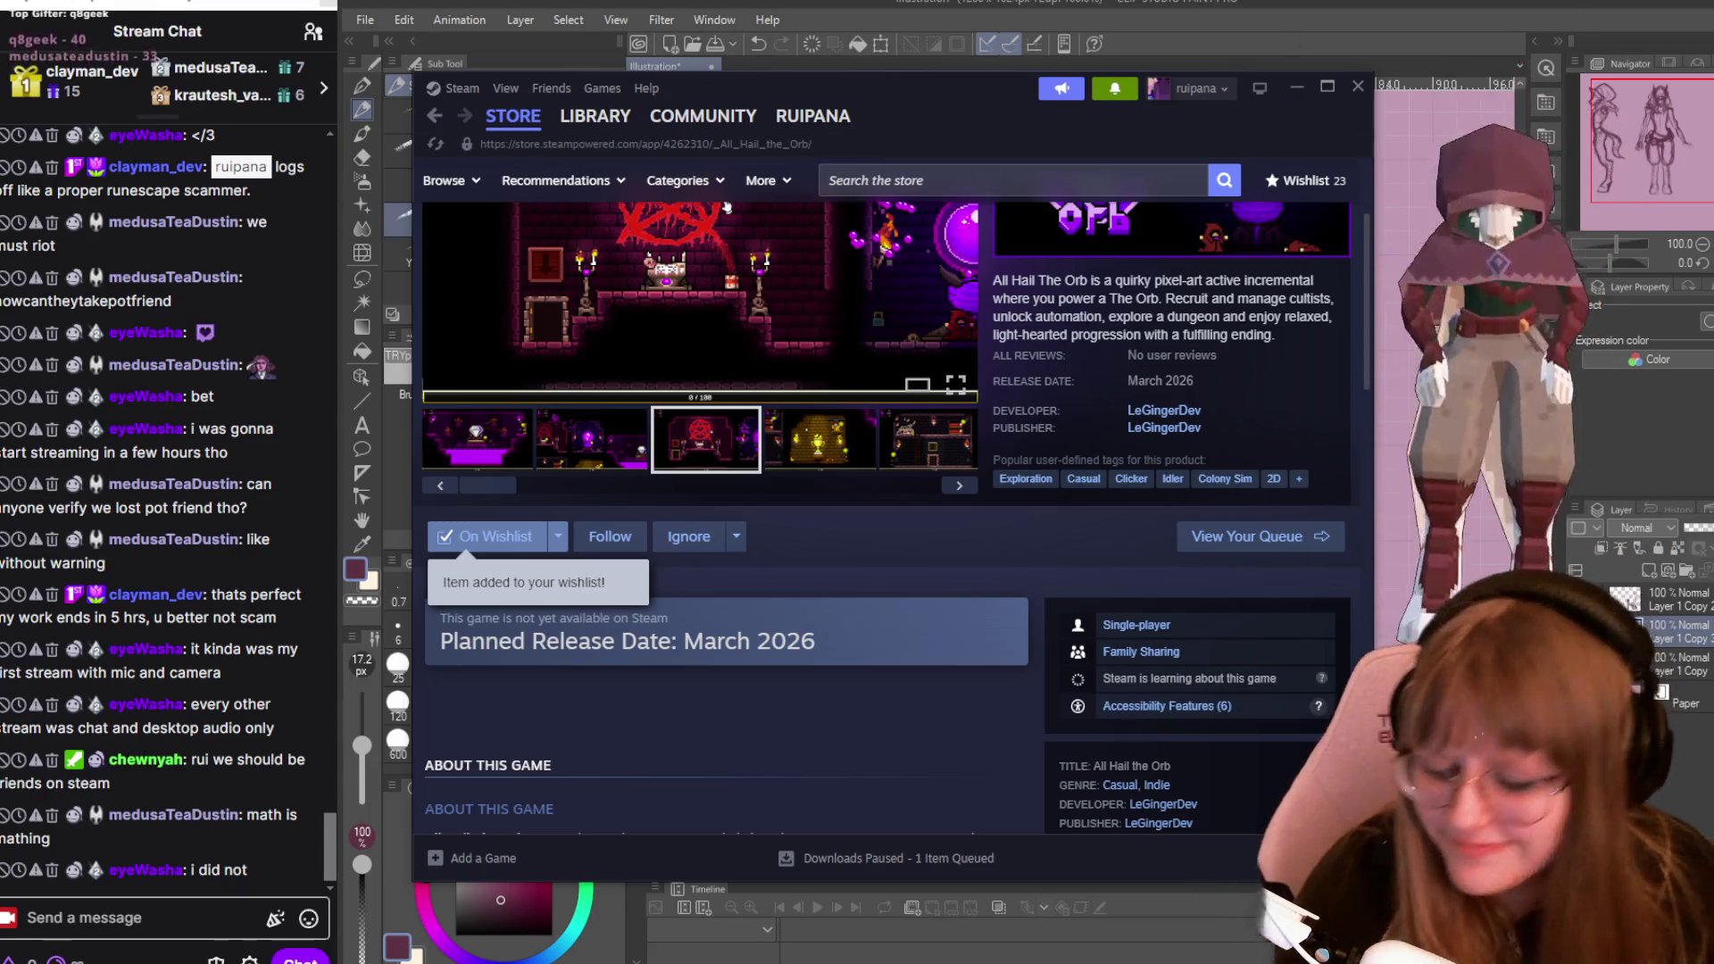
left_click(505, 87)
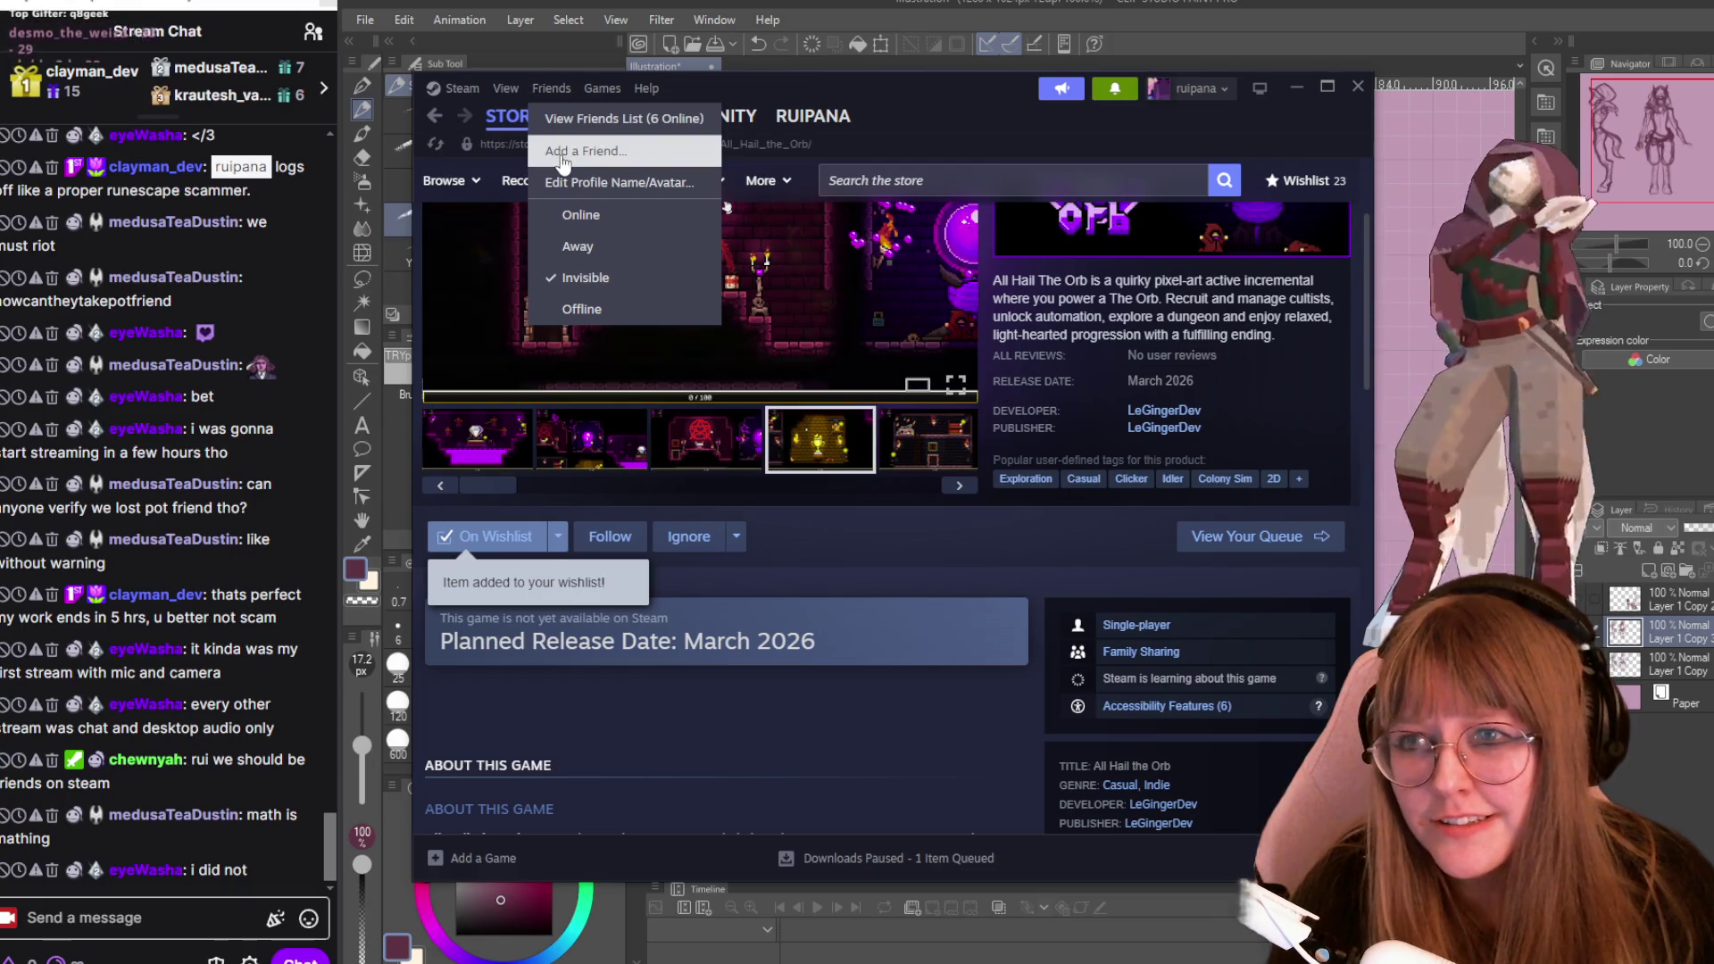
left_click(560, 152)
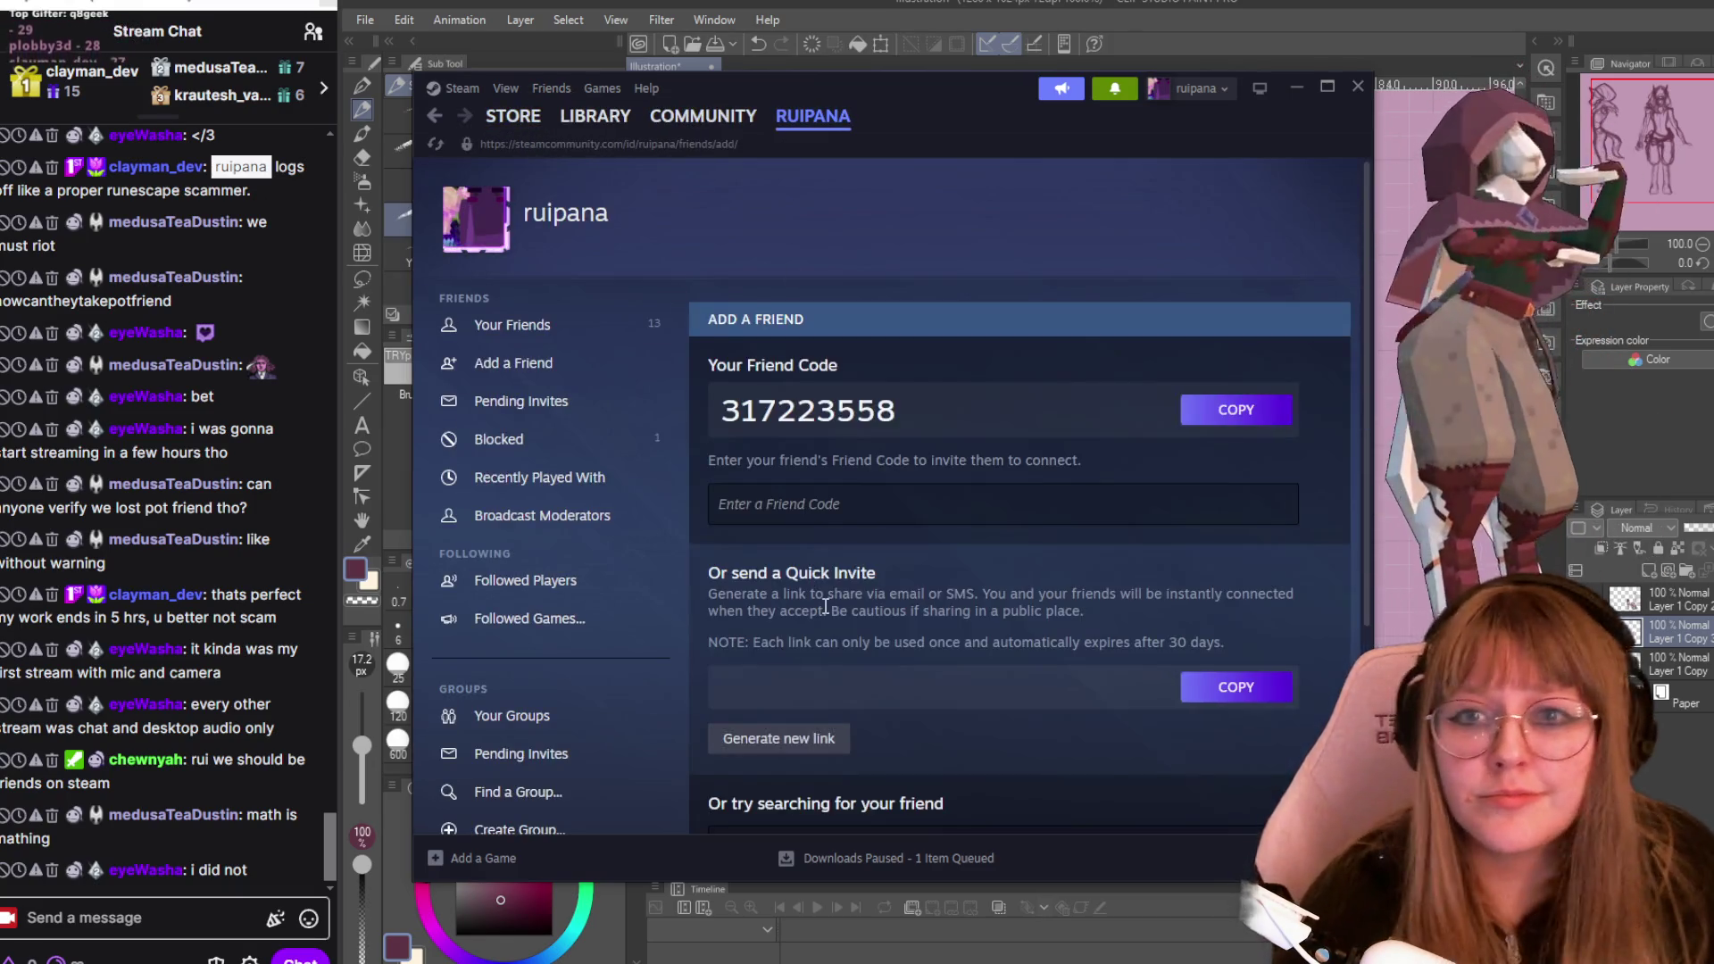
Copy your Steam friend code, send it in stream chat, then return to Clip Studio Paint.
left_click(1197, 416)
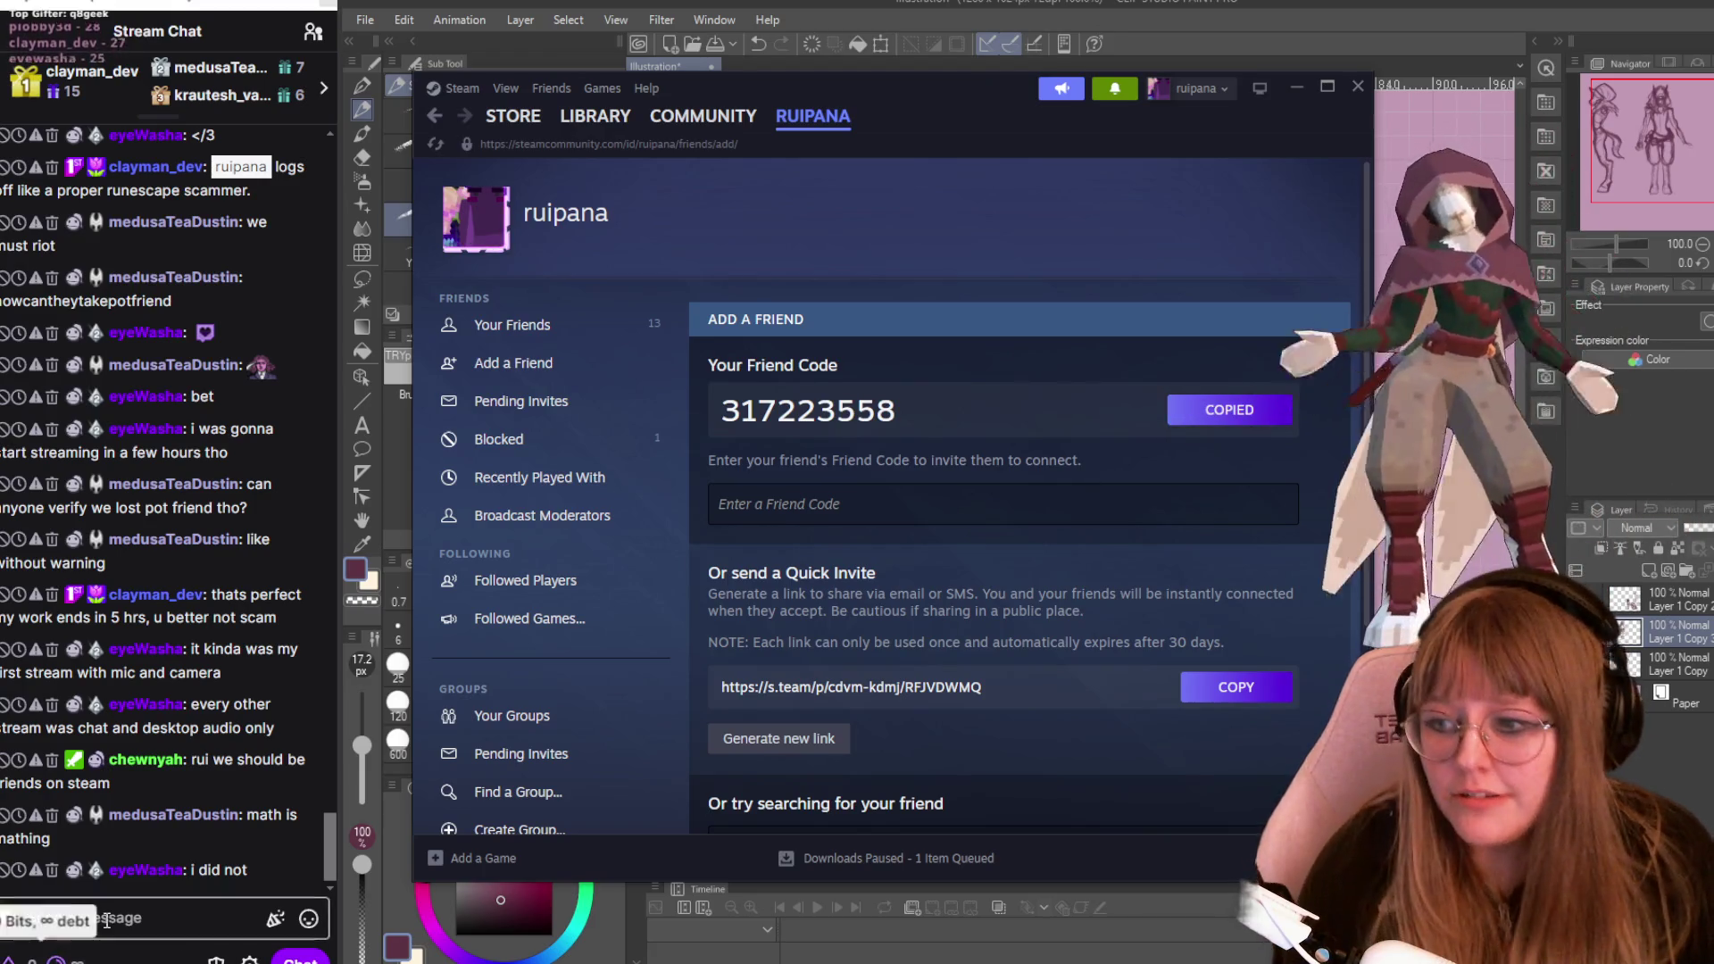
left_click(81, 919)
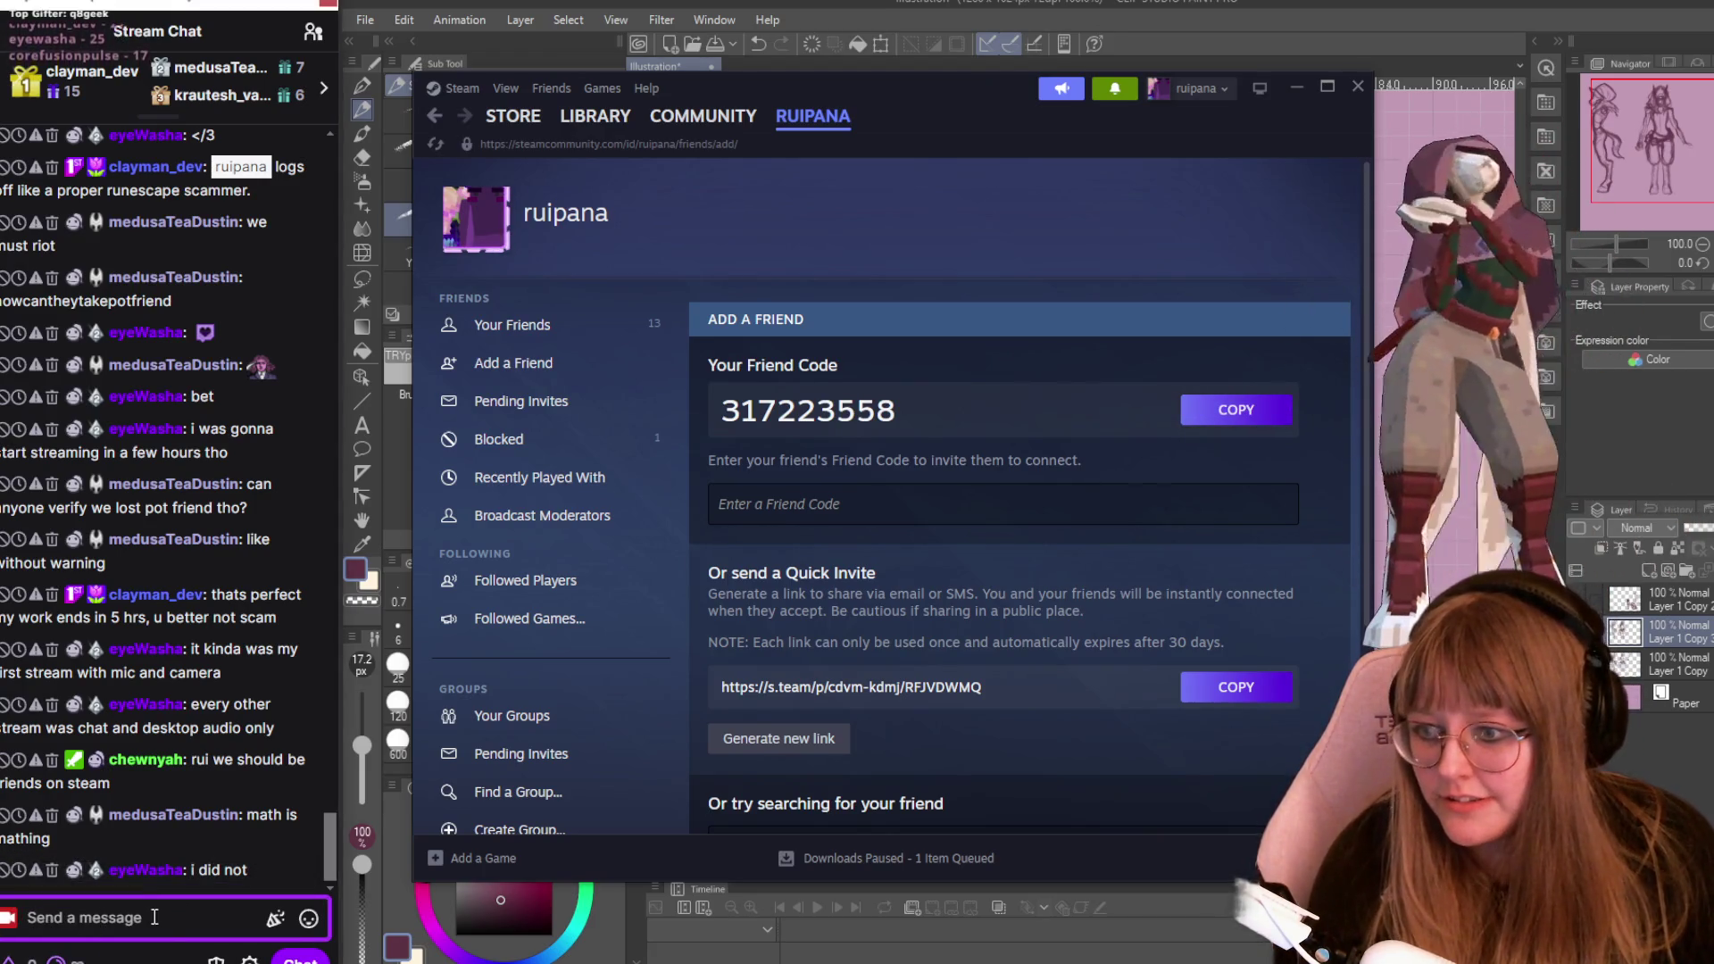
key("ctrl+v")
key("Return")
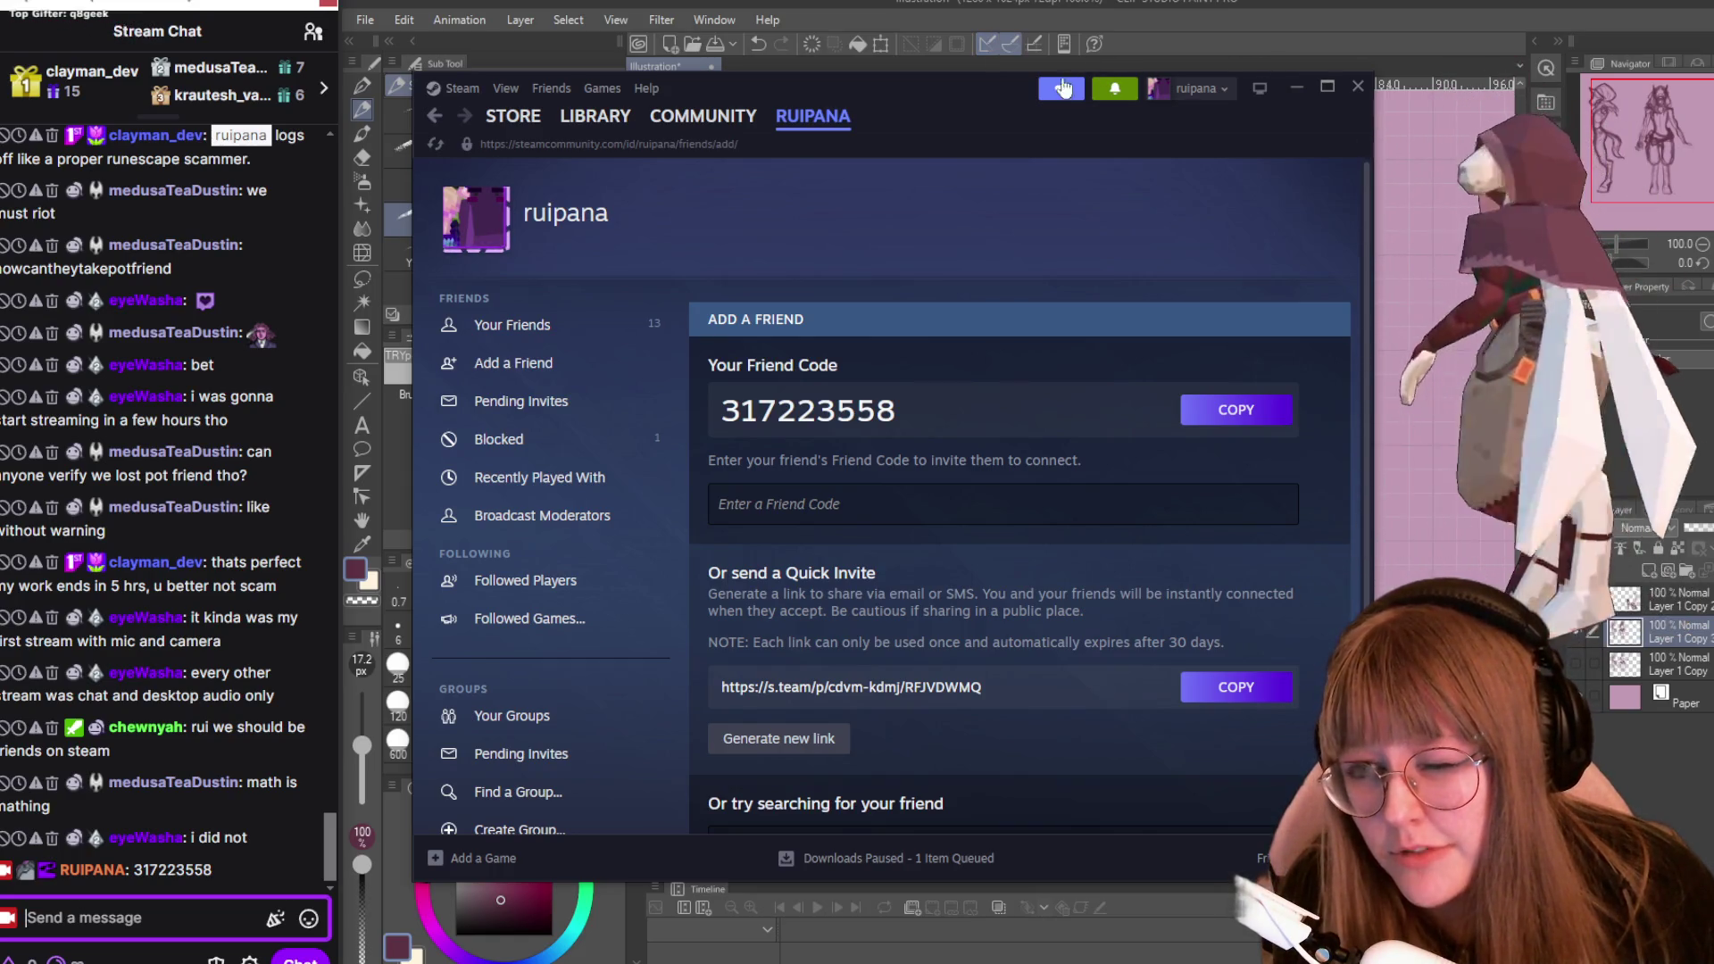
mouse_move(835, 125)
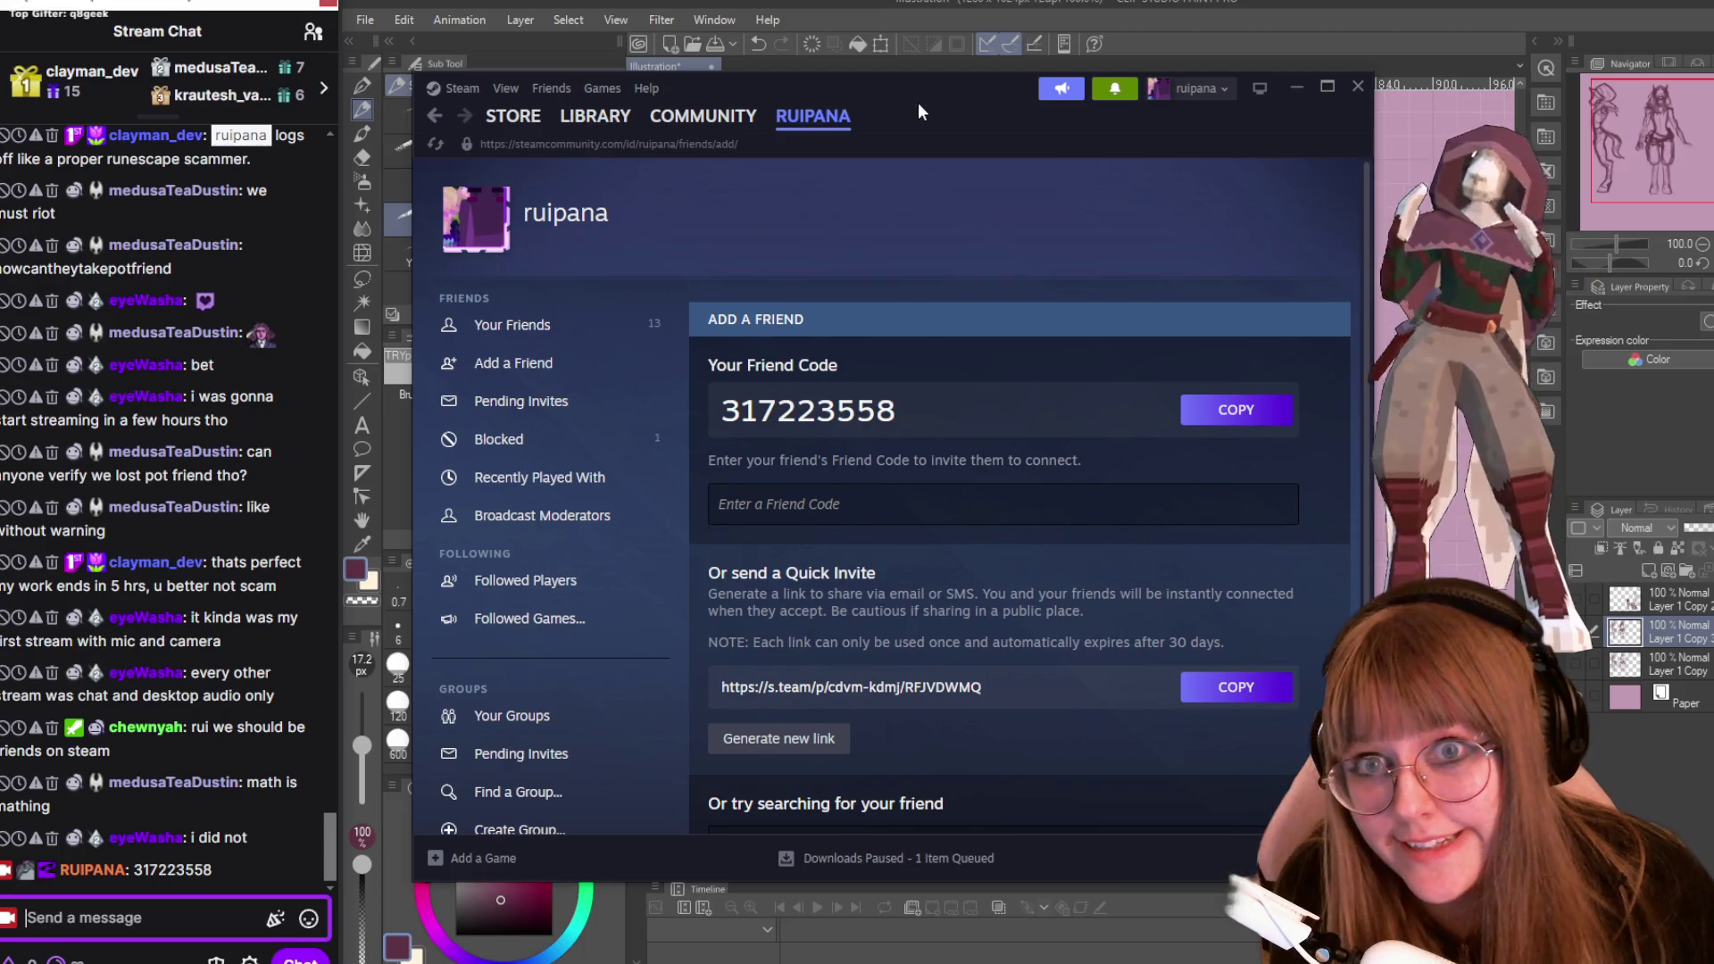
key("alt+Tab")
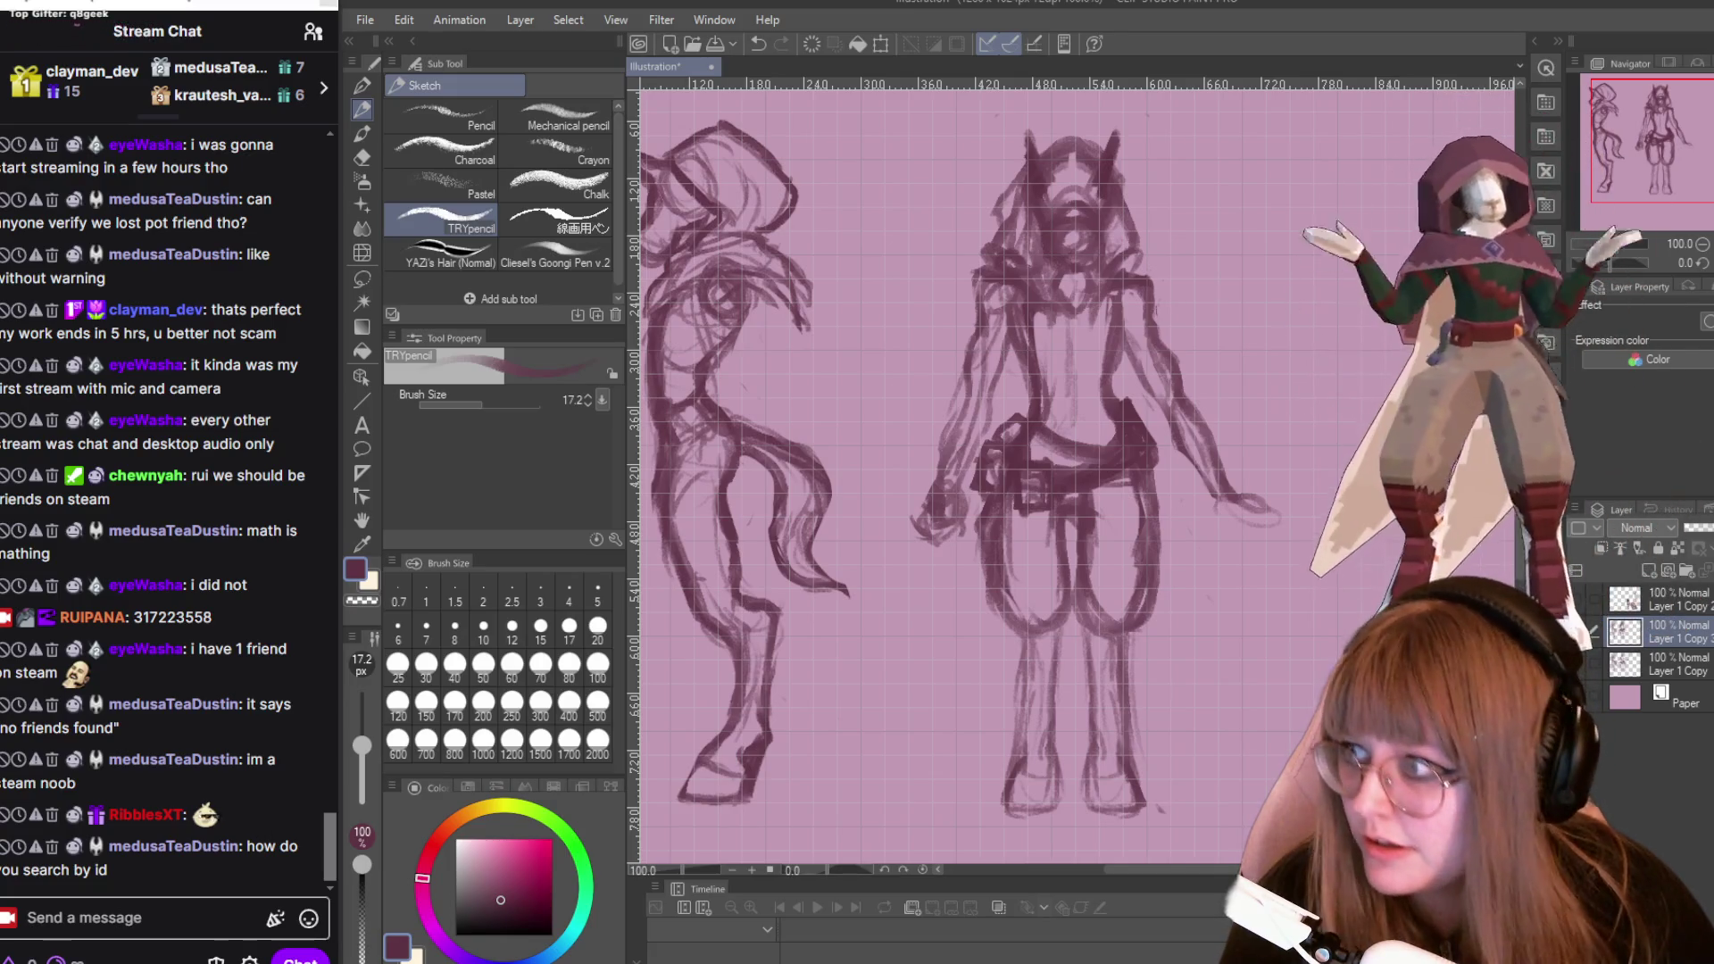
Switch to the Steam window showing the Pending Invites page.
key("alt+Tab")
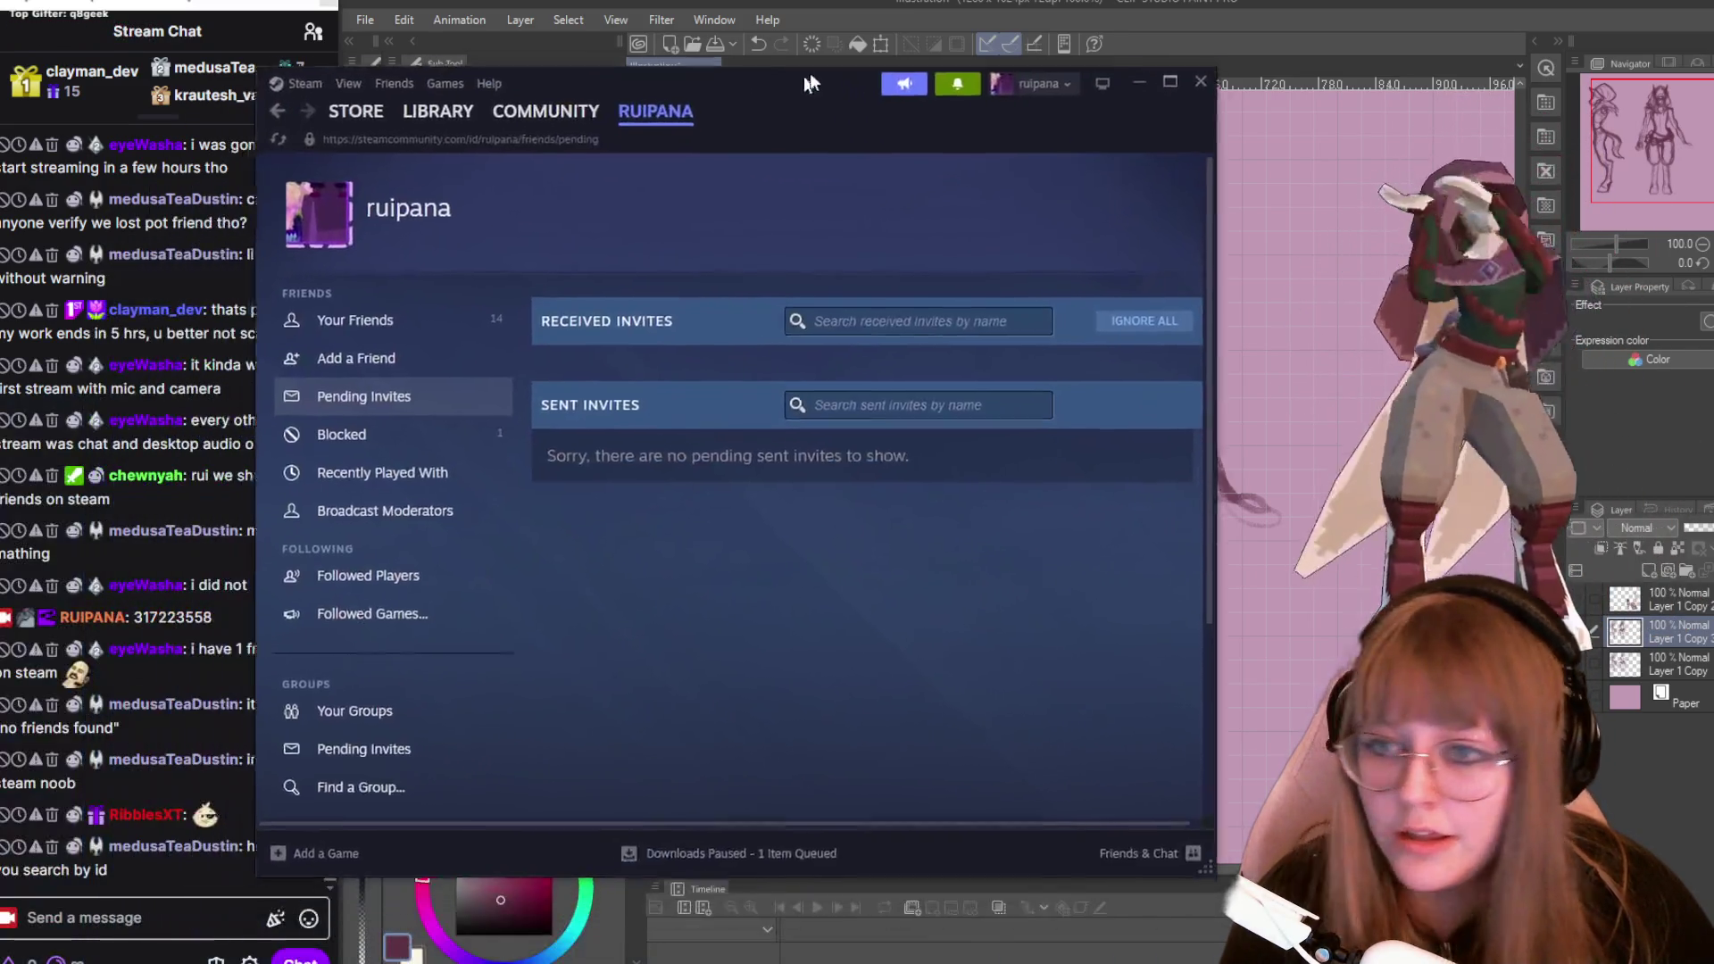
Look up a person by their Steam friend code, find they're already a friend, then close Steam.
left_click(545, 344)
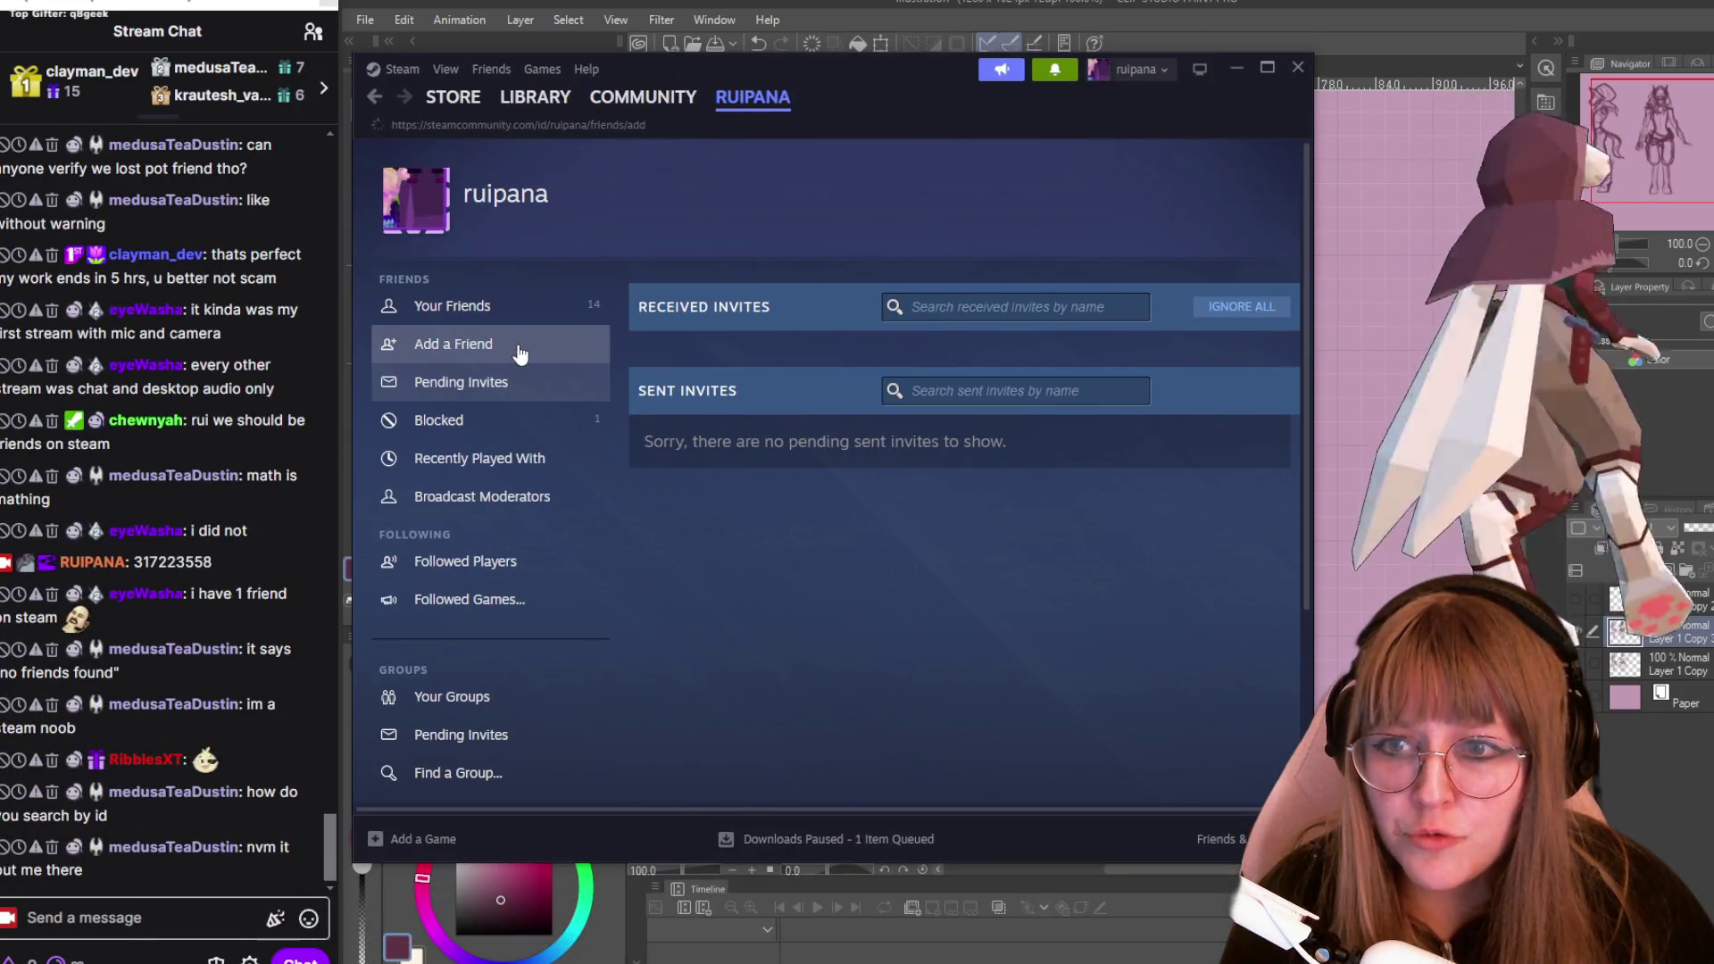
left_click(795, 491)
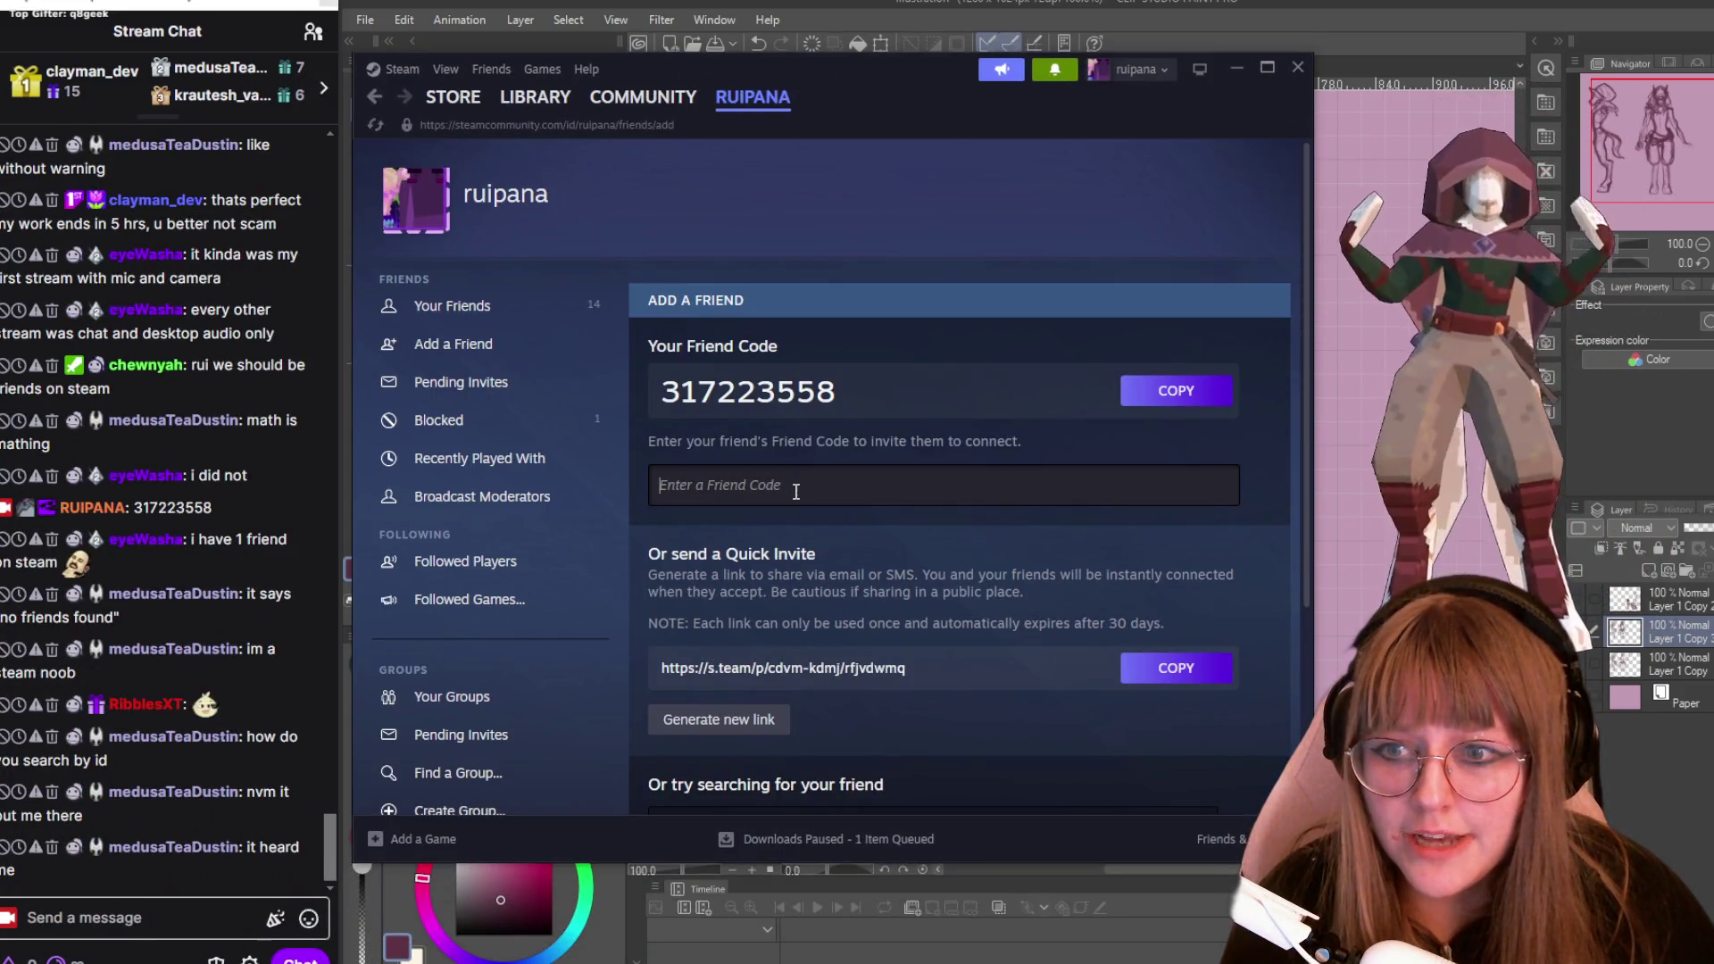
type("93684302")
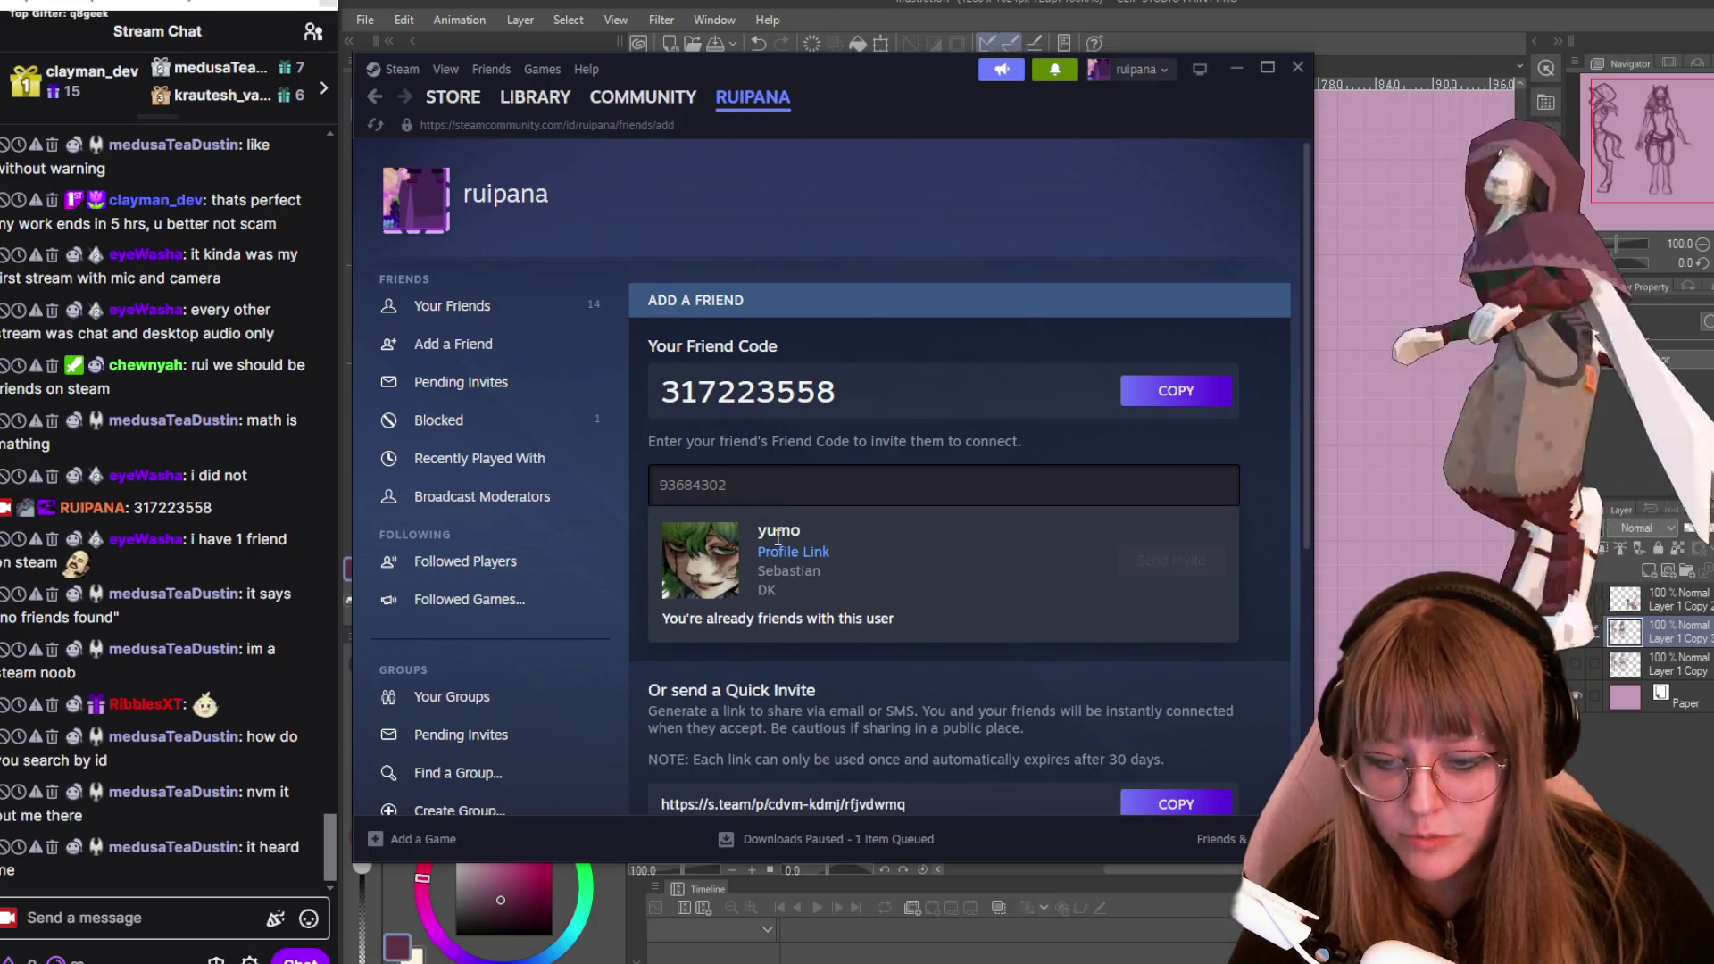
left_click(1297, 68)
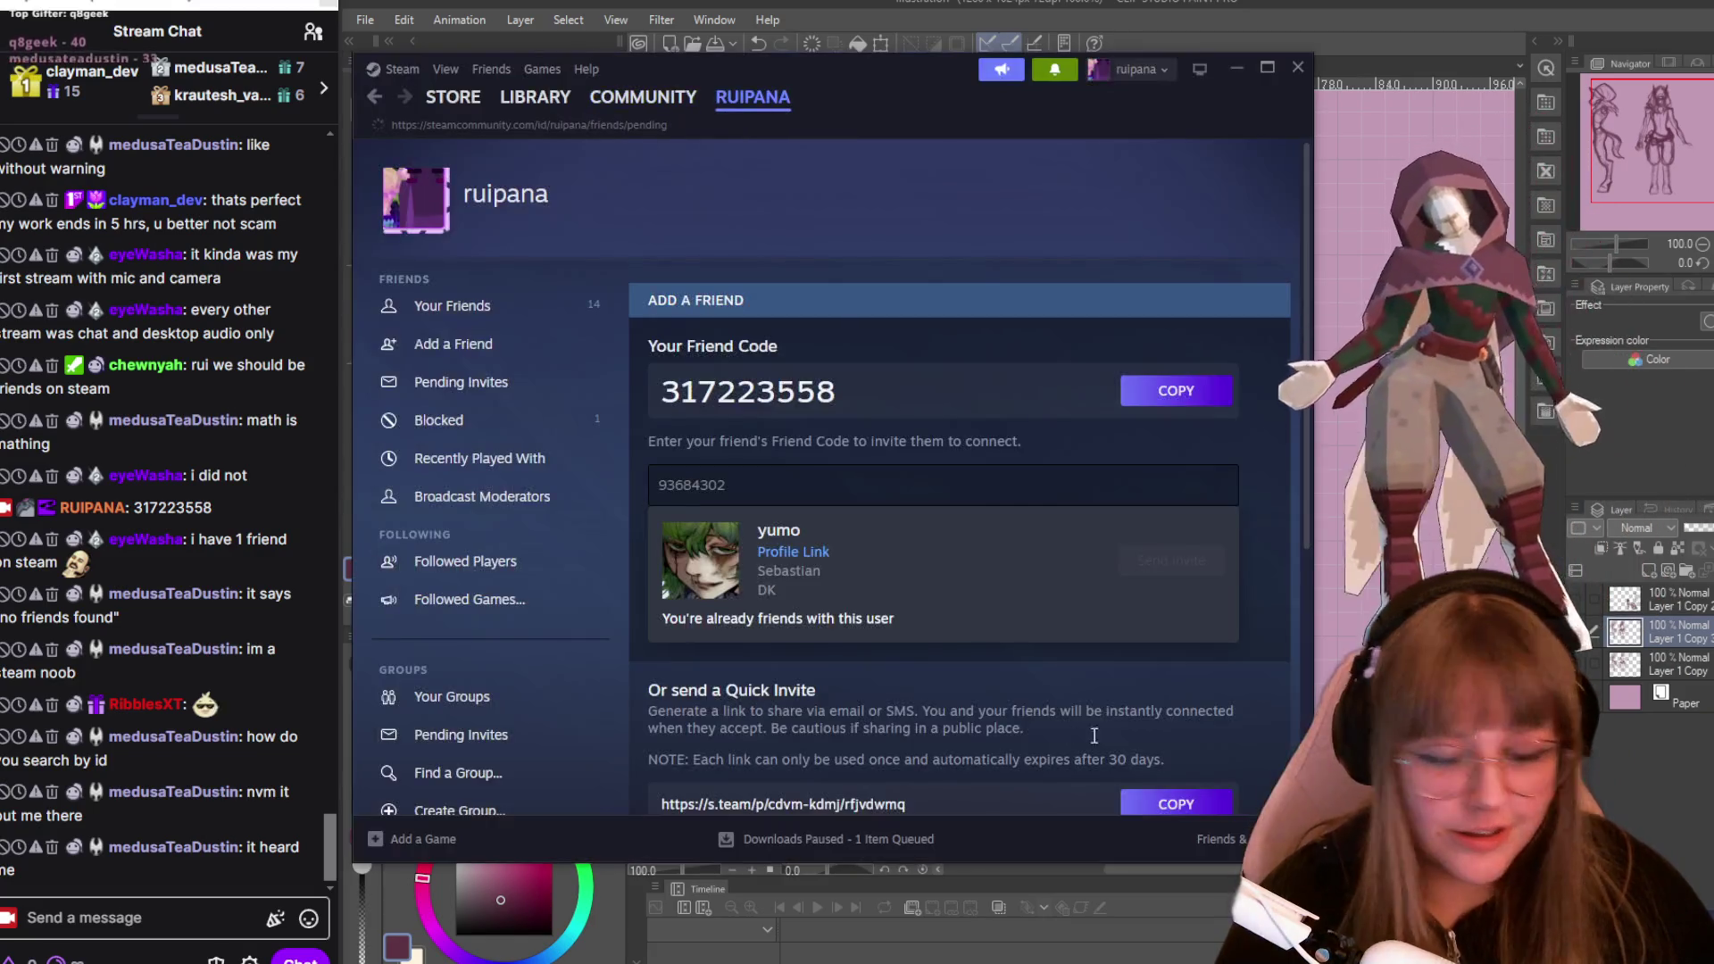
Reopen Steam's Pending Invites and accept the received invite, bringing friends to 15.
left_click(553, 382)
left_click(1025, 375)
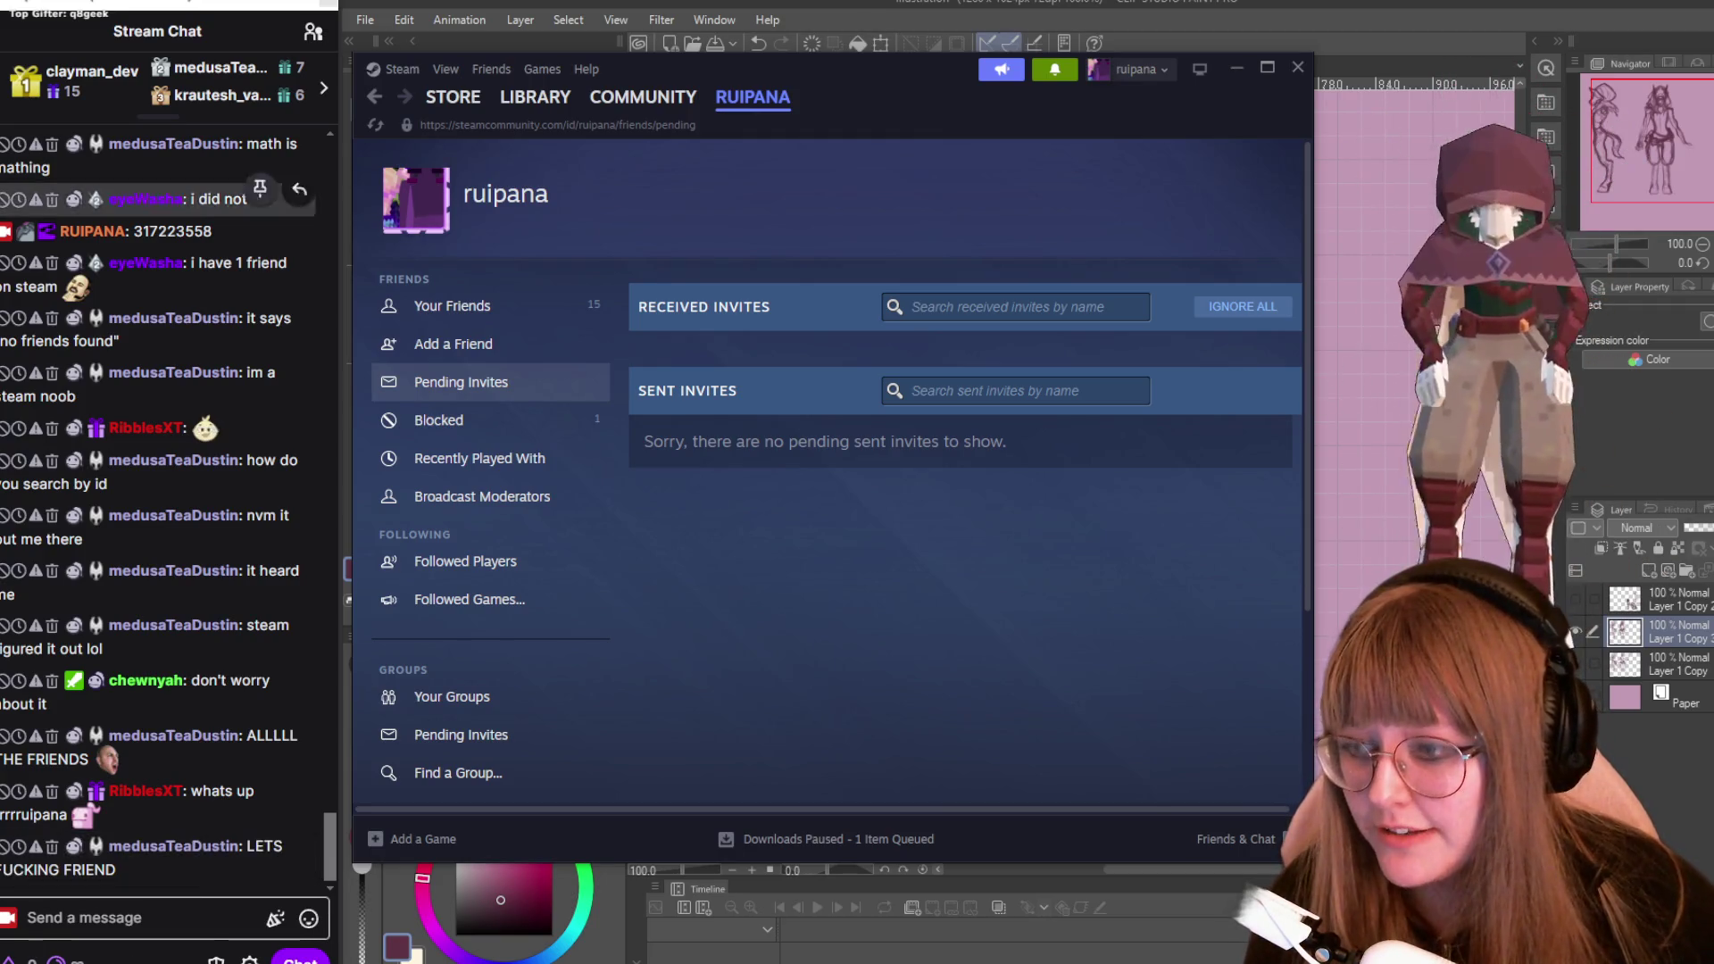
Pin the friend-code message in the stream chat.
left_click_drag(215, 232, 132, 232)
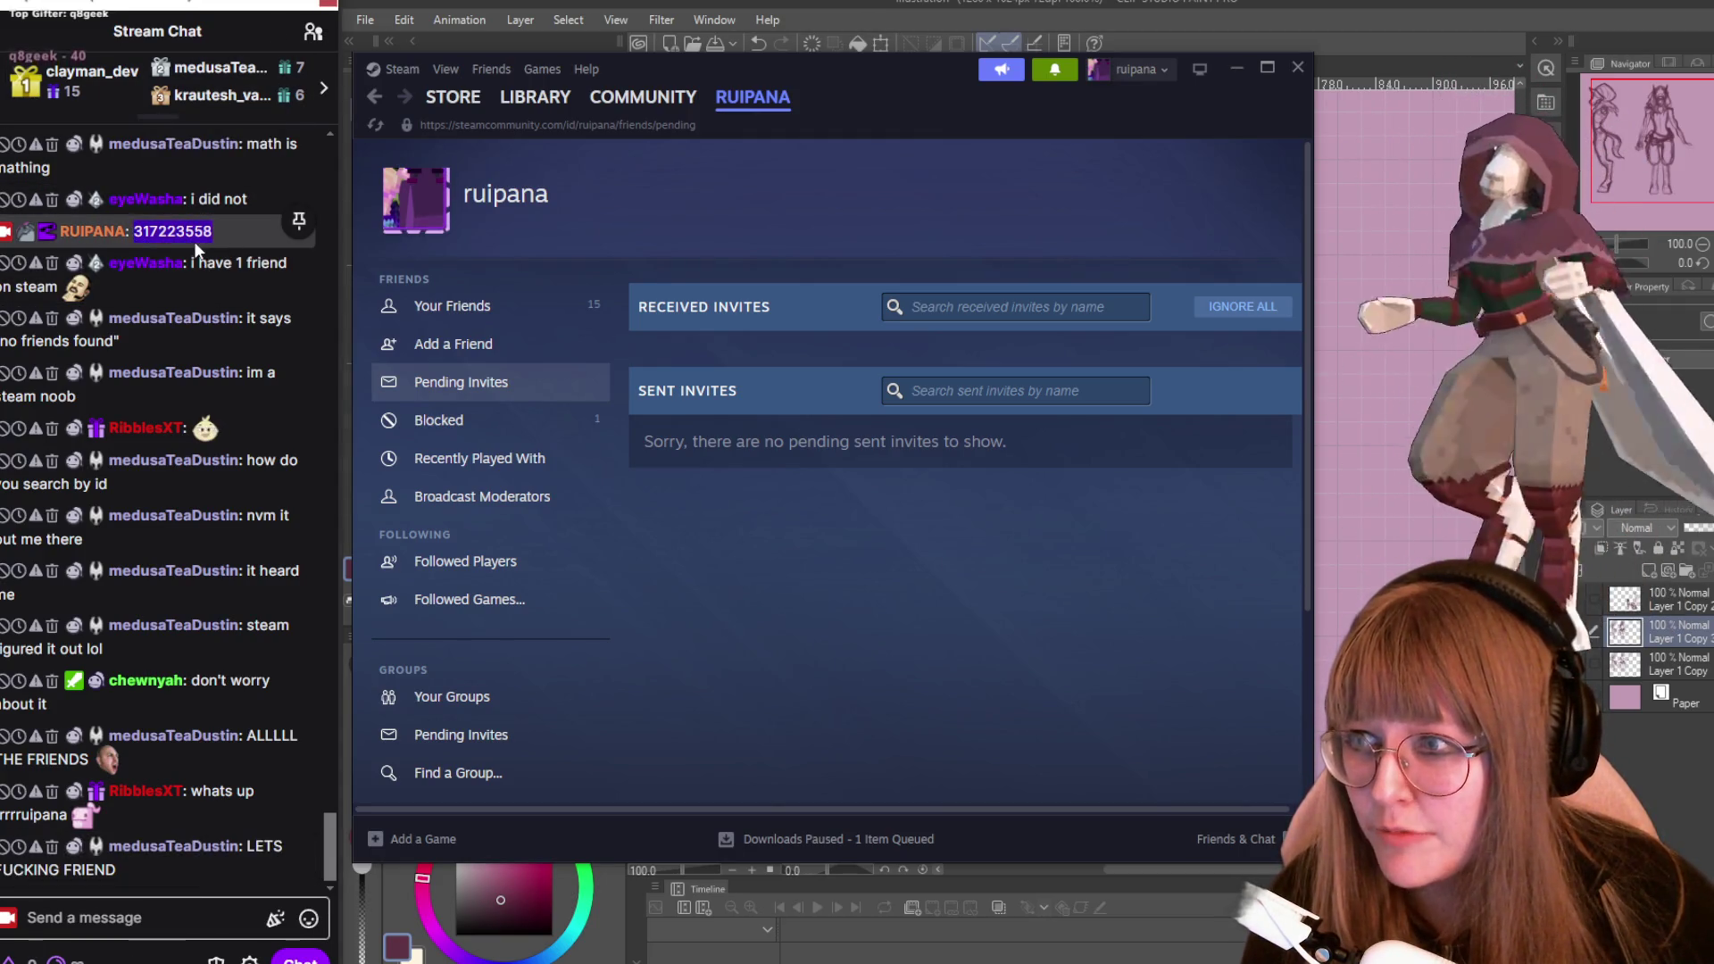
left_click(302, 219)
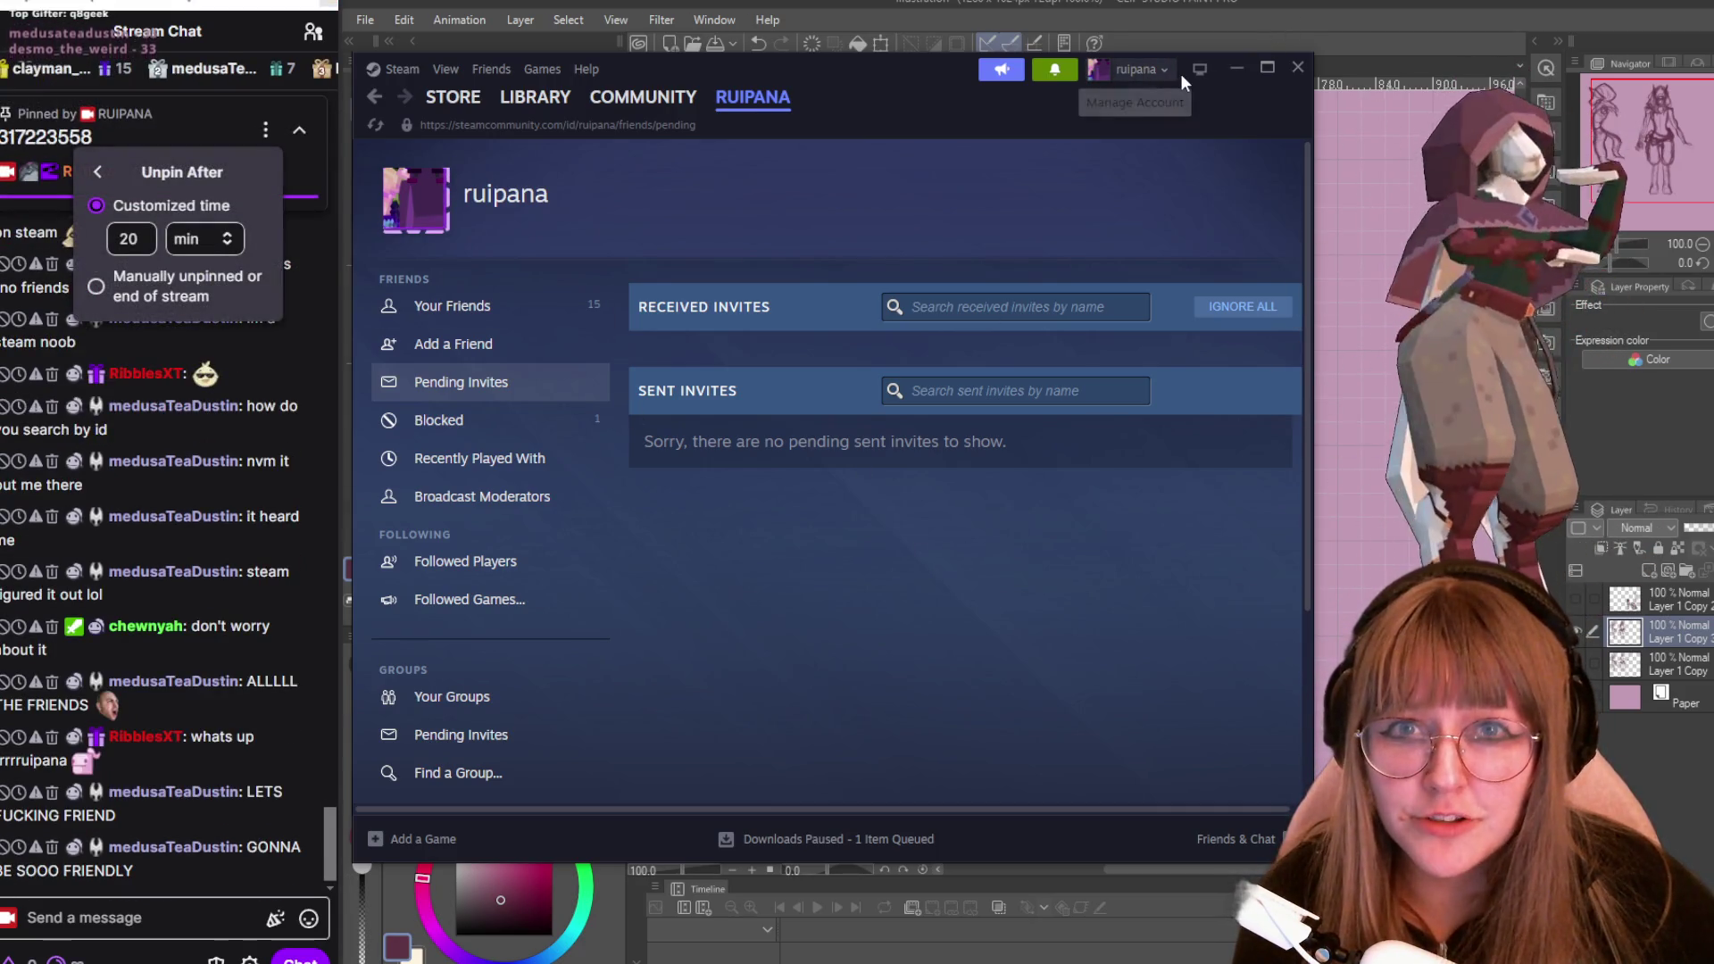
left_click(1245, 66)
scroll(1051, 519, "down", 2)
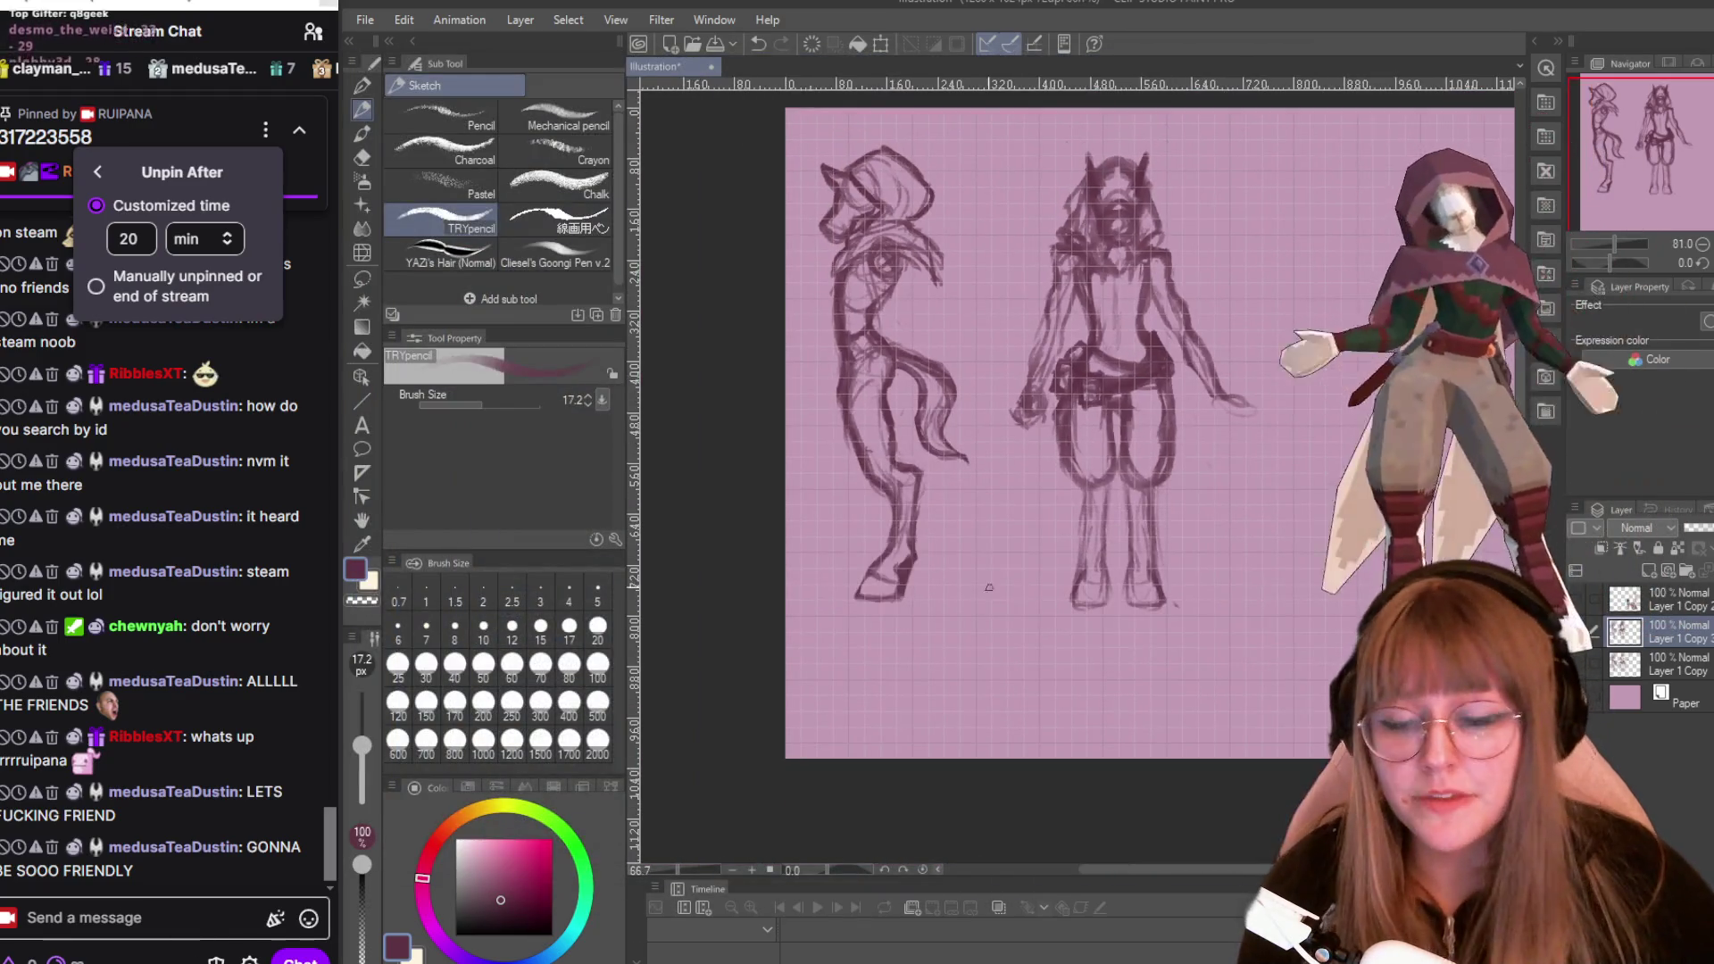
Bring Steam back and open your own profile from the account dropdown.
key("alt+Tab")
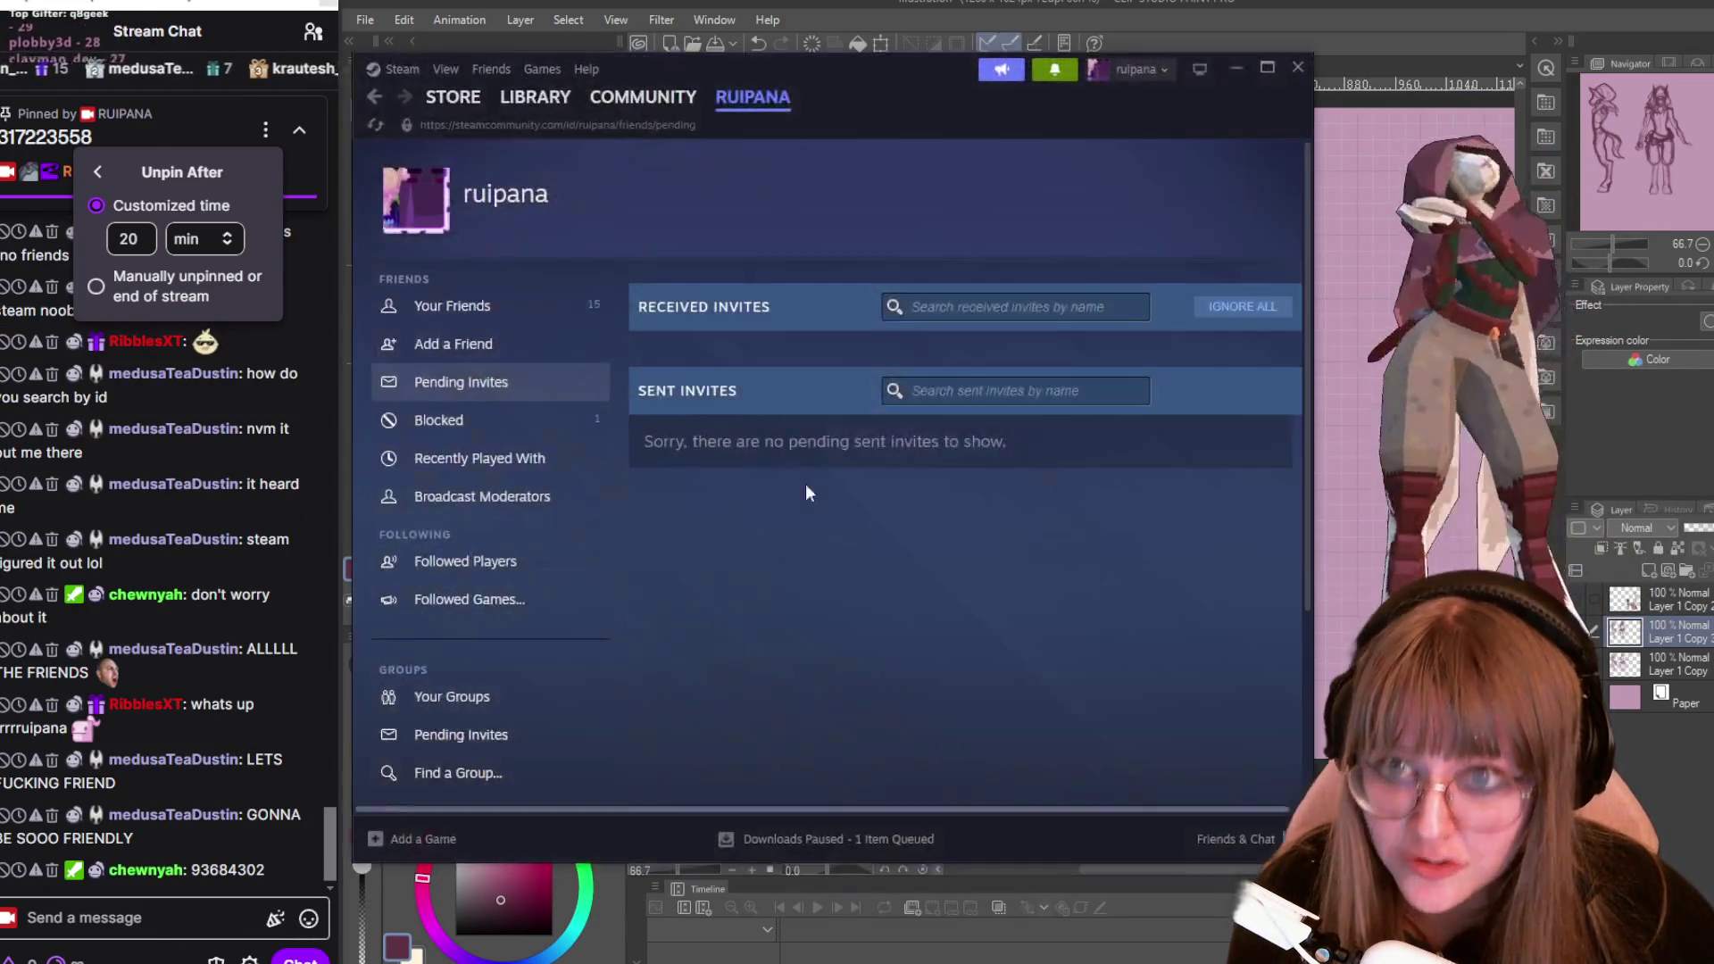
left_click(1133, 69)
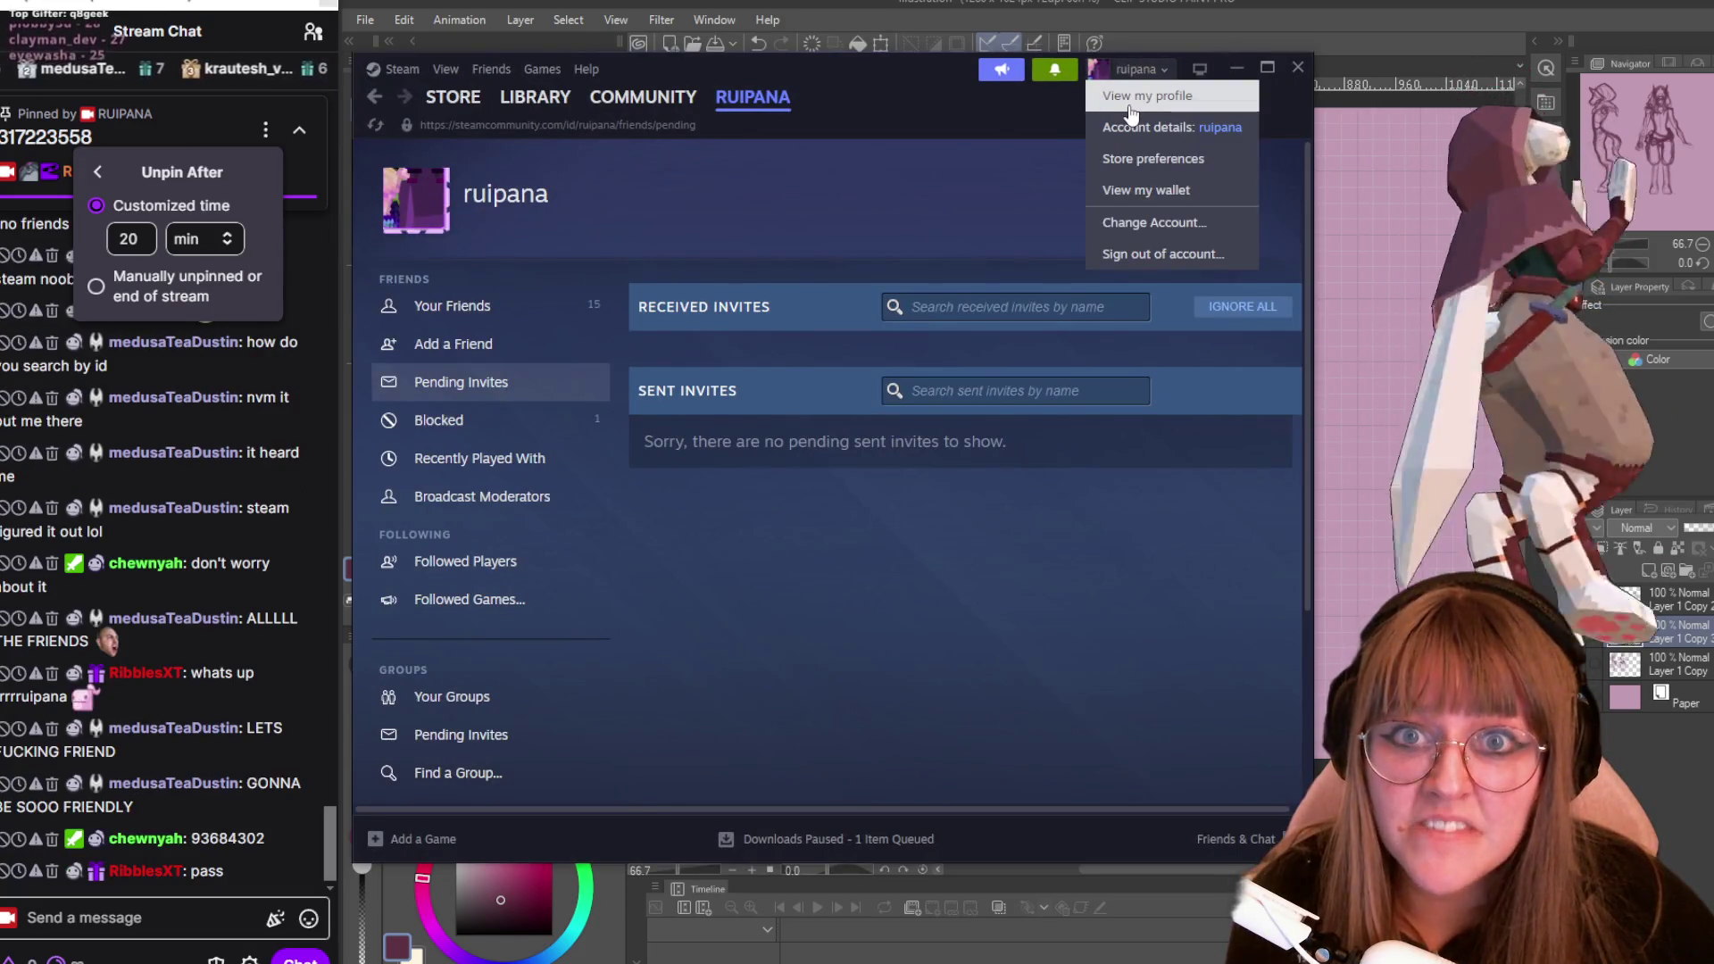
left_click(1129, 99)
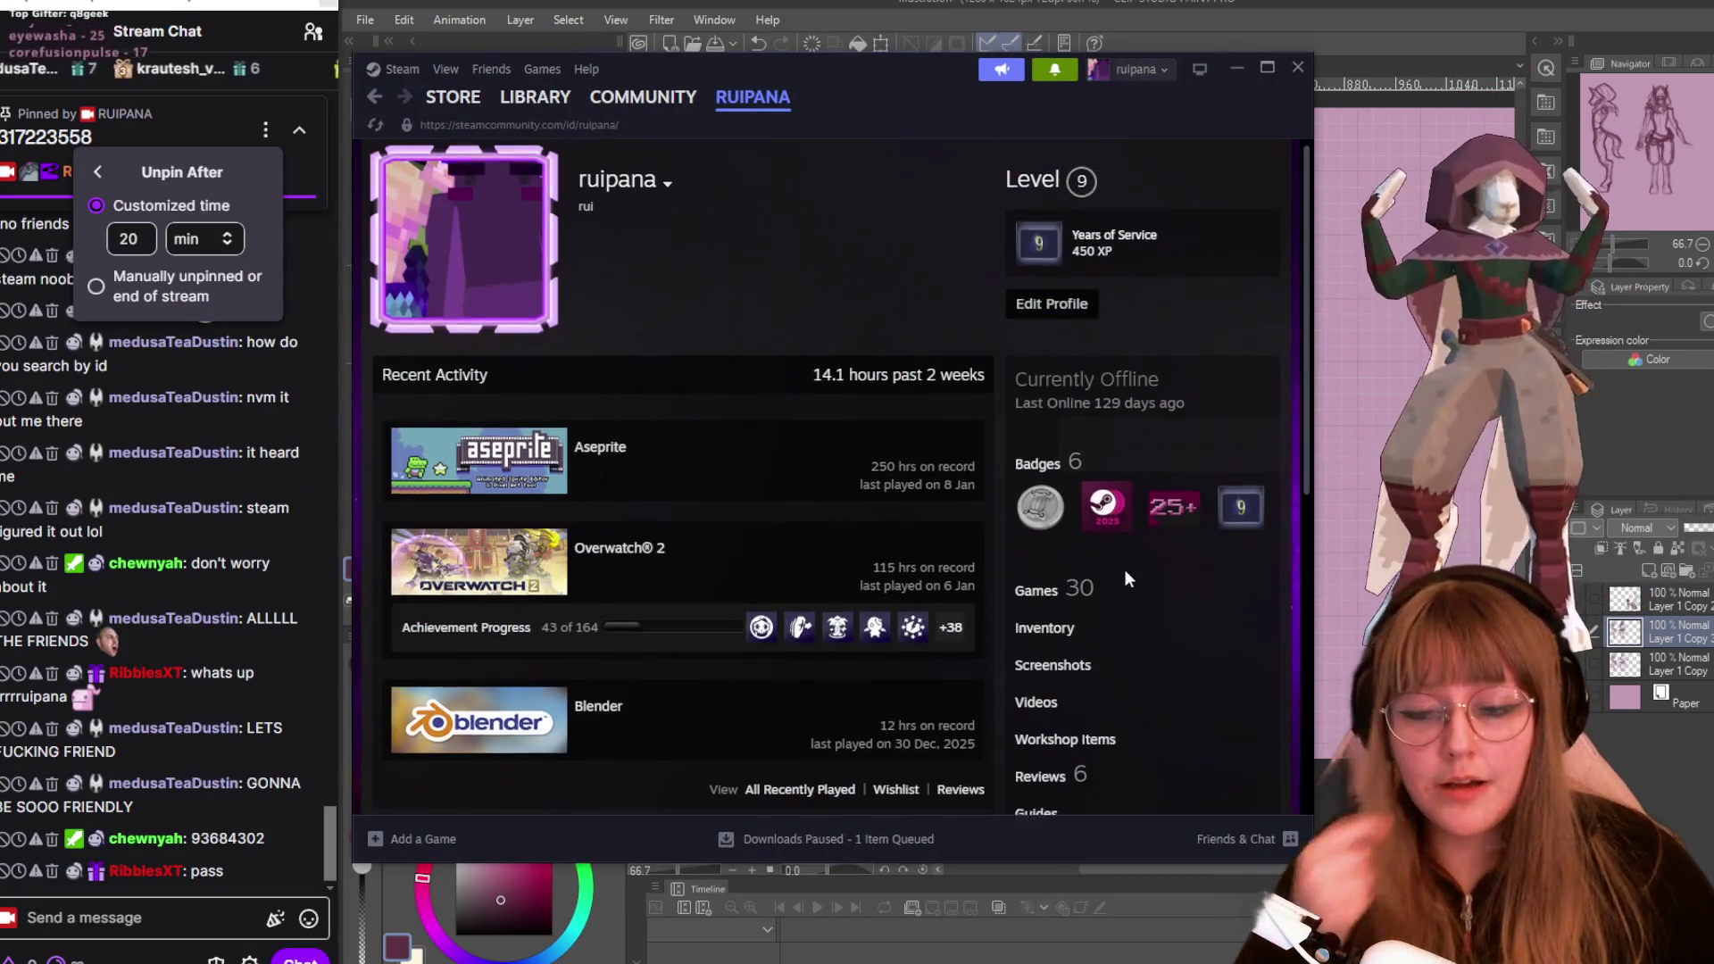
Scroll through the profile's comments and 15 friends, then go to the game library.
scroll(1125, 570, "down", 7)
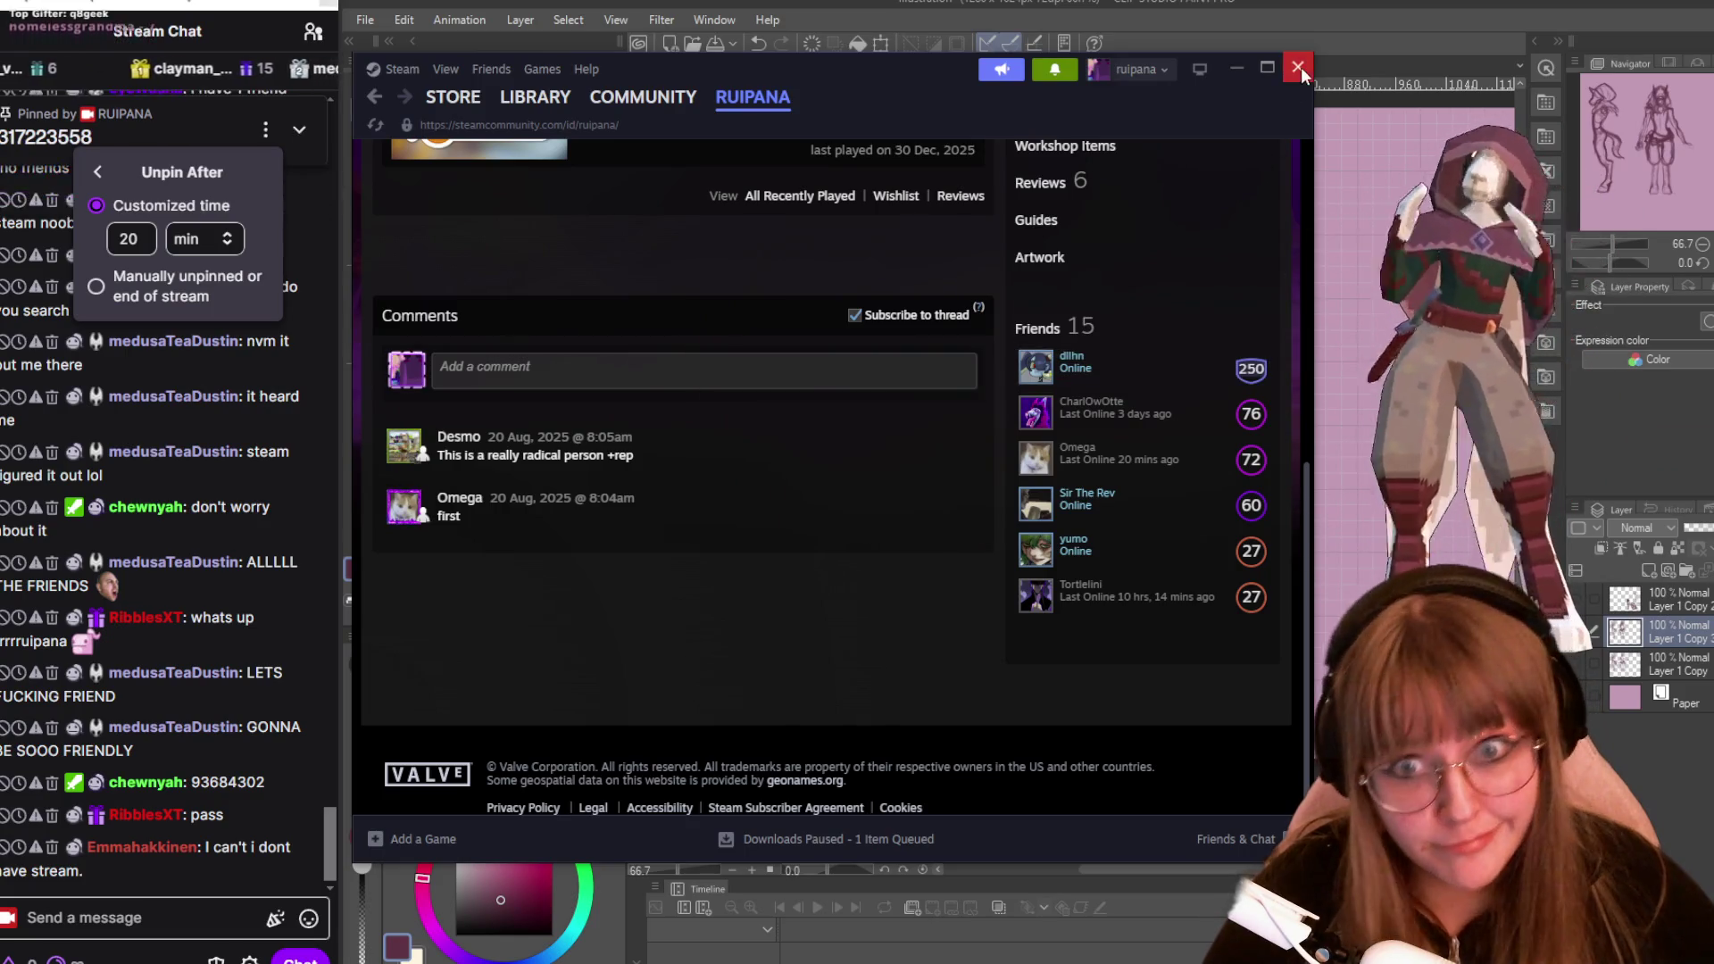
left_click(1299, 67)
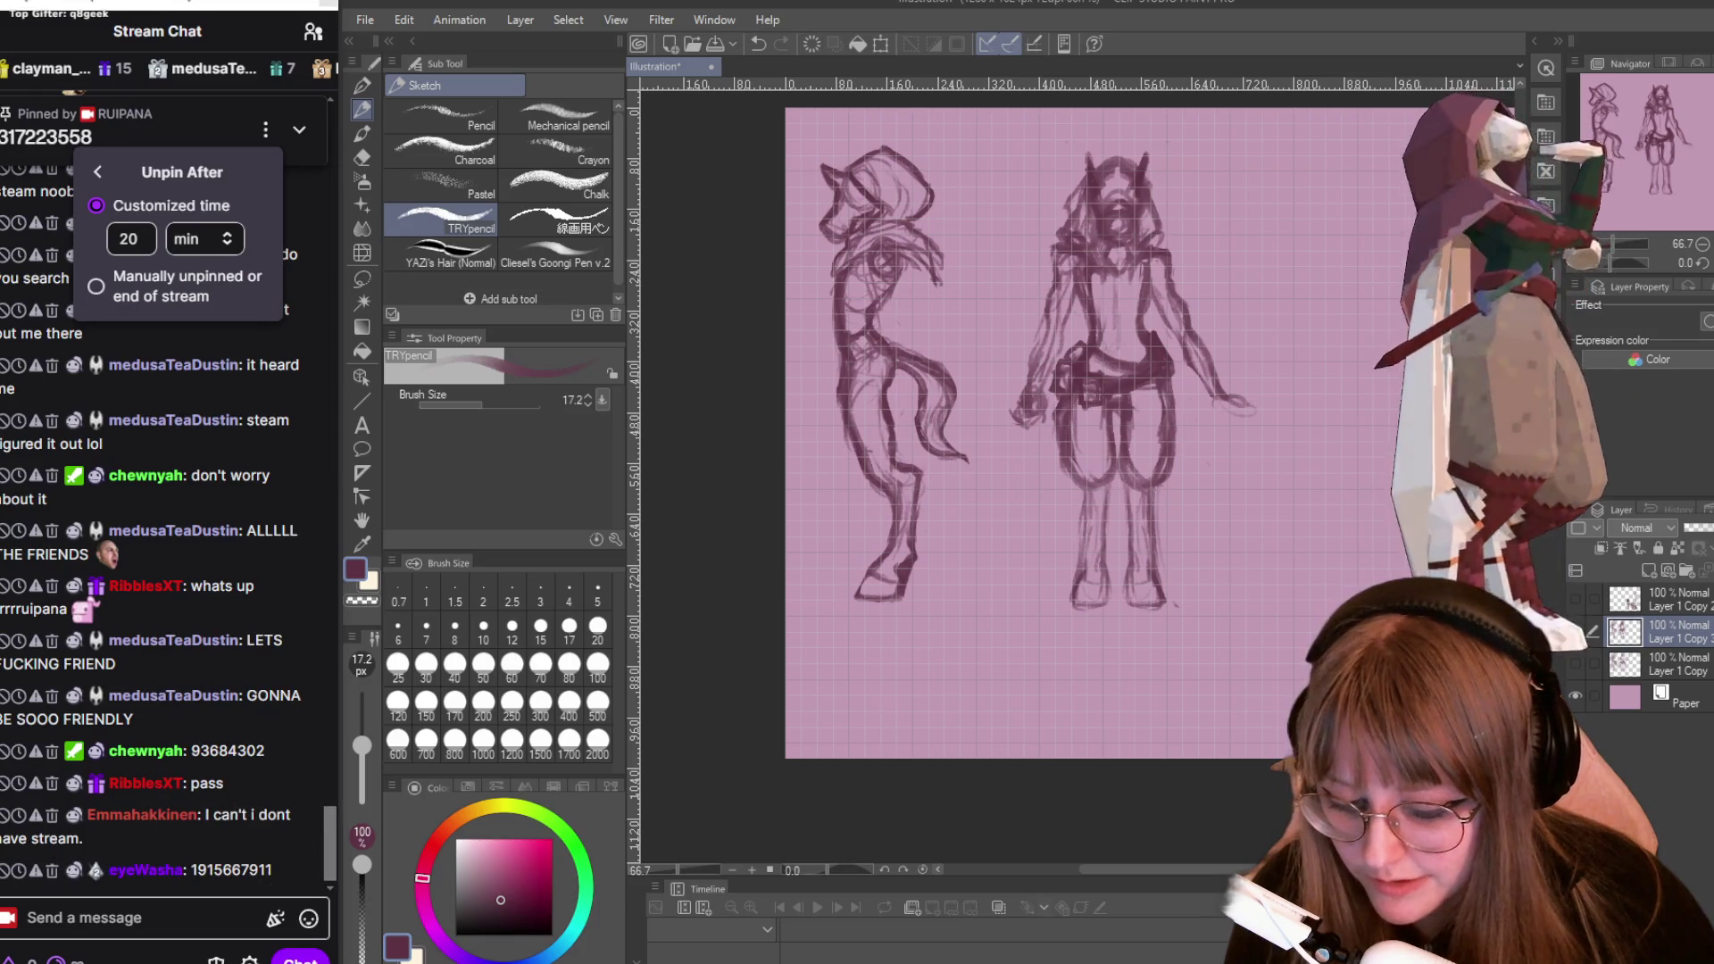
key("alt+Tab")
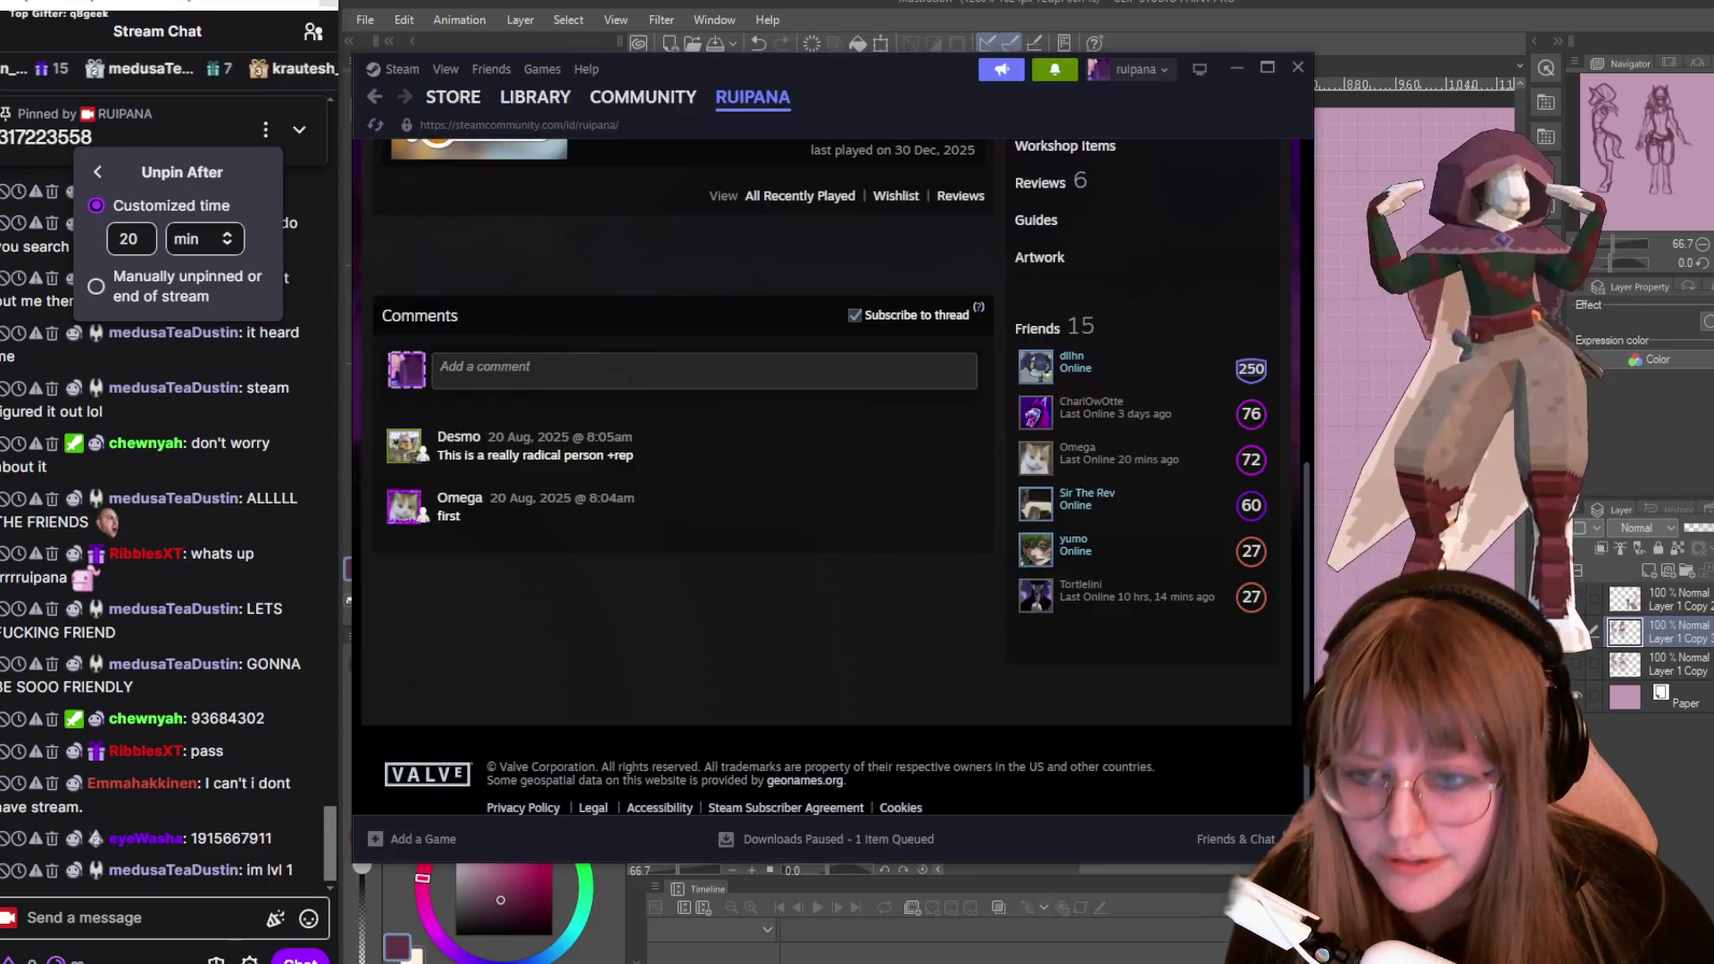
left_click(547, 98)
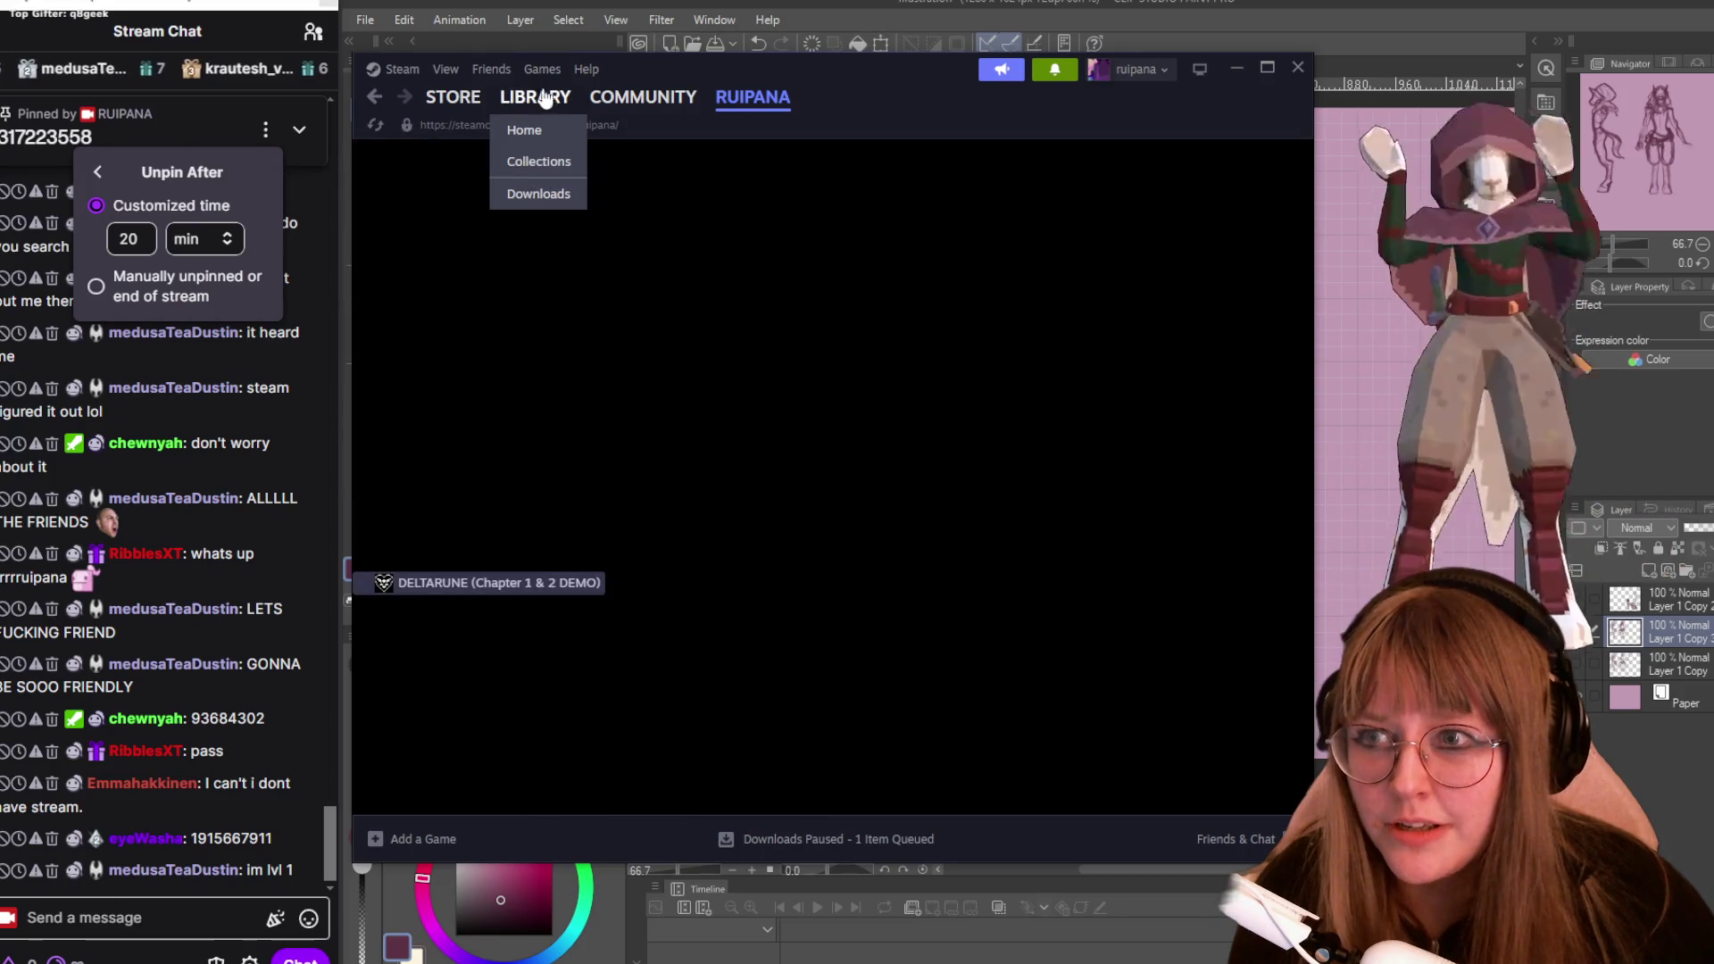
Minimize the Steam library, zoom into the canvas, and touch up the centre figure's foot outline.
left_click(446, 70)
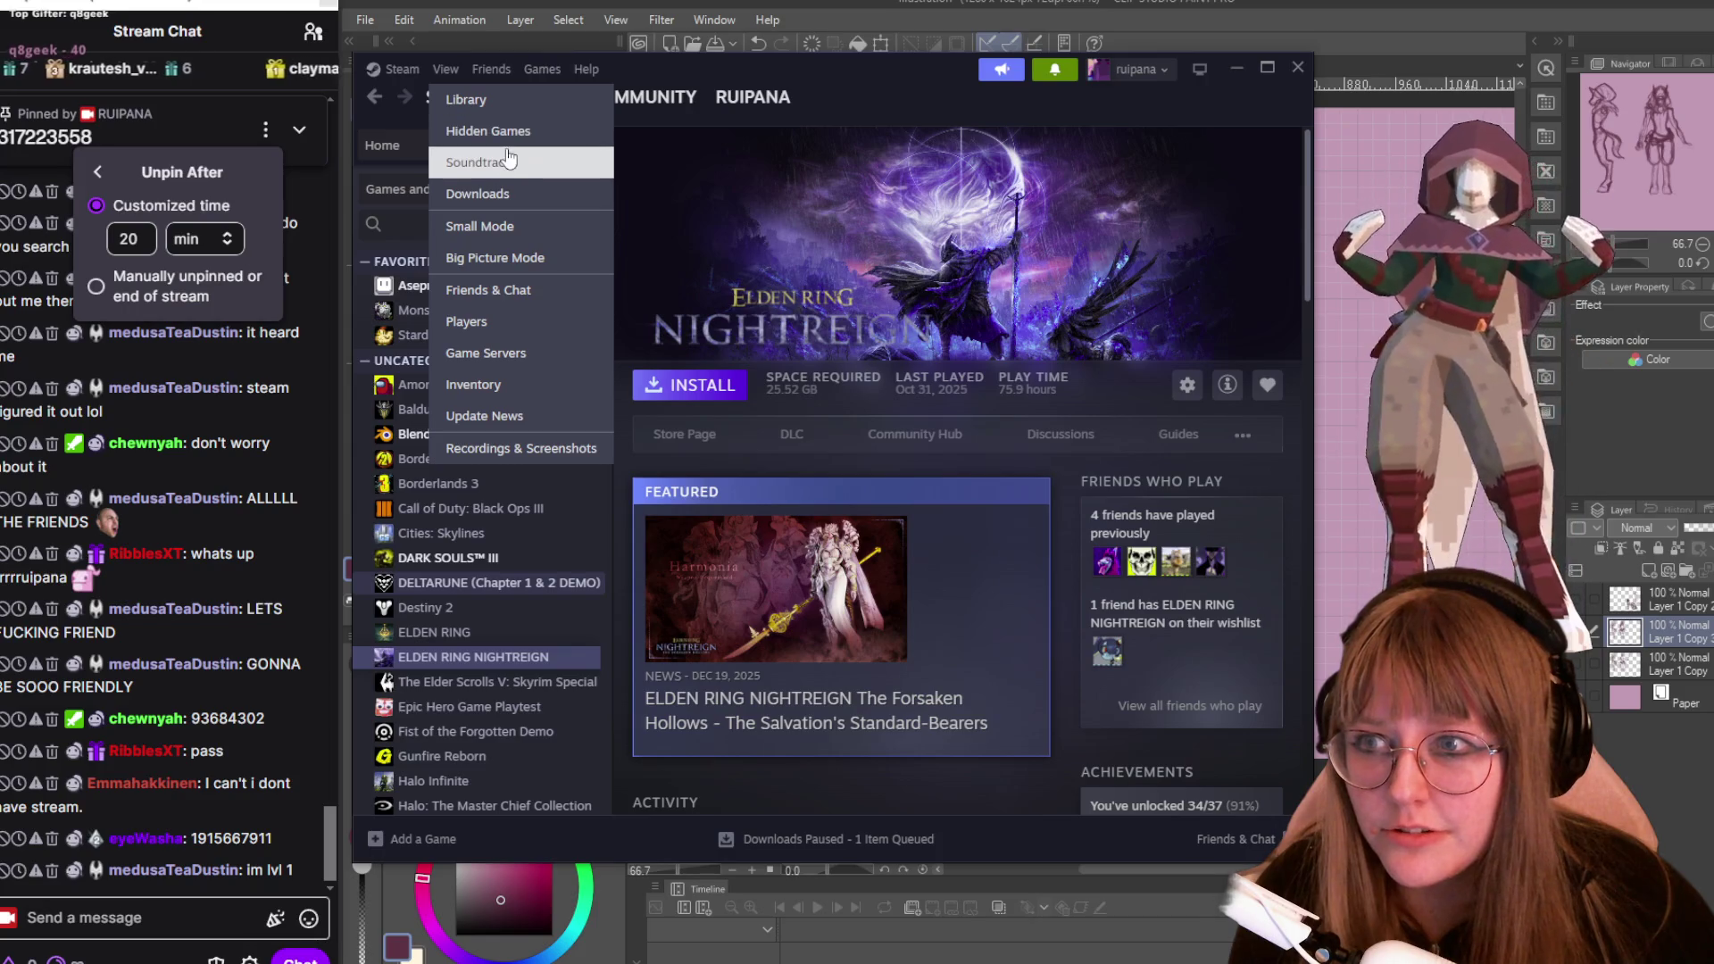
left_click(1237, 68)
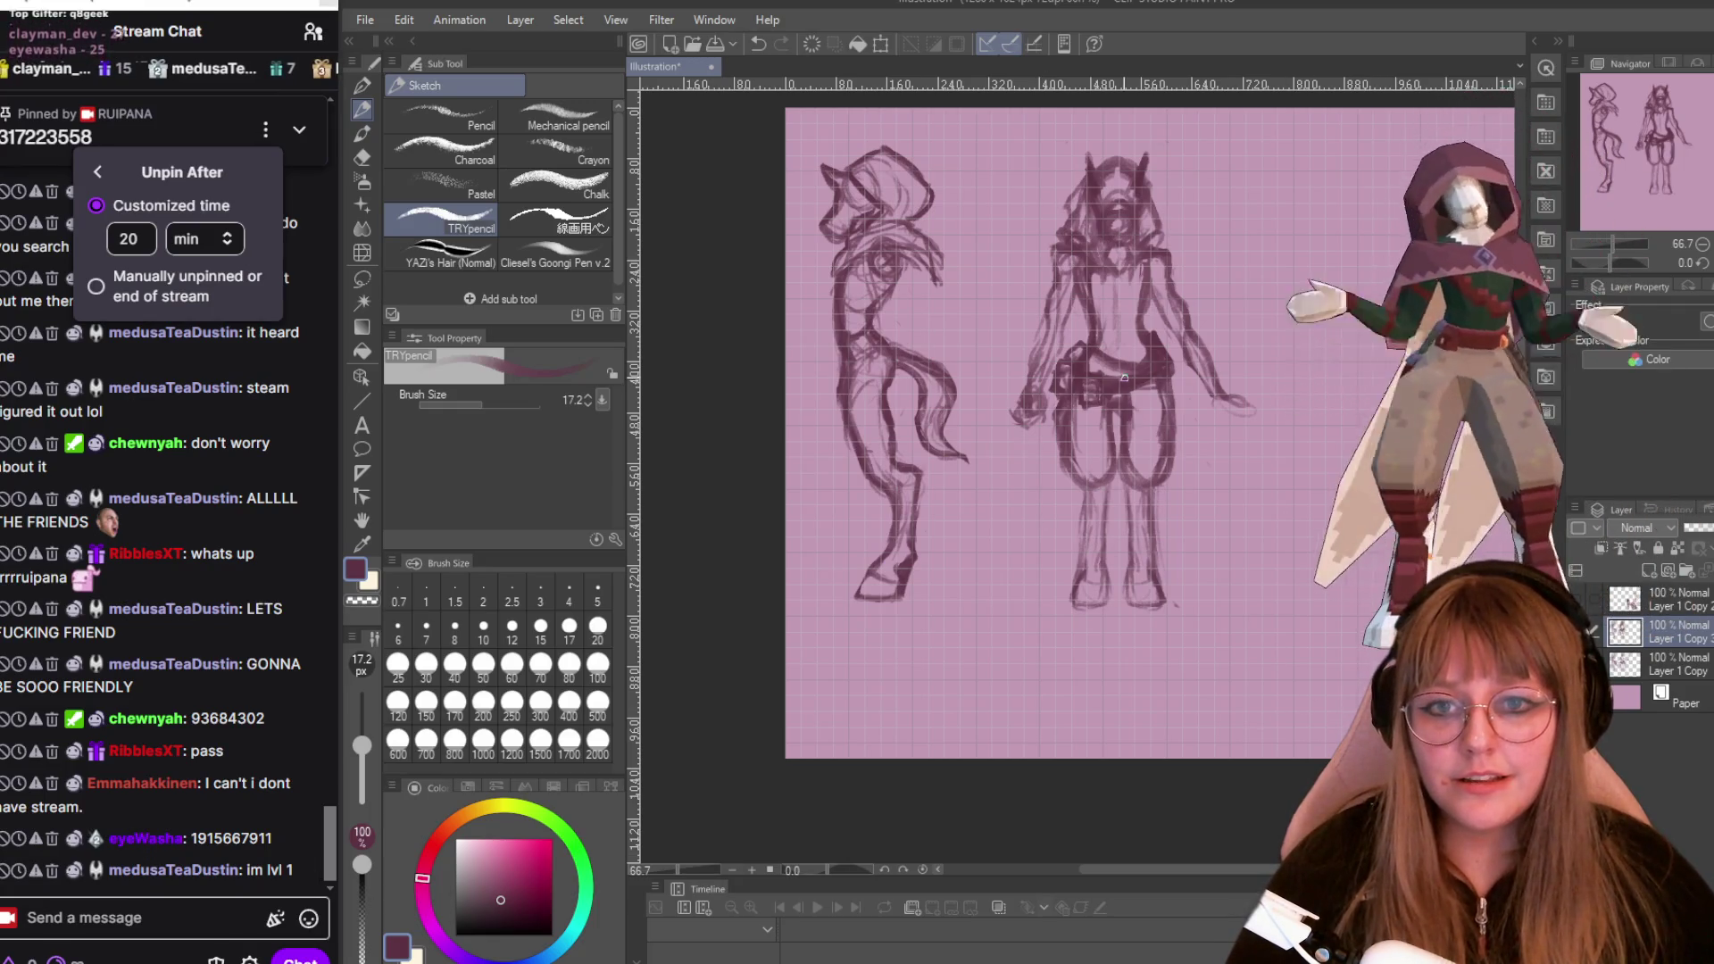
scroll(1126, 377, "up", 2)
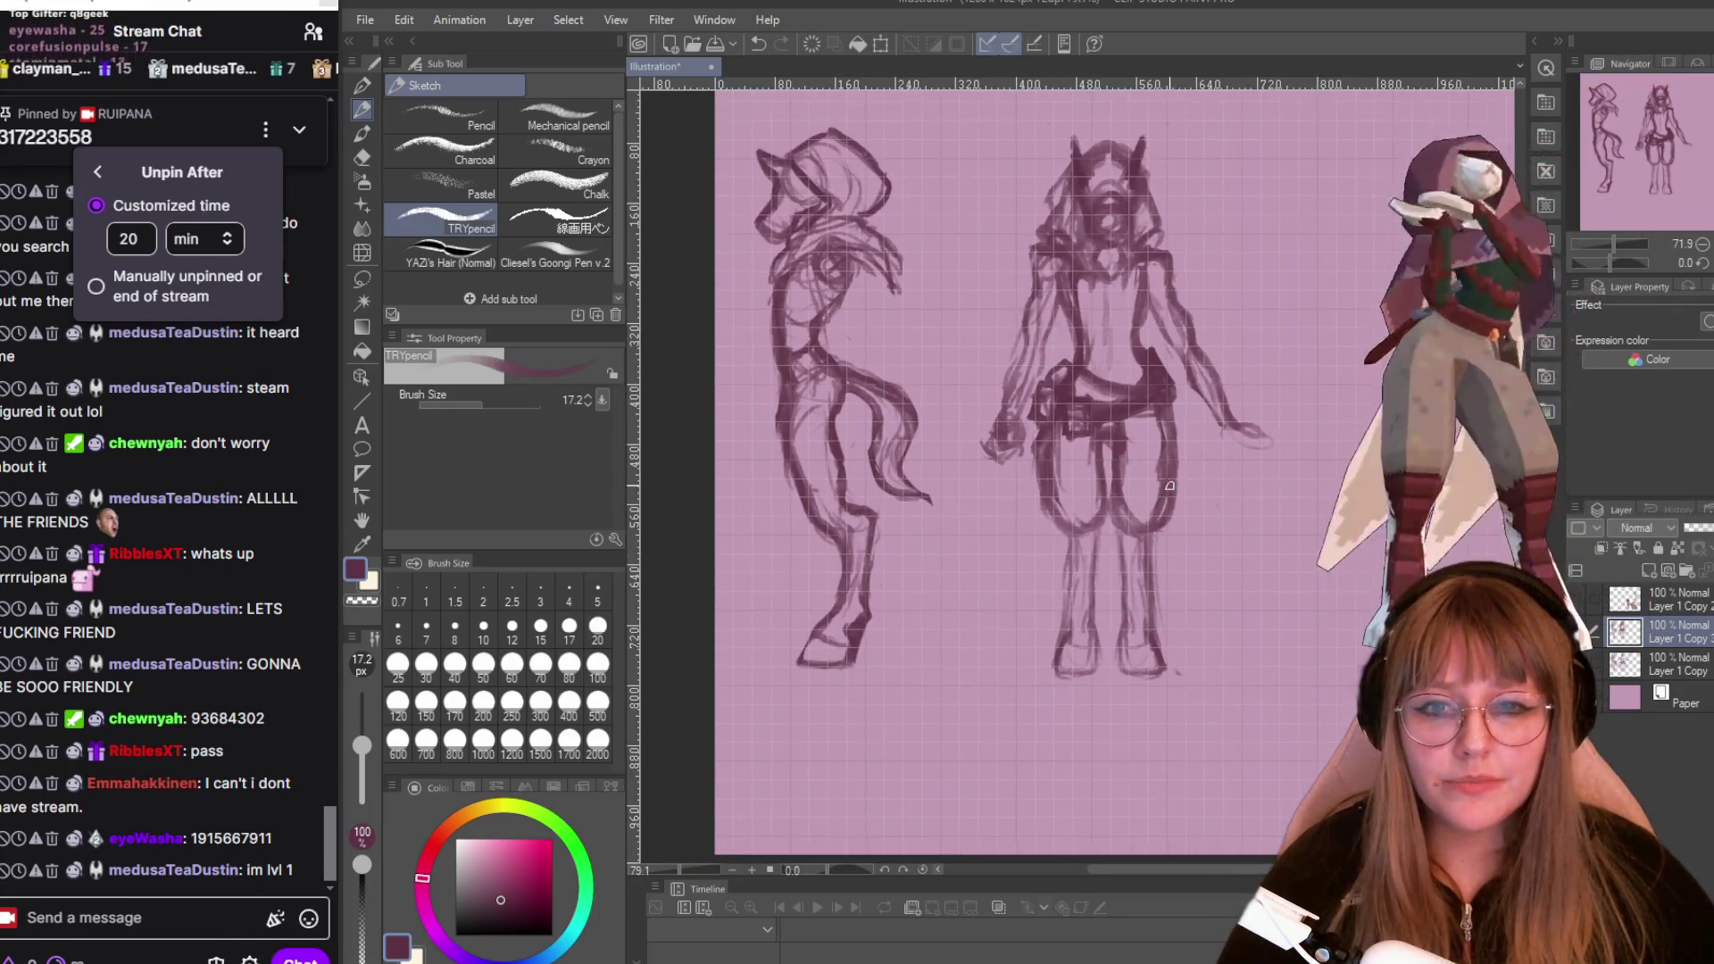
scroll(1170, 485, "up", 2)
scroll(1235, 393, "up", 1)
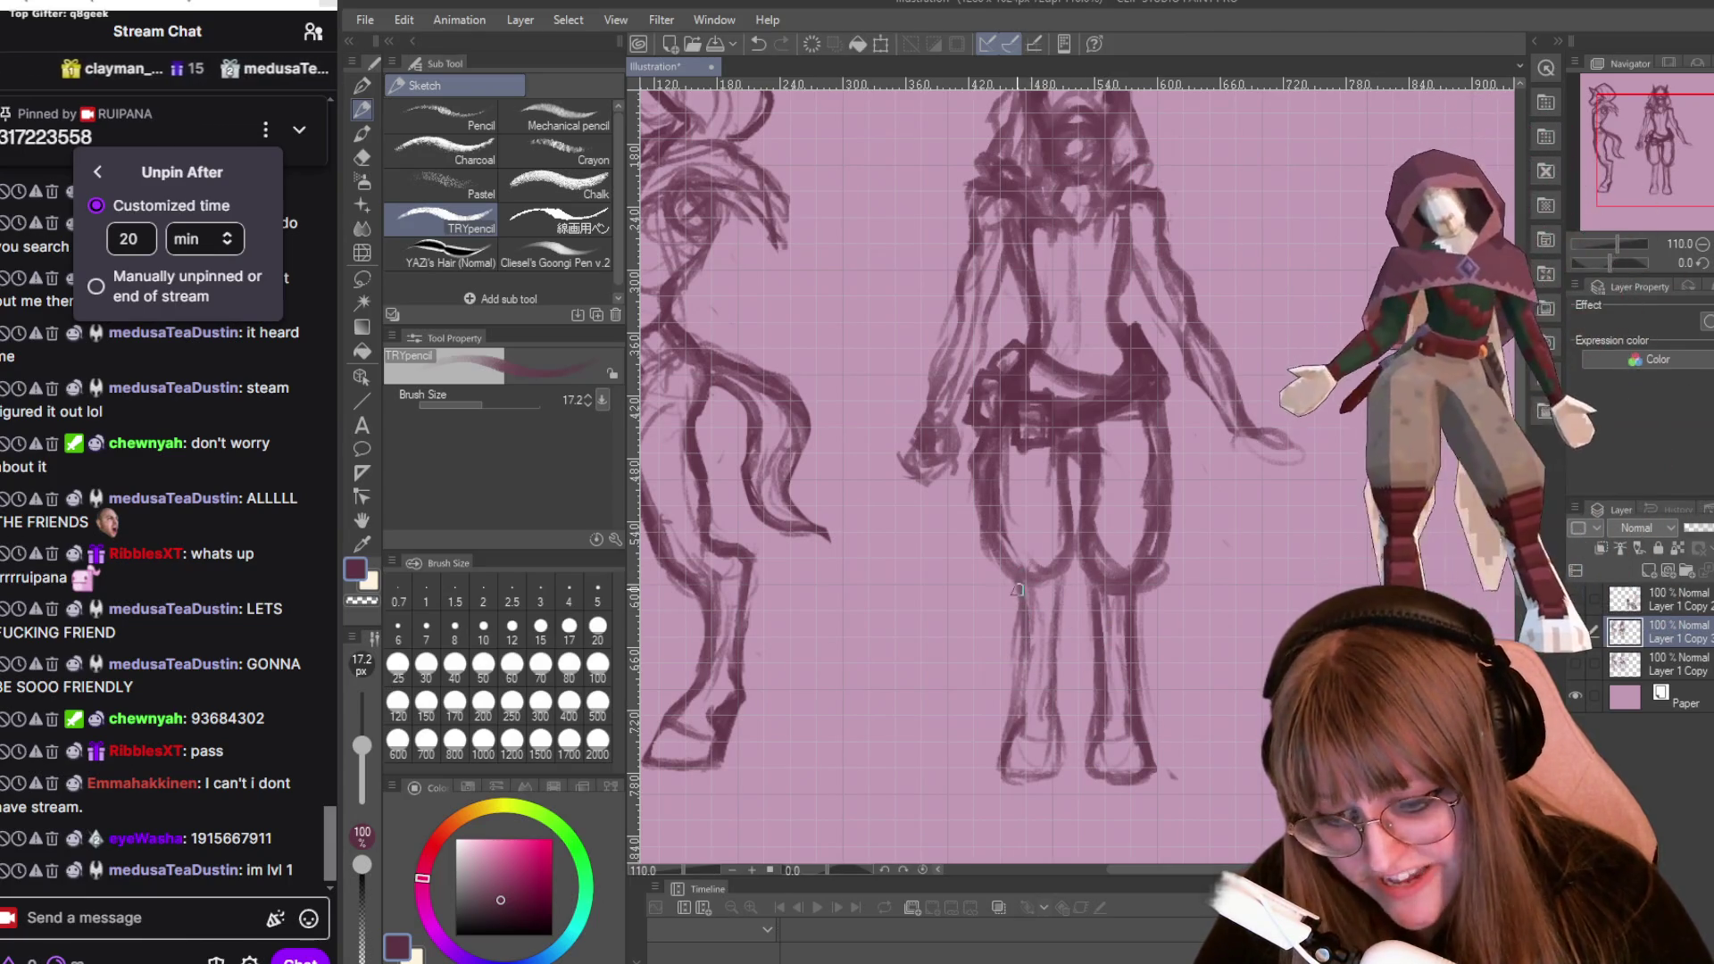
mouse_move(1011, 734)
left_mouse_down()
mouse_move(991, 768)
mouse_move(1036, 779)
left_mouse_up()
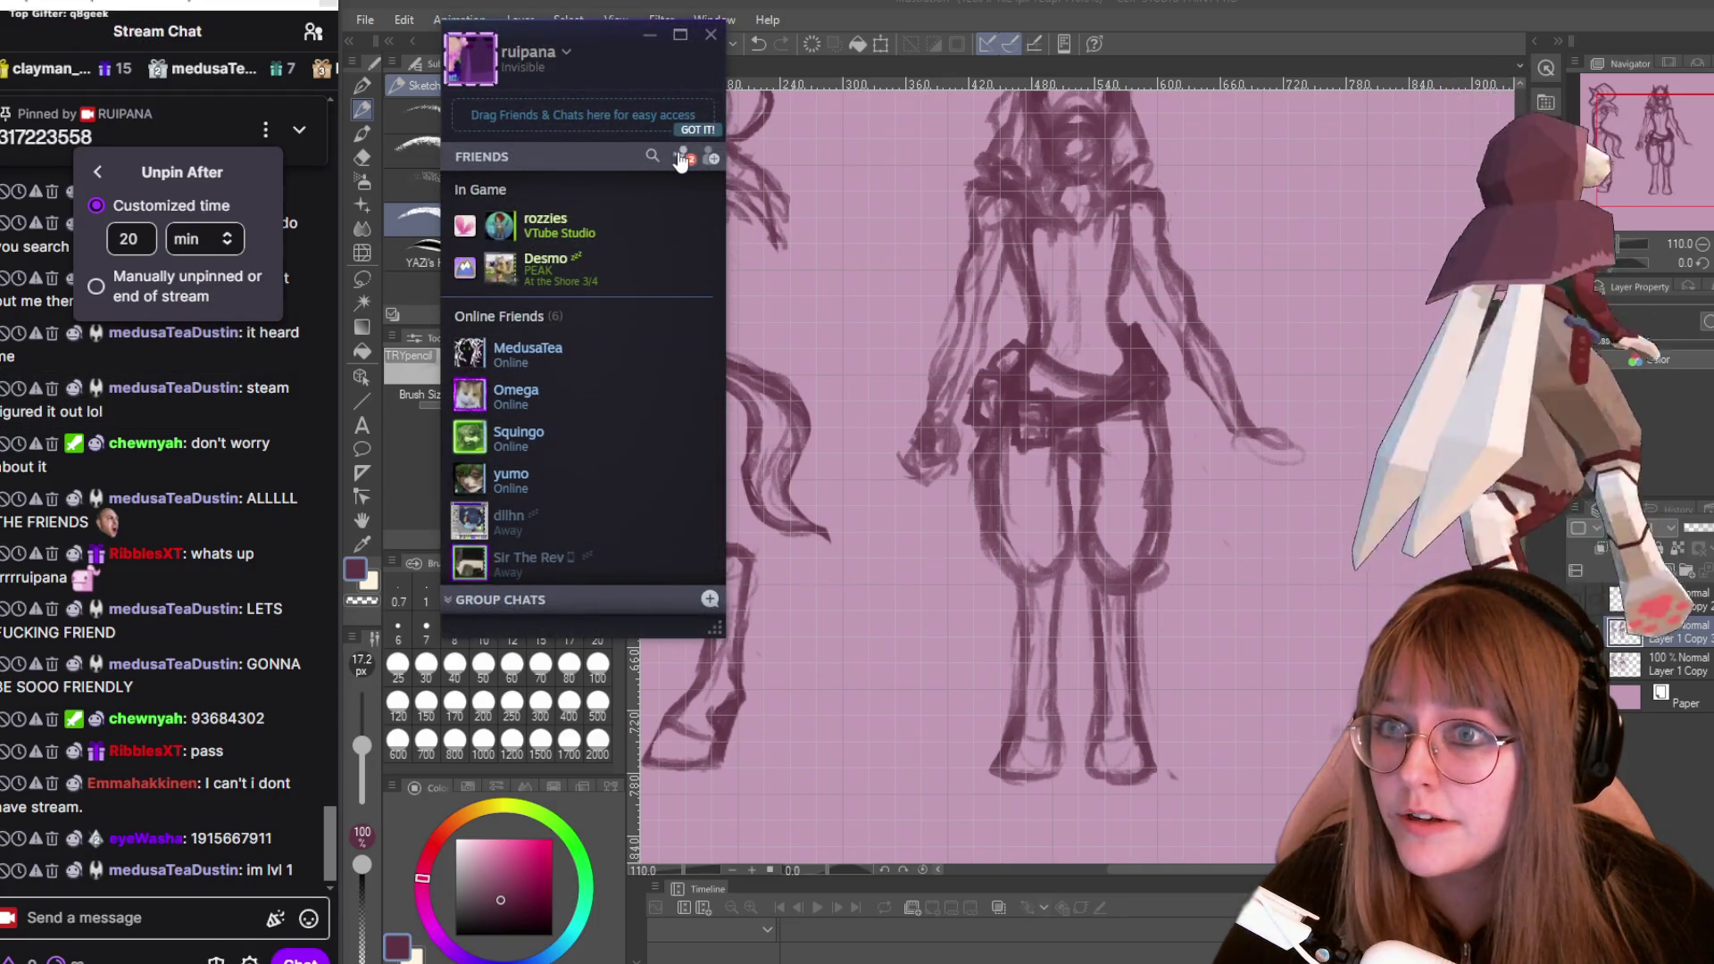
Accept both incoming Steam friend requests and minimize the friends window.
left_click(682, 158)
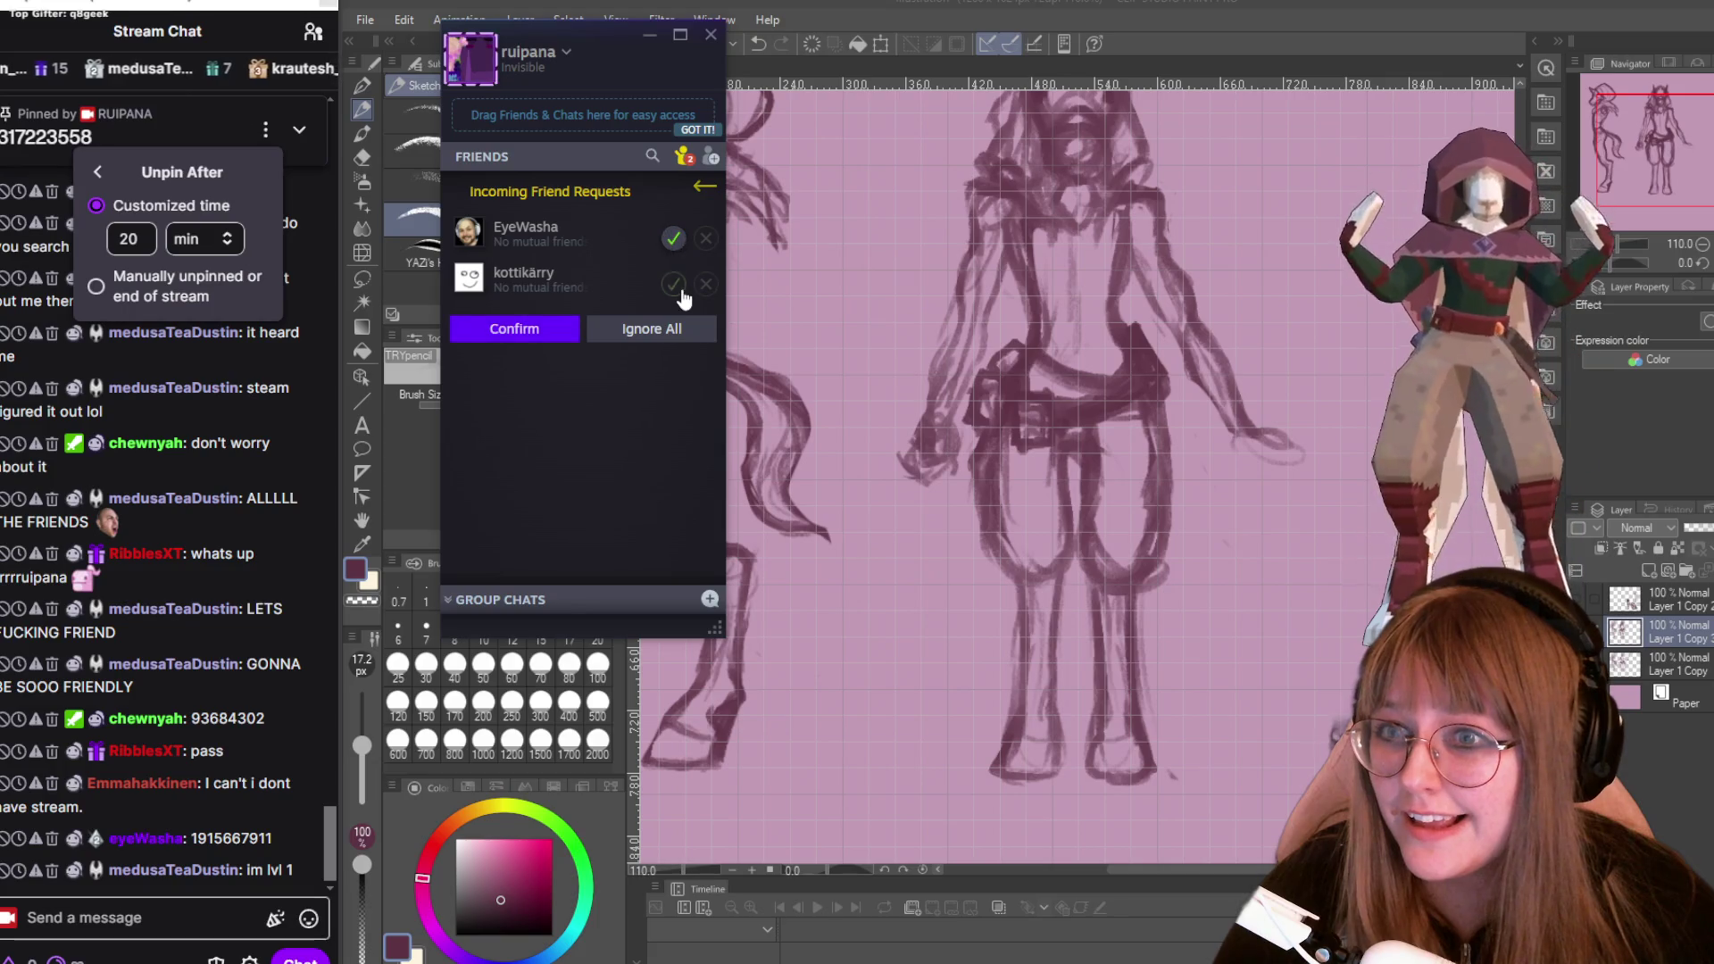
left_click(533, 331)
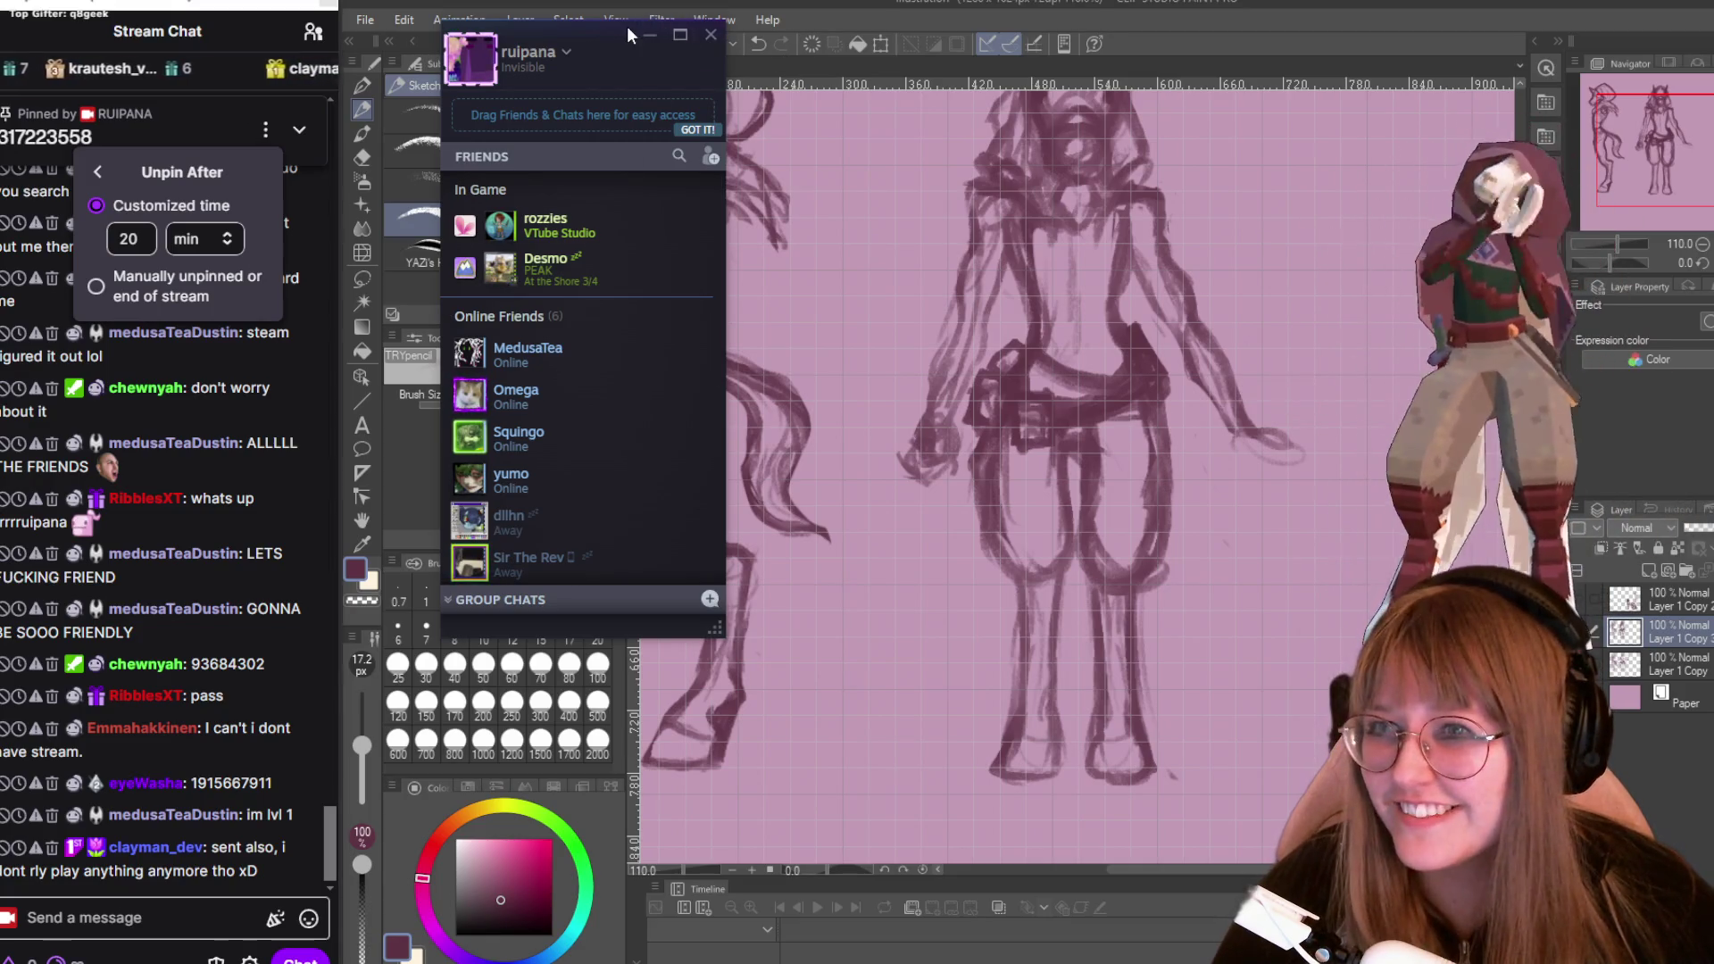
left_click(645, 34)
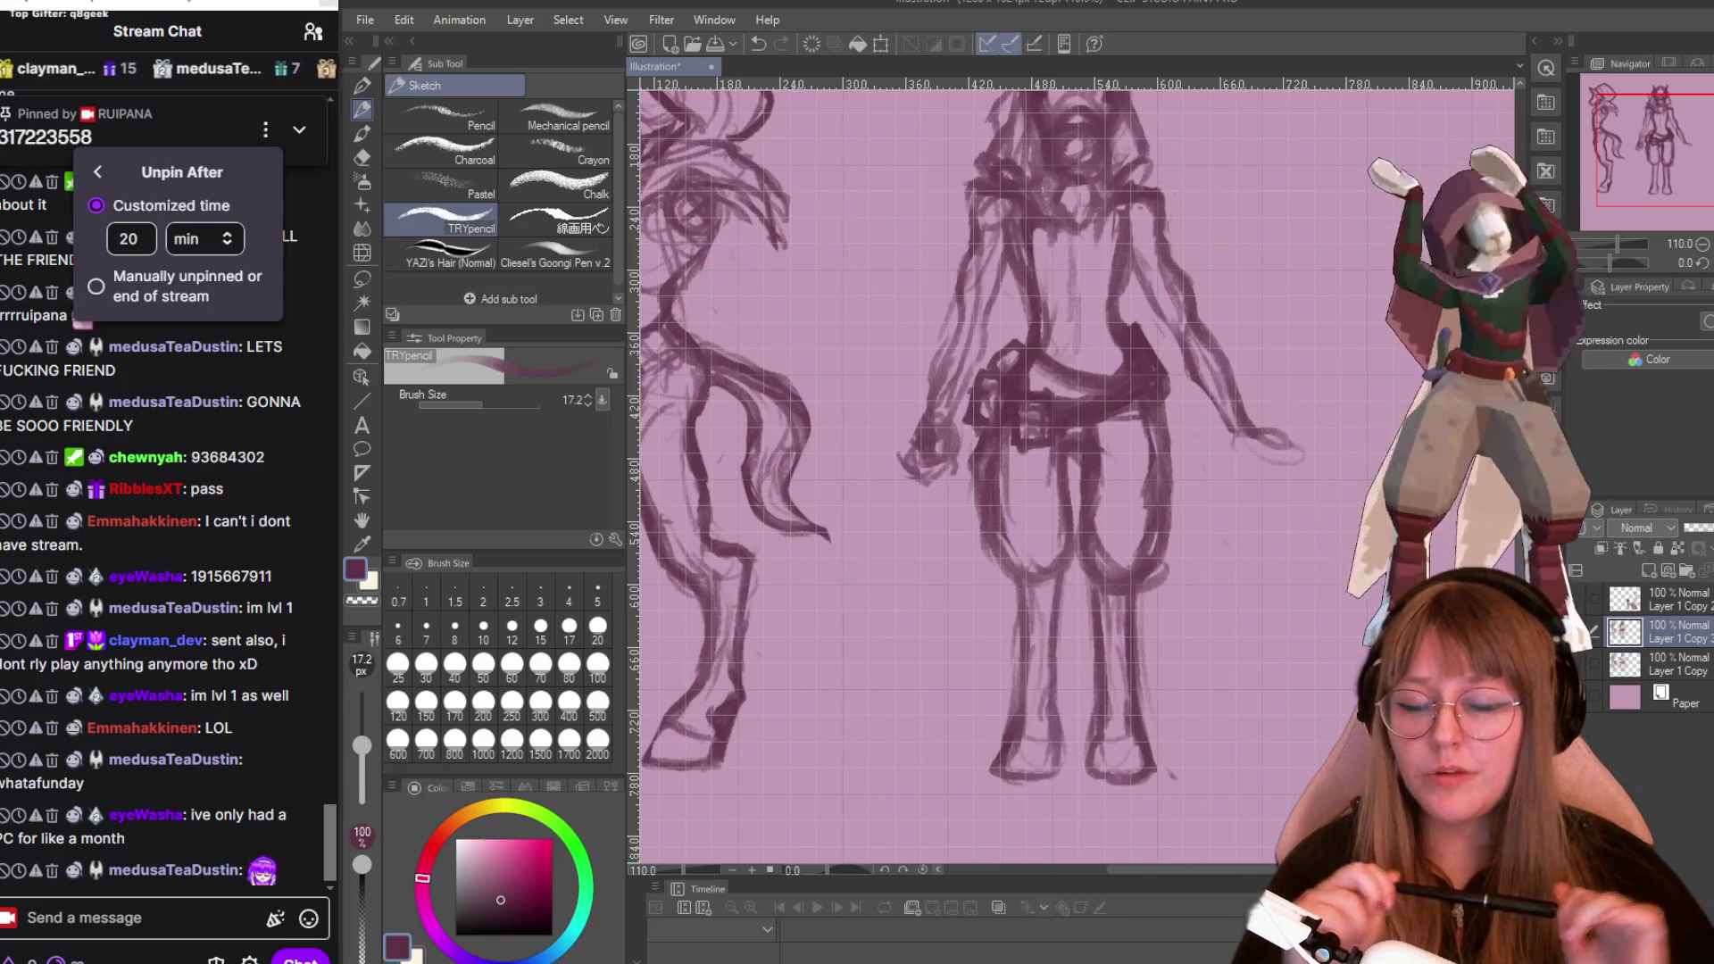
Zoom out and back in to review both figures, then switch to the Snap eraser with E.
scroll(1173, 431, "down", 3)
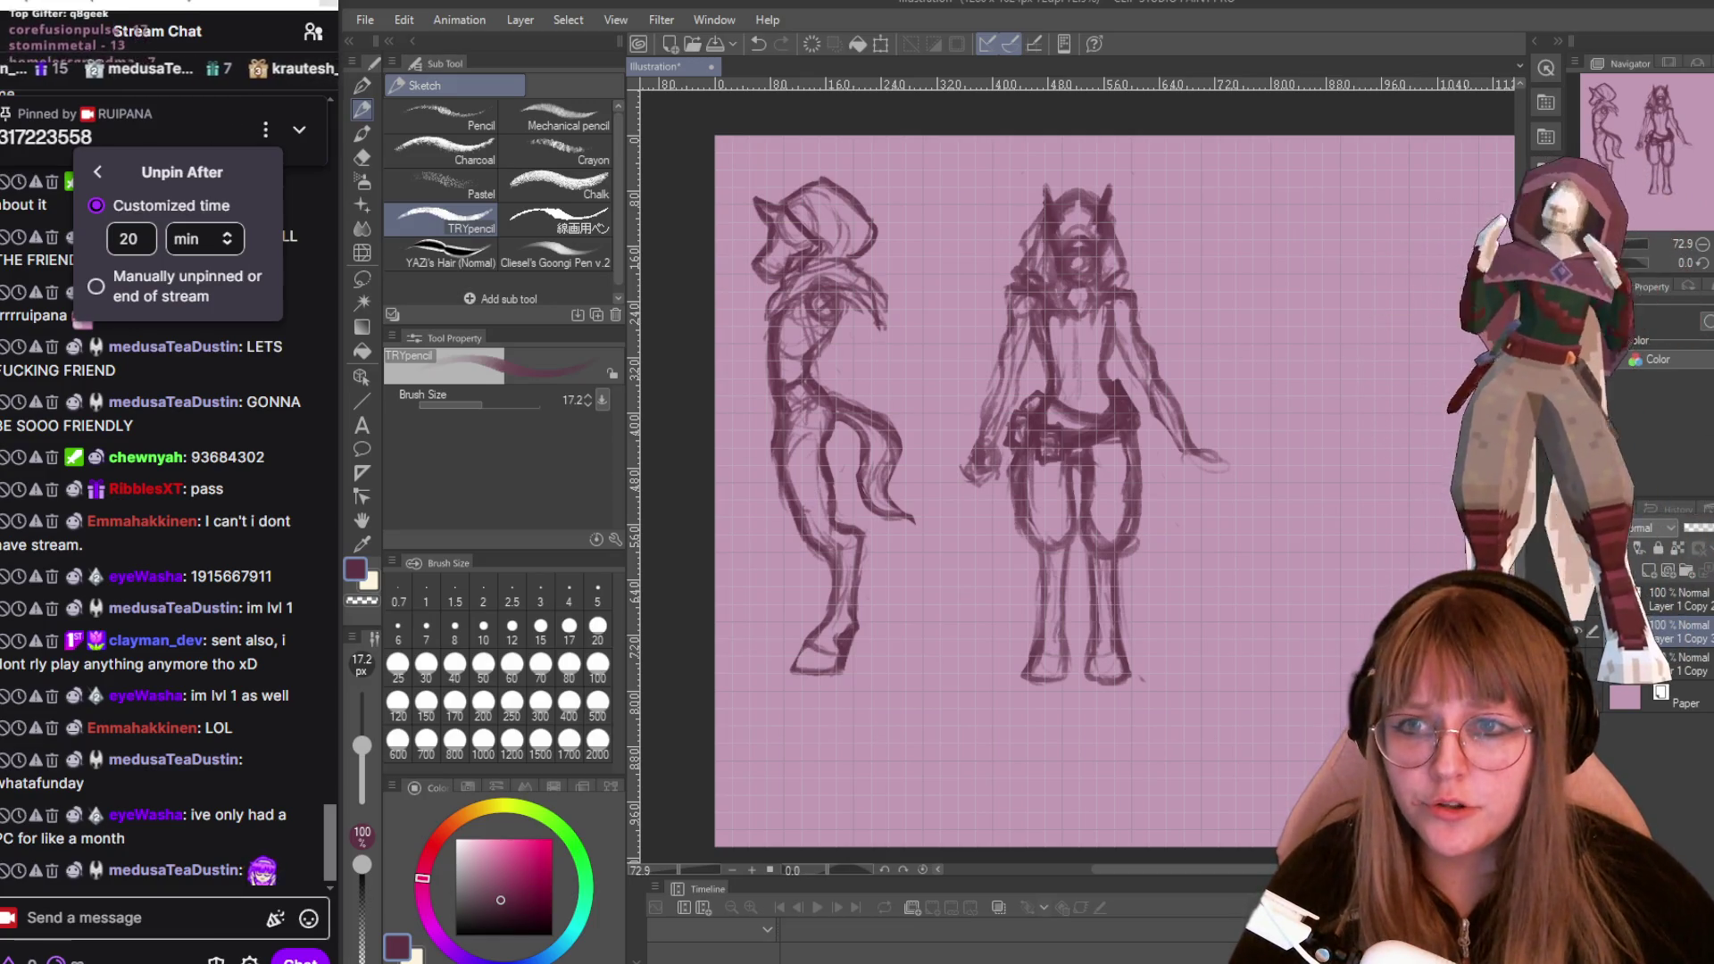
scroll(1140, 283, "up", 4)
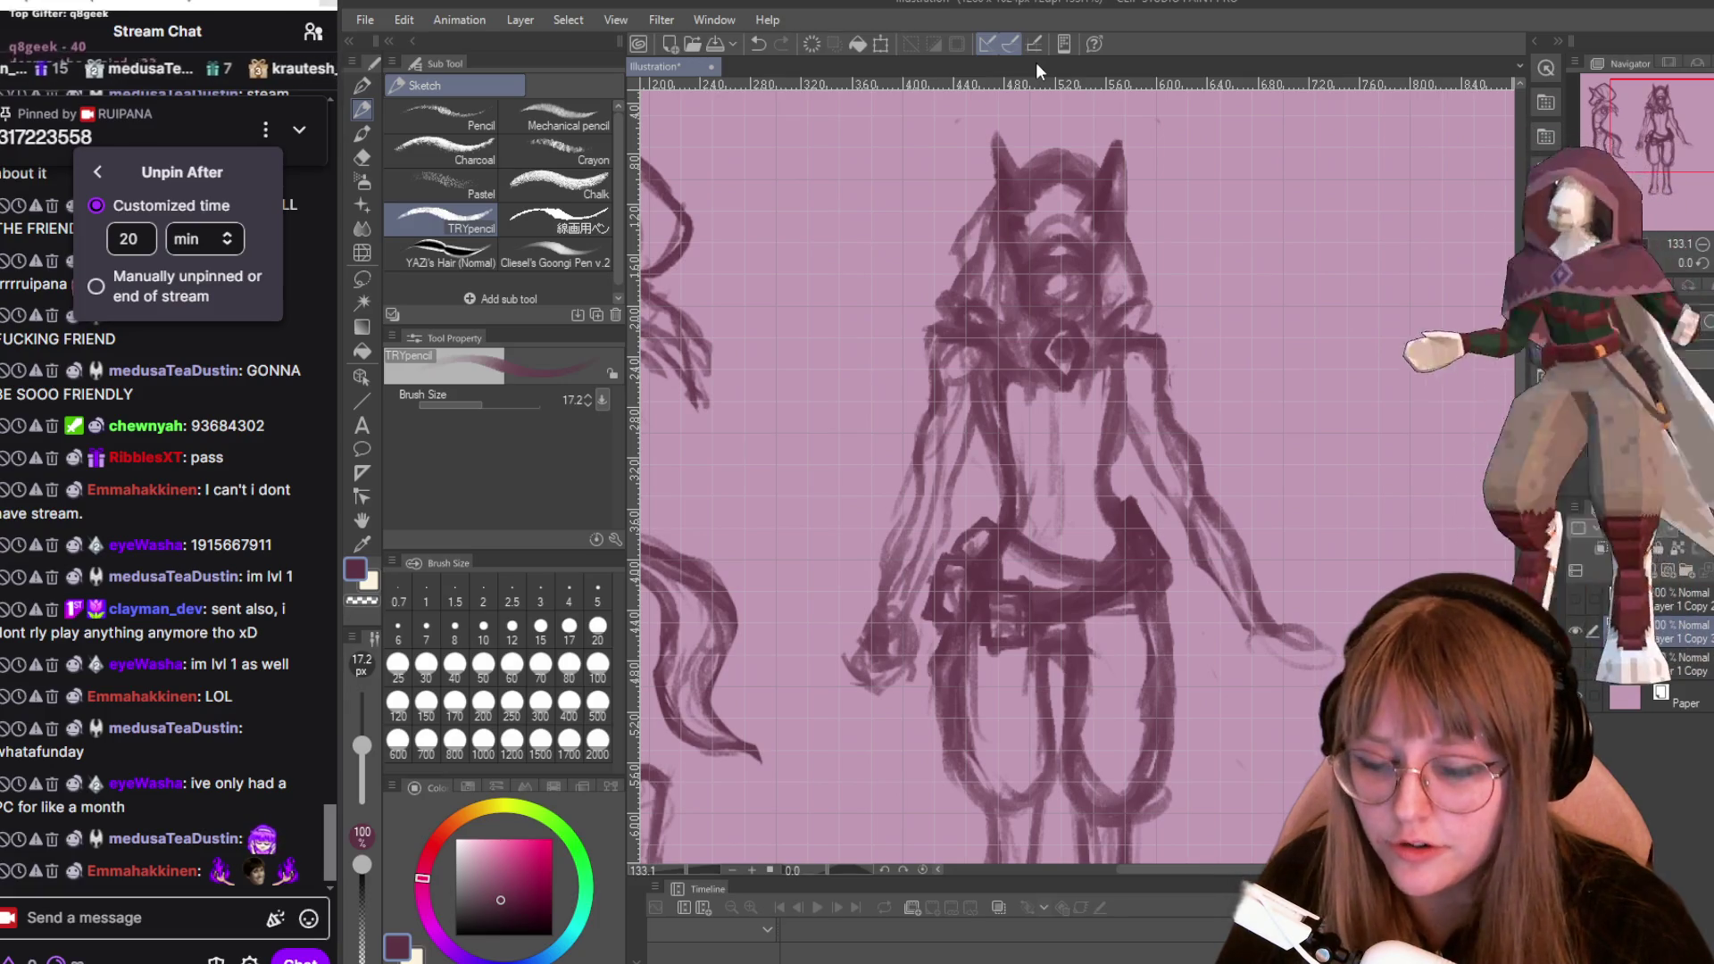
scroll(1016, 306, "down", 2)
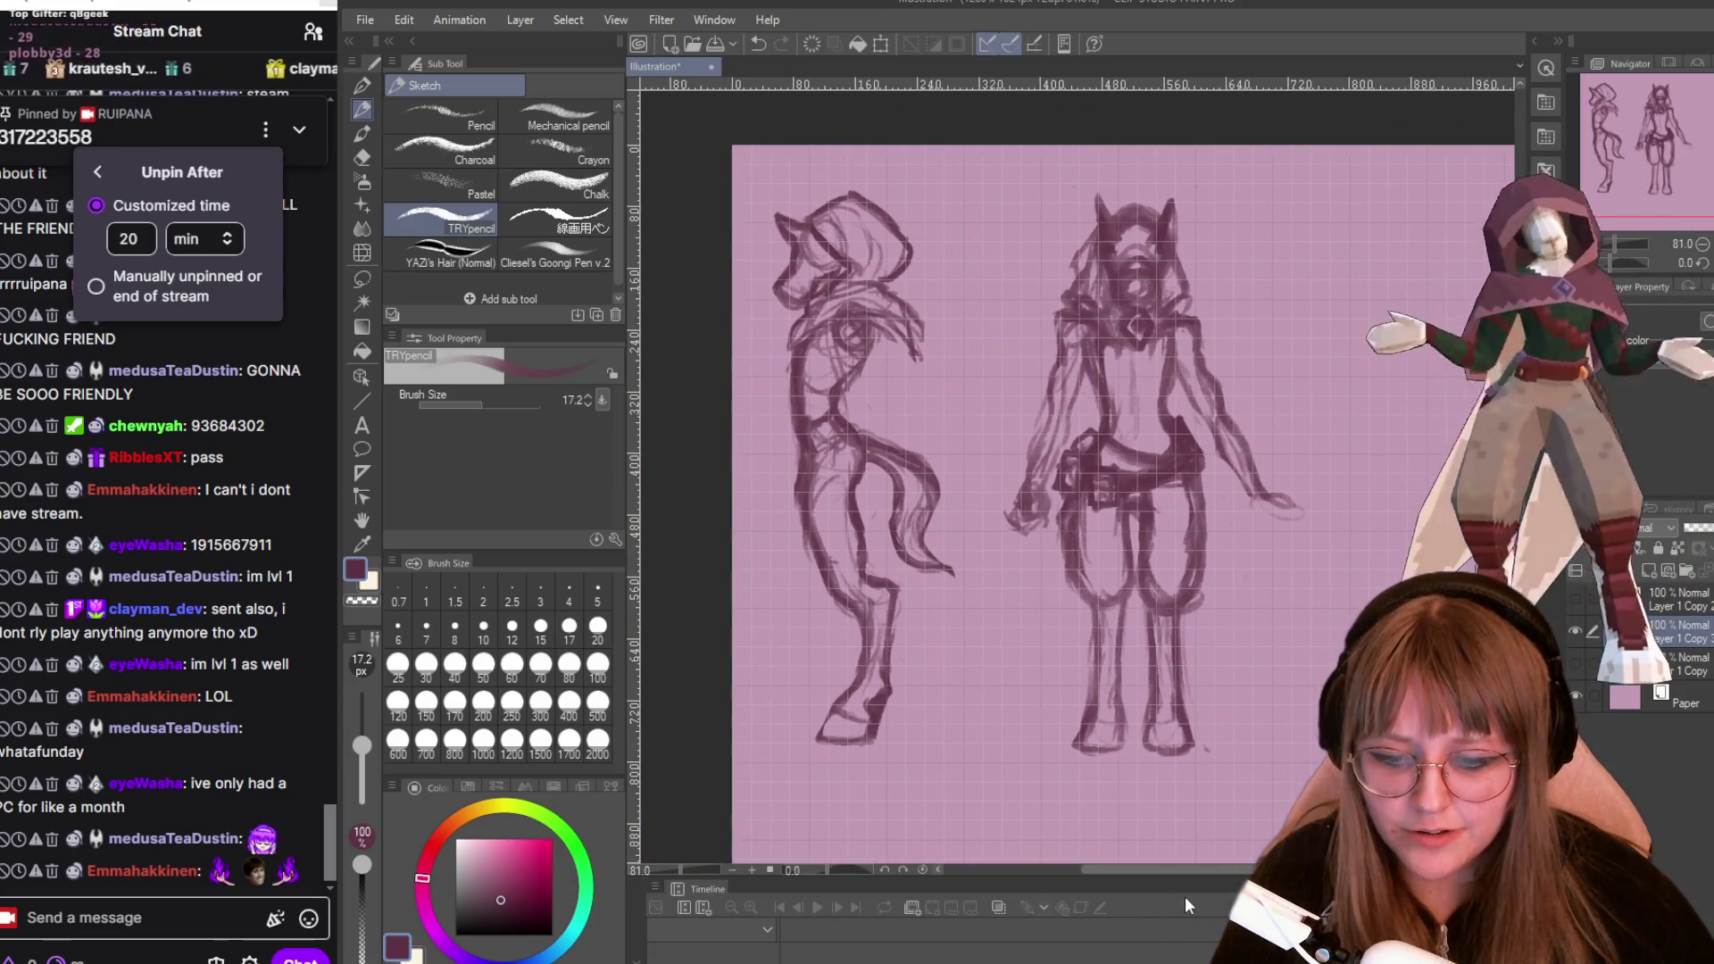
scroll(1093, 533, "up", 1)
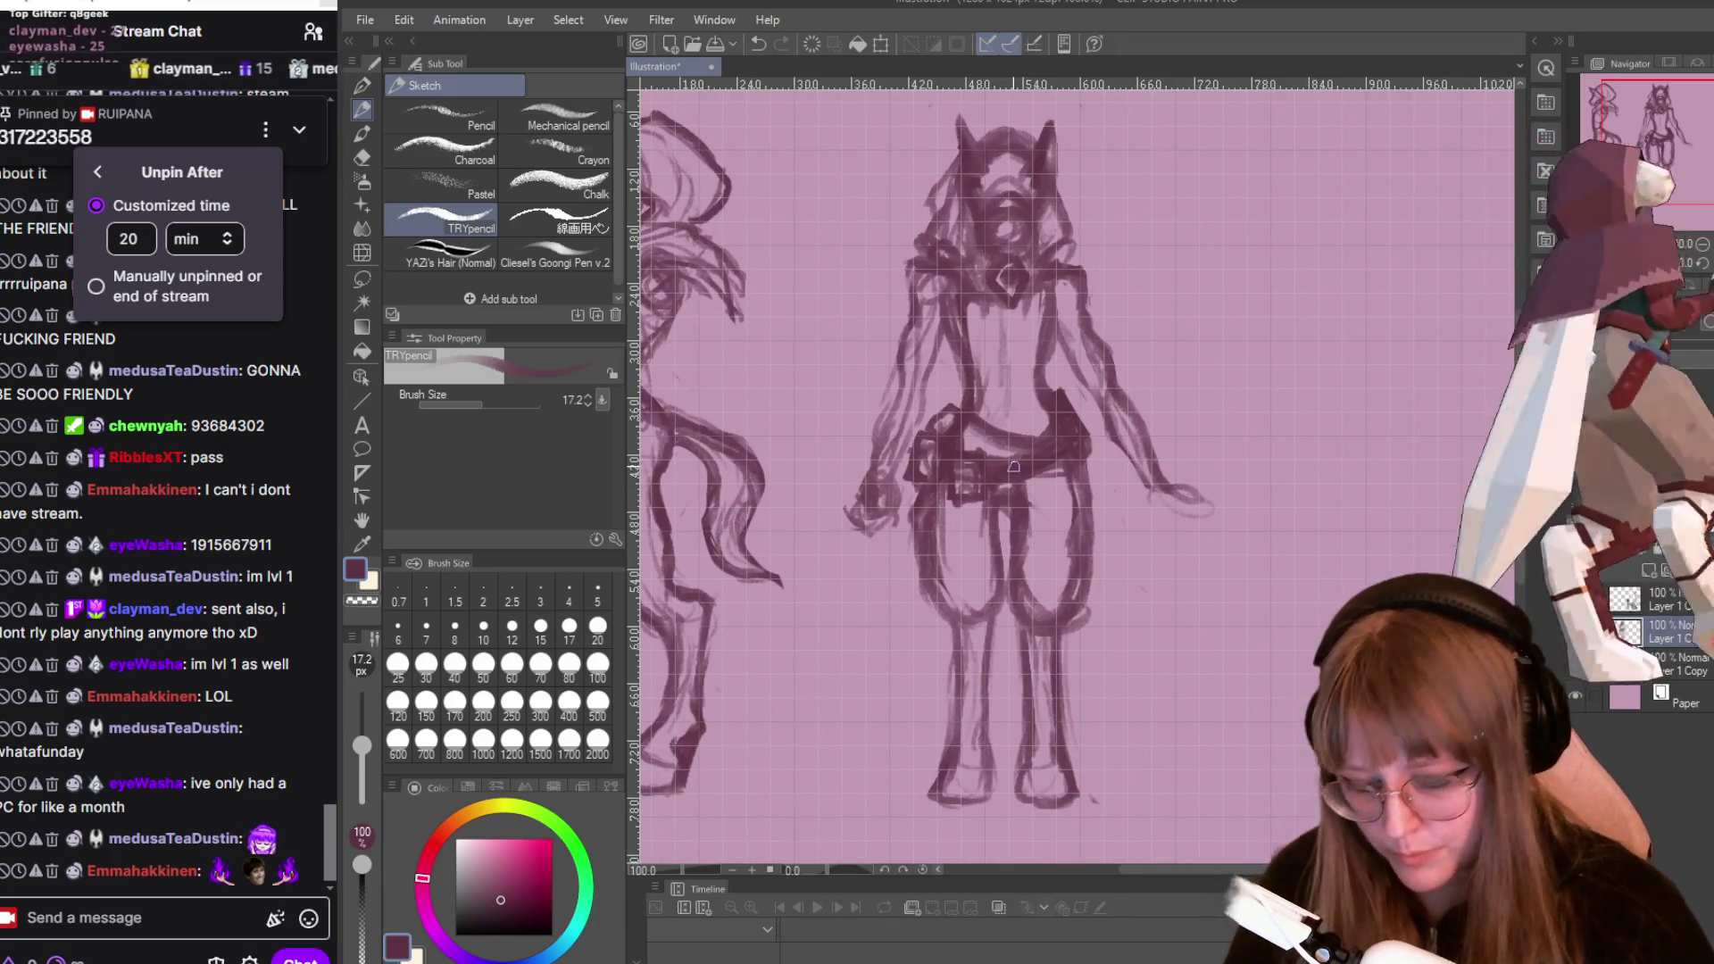
key("e")
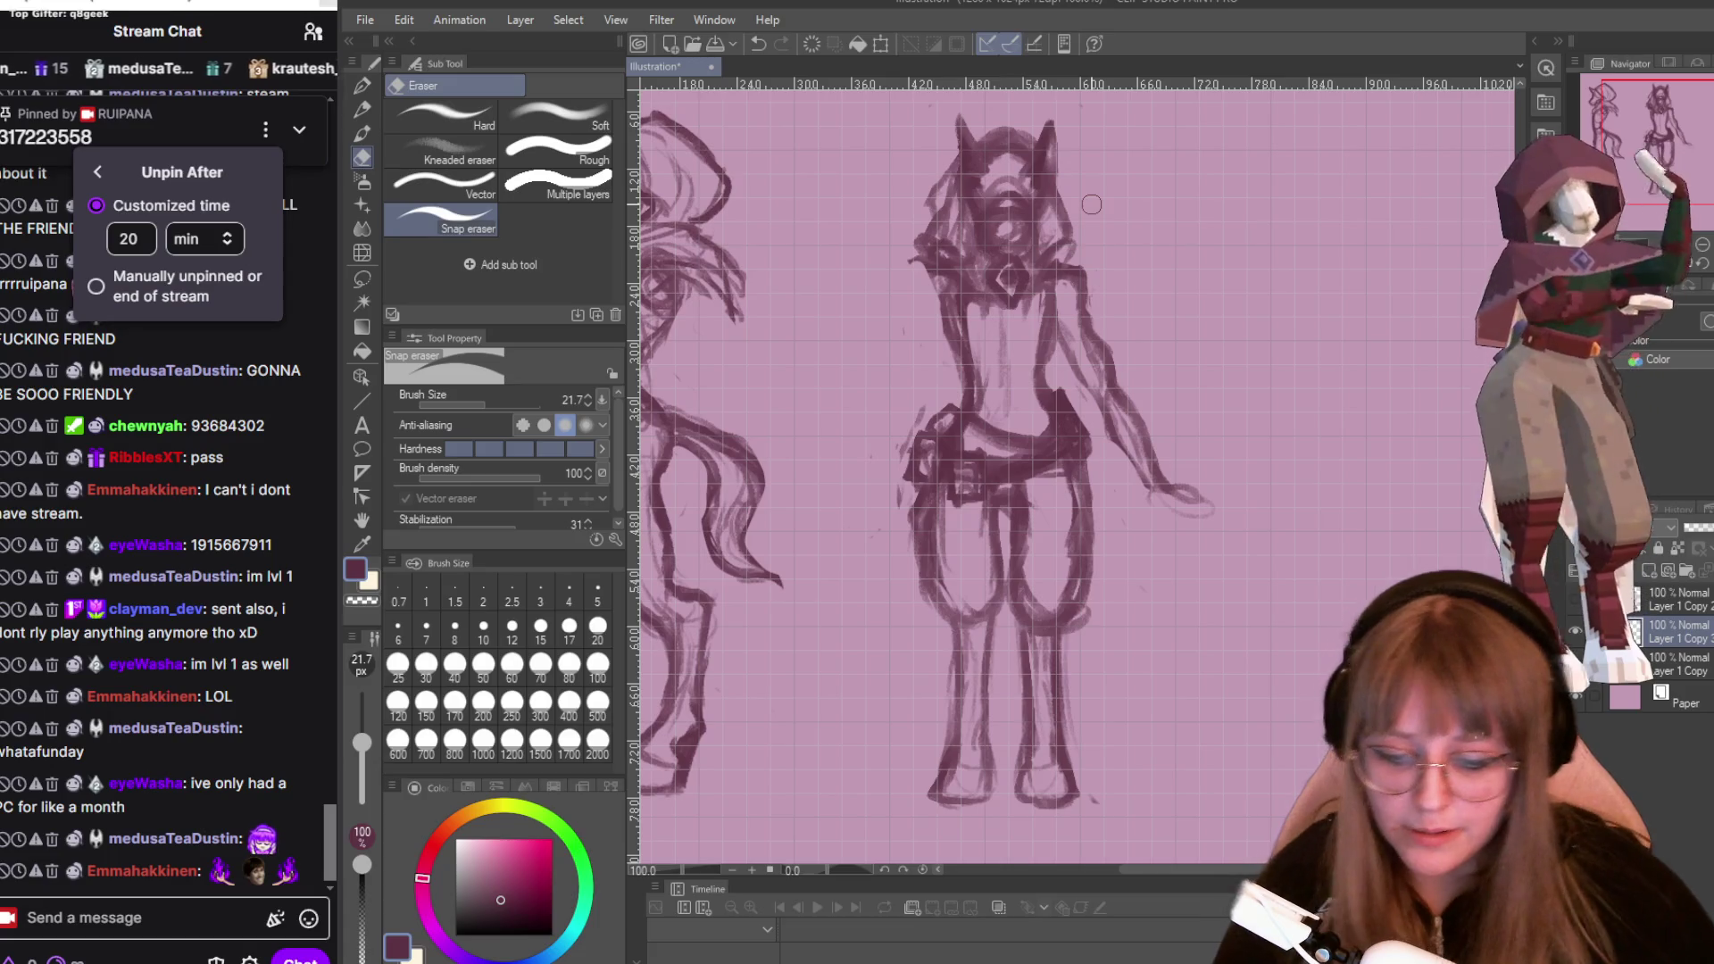
Set the eraser Brush Size to 12.6 and erase rough lines along the horned figure's right hip.
scroll(1162, 462, "up", 1)
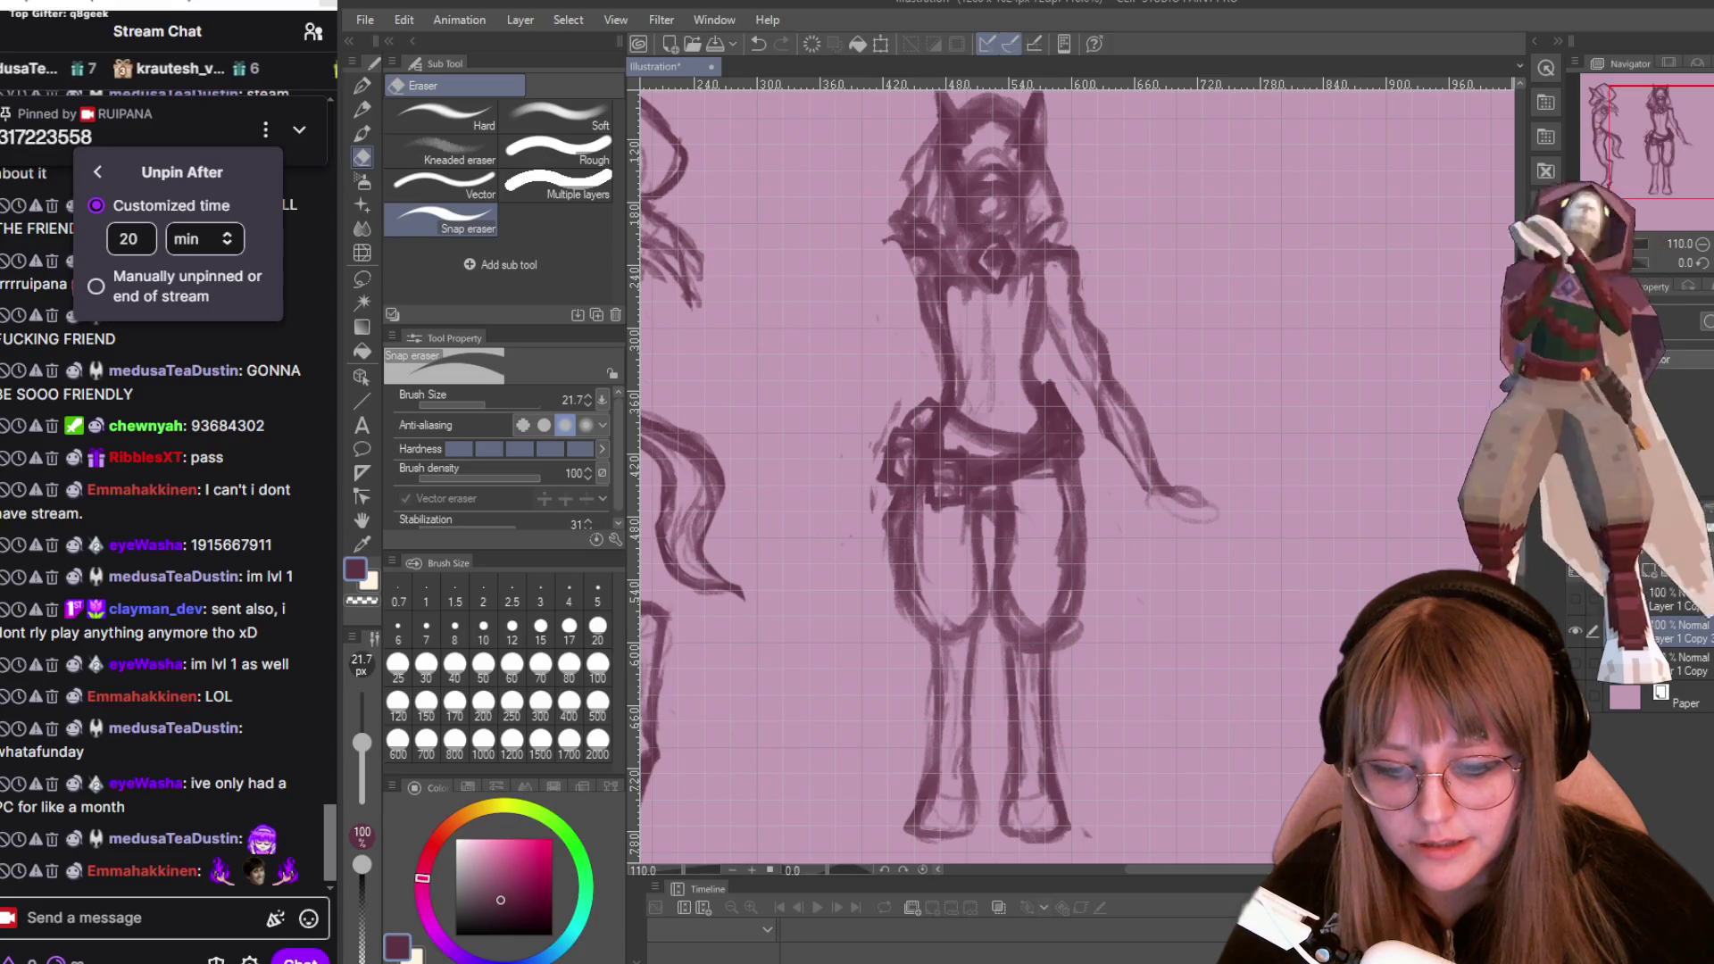
scroll(982, 474, "down", 3)
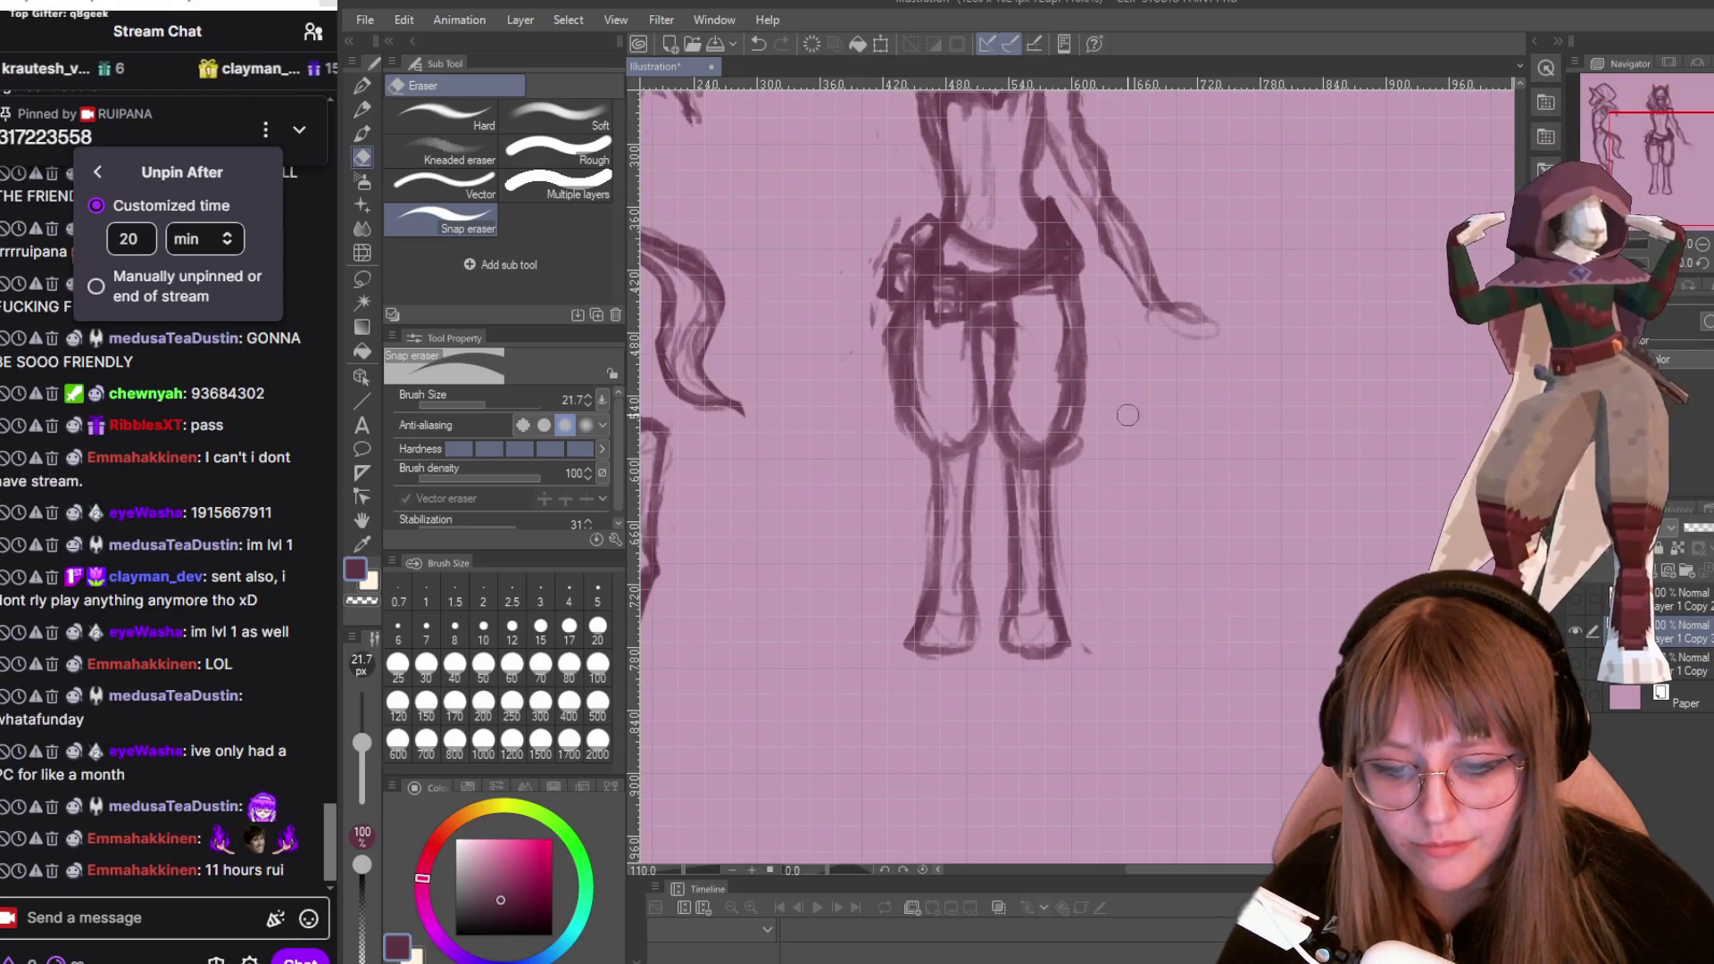
scroll(1129, 425, "up", 2)
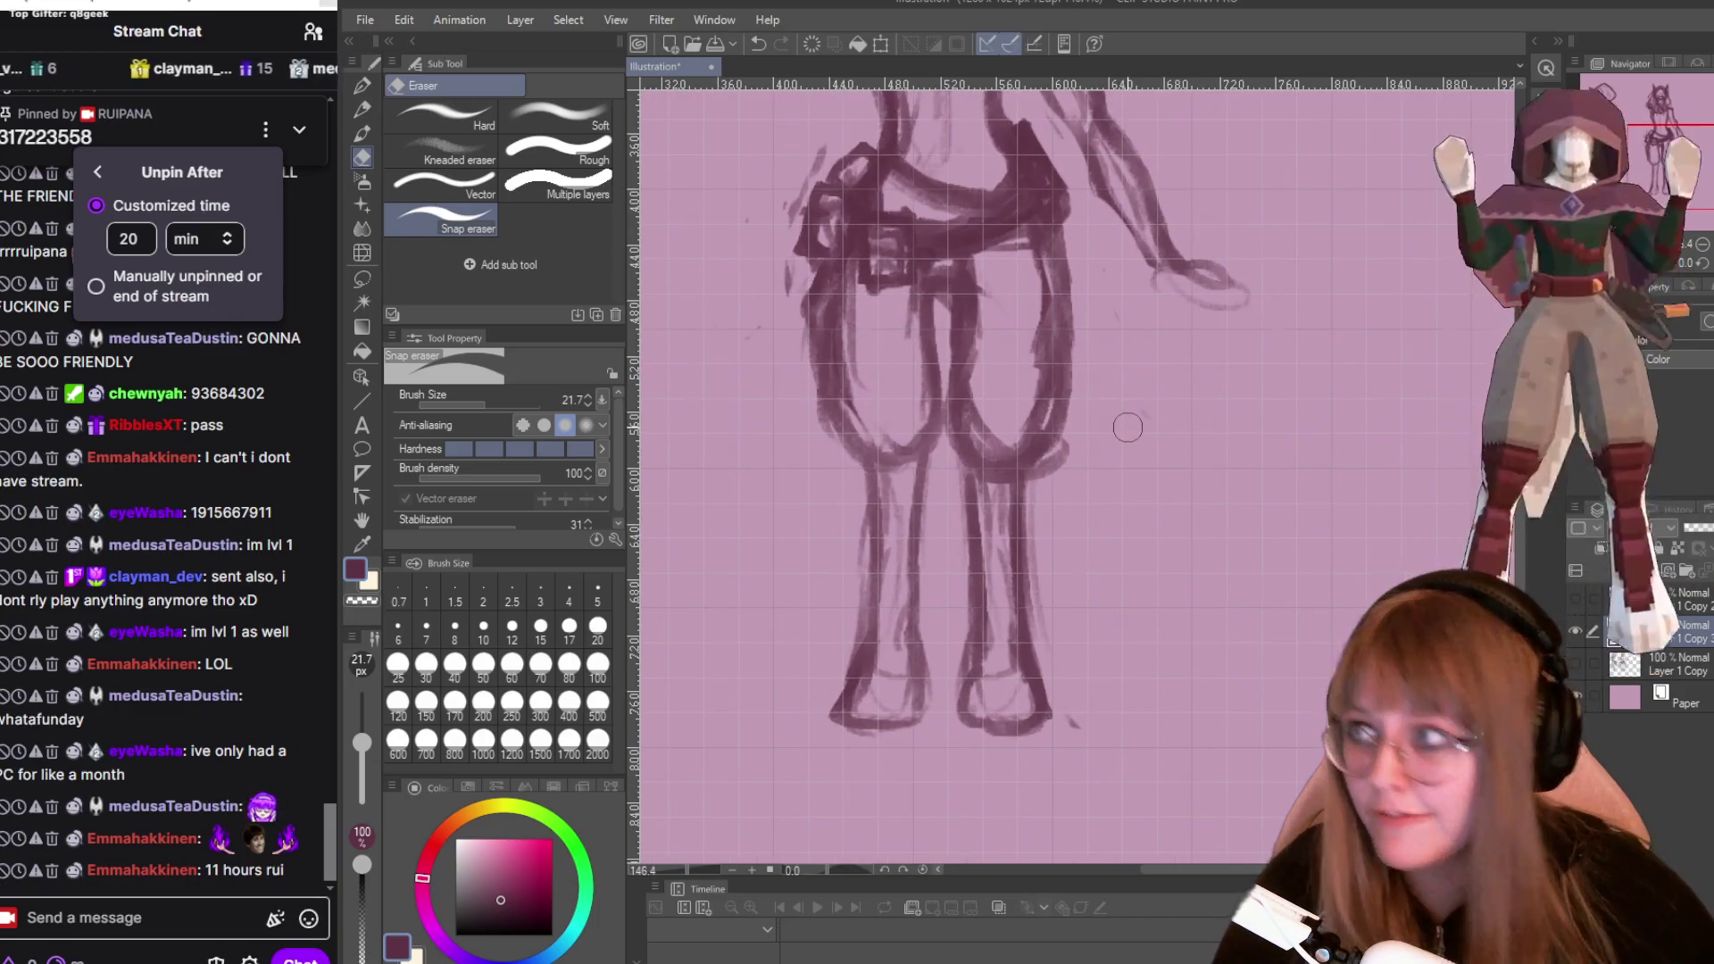
left_click(468, 406)
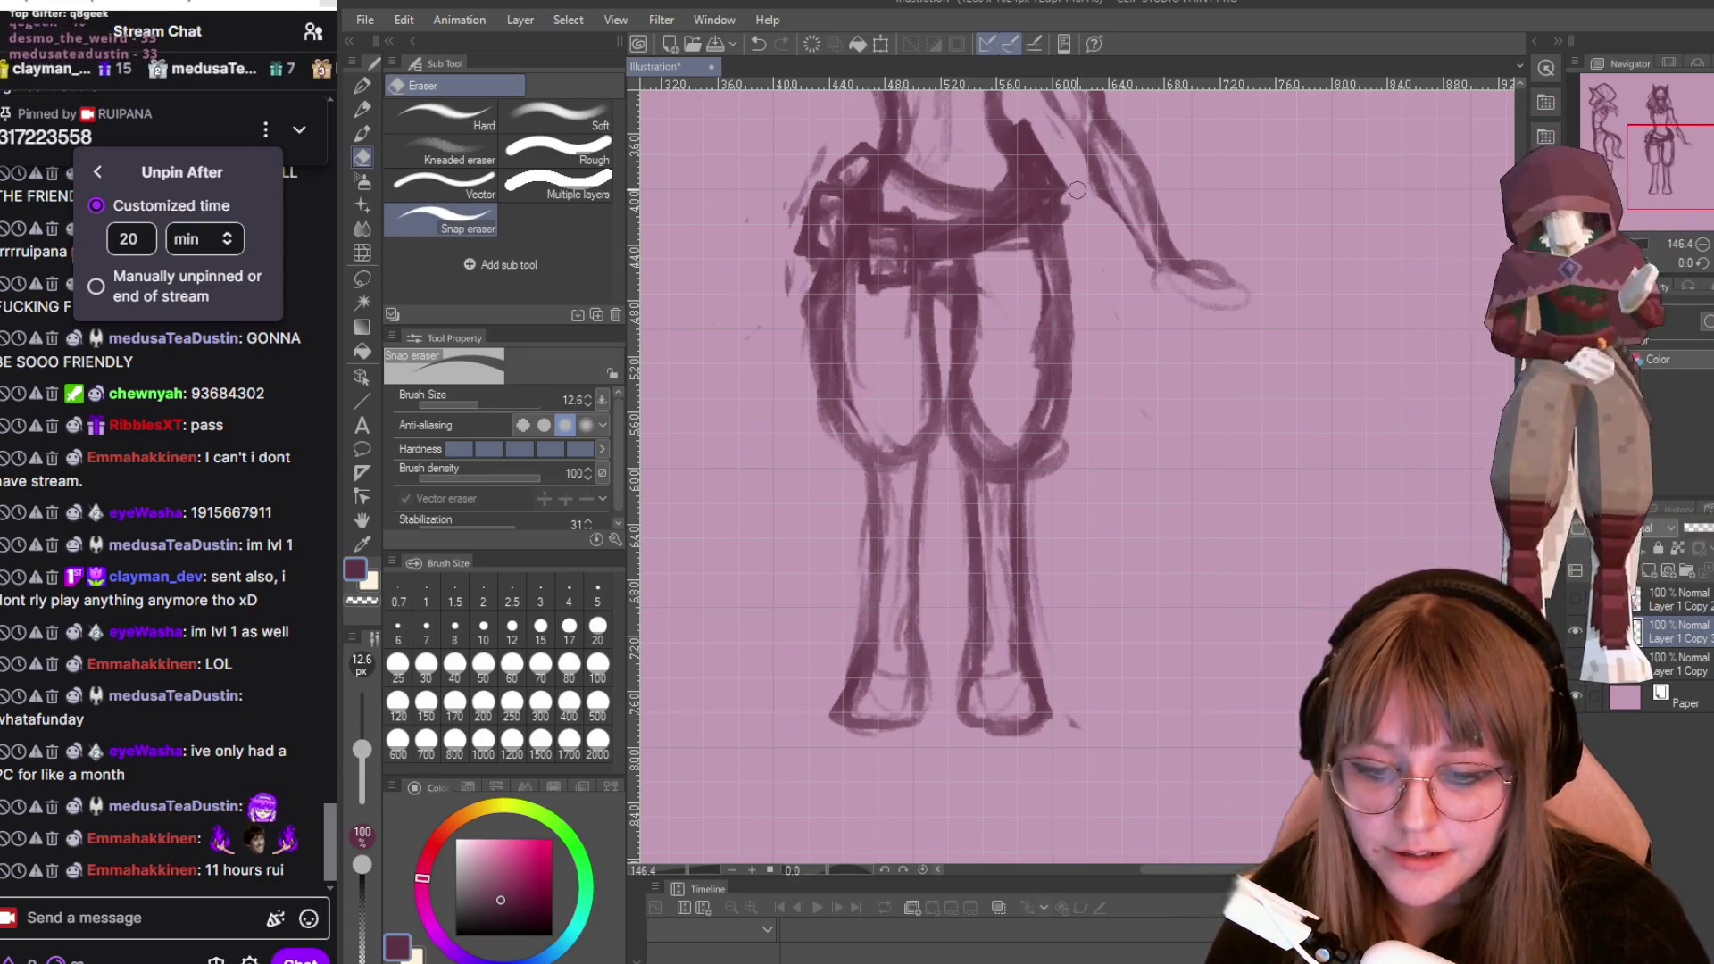
left_click_drag(1077, 190, 1073, 283)
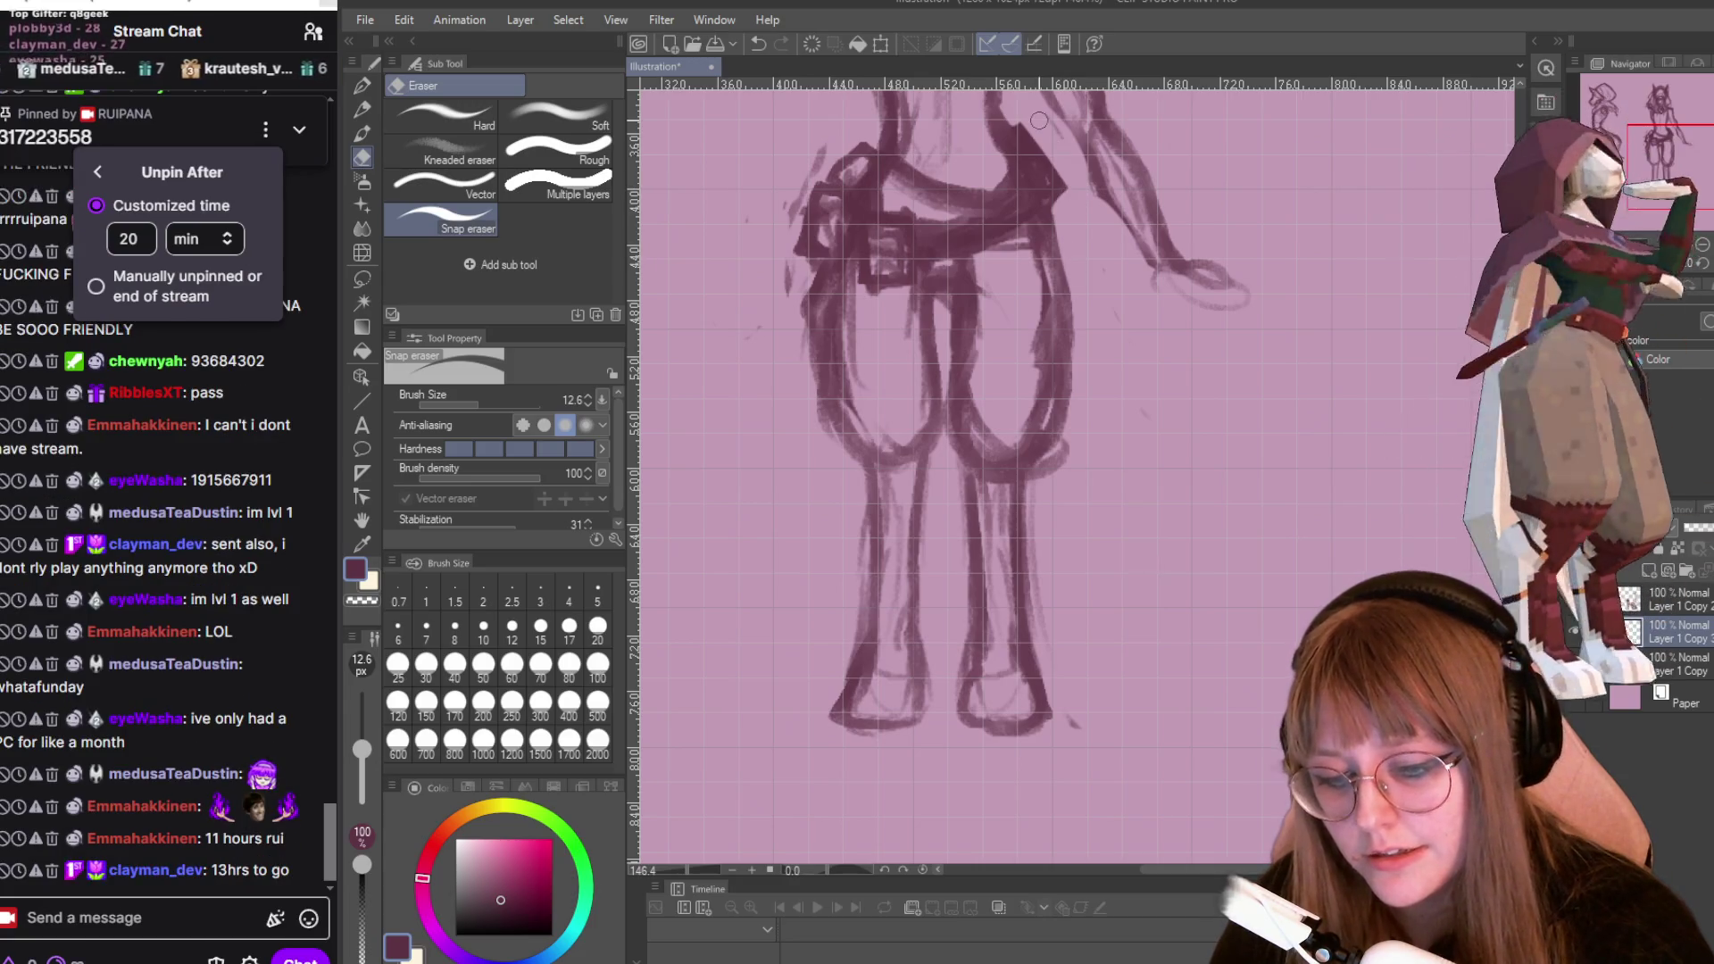
mouse_move(1056, 206)
left_mouse_down()
mouse_move(1076, 344)
mouse_move(1074, 299)
left_mouse_up()
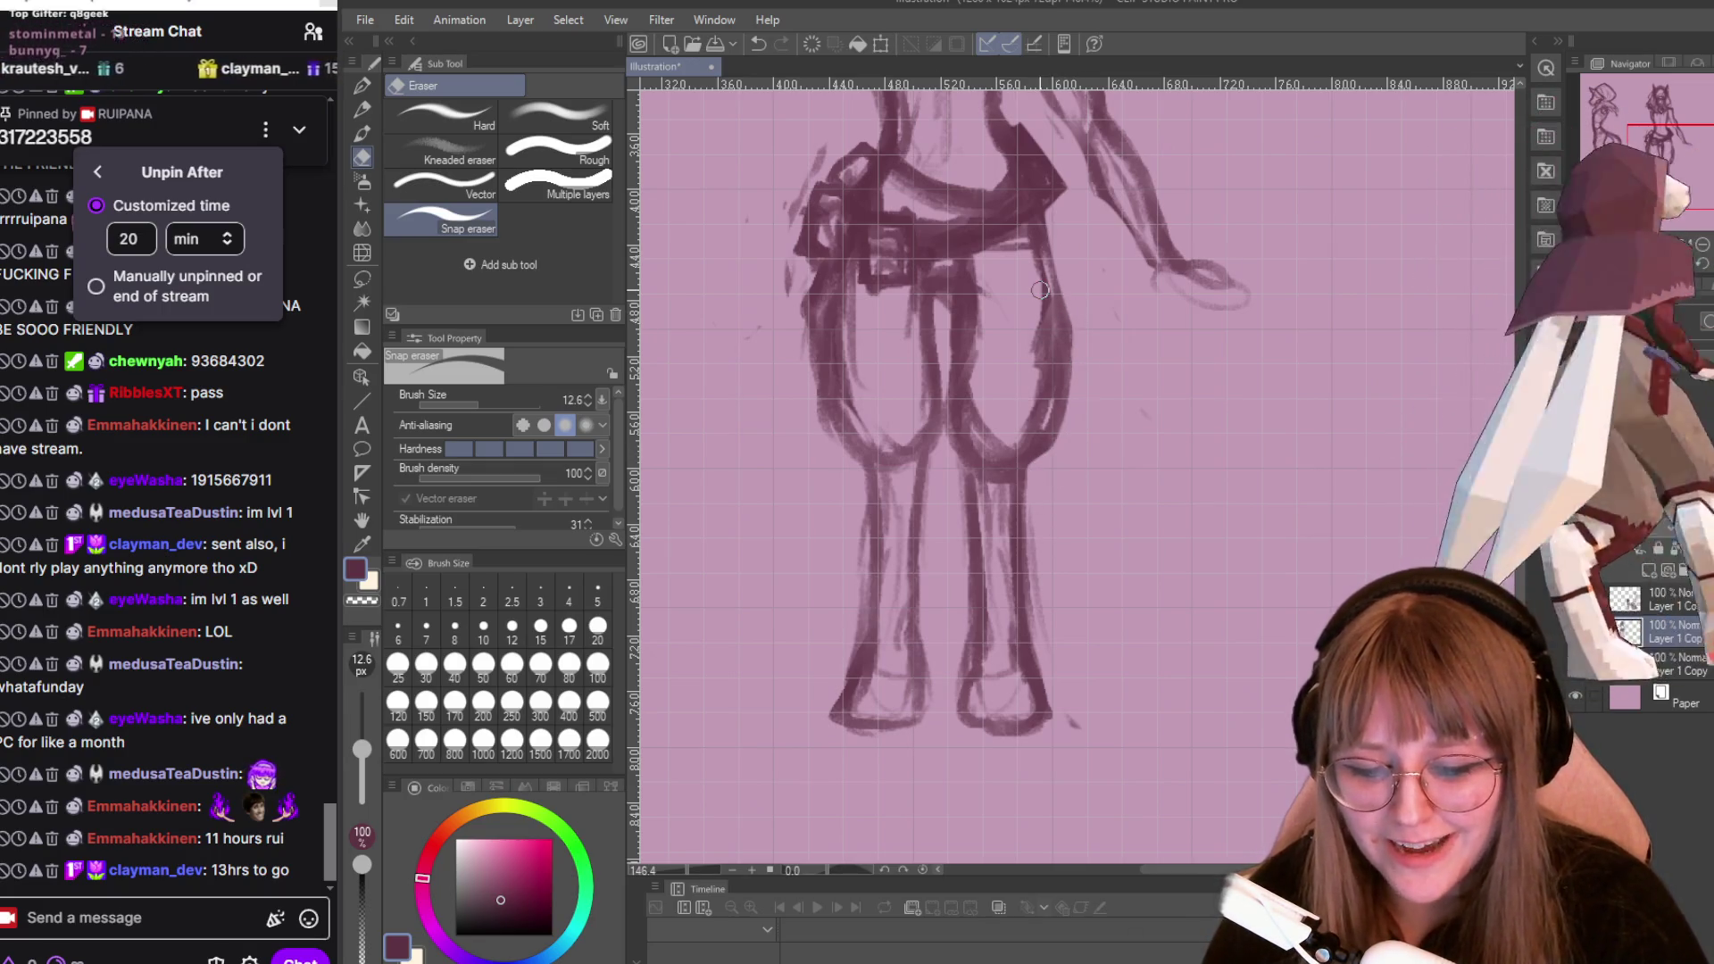
Erase the doubled right hip, leg and inner-leg outlines, leaving a single clean line.
mouse_move(1032, 227)
left_mouse_down()
mouse_move(1058, 344)
mouse_move(1029, 382)
mouse_move(1051, 446)
mouse_move(1055, 366)
mouse_move(1027, 433)
left_mouse_up()
left_click_drag(1030, 237, 1058, 393)
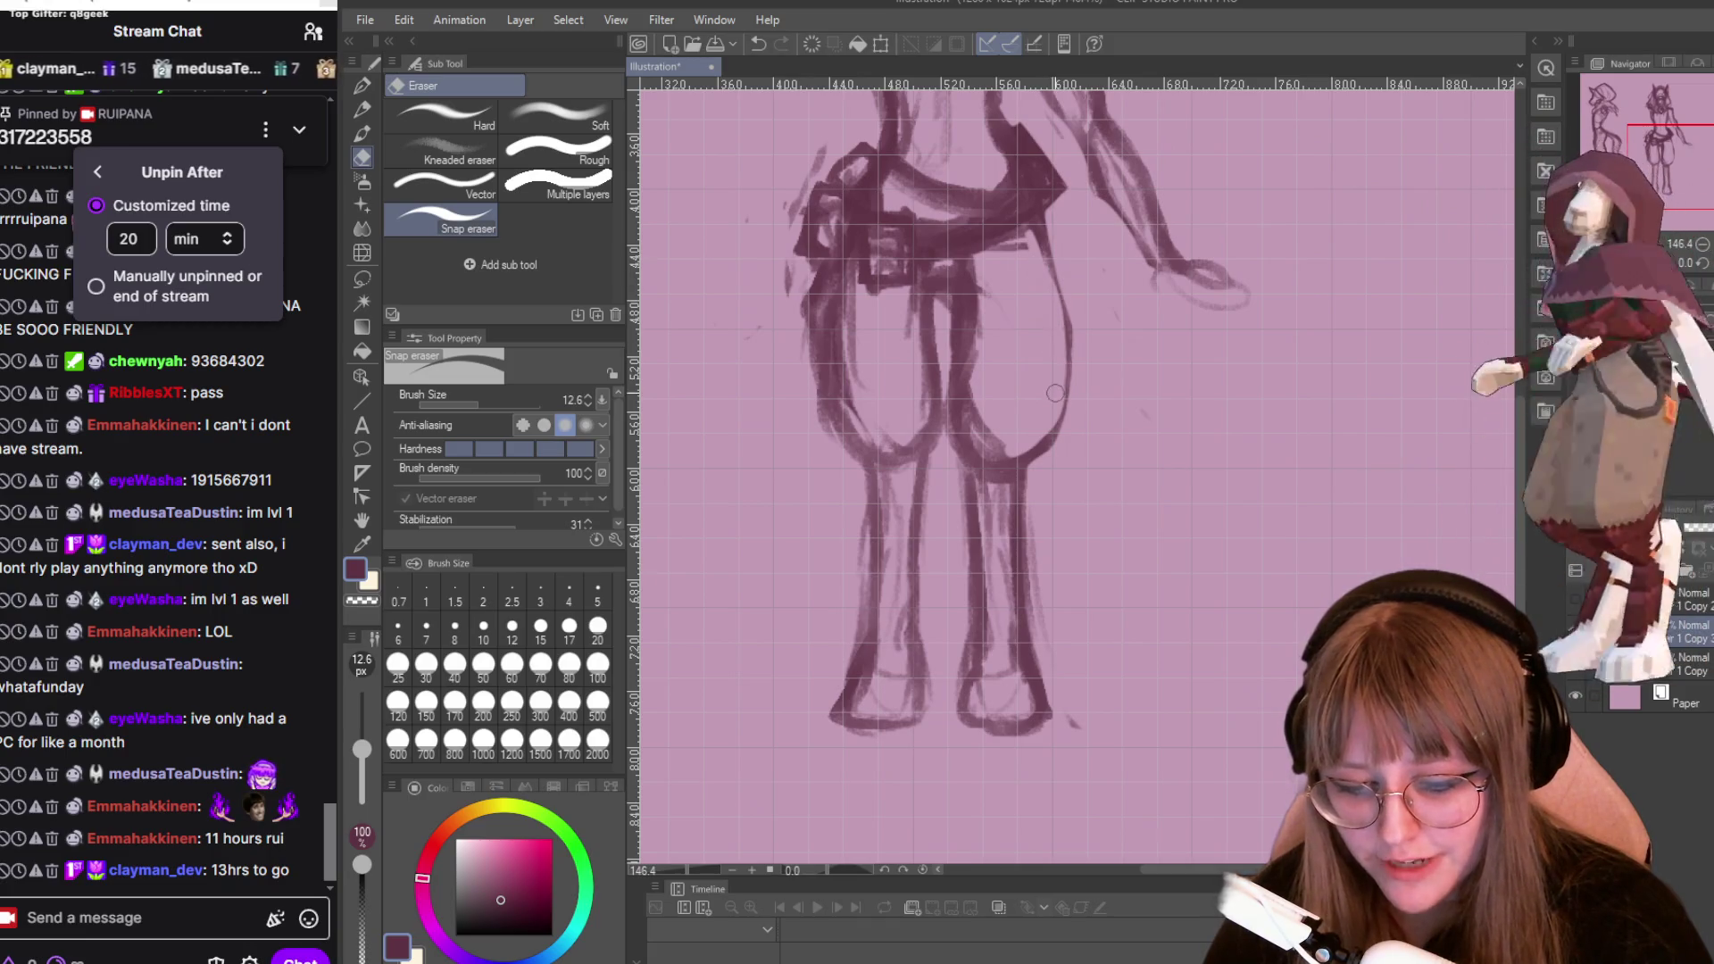
mouse_move(1003, 255)
left_mouse_down()
mouse_move(952, 444)
mouse_move(944, 420)
mouse_move(966, 536)
mouse_move(979, 382)
mouse_move(980, 418)
left_mouse_up()
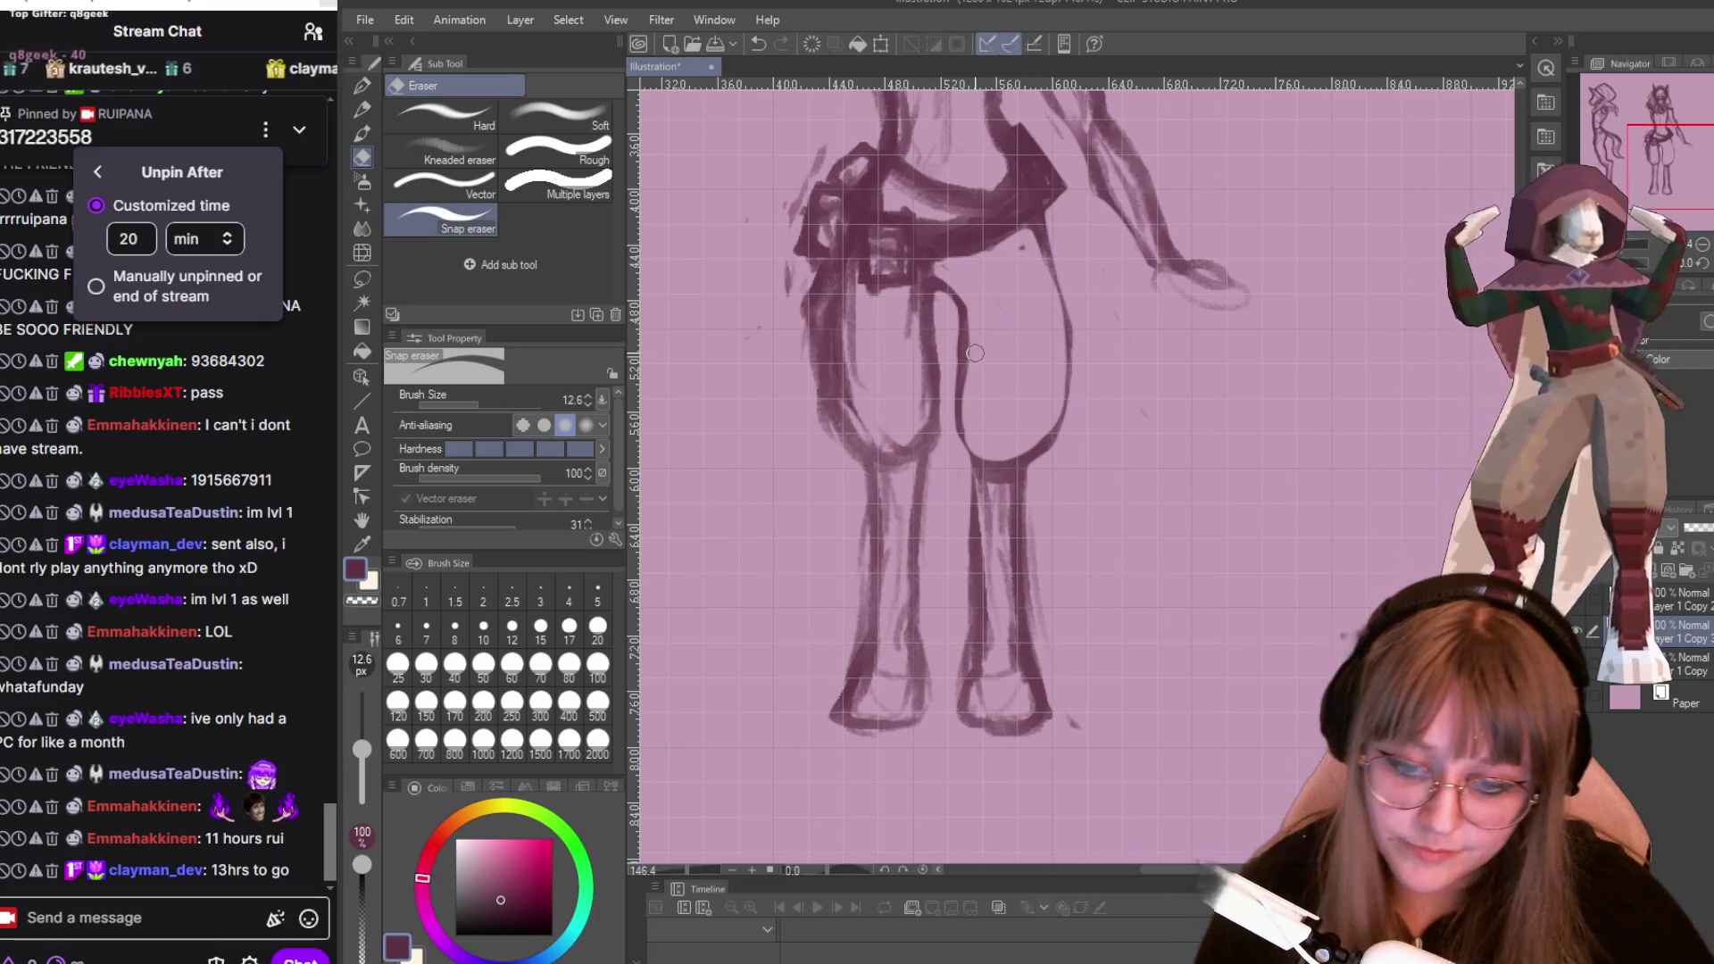
scroll(974, 407, "down", 2)
scroll(1016, 122, "up", 10)
scroll(1015, 122, "down", 2)
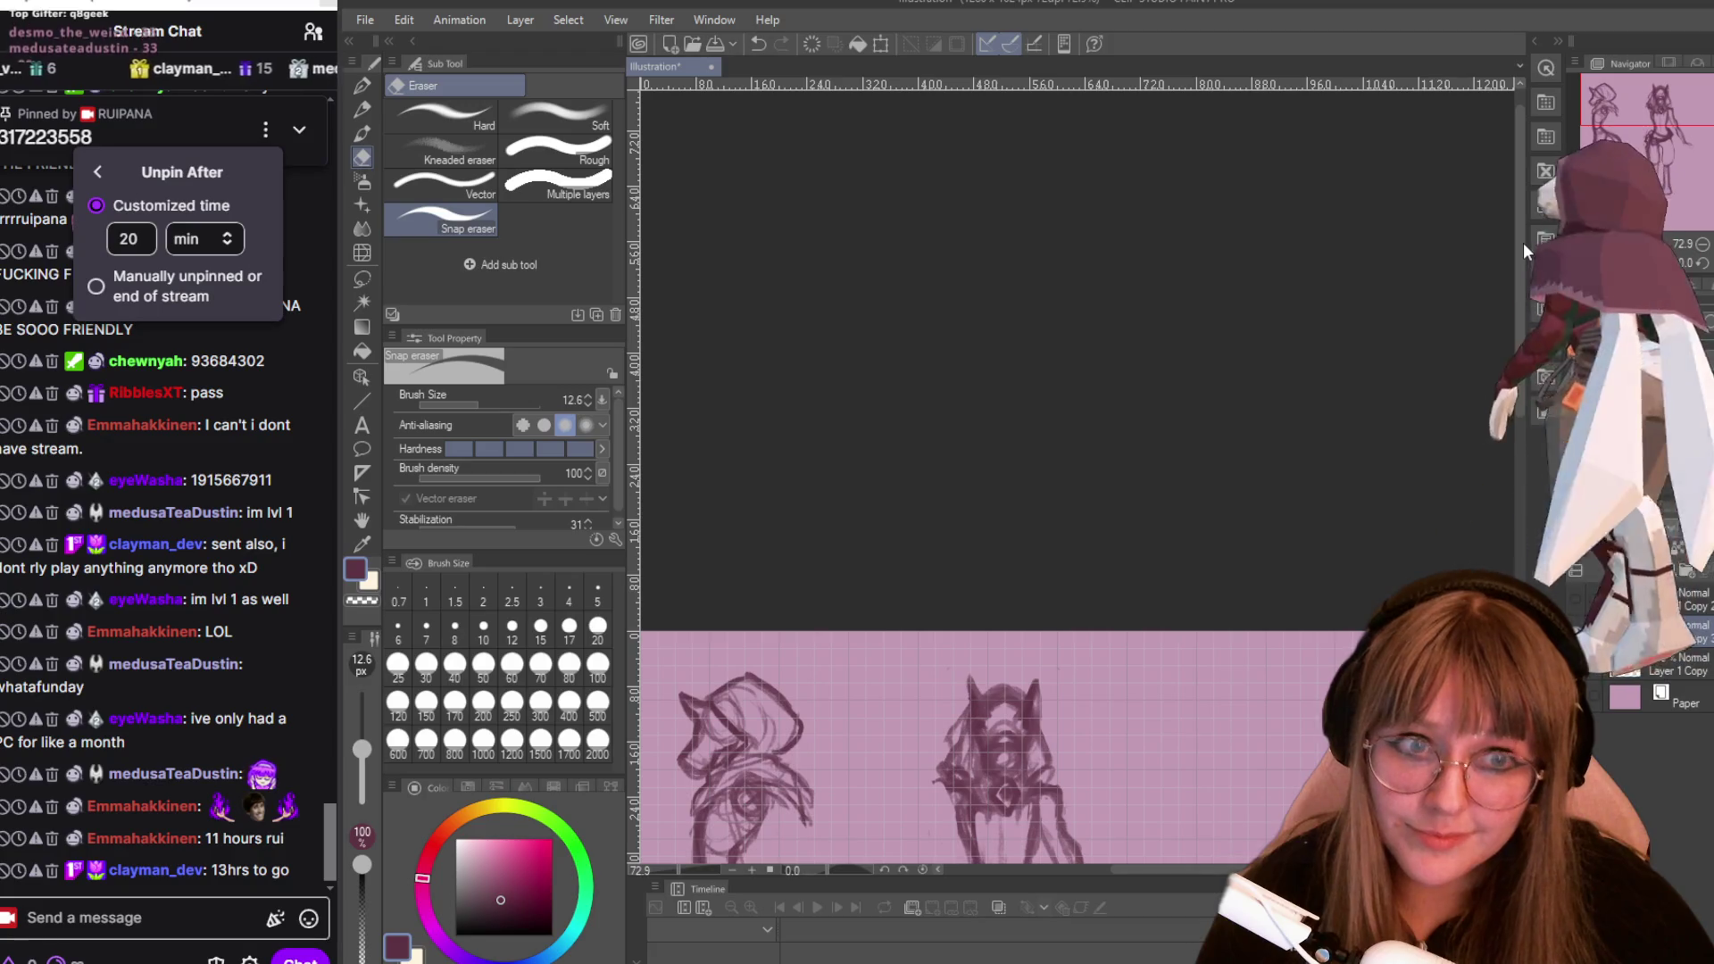
scroll(1436, 438, "down", 1)
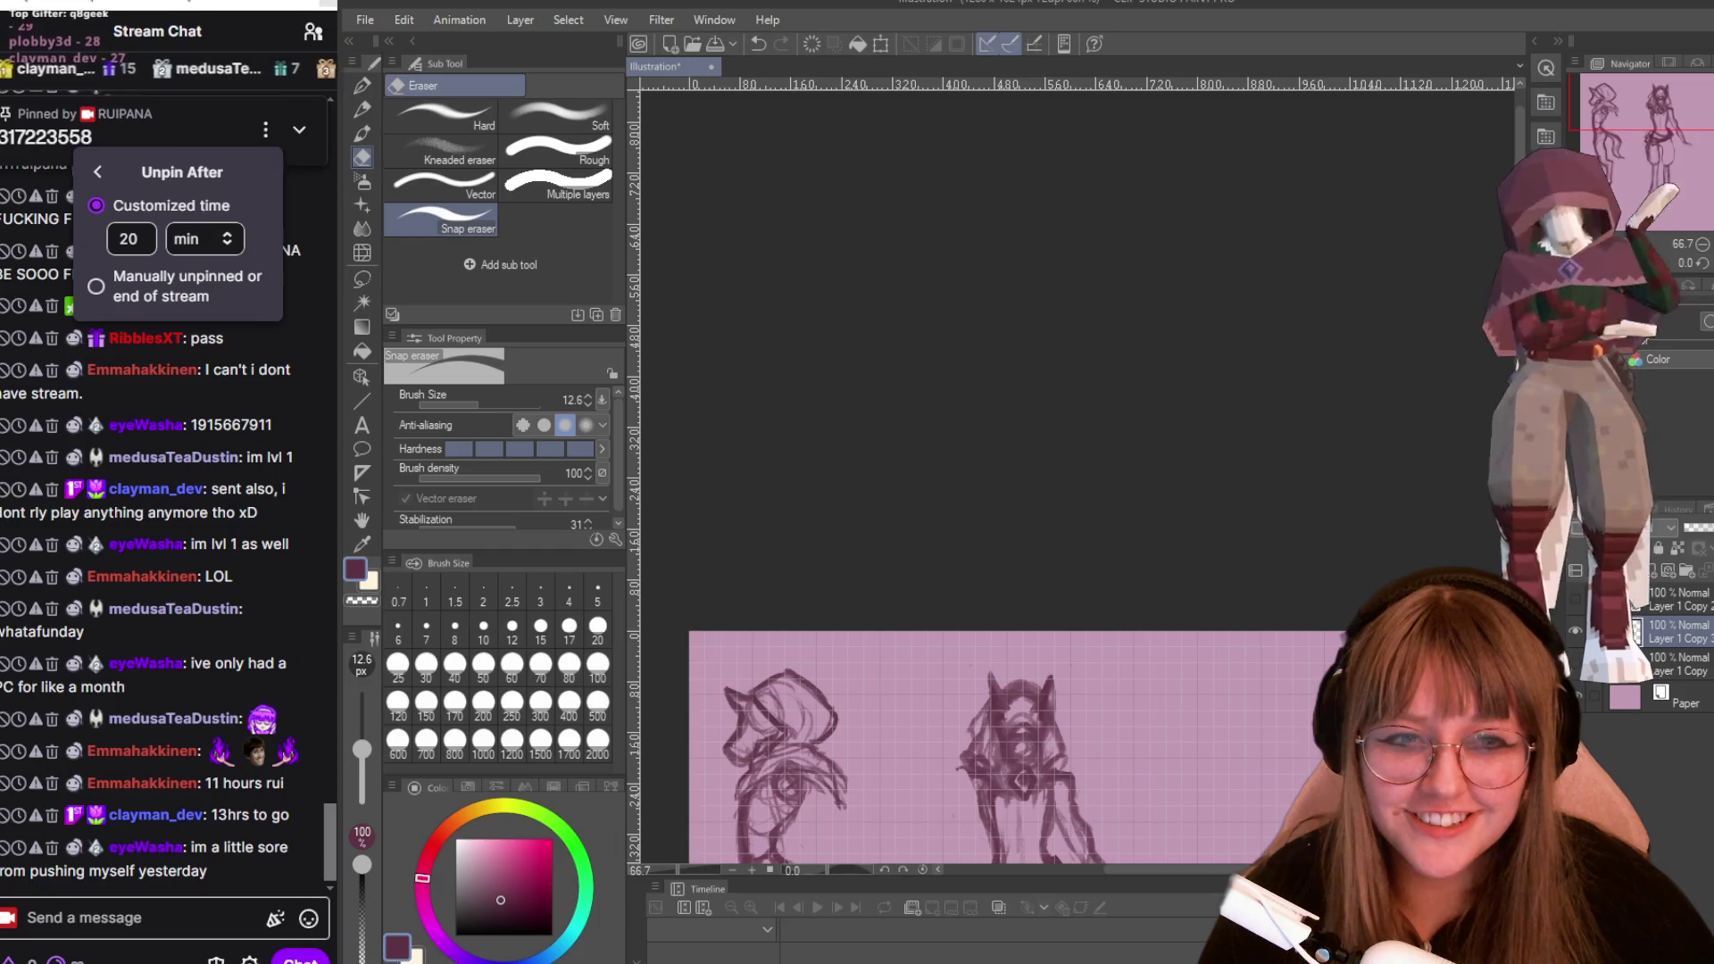
scroll(1009, 572, "down", 5)
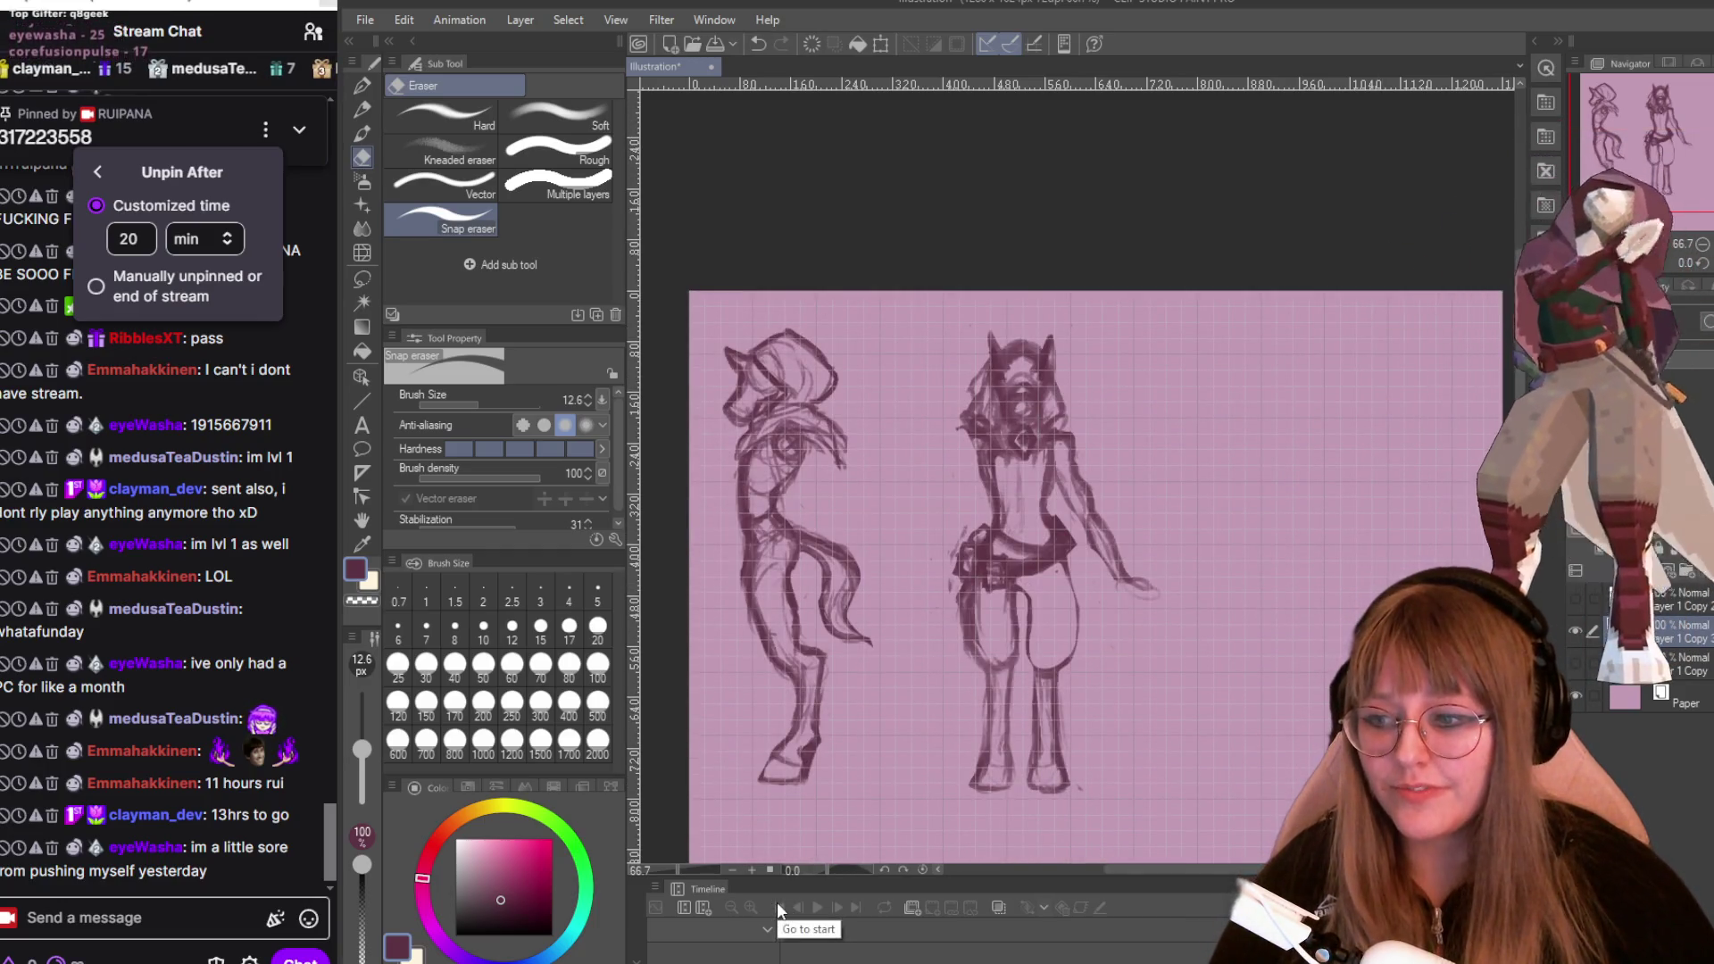
scroll(1089, 573, "up", 4)
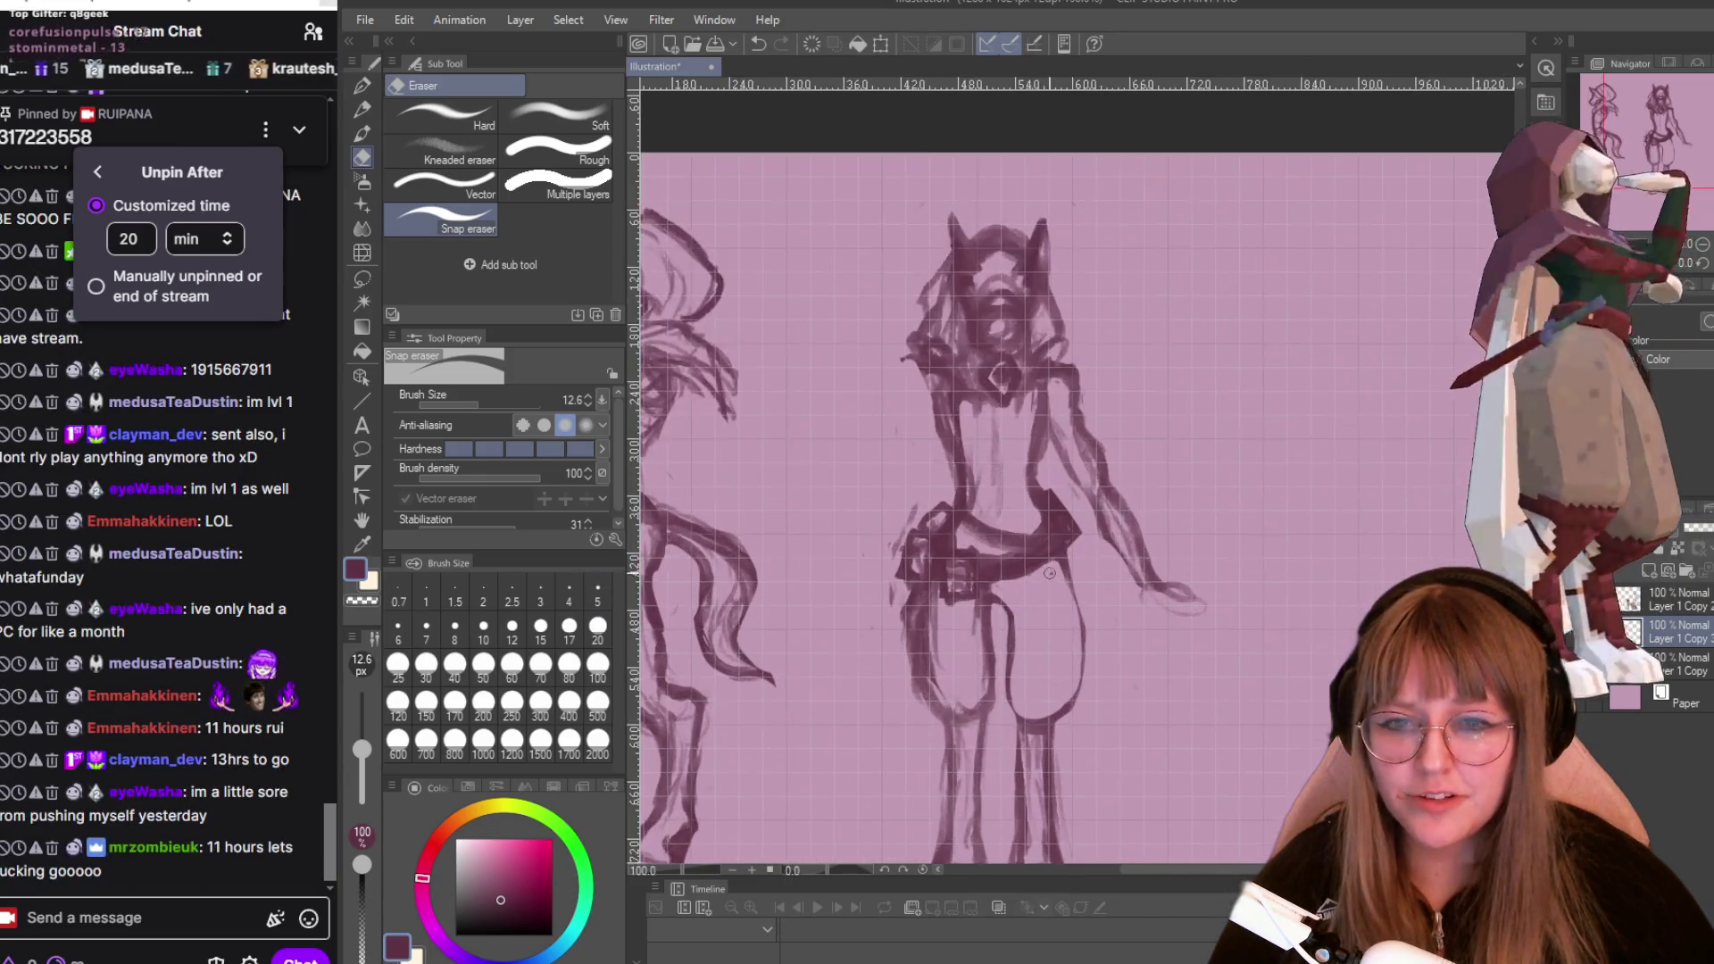
scroll(1295, 261, "down", 2)
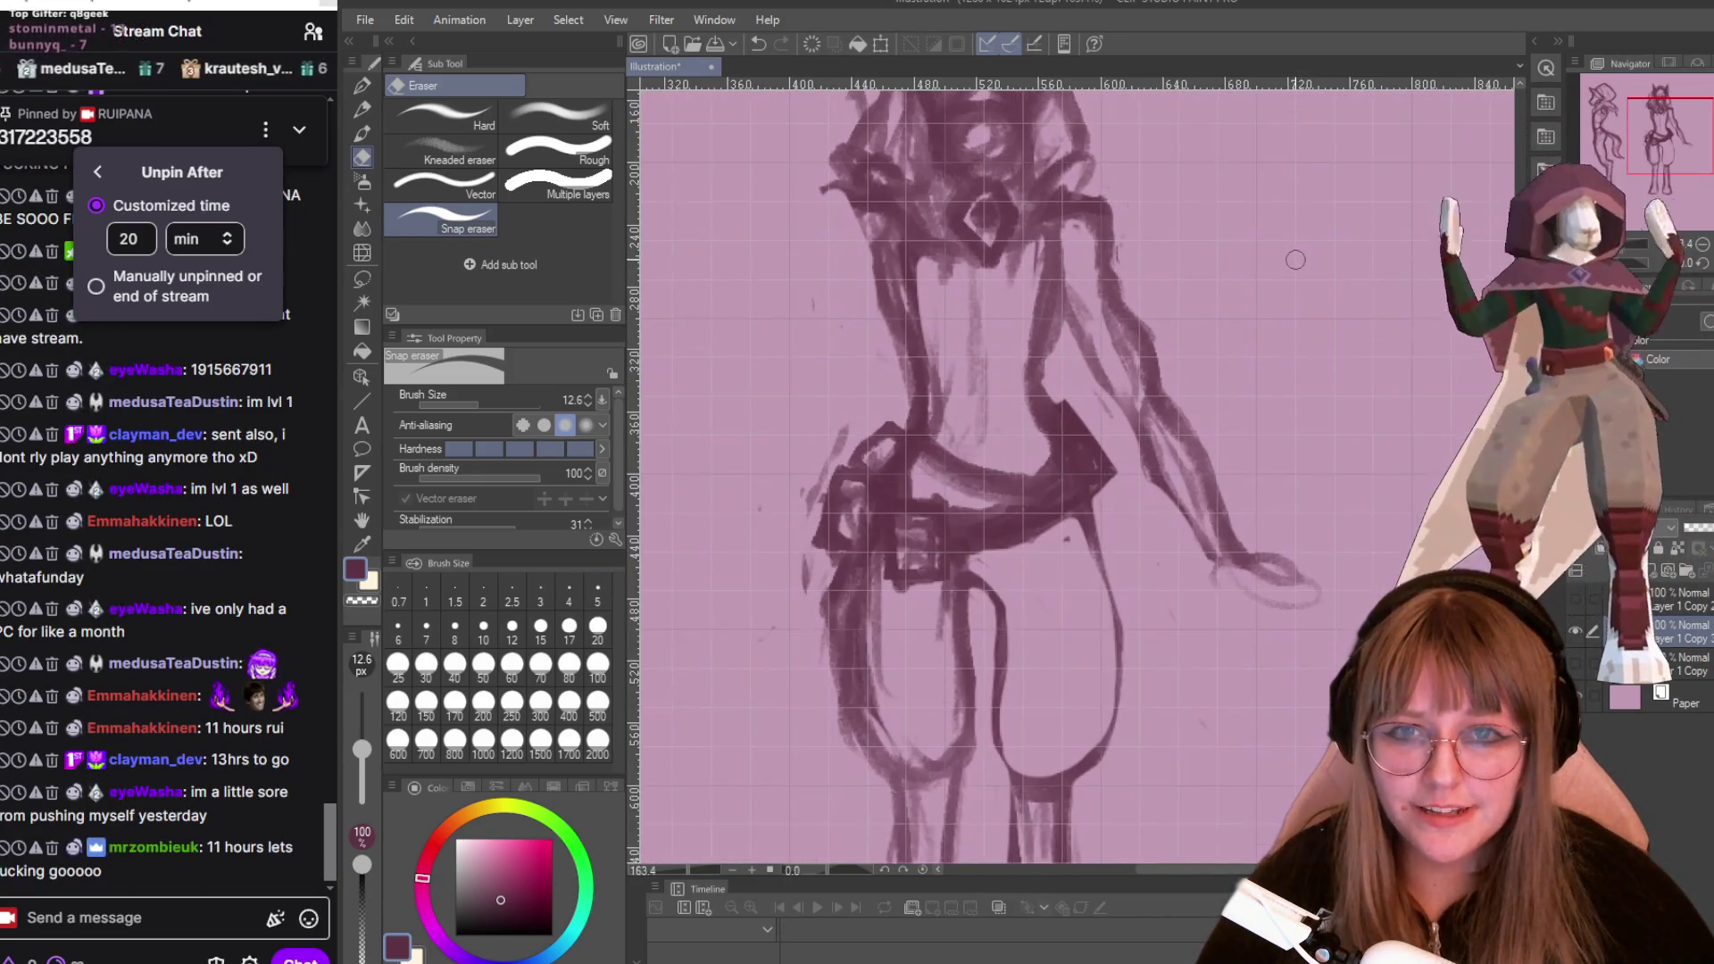
scroll(1006, 701, "up", 1)
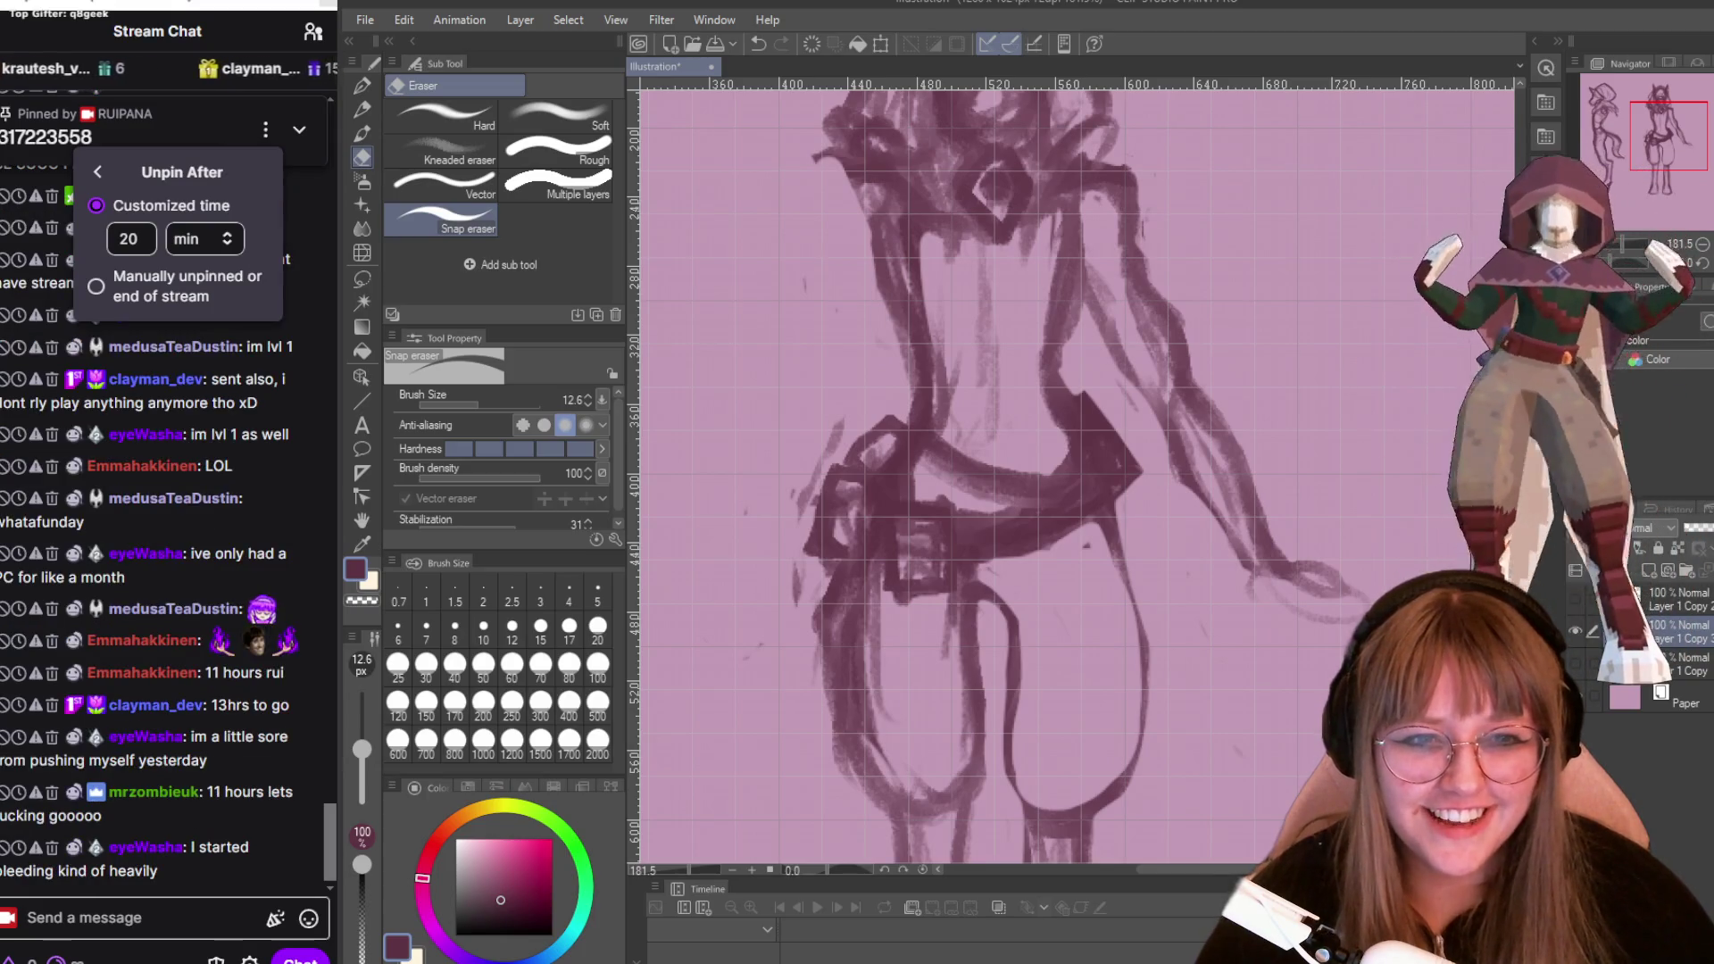
scroll(1271, 383, "down", 5)
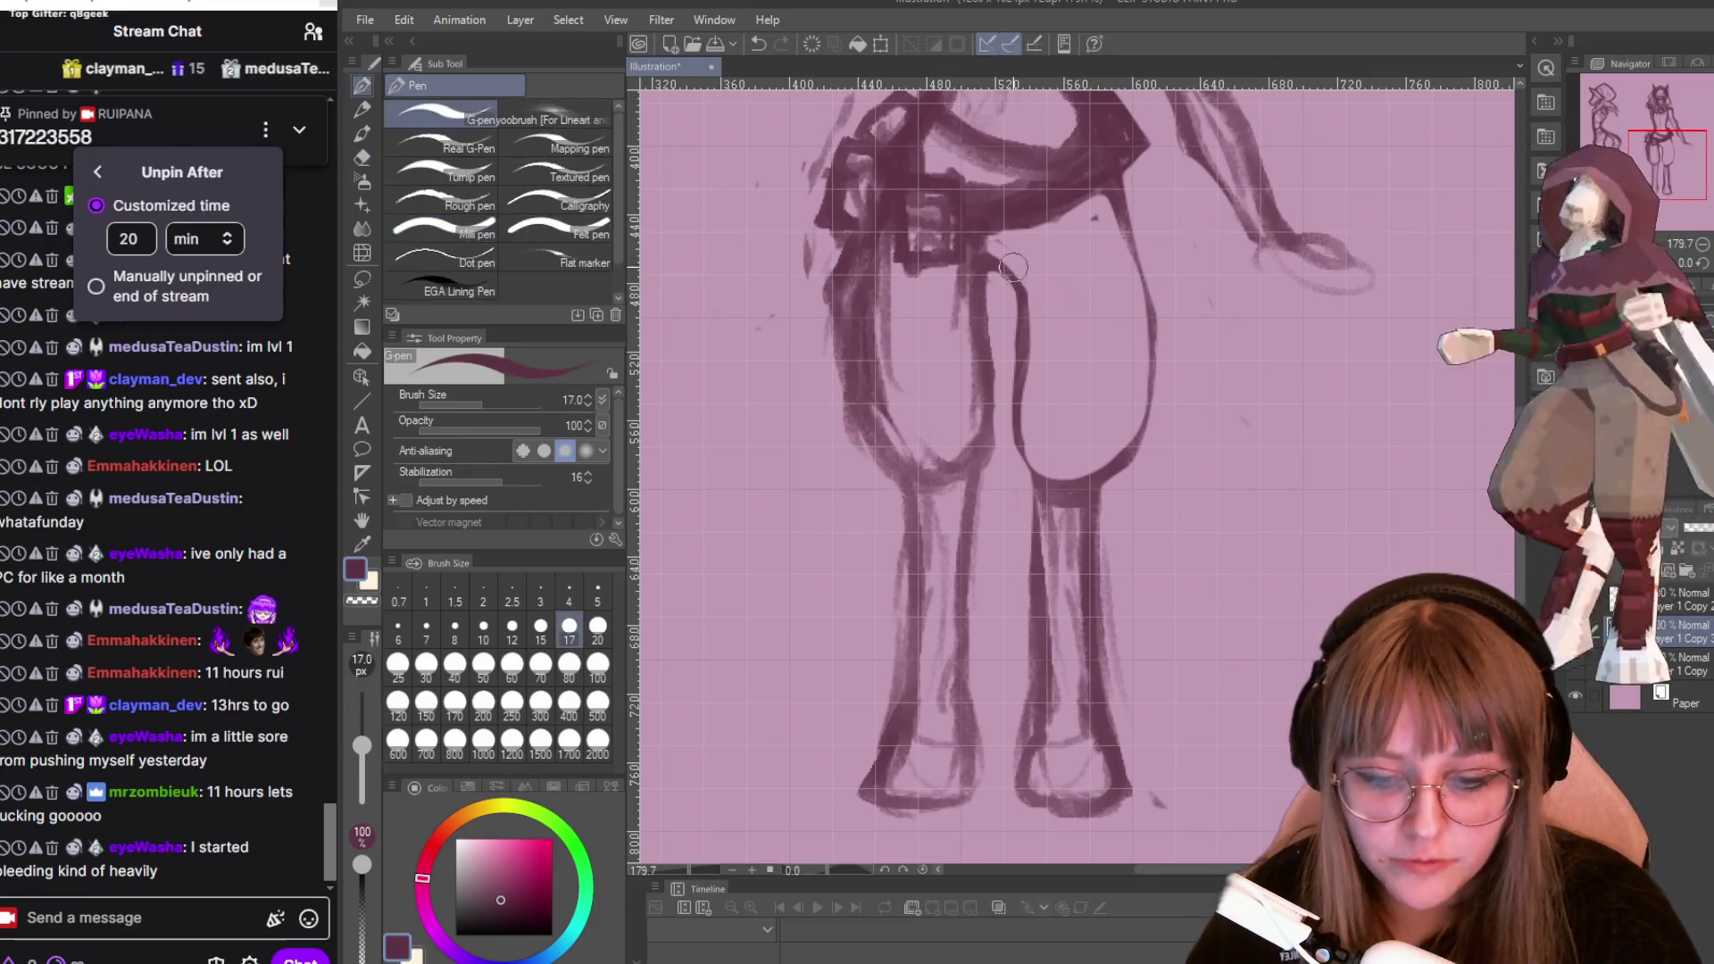
Erase the old inner-leg line and redraw both pant legs' inner edges with the TRYpencil brush.
mouse_move(1005, 265)
left_mouse_down()
mouse_move(993, 255)
mouse_move(1025, 353)
left_mouse_up()
key("p")
key("p")
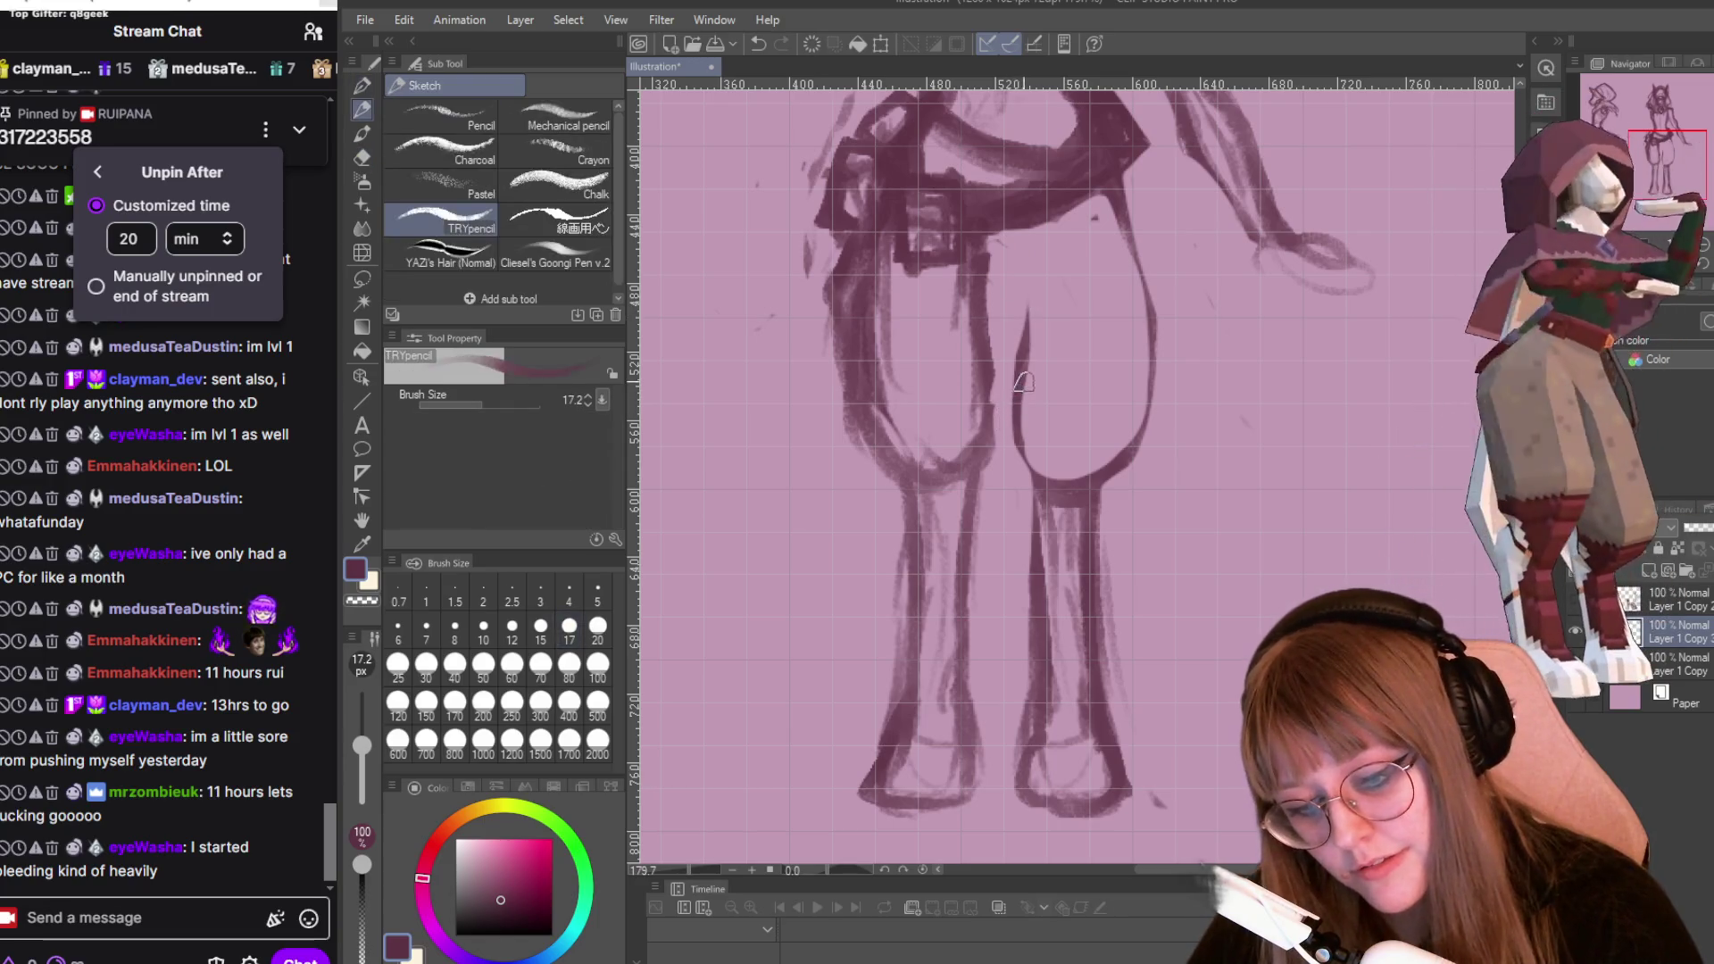
left_click_drag(1025, 473, 1024, 246)
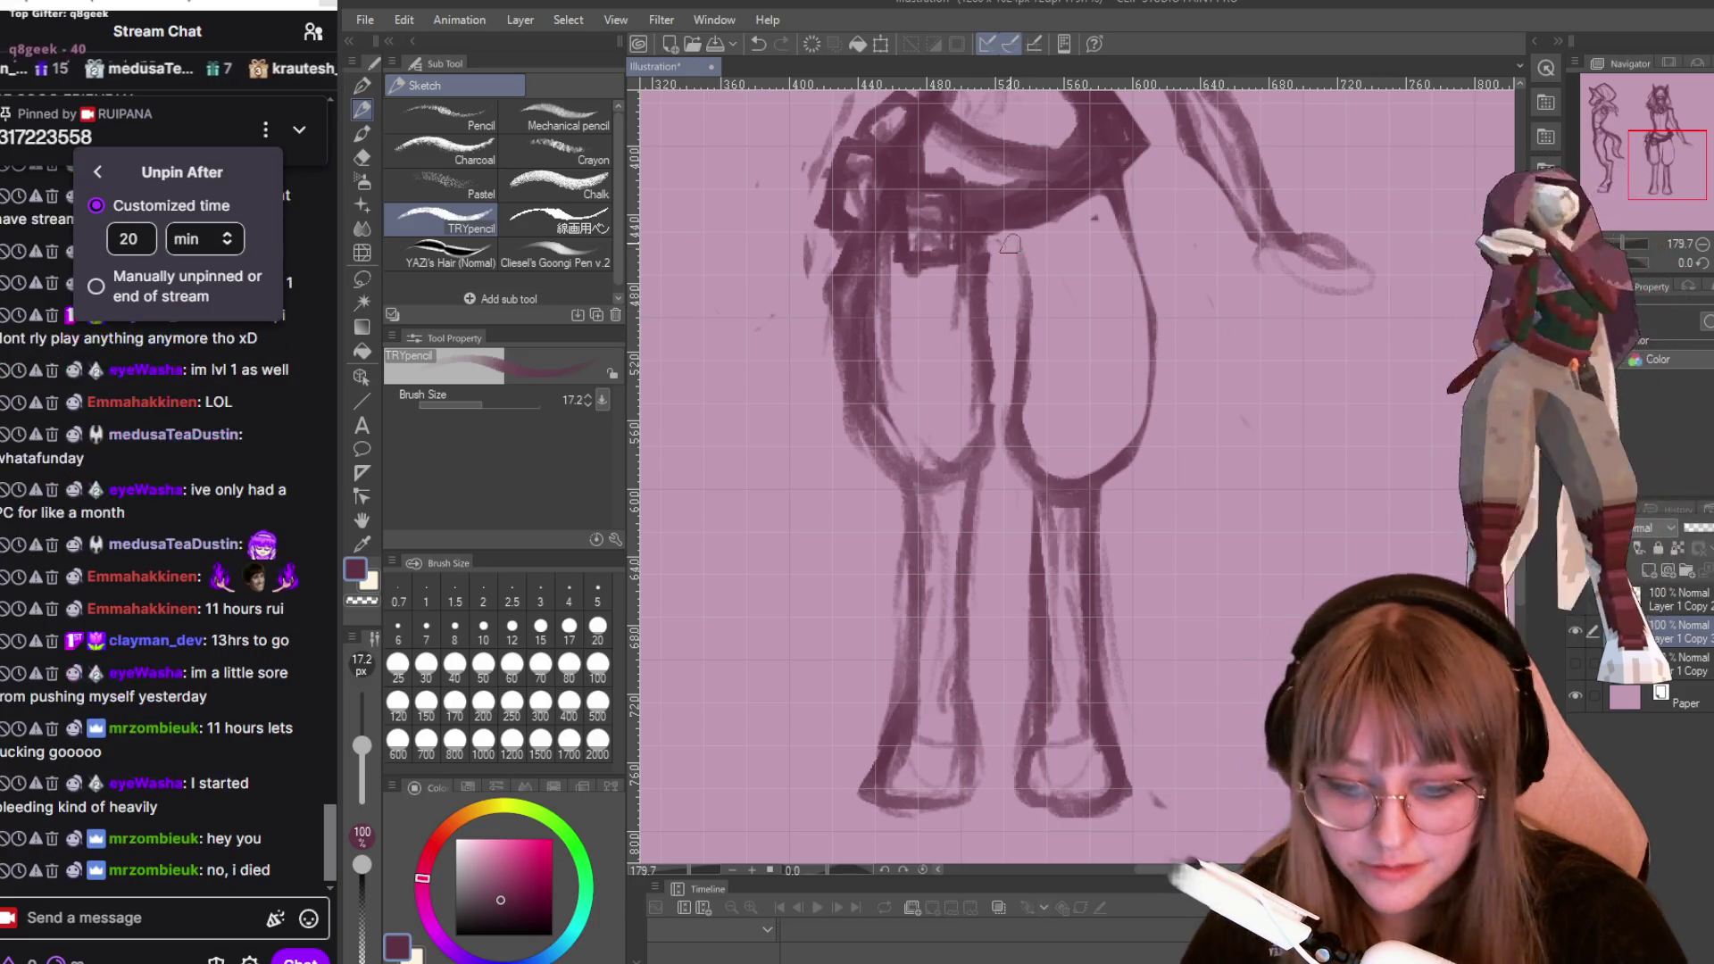
mouse_move(993, 250)
left_mouse_down()
mouse_move(996, 428)
mouse_move(960, 475)
mouse_move(851, 390)
mouse_move(924, 482)
left_mouse_up()
Erase the stray doubled lines inside, below and along the left thigh with the Snap eraser.
key("e")
mouse_move(882, 412)
left_mouse_down()
mouse_move(888, 232)
mouse_move(866, 406)
mouse_move(933, 469)
left_mouse_up()
mouse_move(960, 357)
left_mouse_down()
mouse_move(973, 245)
mouse_move(951, 357)
mouse_move(982, 393)
mouse_move(903, 438)
left_mouse_up()
mouse_move(844, 250)
left_mouse_down()
mouse_move(834, 437)
mouse_move(866, 457)
left_mouse_up()
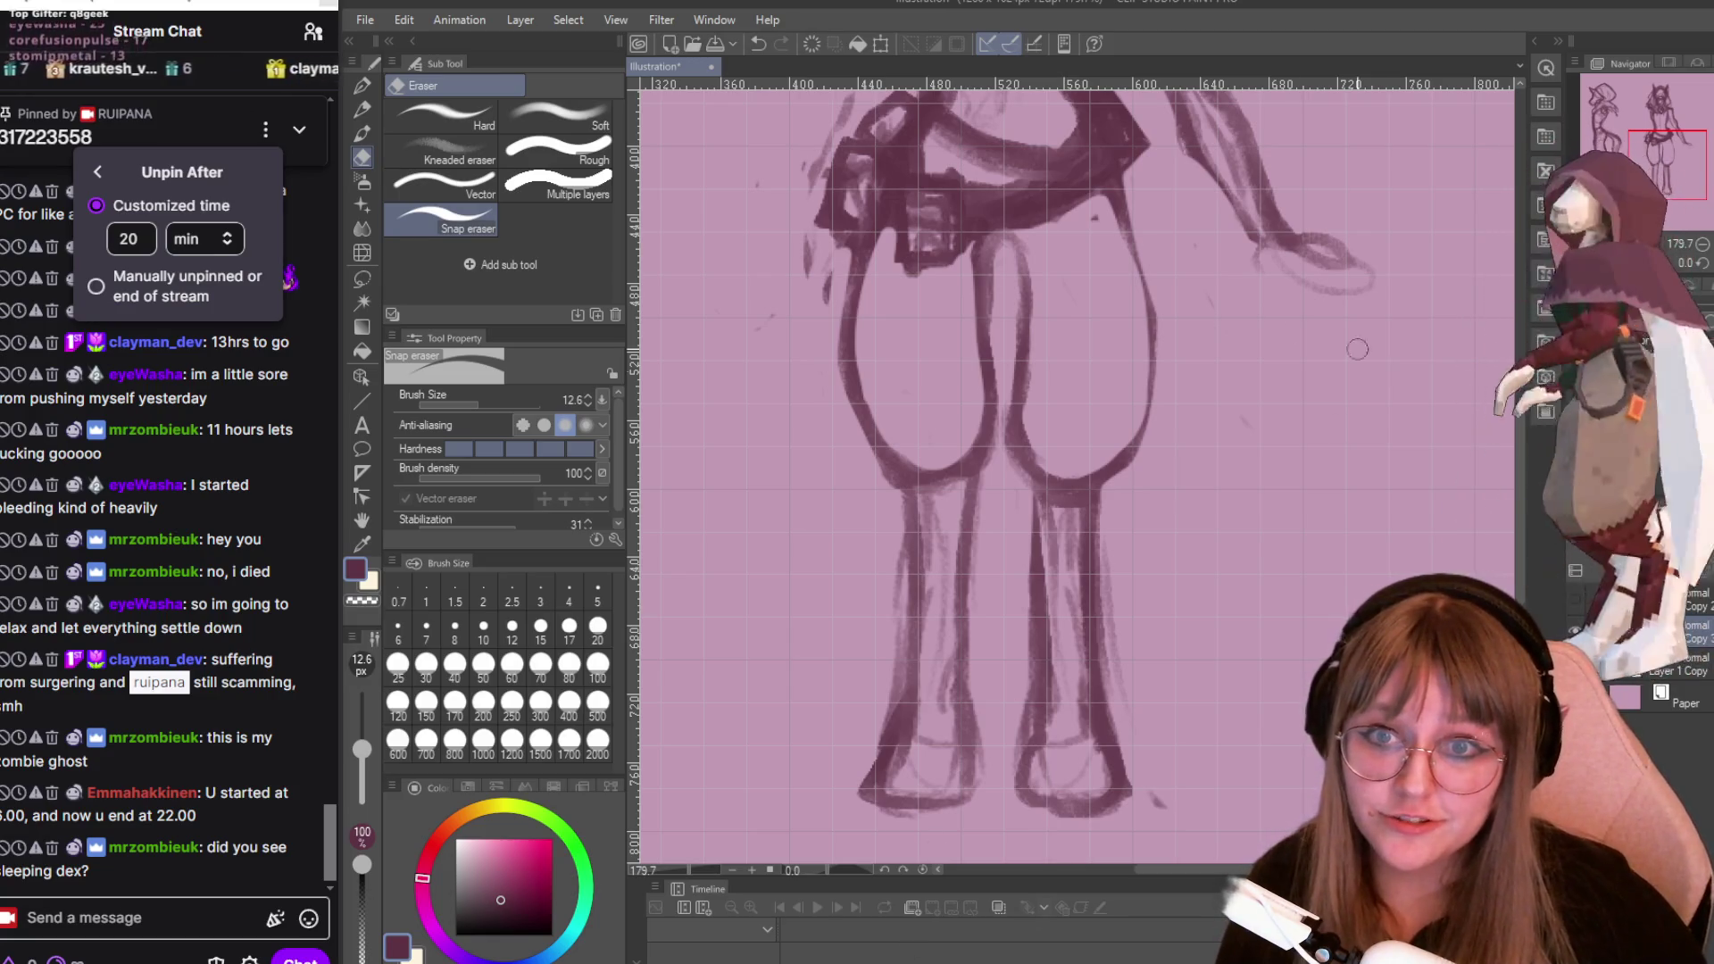
scroll(670, 440, "up", 3)
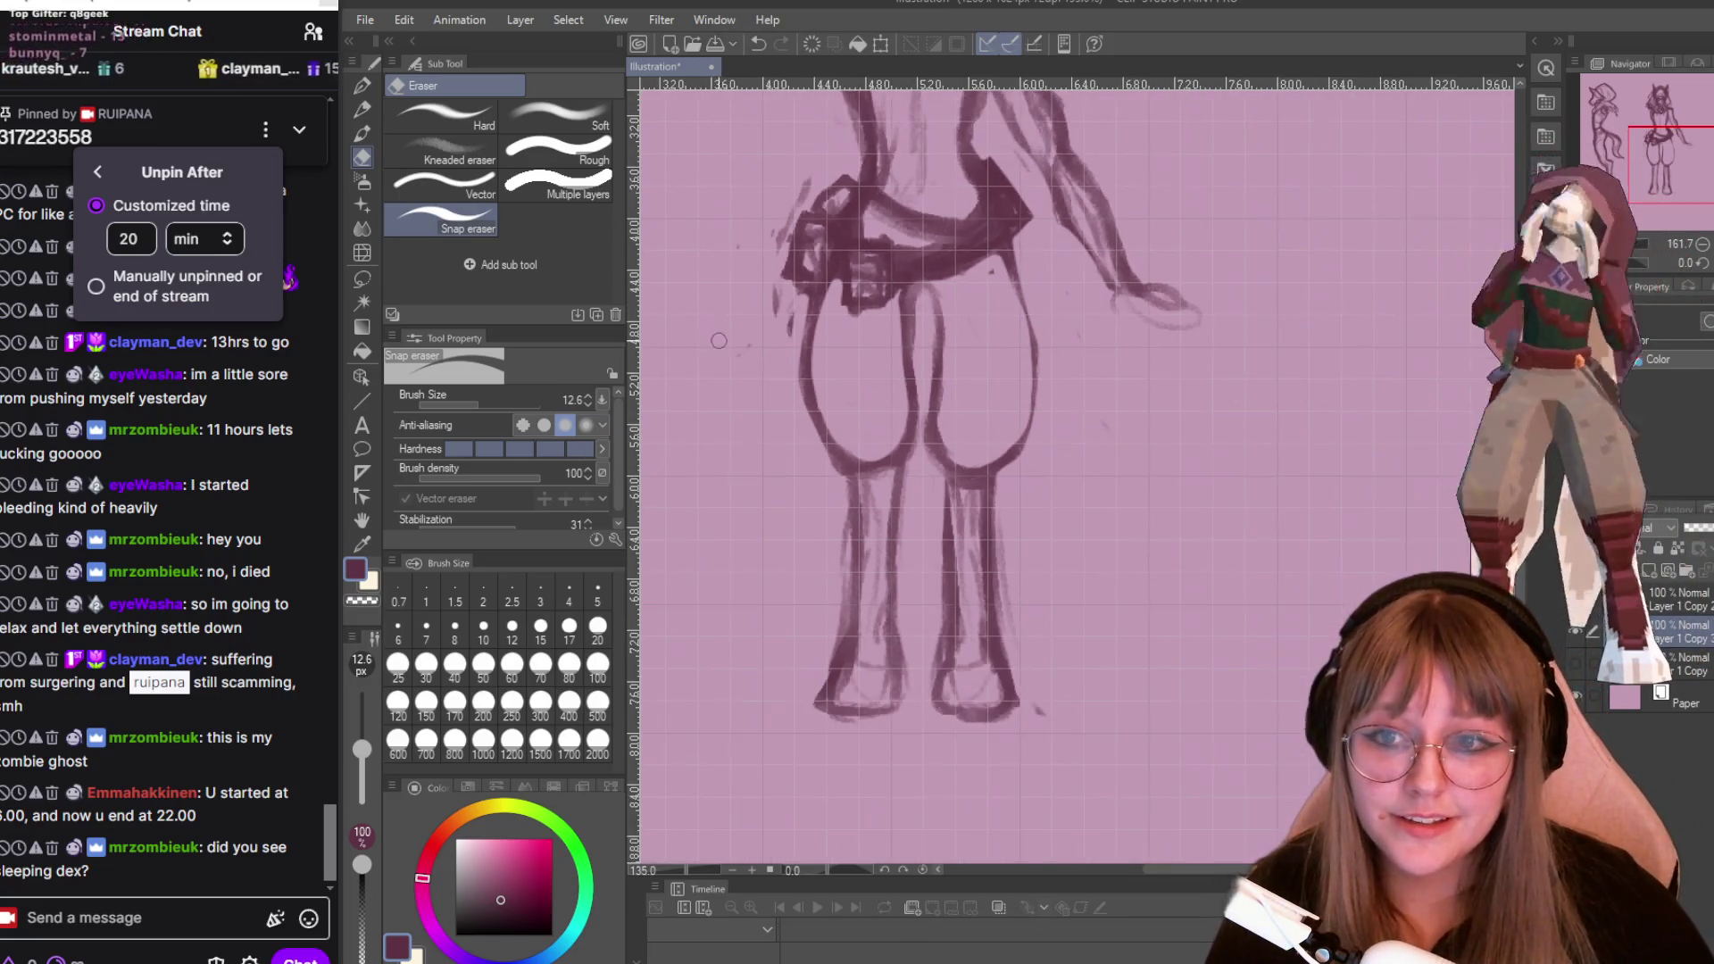
scroll(1029, 233, "down", 1)
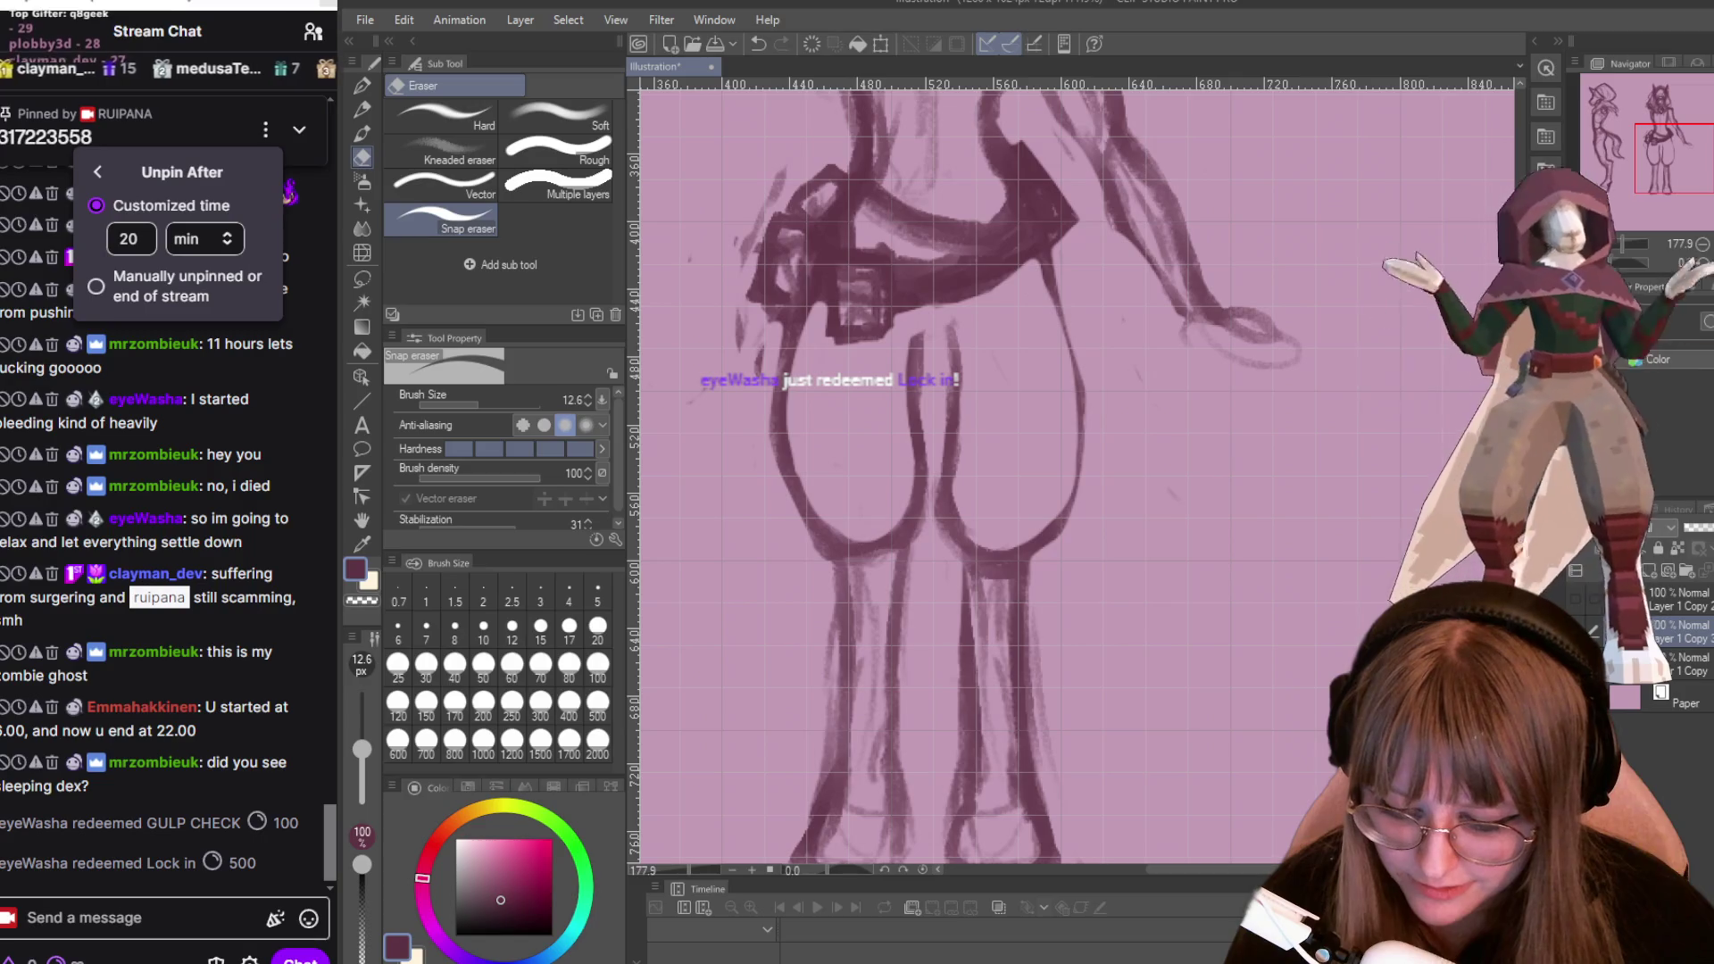
mouse_move(643, 960)
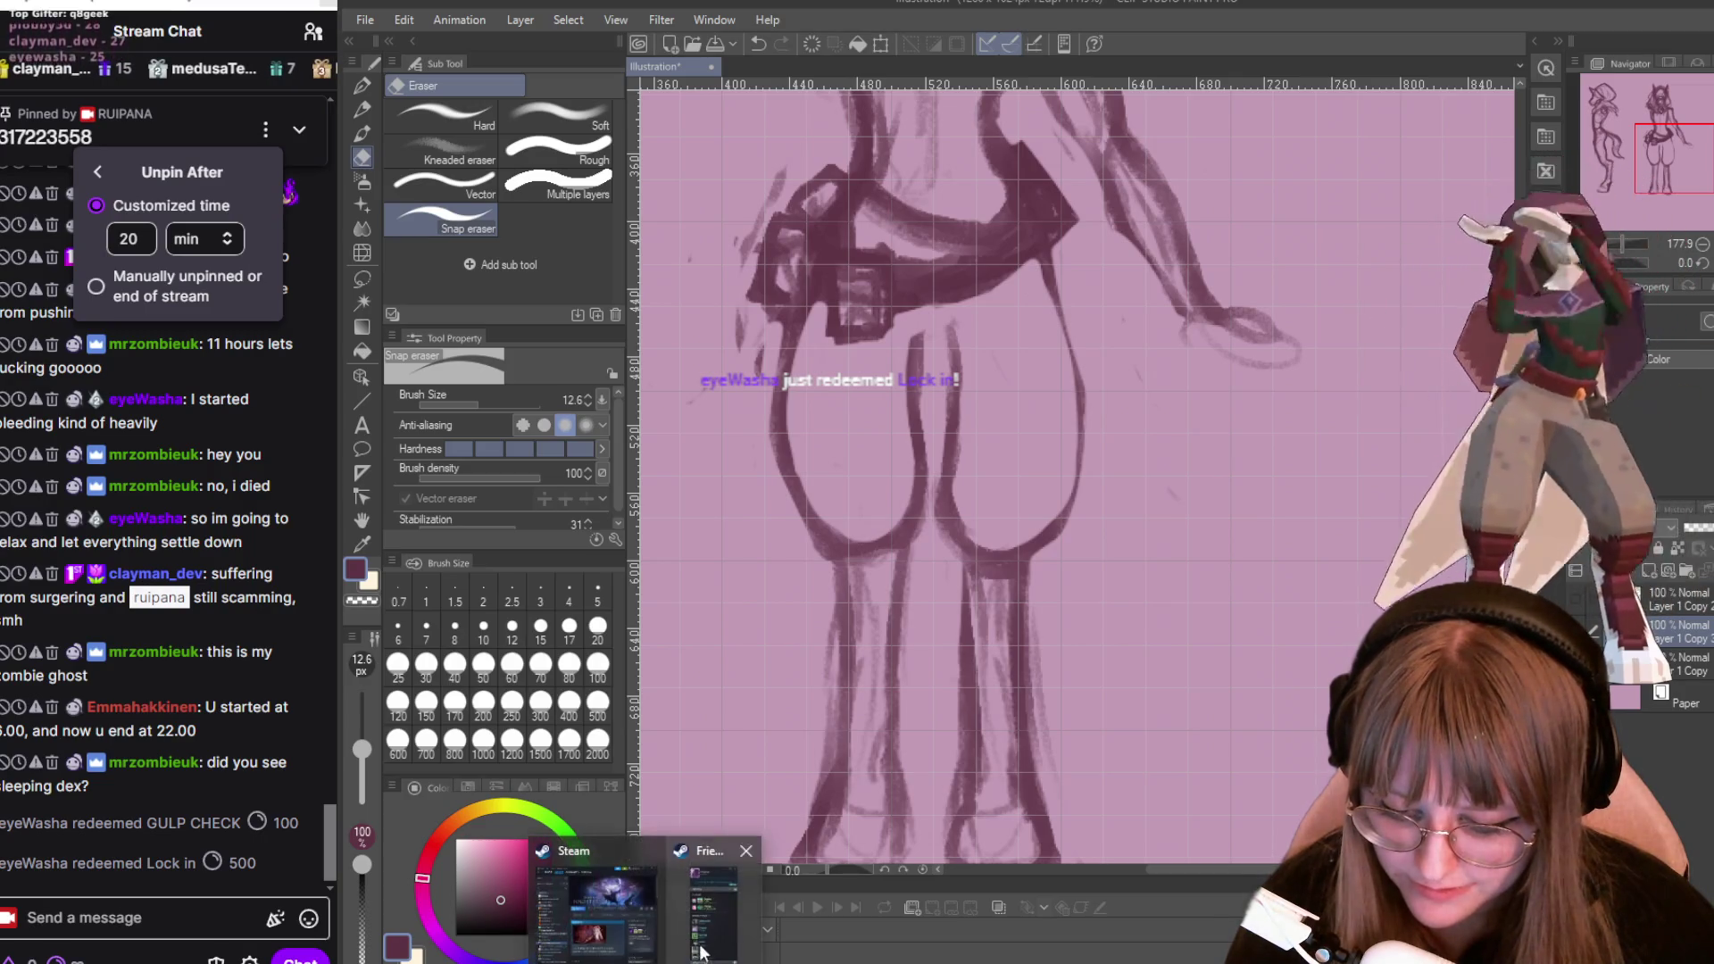
mouse_move(711, 935)
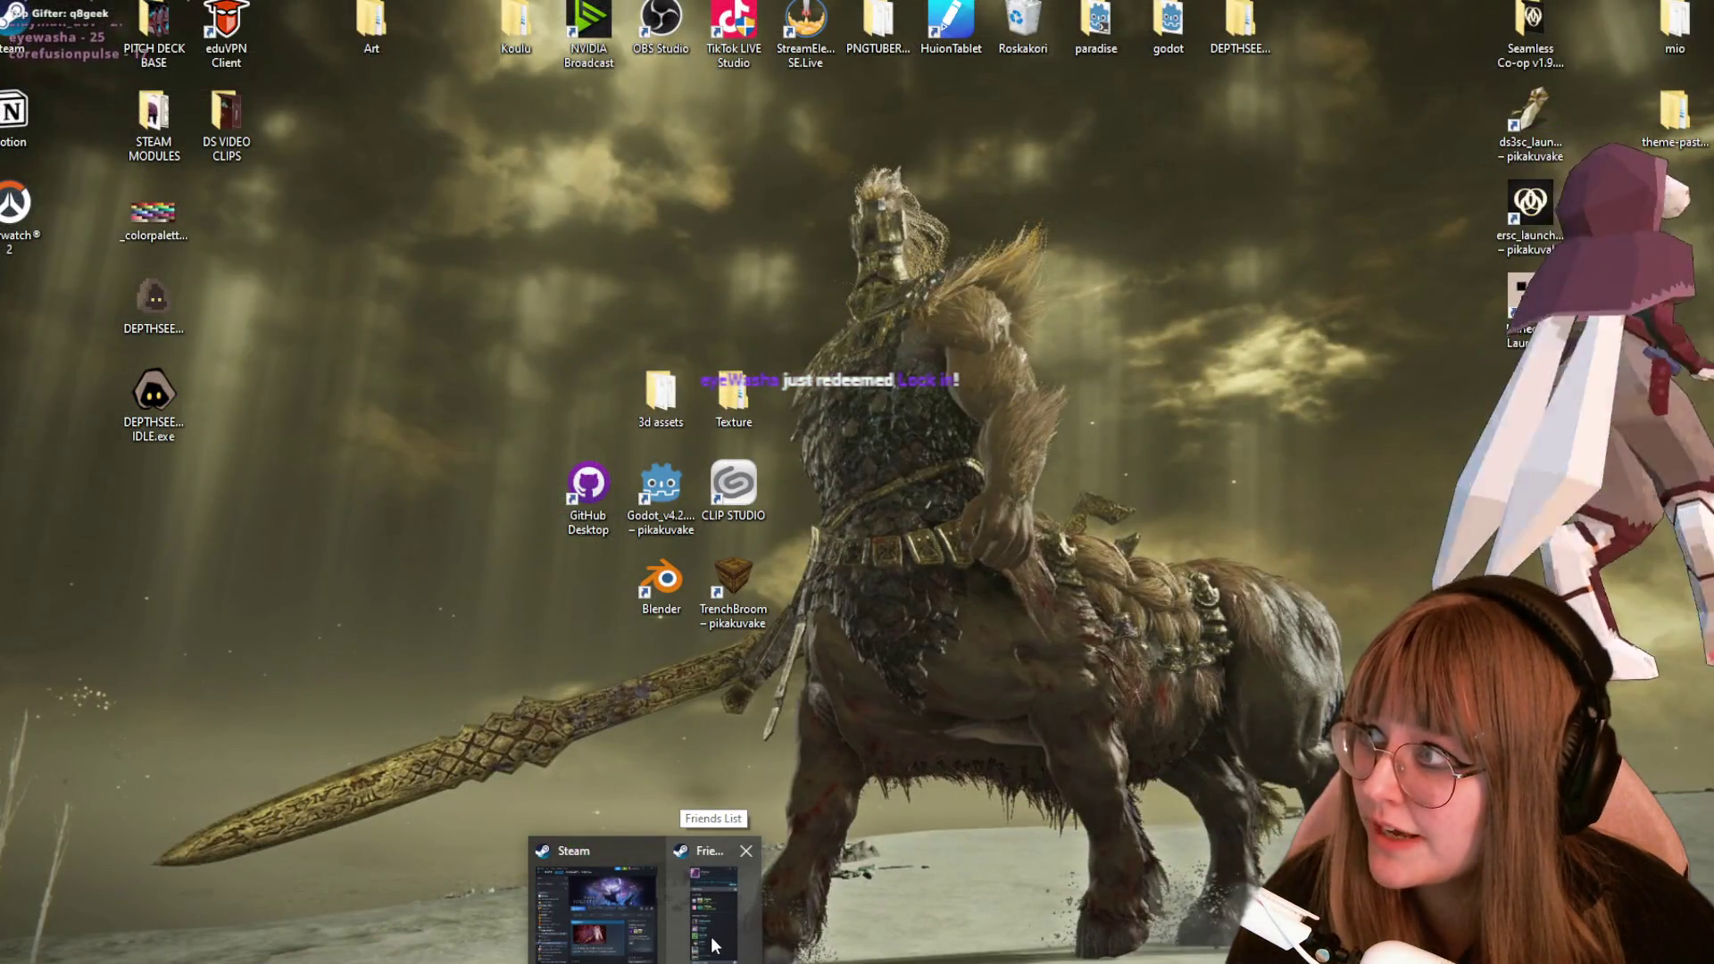
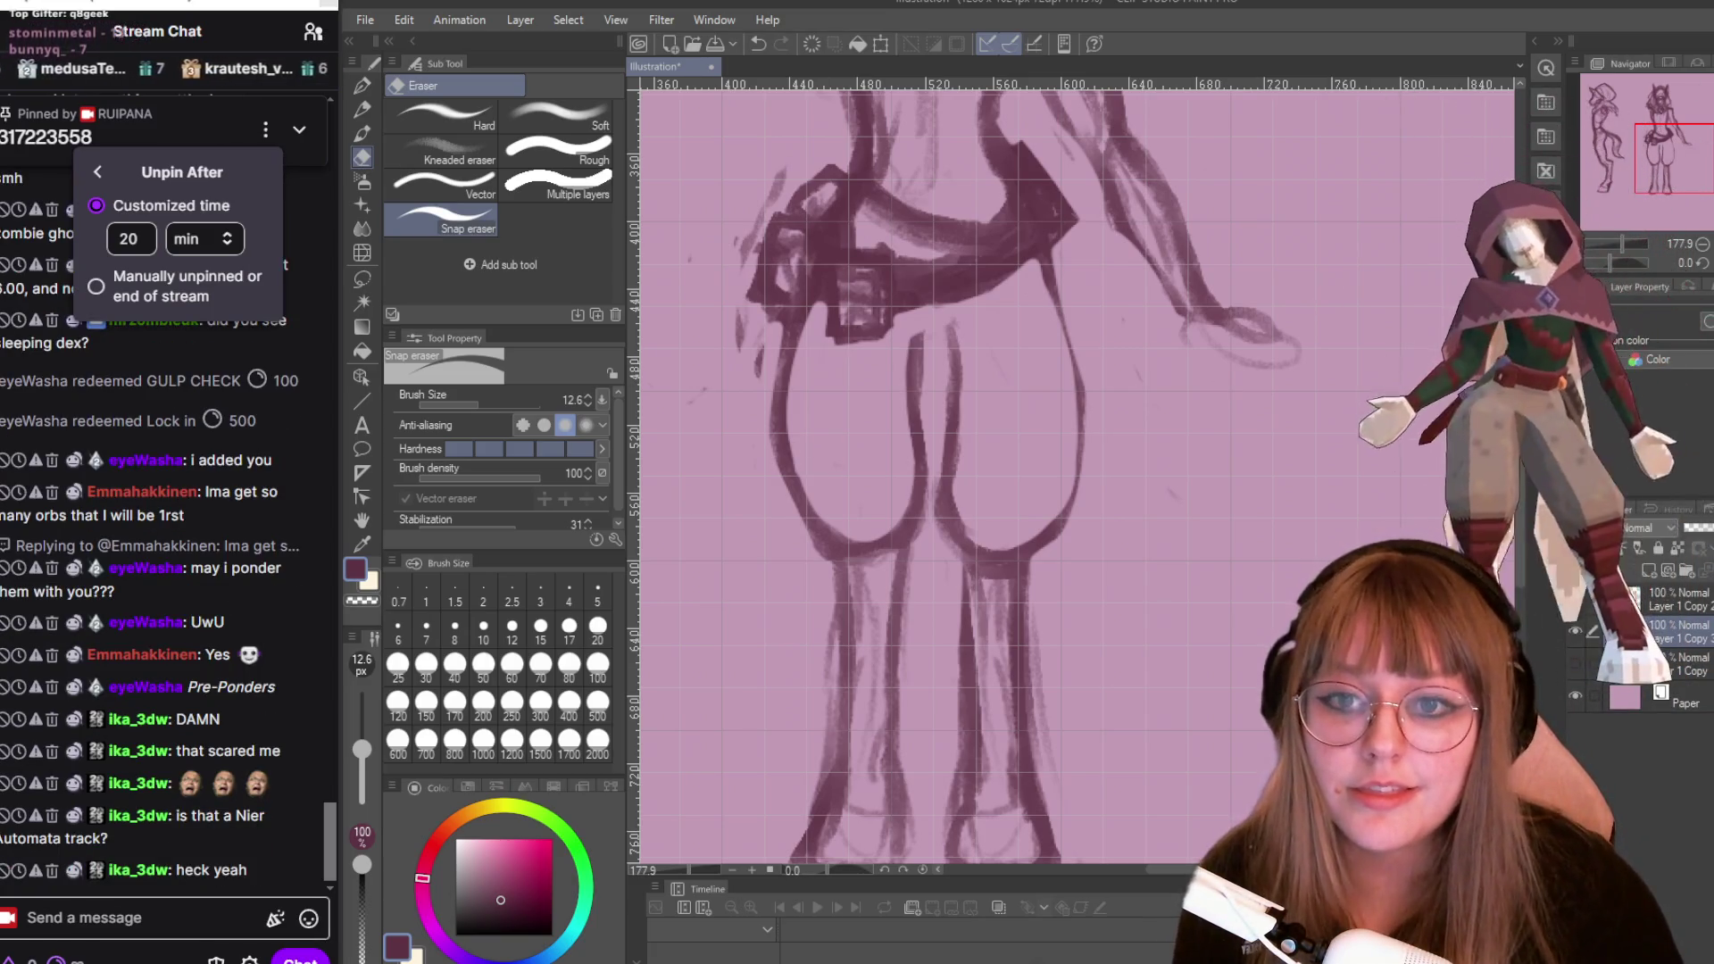
Zoom the canvas to about 133% so both legs and hooves fit on screen.
scroll(1150, 760, "down", 3)
scroll(1150, 760, "up", 1)
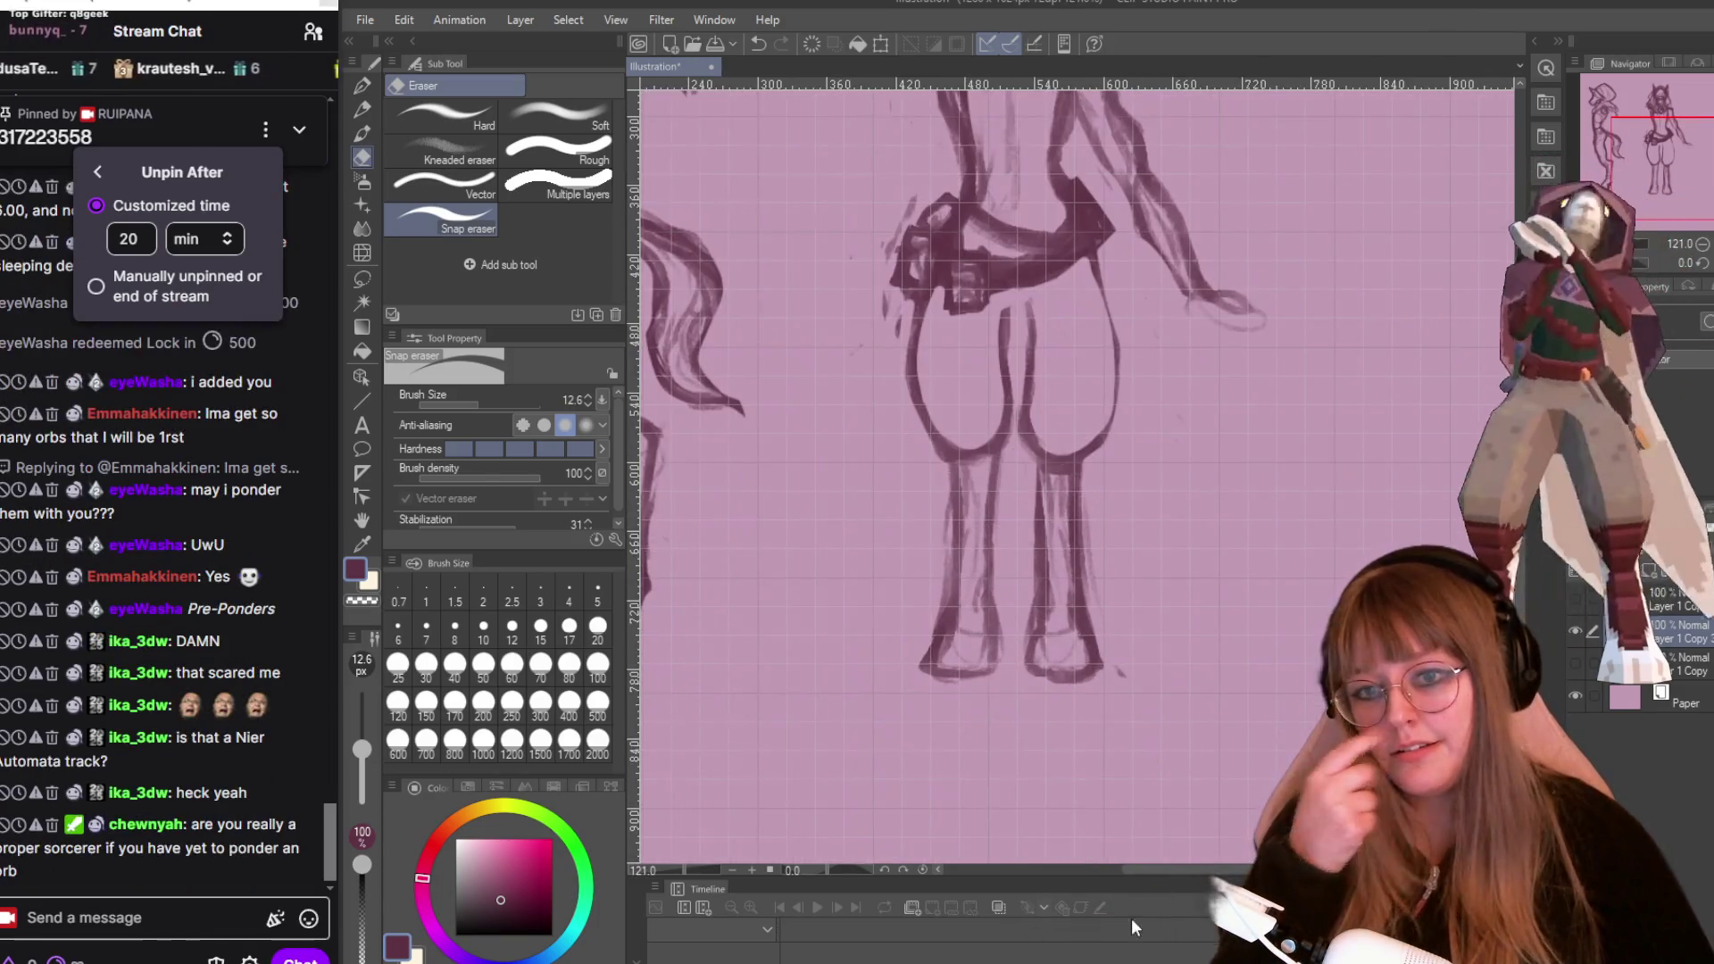
scroll(1479, 559, "up", 1)
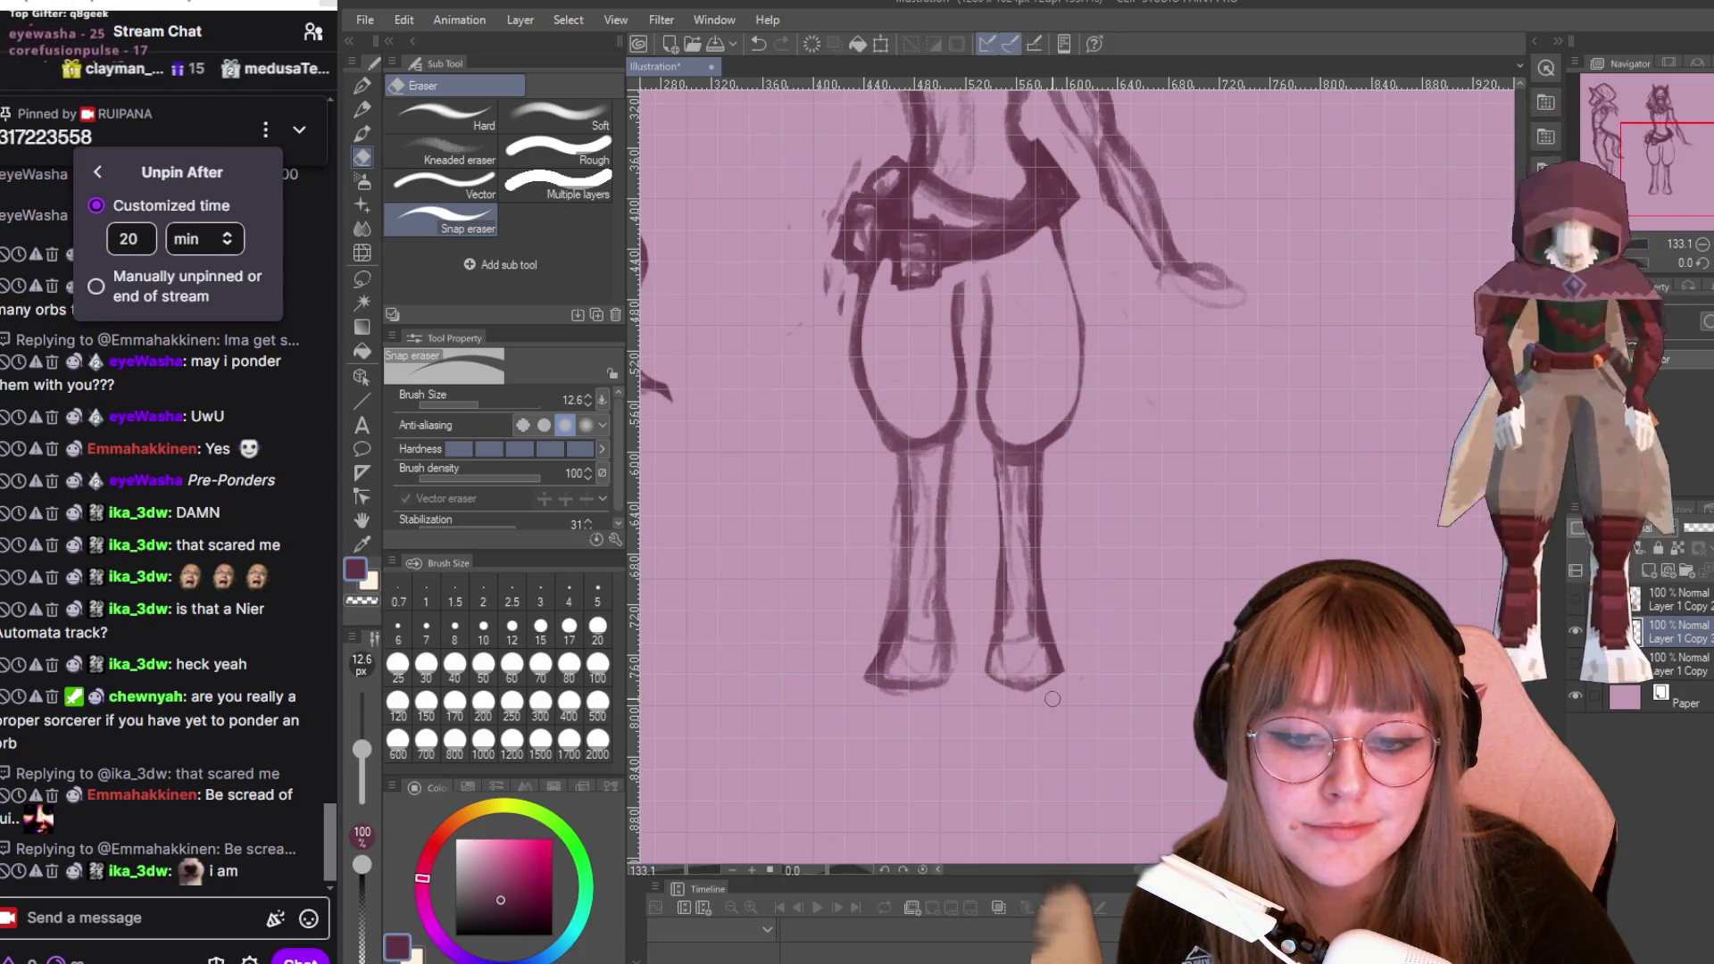
key("p")
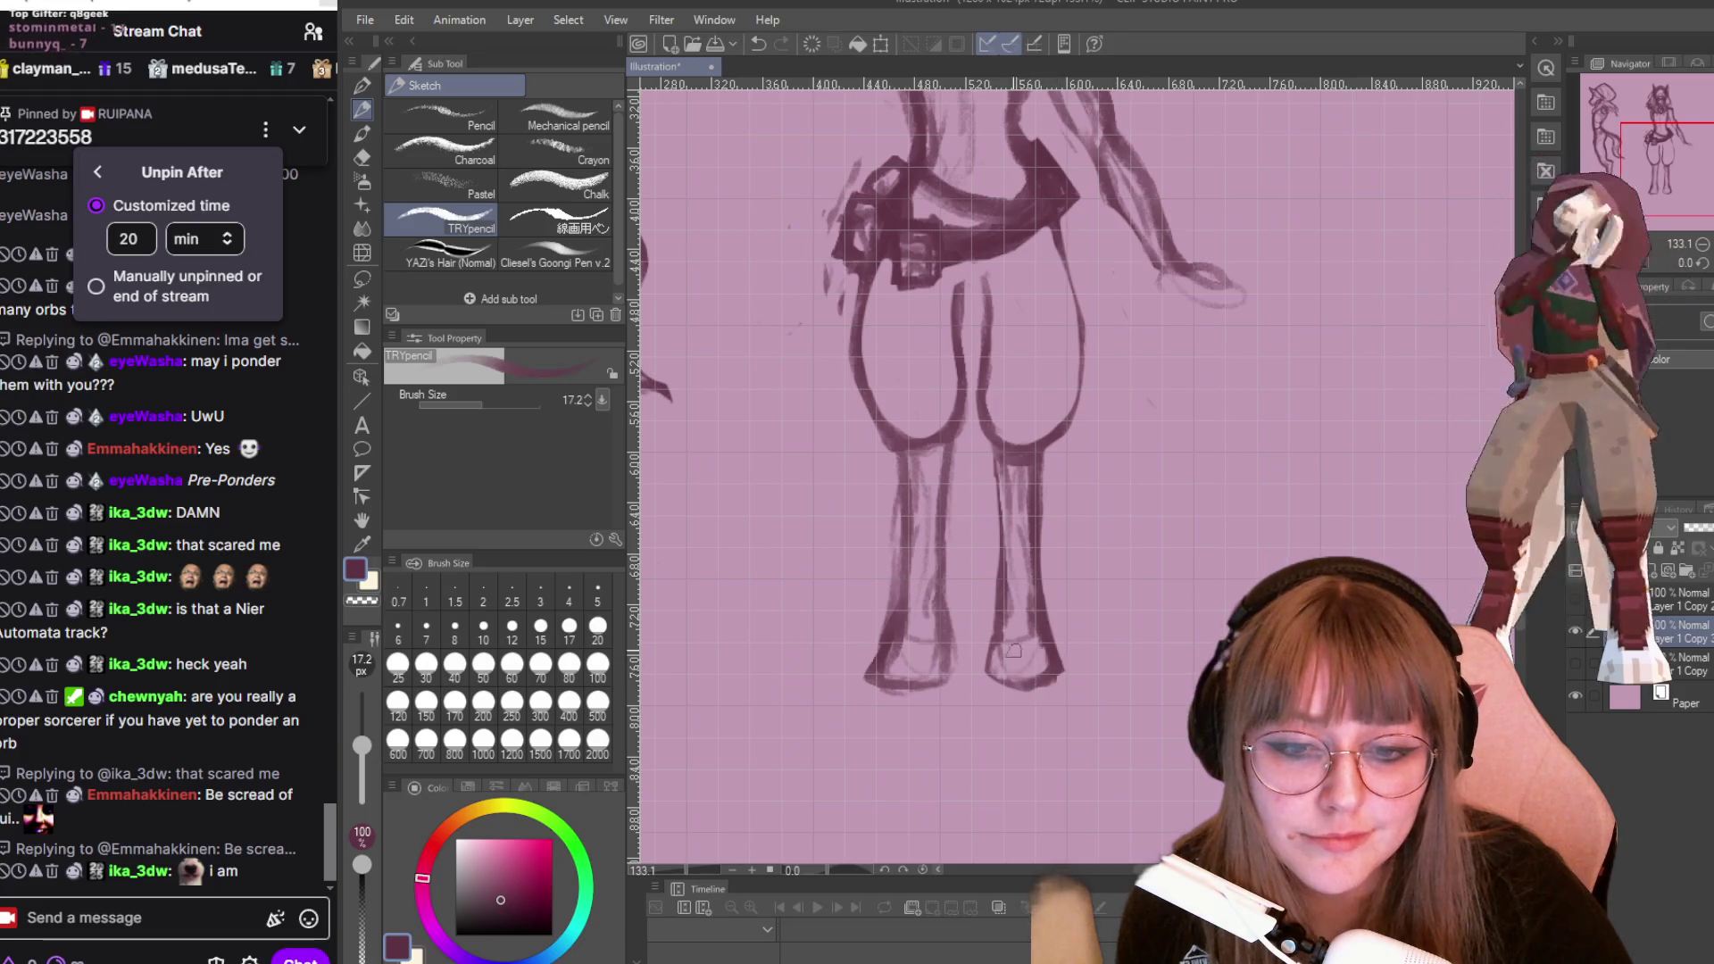
Darken the right leg's inner and outer lines and firmly redraw the right hoof outline.
left_click_drag(999, 633, 1023, 647)
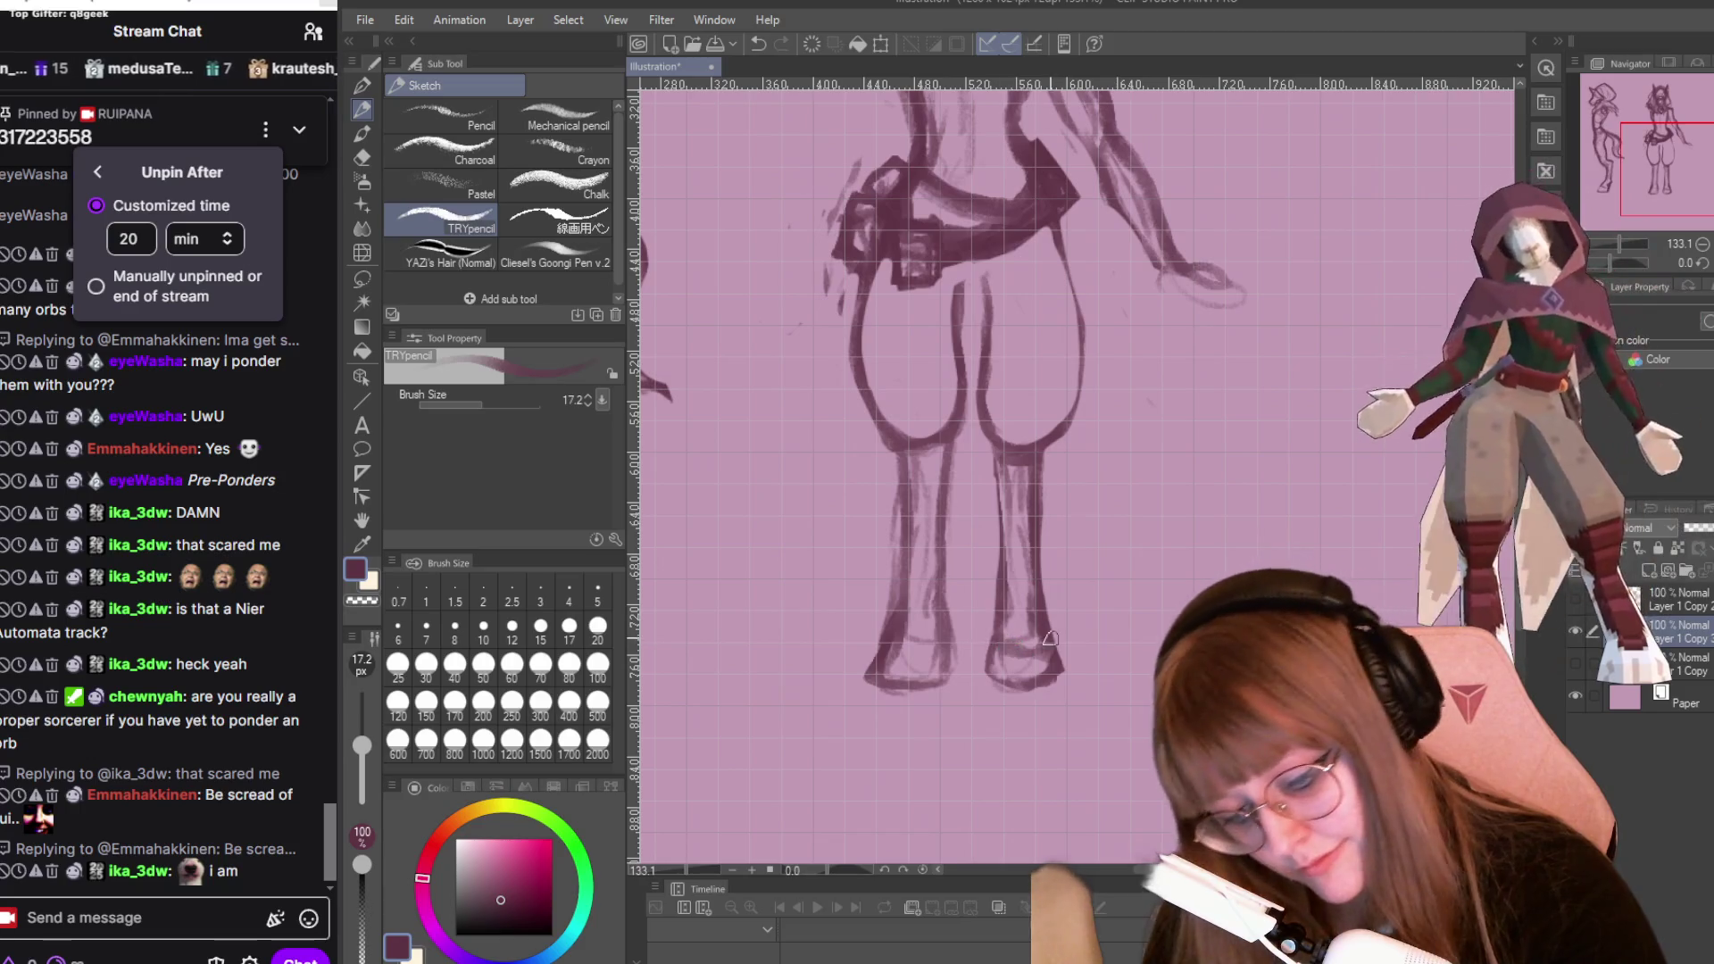
mouse_move(1006, 630)
left_mouse_down()
mouse_move(995, 468)
mouse_move(998, 558)
left_mouse_up()
left_click_drag(1034, 450, 1041, 622)
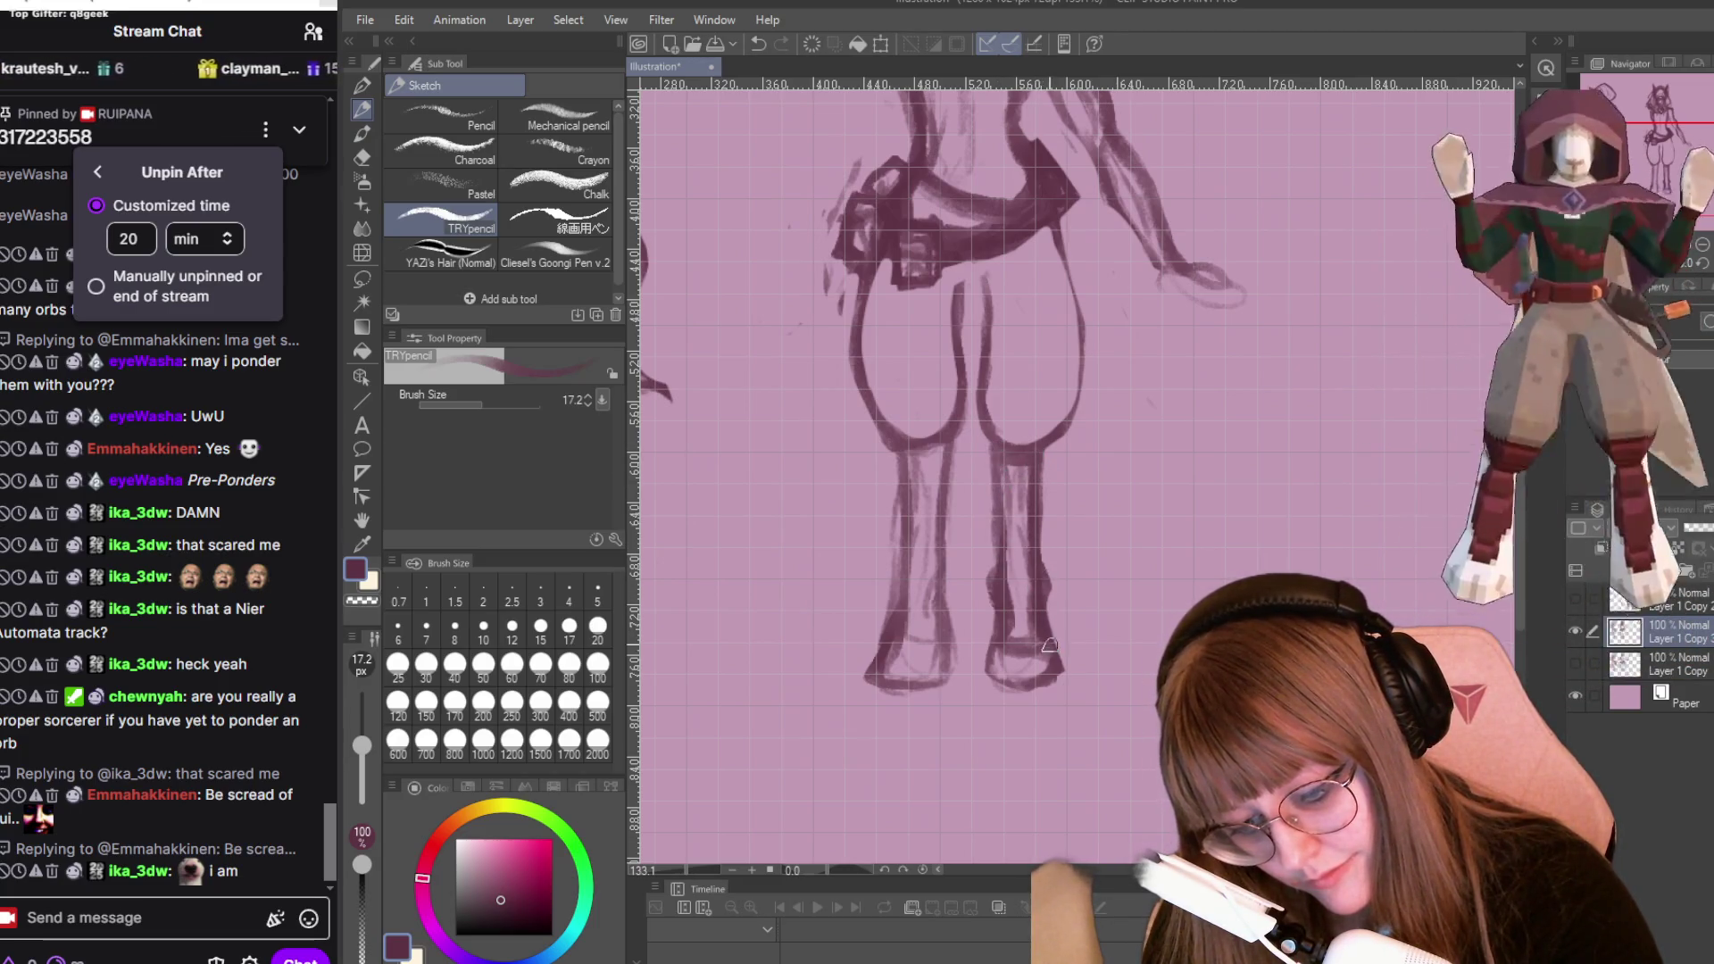
mouse_move(1009, 639)
left_mouse_down()
mouse_move(991, 683)
mouse_move(1058, 683)
mouse_move(993, 645)
mouse_move(1058, 656)
mouse_move(995, 665)
mouse_move(1047, 698)
left_mouse_up()
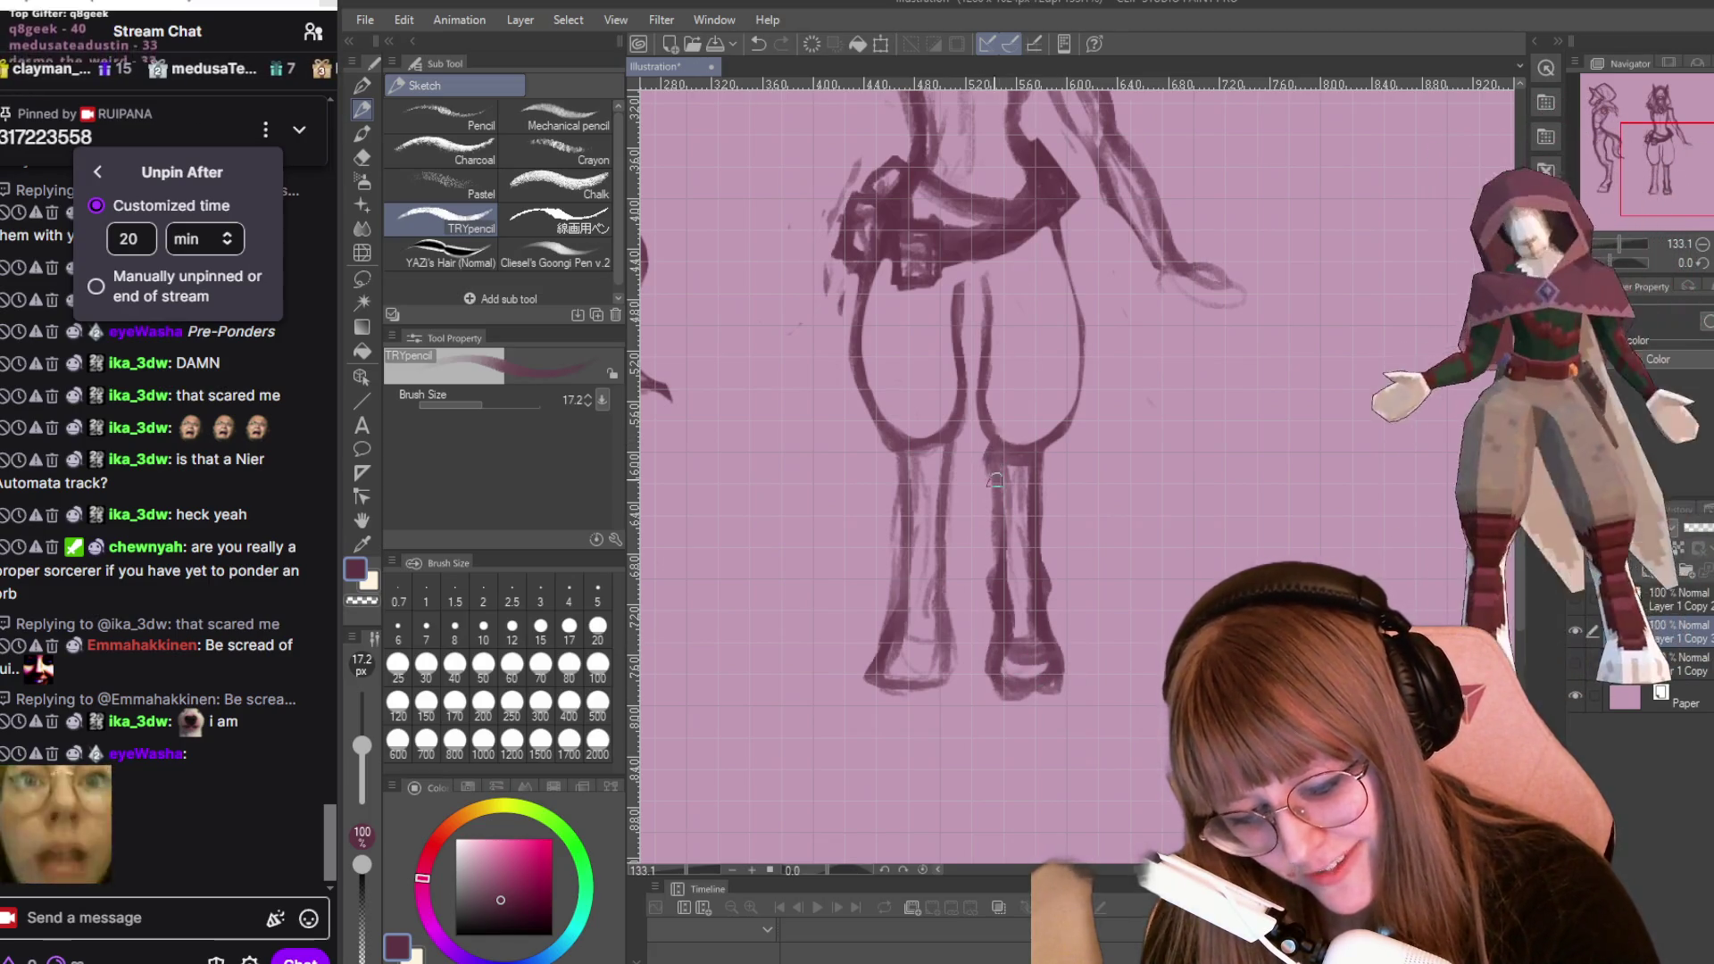
left_click_drag(986, 463, 1003, 571)
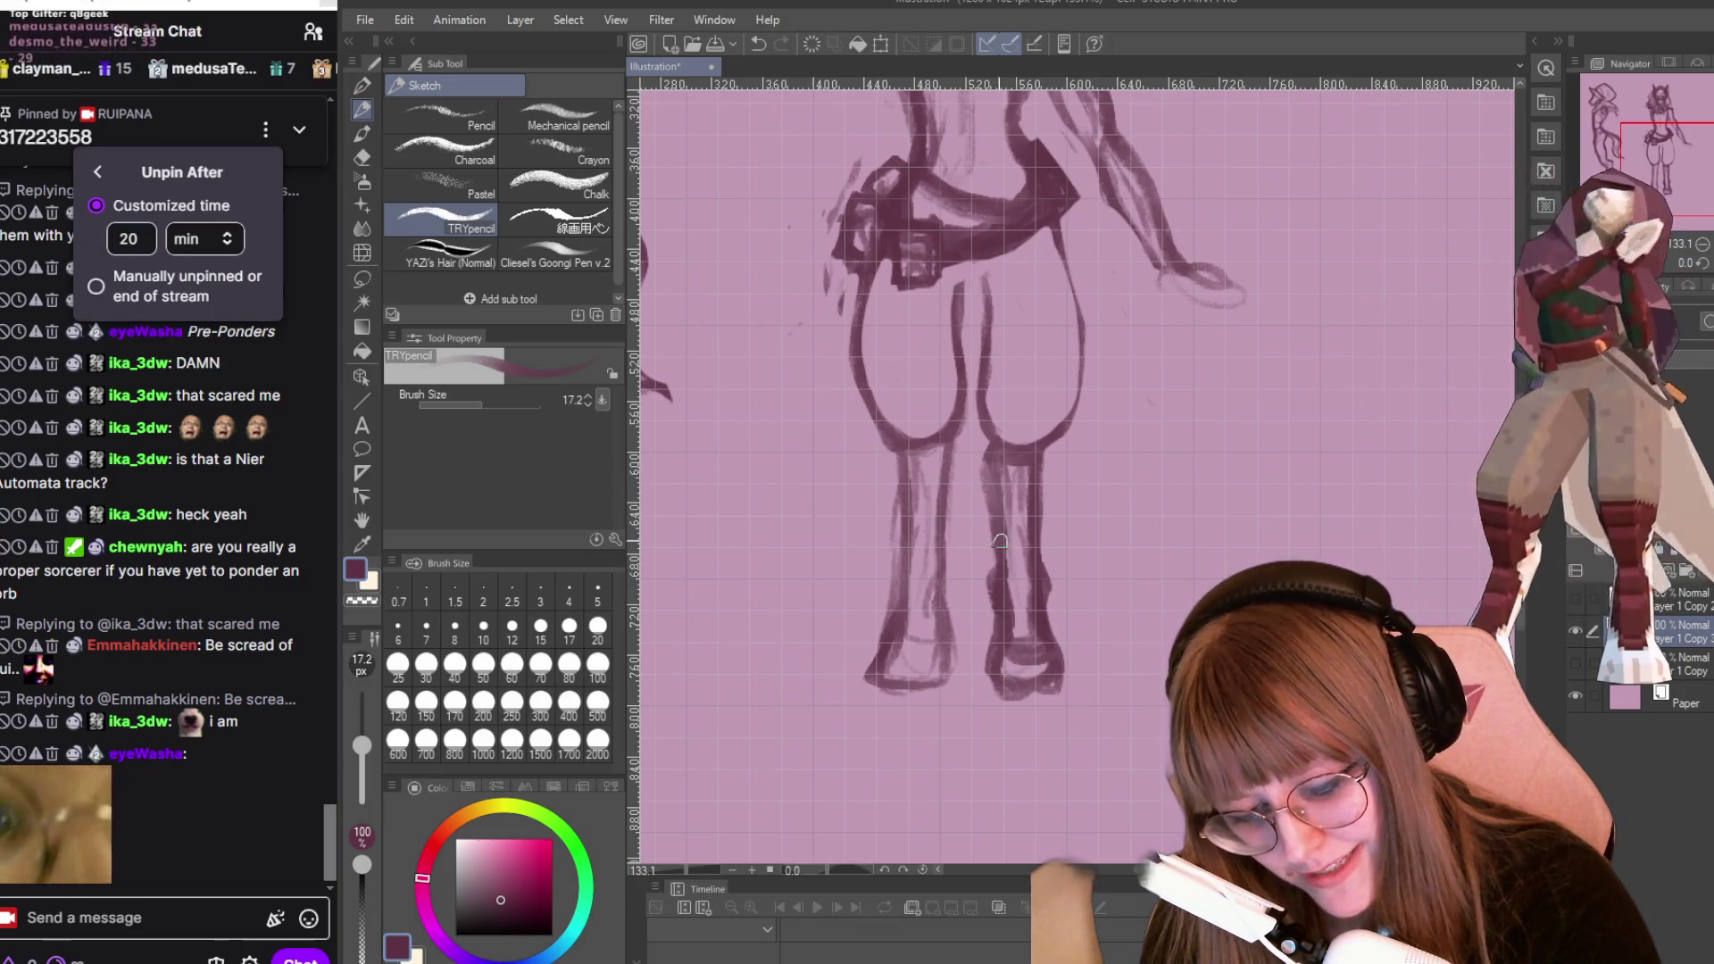
Erase parts of the right shin's inner and outer lines and stray marks near the hoof.
key("e")
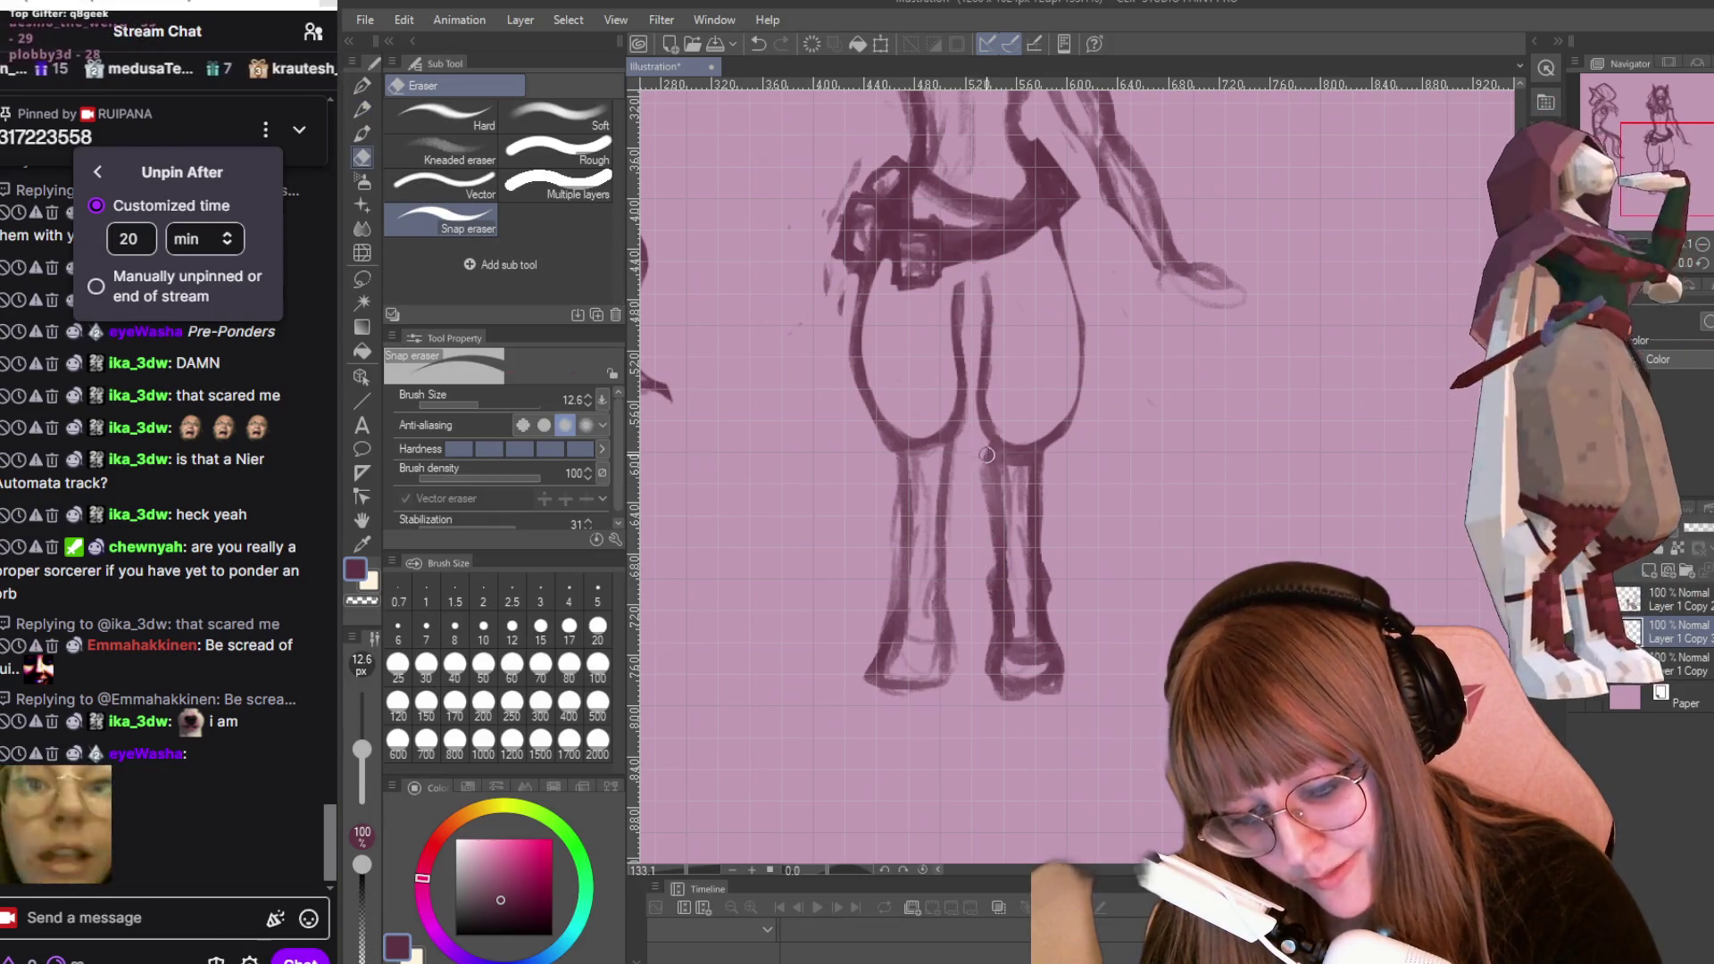
left_click_drag(993, 532, 993, 599)
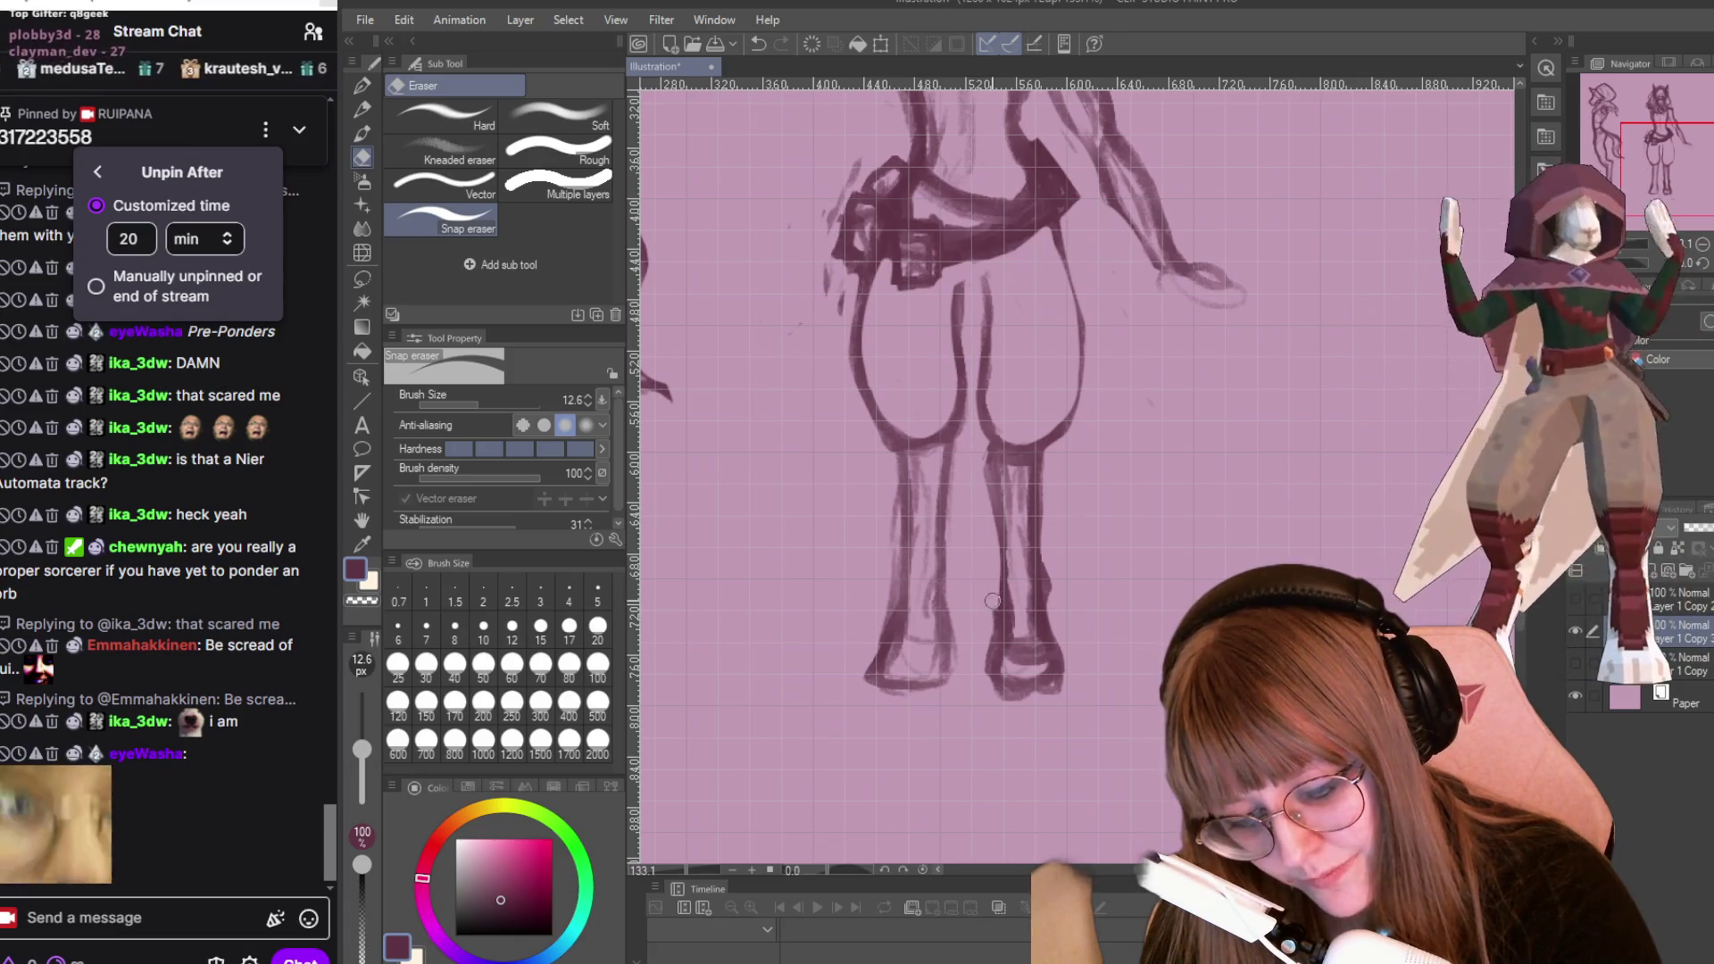
left_click_drag(982, 671, 973, 662)
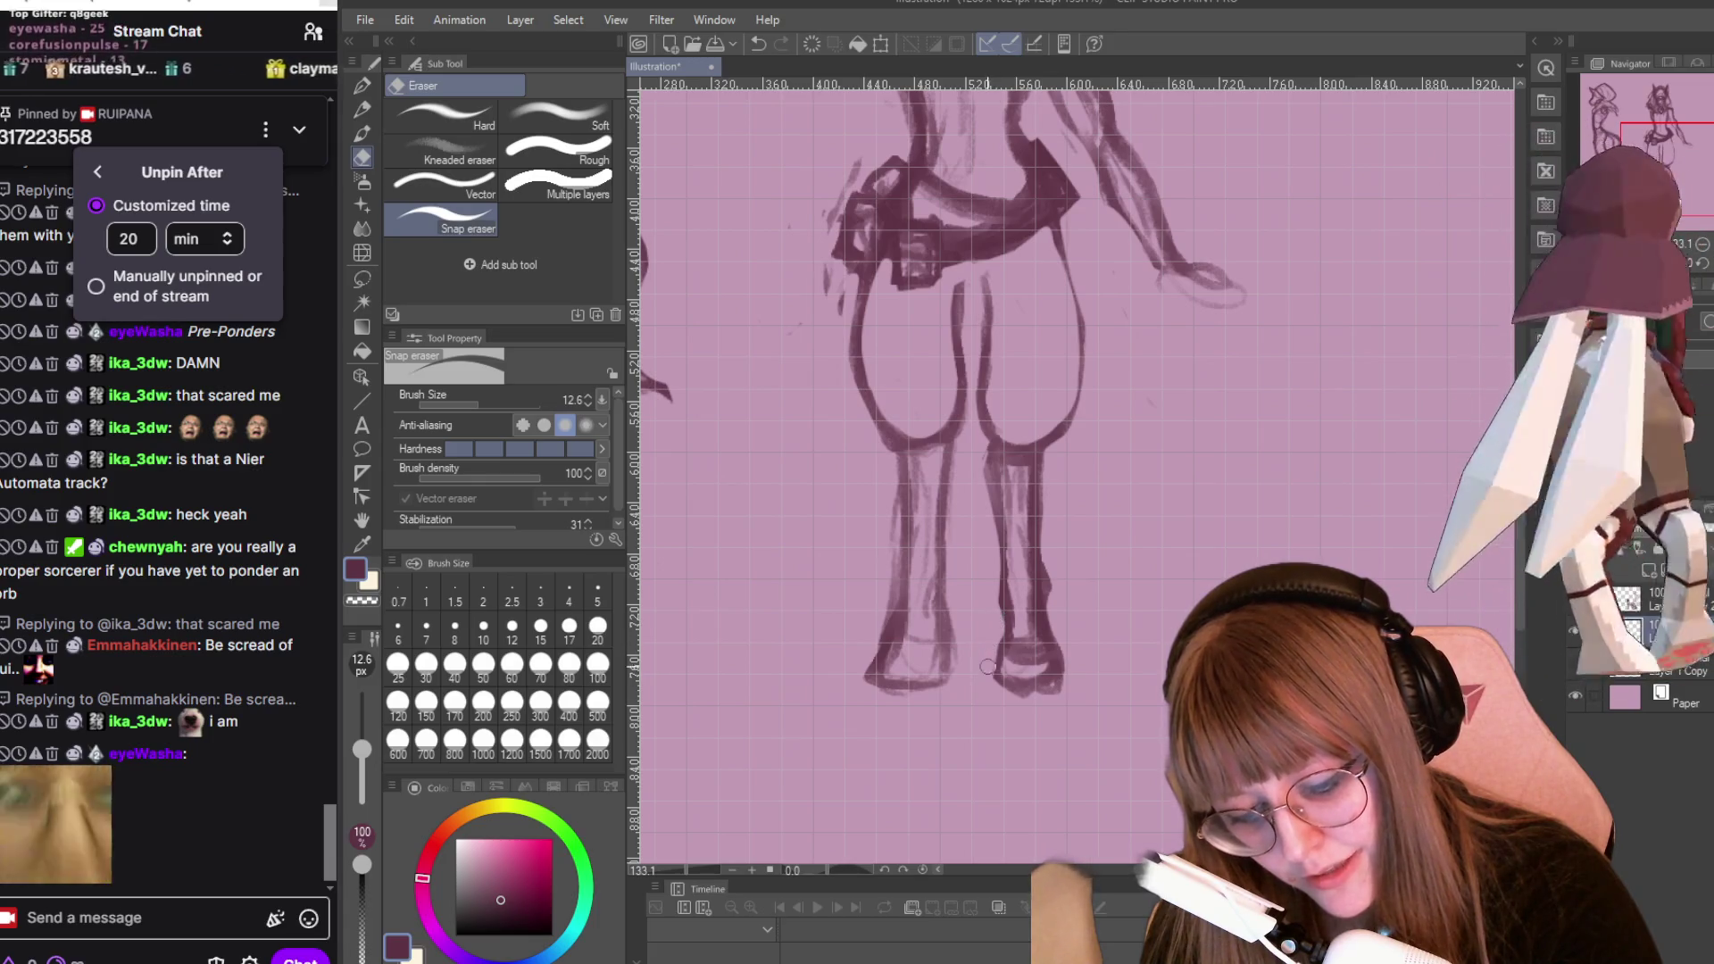
mouse_move(1045, 521)
left_mouse_down()
mouse_move(1042, 612)
mouse_move(1052, 554)
left_mouse_up()
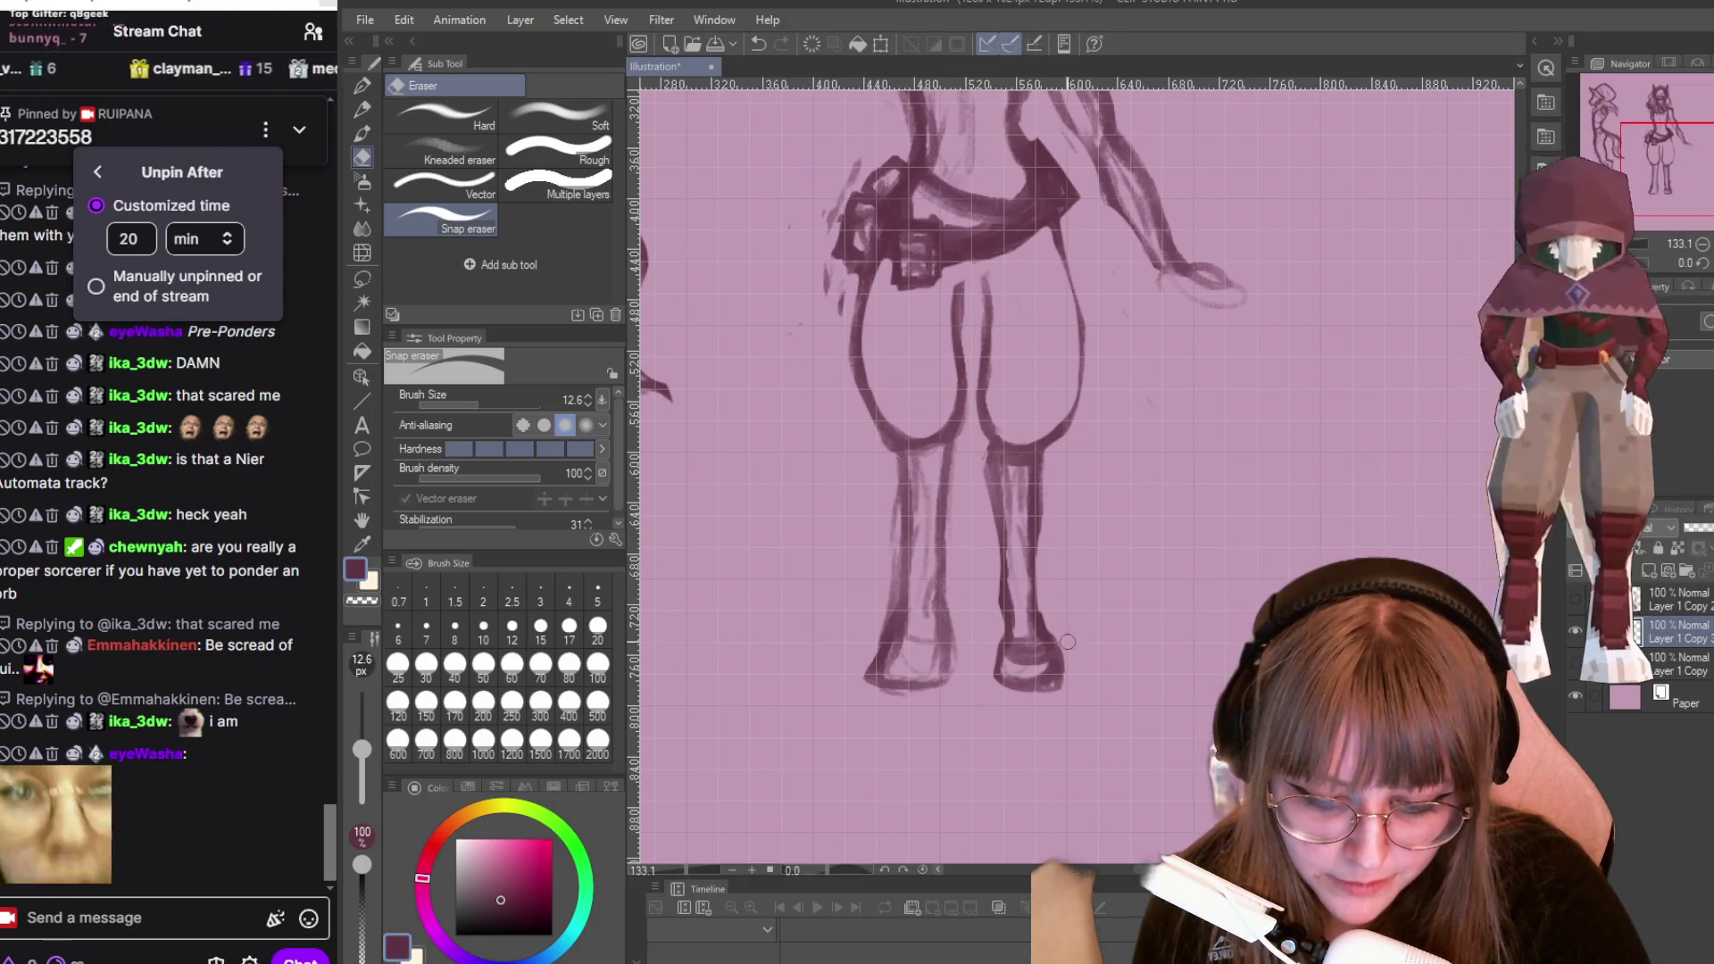
Shade inside the right hoof and hatch along the inner calf, ankle and outer knee.
key("p")
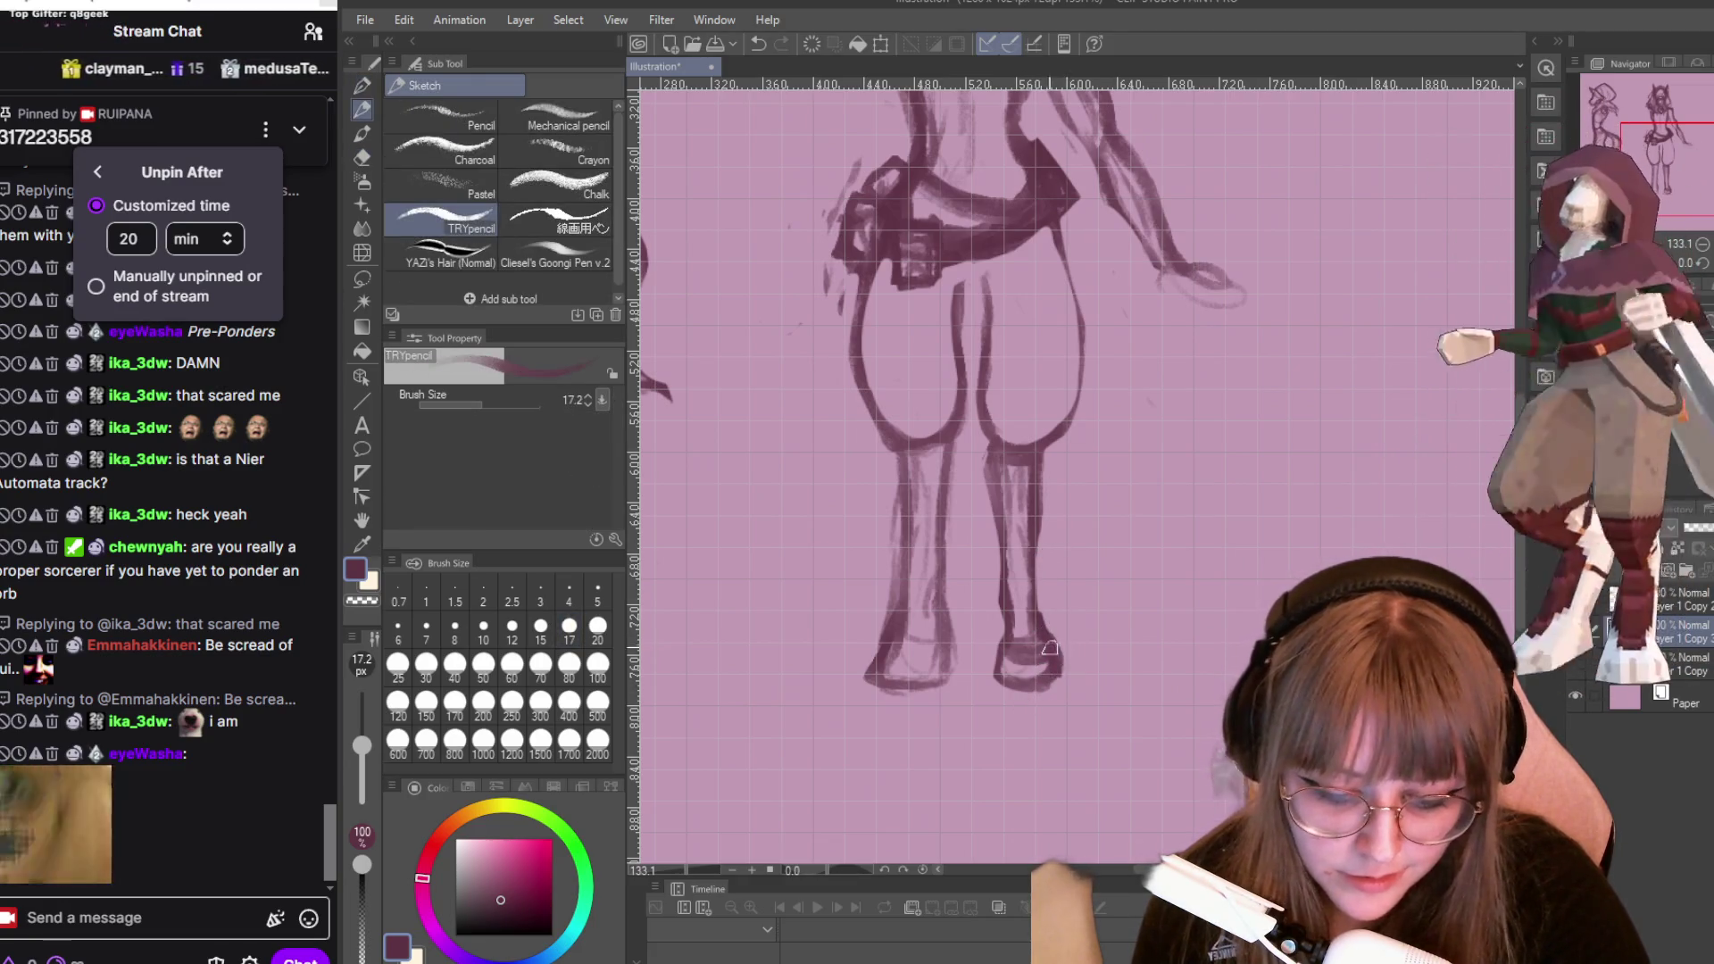
left_click_drag(1018, 658, 1061, 676)
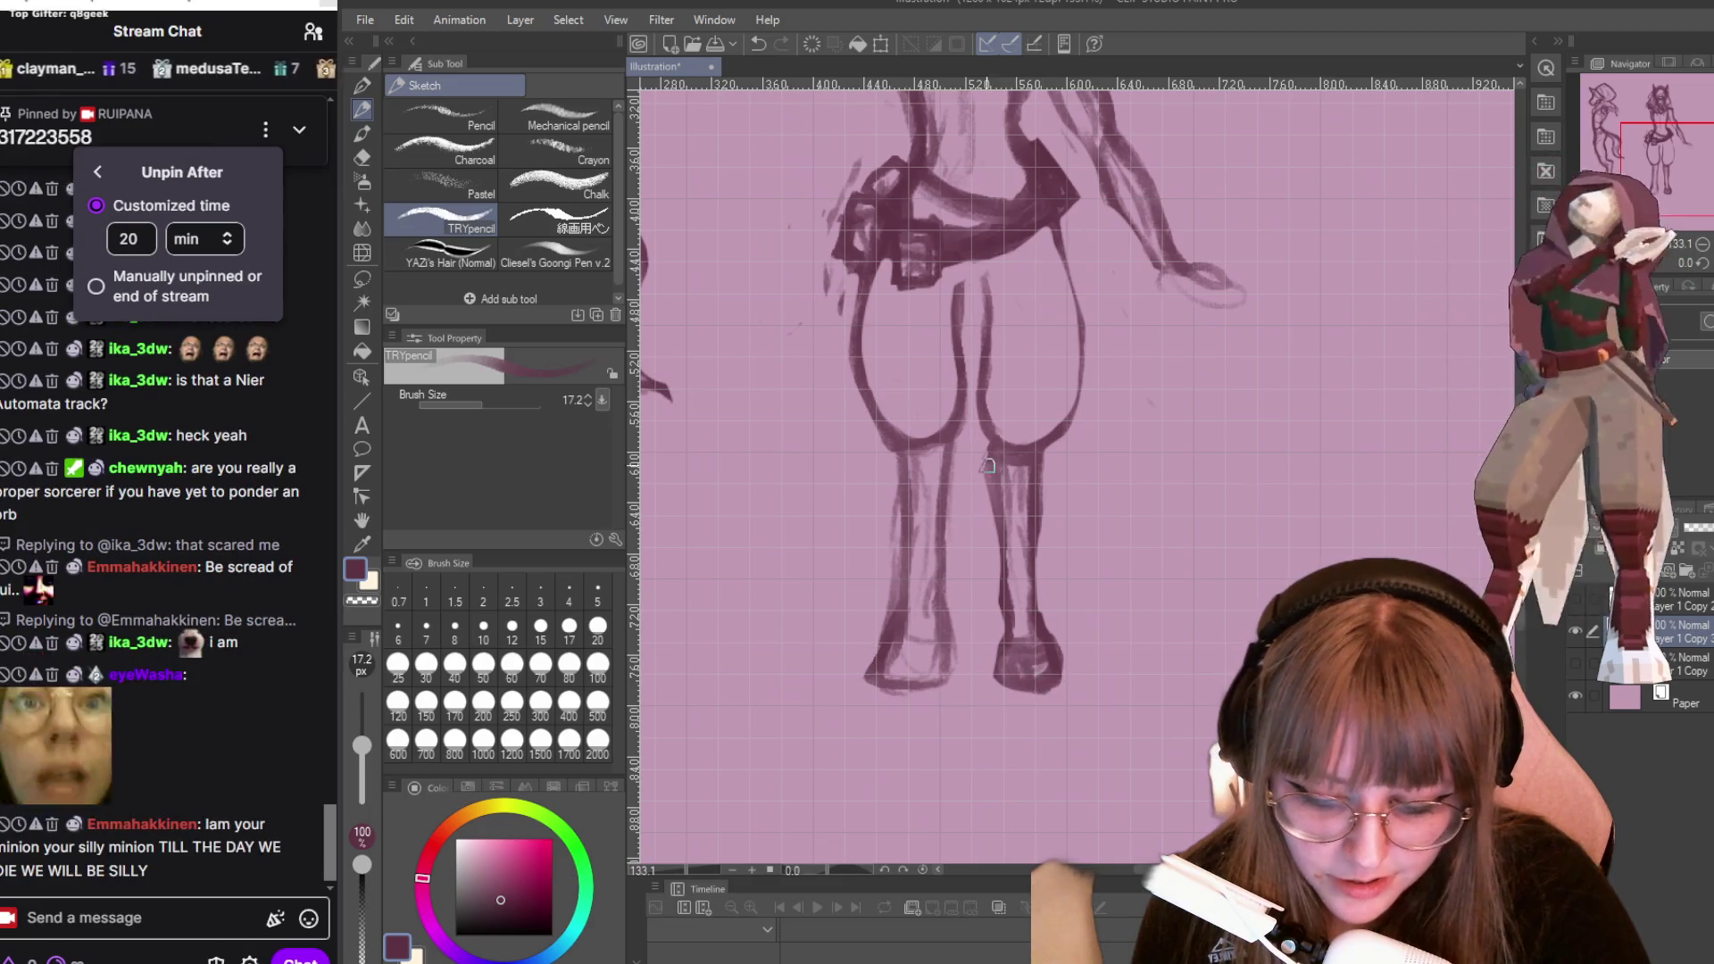
mouse_move(1065, 428)
left_mouse_down()
mouse_move(1027, 513)
mouse_move(1050, 638)
left_mouse_up()
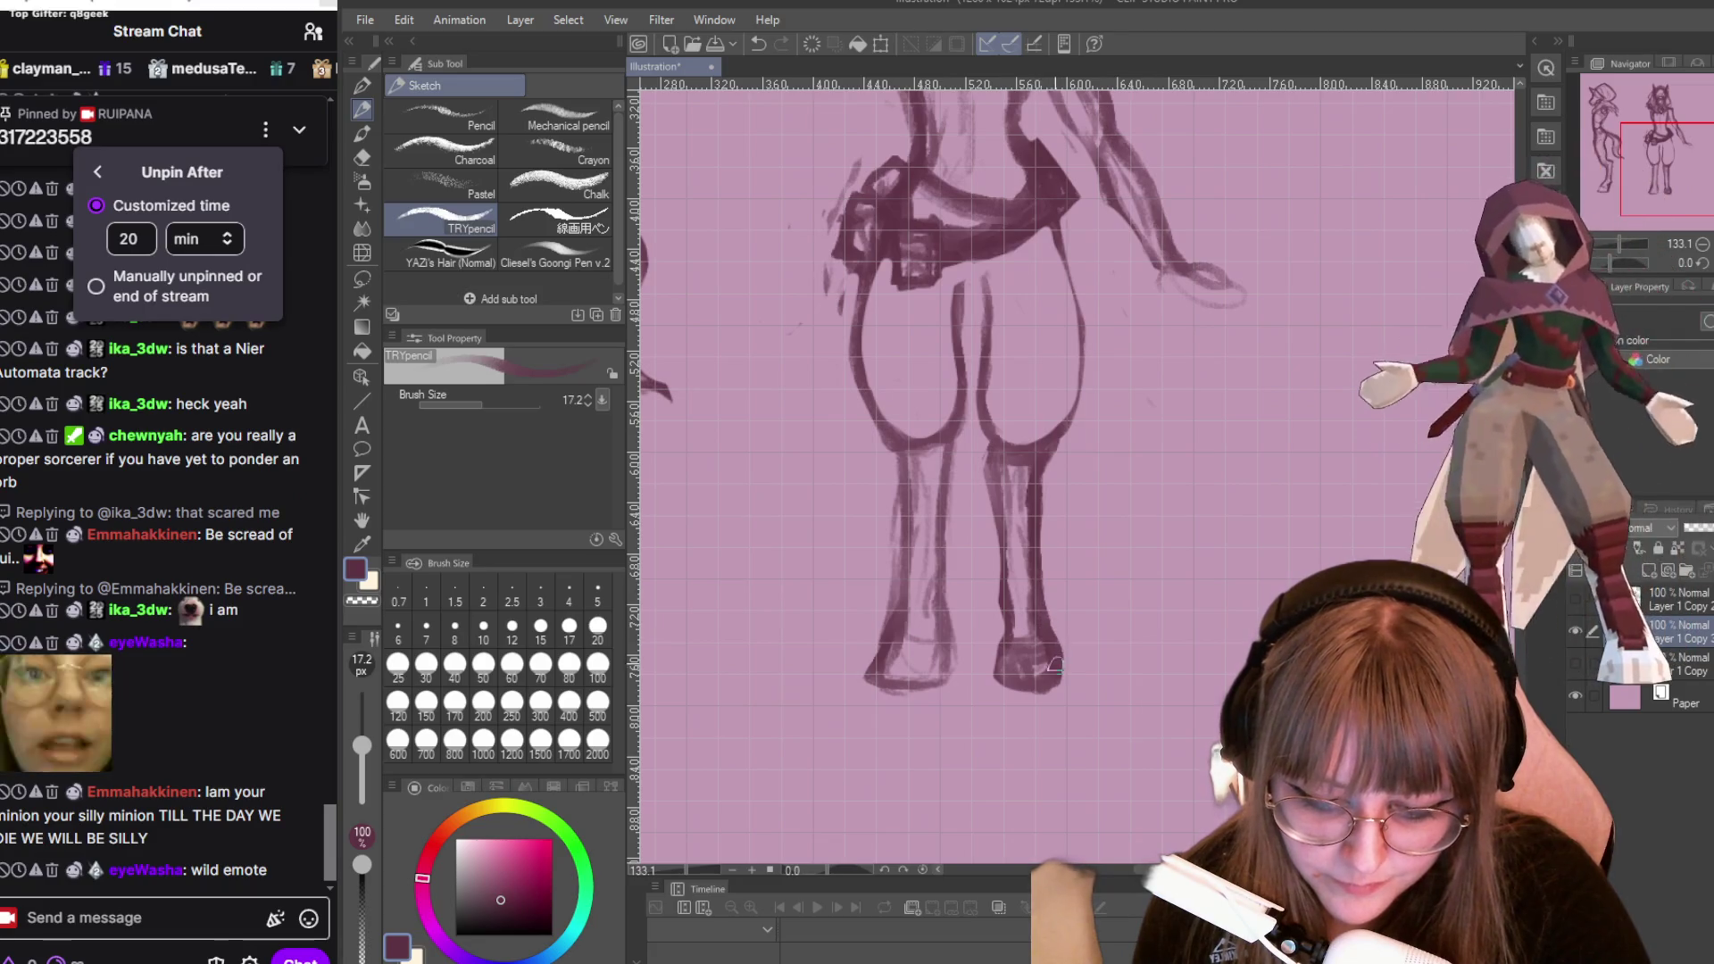
left_click_drag(1028, 558, 1025, 613)
left_click_drag(1029, 507, 1005, 688)
left_click_drag(998, 612, 997, 528)
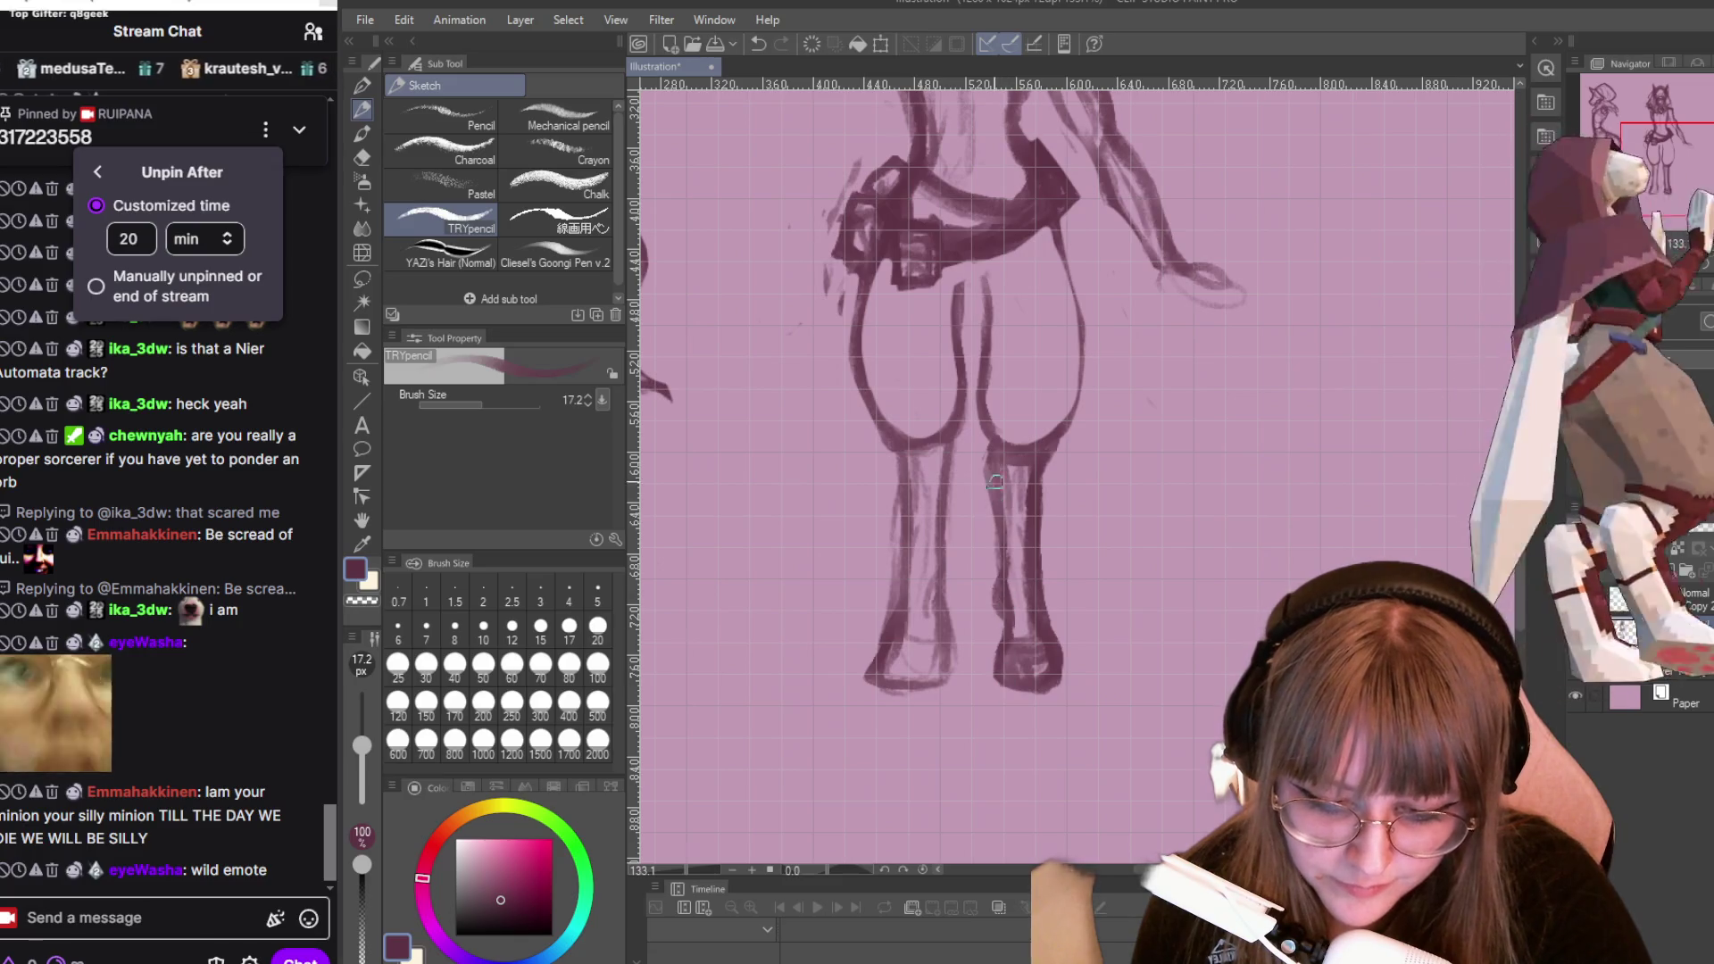
left_click_drag(993, 453, 986, 536)
left_click_drag(1058, 445, 1040, 487)
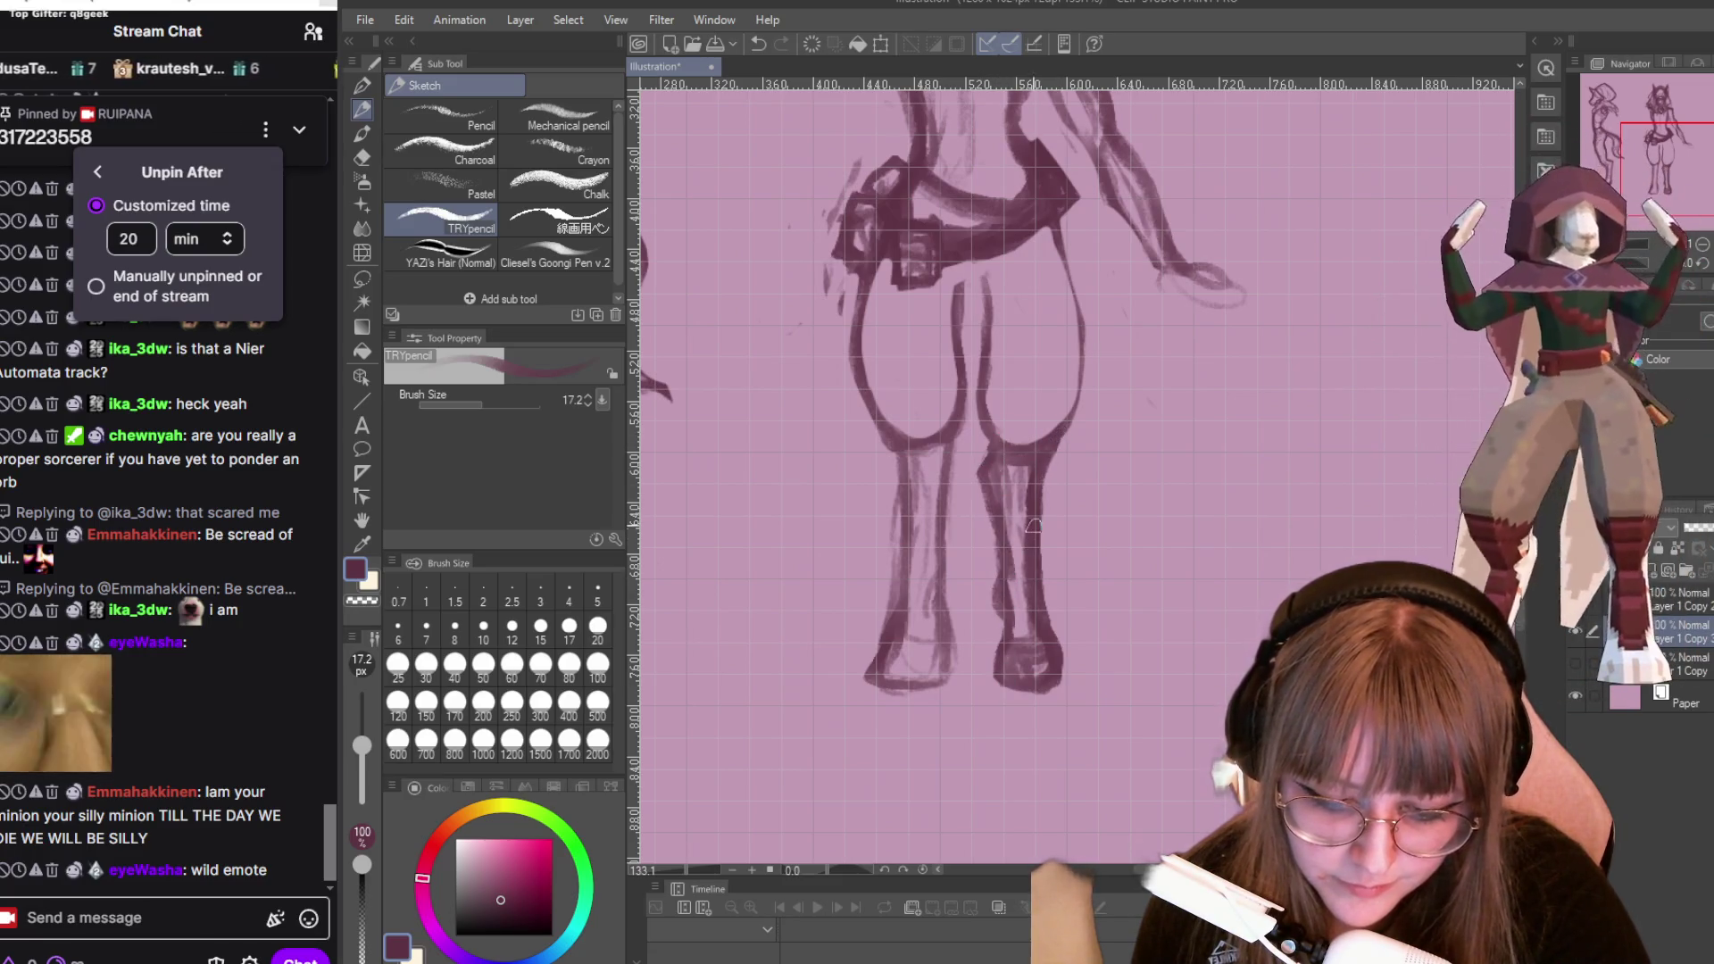
left_click_drag(1002, 597, 1008, 627)
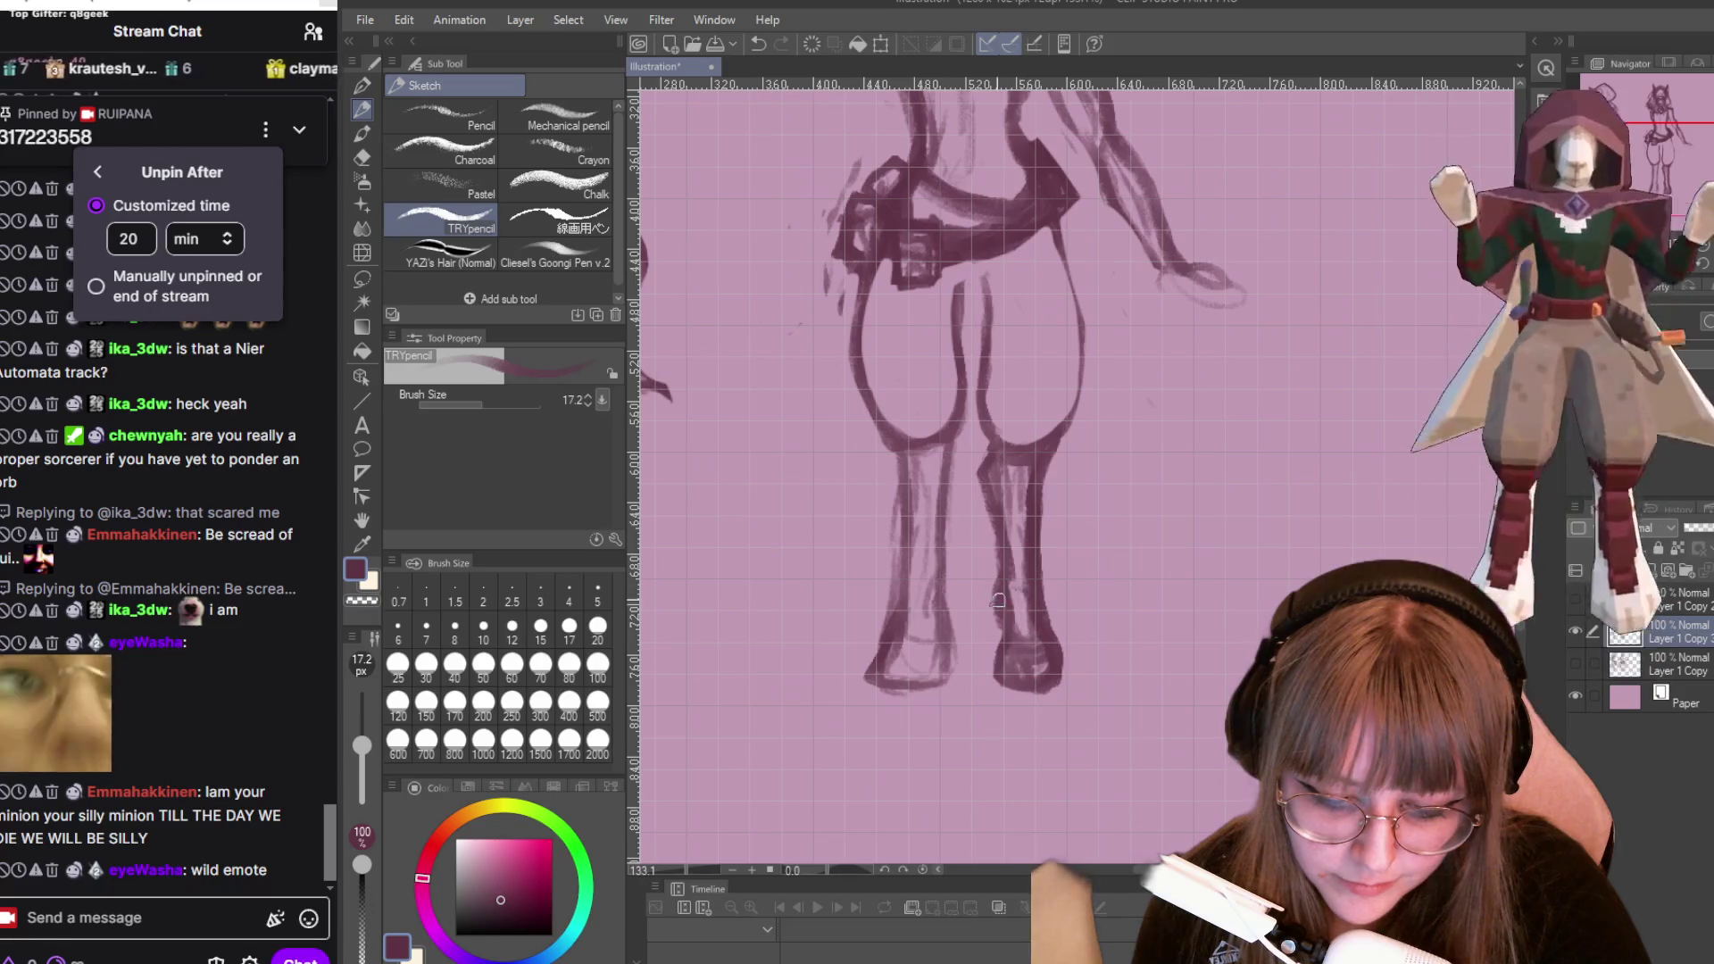
key("e")
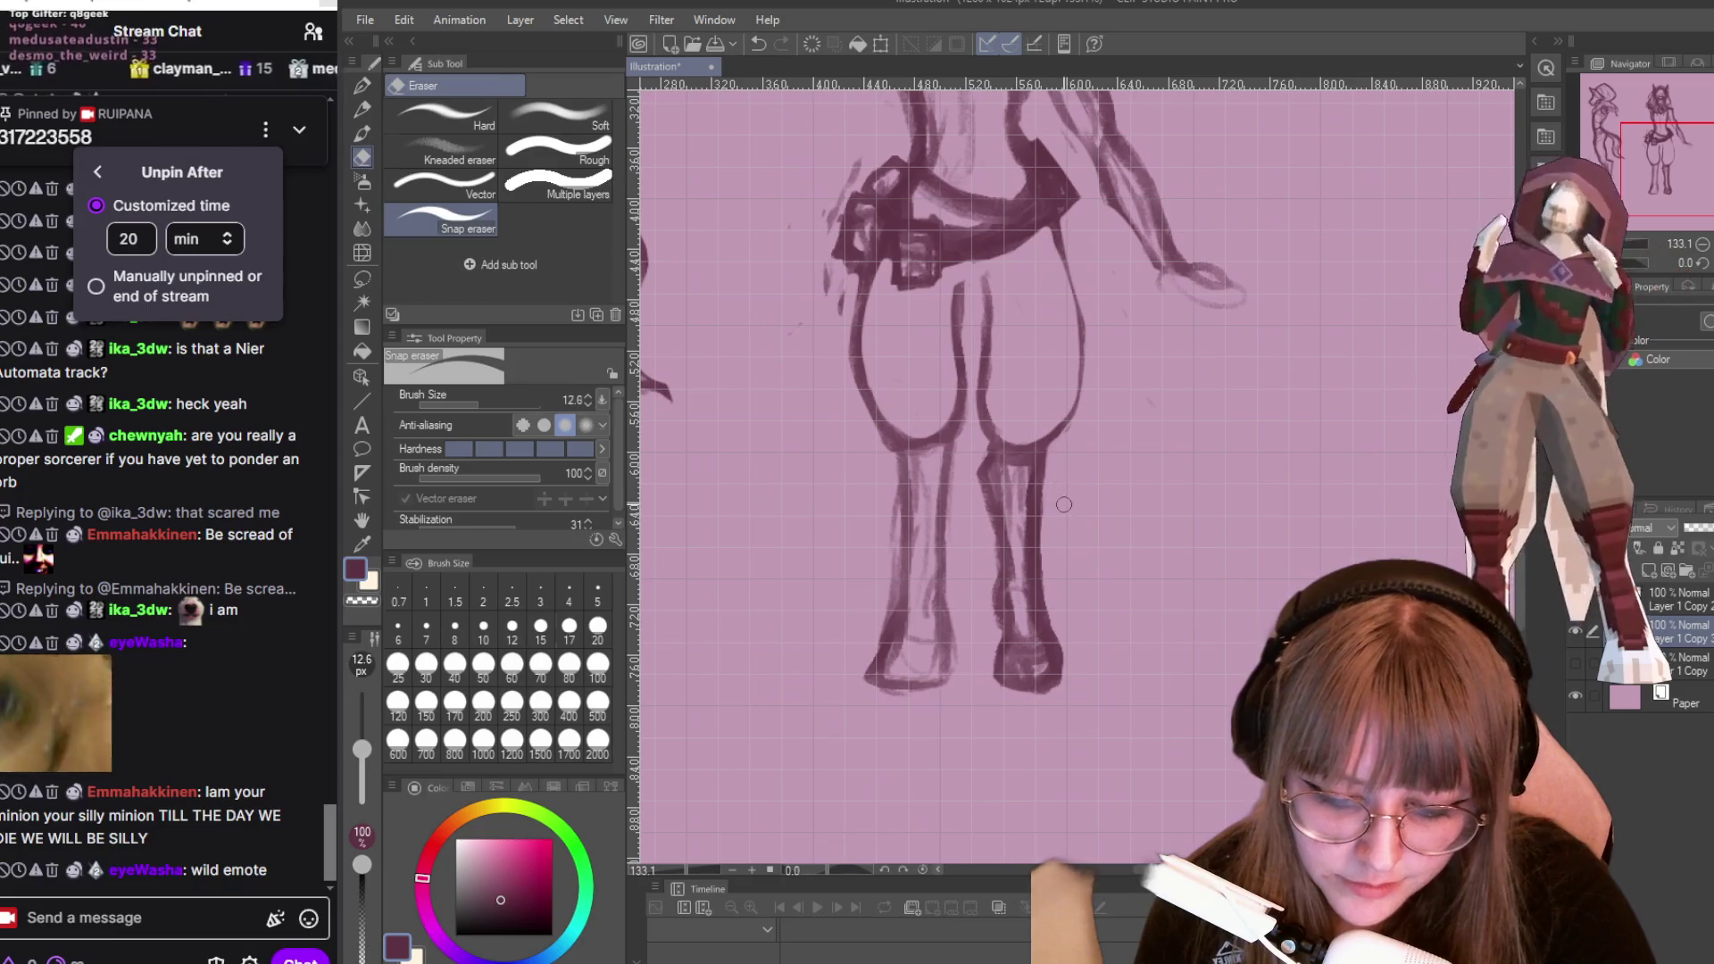
key("p")
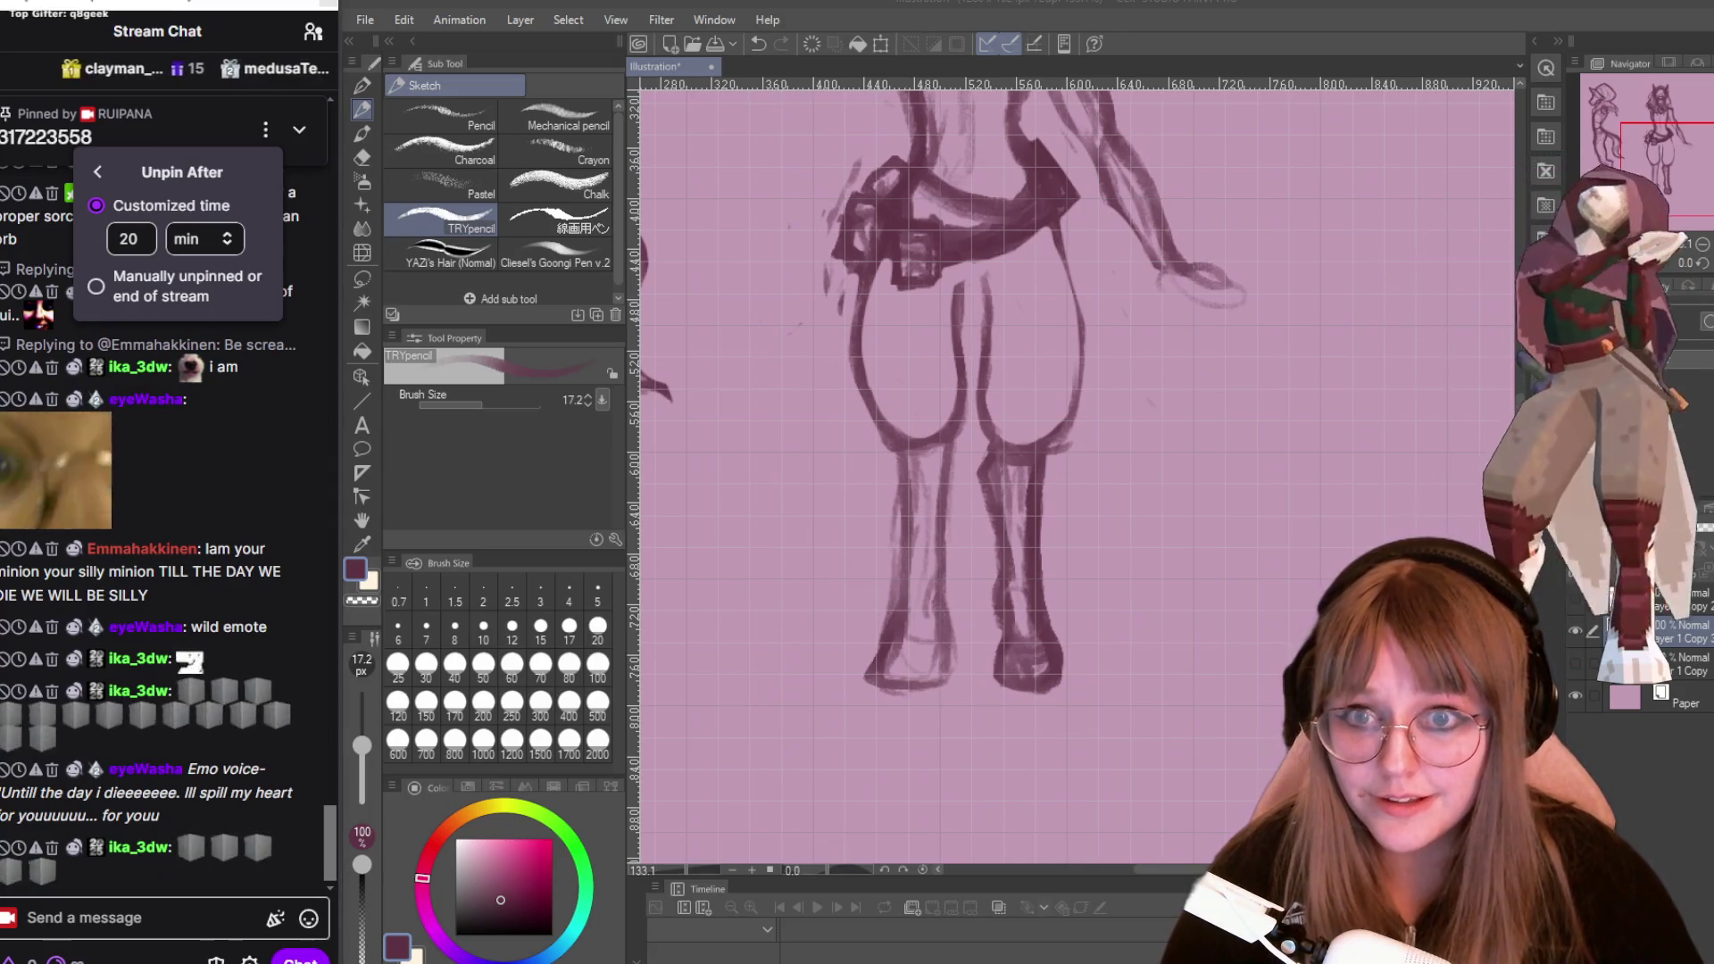
Darken the right thigh's outer line up to the belt with the TRYpencil brush.
scroll(1126, 474, "down", 1)
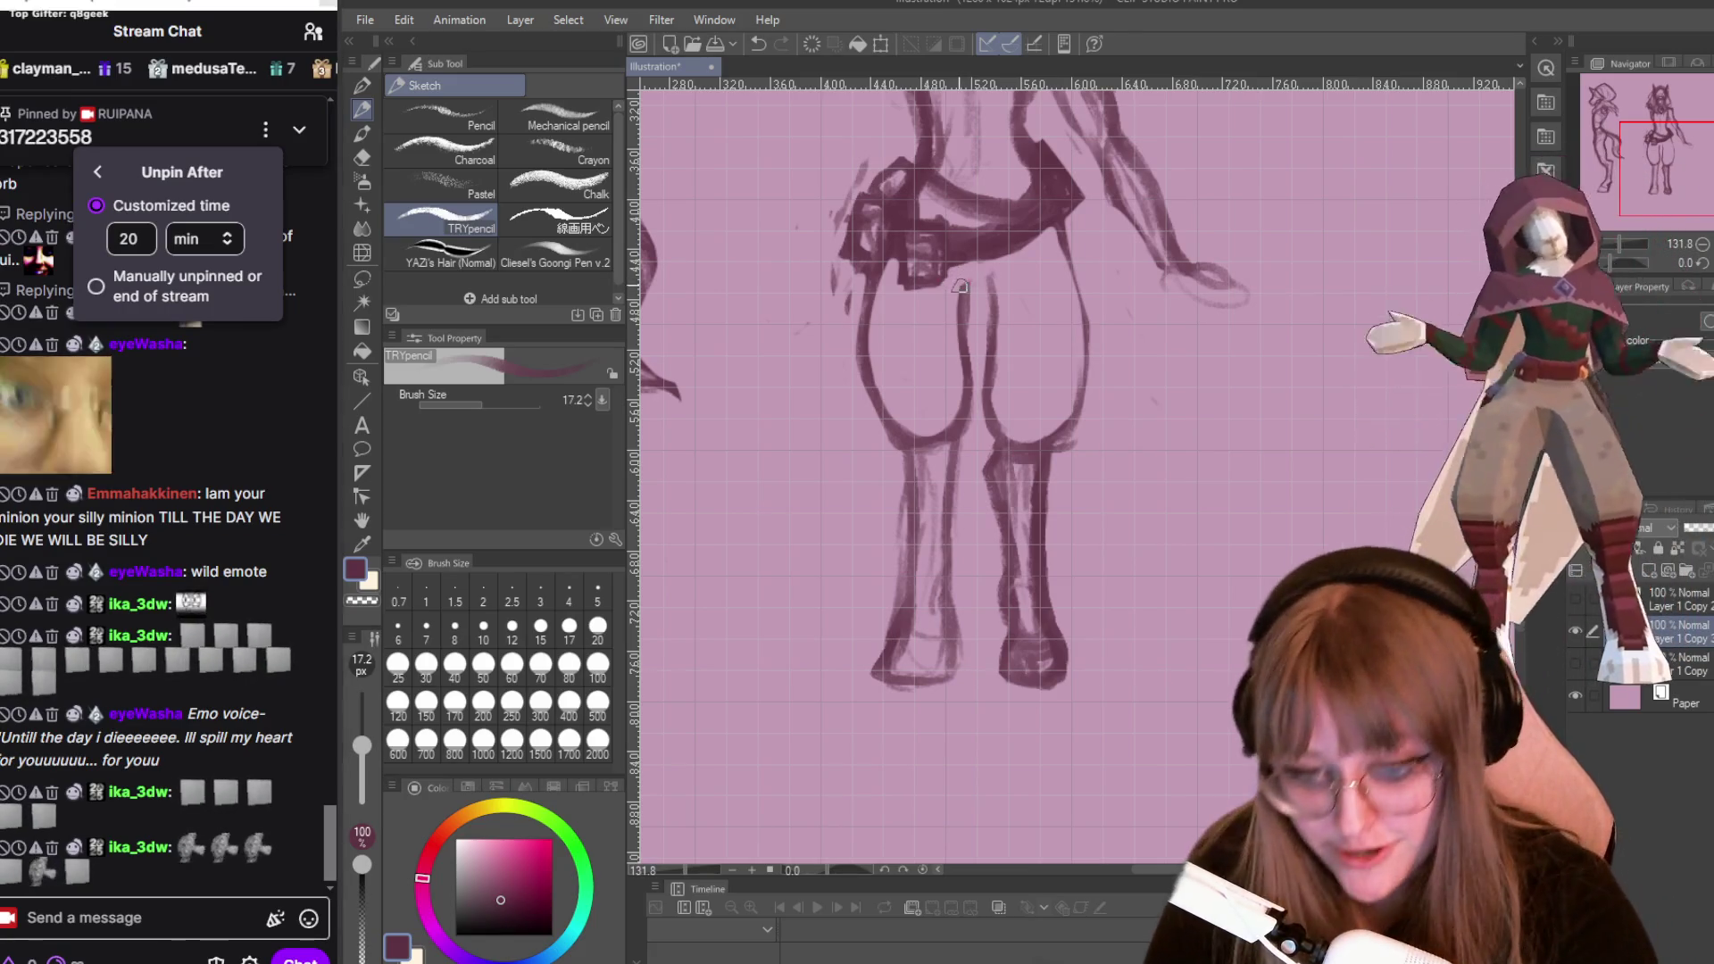
left_click_drag(975, 263, 964, 325)
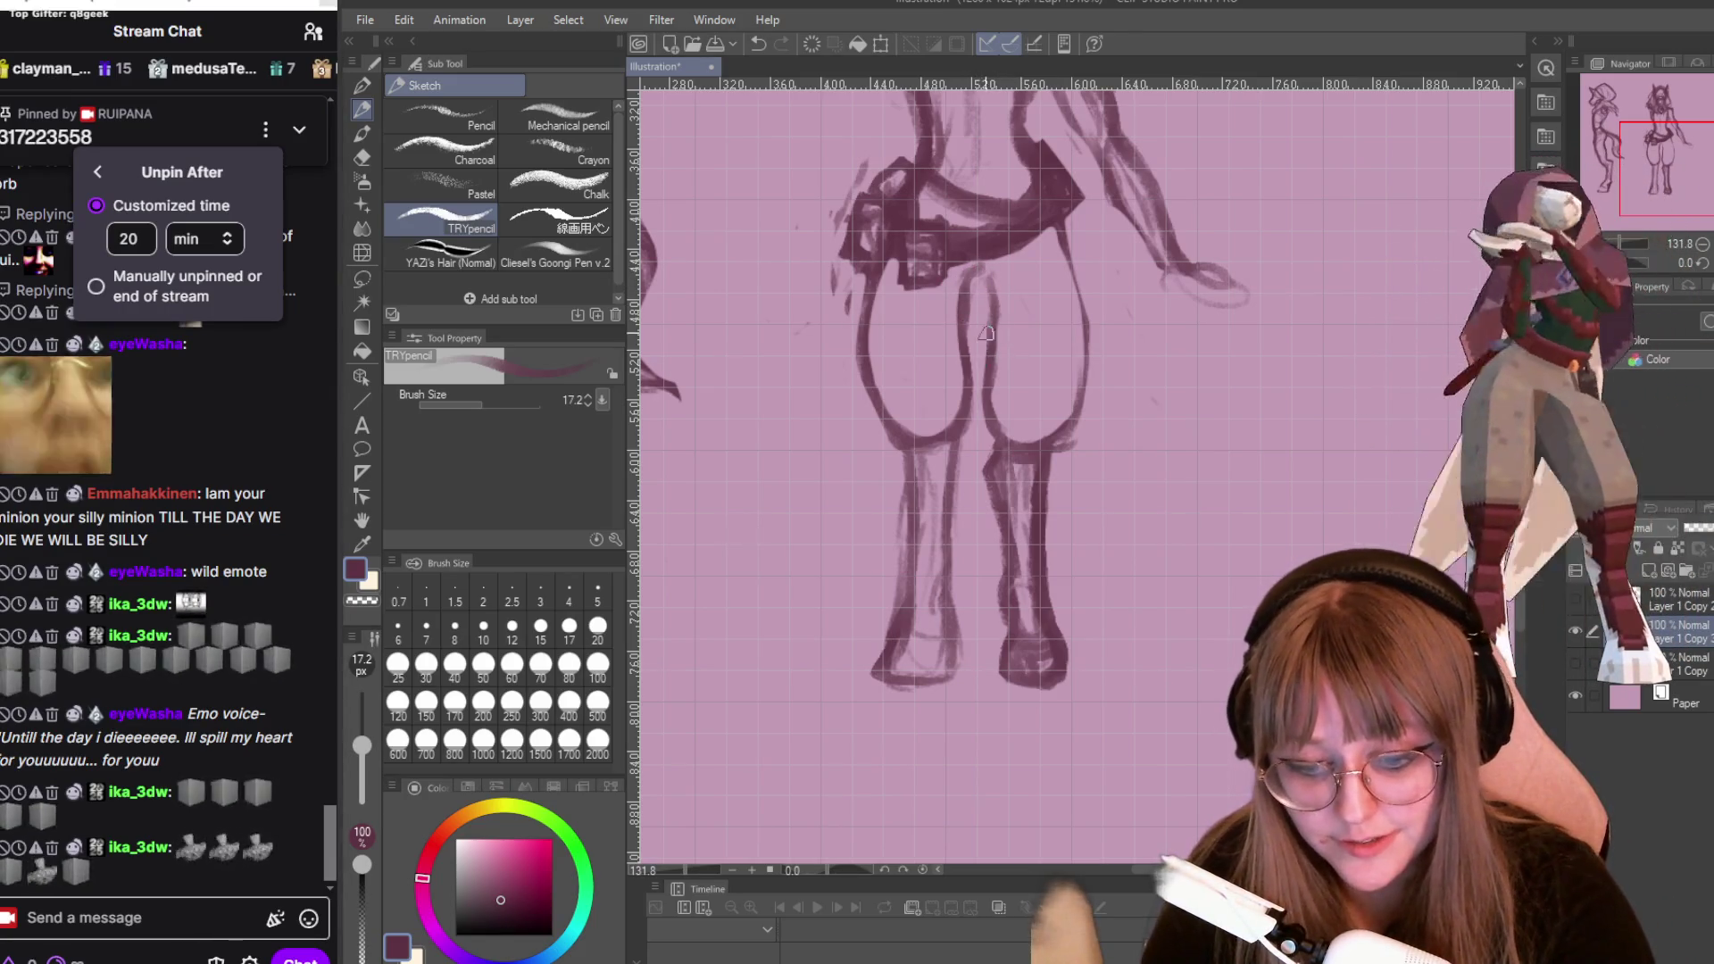
left_click_drag(1087, 377, 1046, 446)
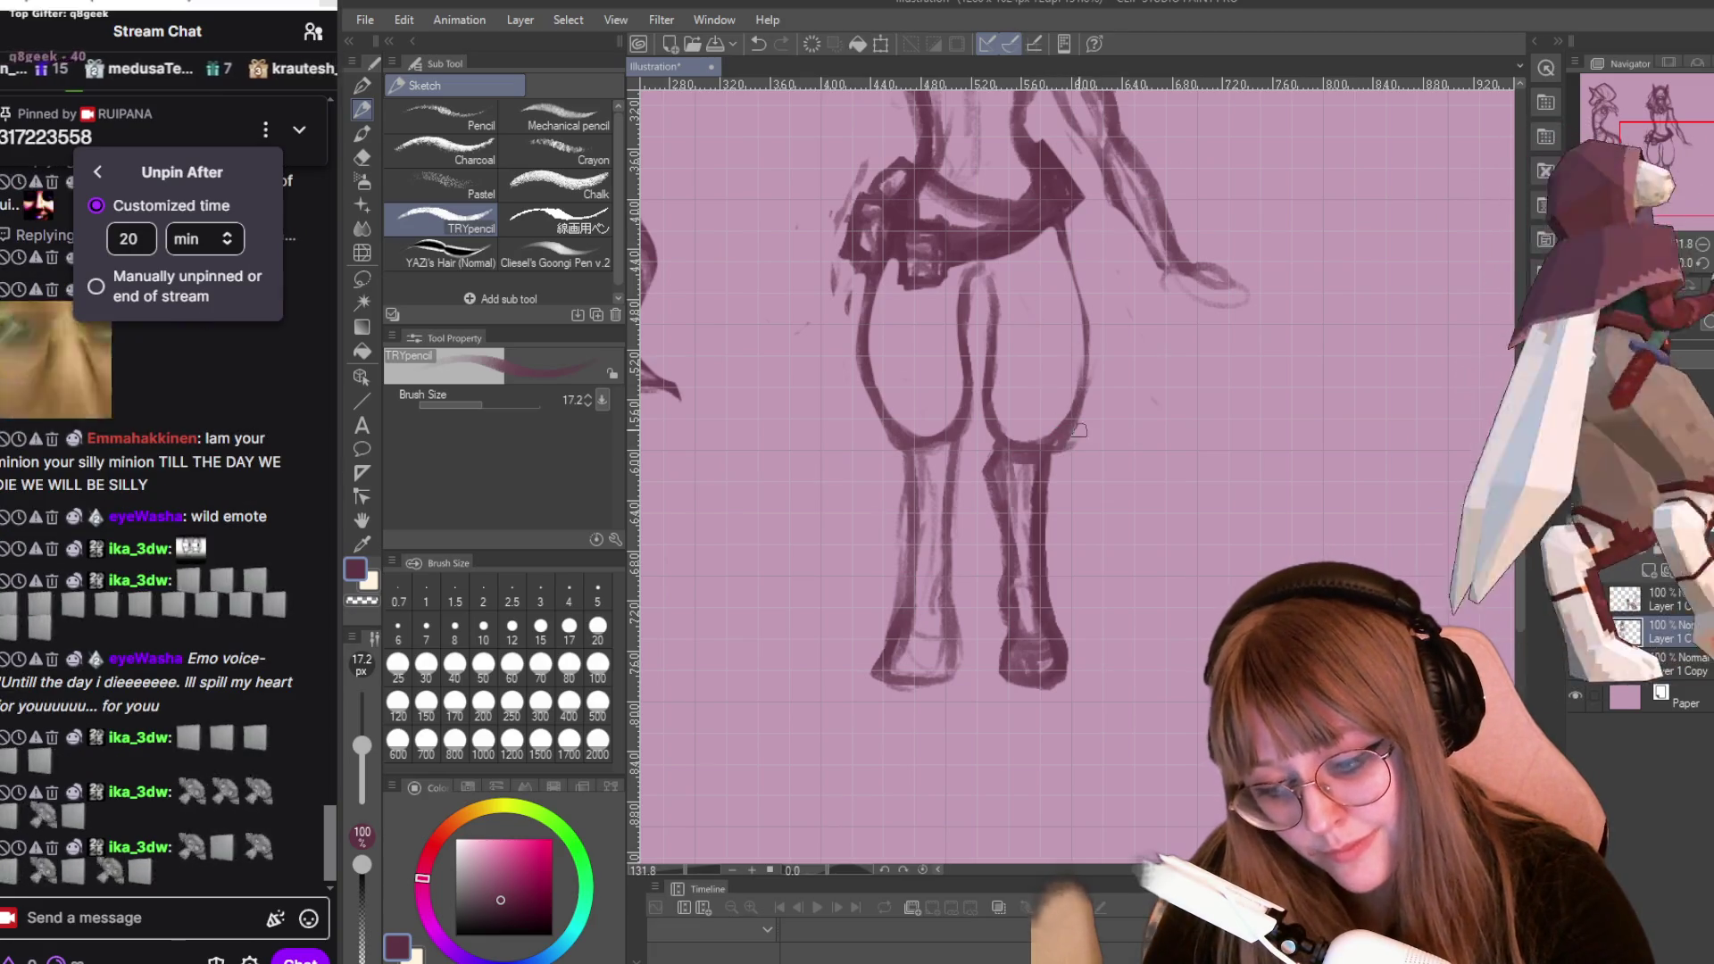
mouse_move(1091, 393)
left_mouse_down()
mouse_move(1060, 229)
mouse_move(1084, 360)
left_mouse_up()
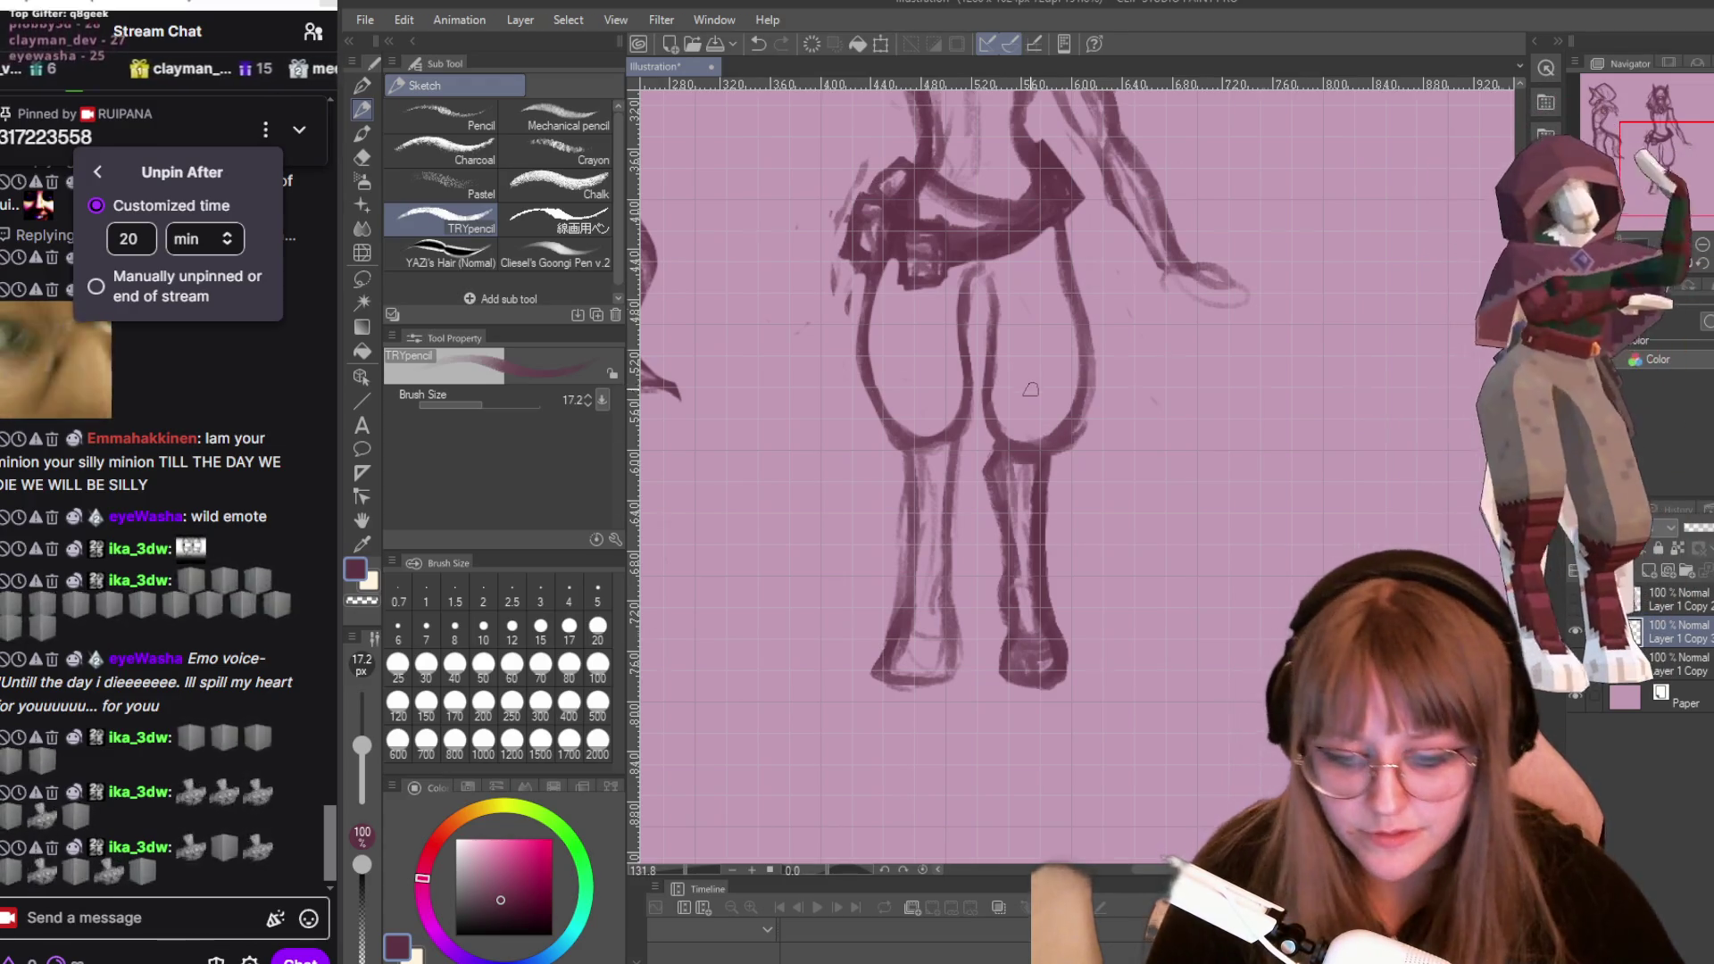
Erase part of the inner thigh line and marks along the leg's upper outline.
scroll(1031, 384, "down", 3)
scroll(1054, 533, "up", 3)
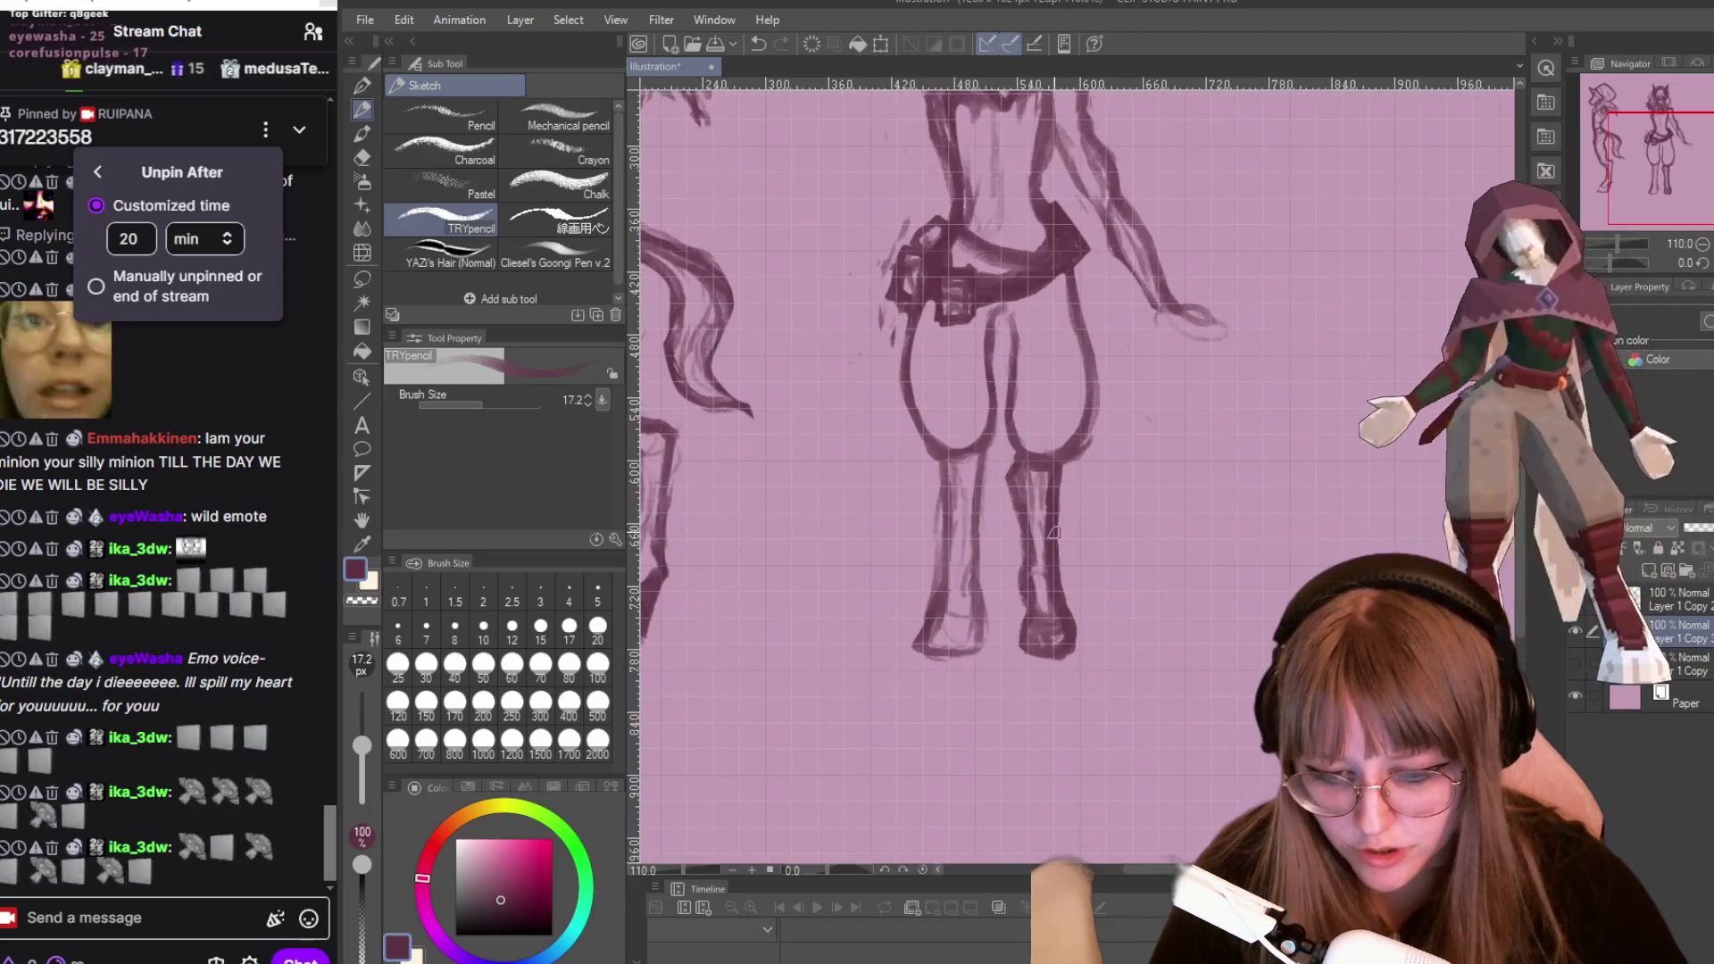
key("e")
mouse_move(1014, 322)
left_mouse_down()
mouse_move(1014, 406)
mouse_move(1031, 419)
mouse_move(1003, 350)
left_mouse_up()
mouse_move(1047, 443)
left_mouse_down()
mouse_move(1036, 527)
mouse_move(1048, 452)
mouse_move(1063, 464)
left_mouse_up()
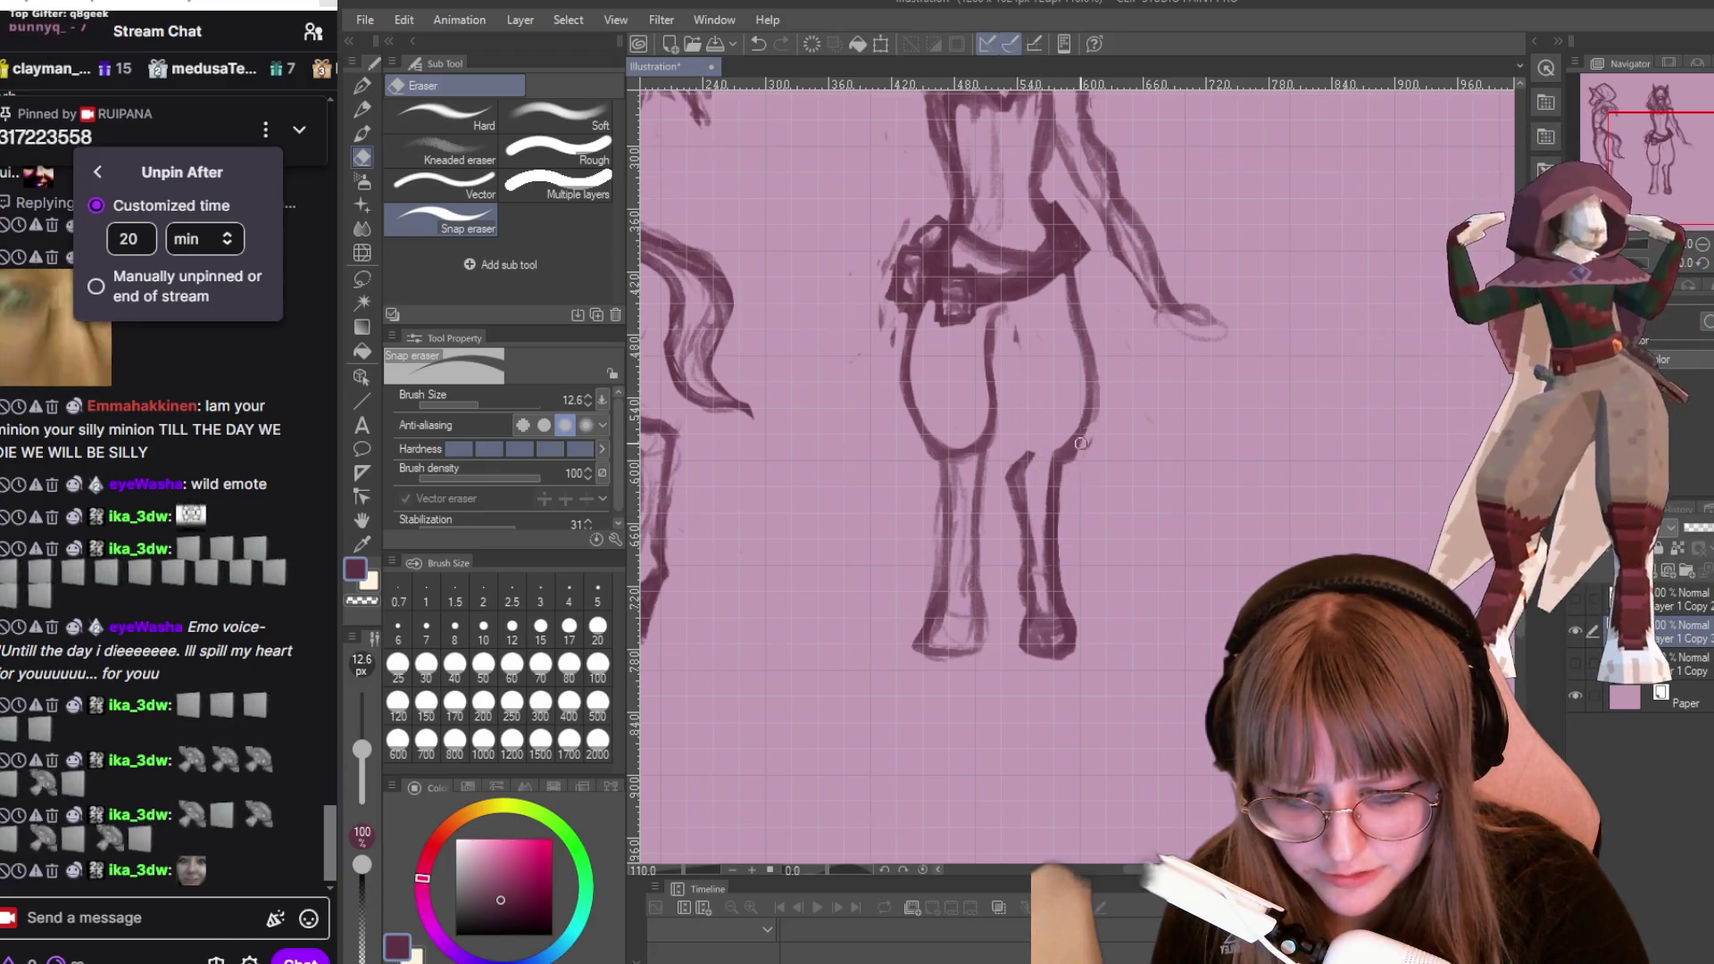
scroll(1100, 178, "down", 3)
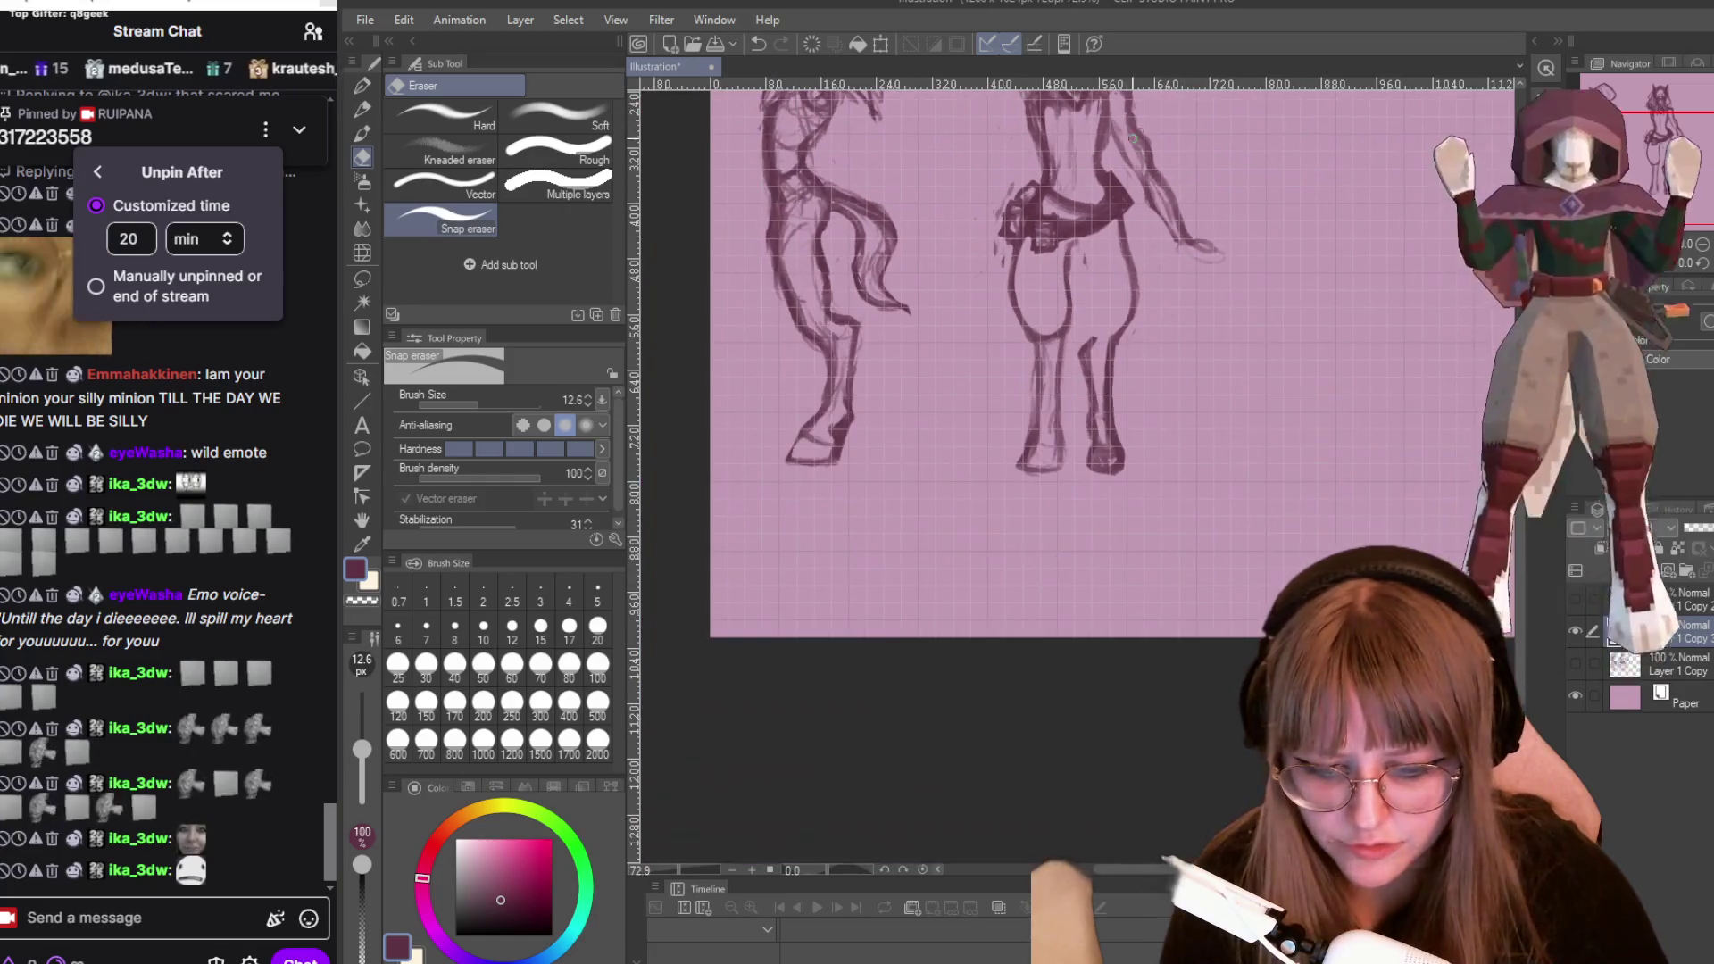
Erase the right leg's old inner and outer thigh outline.
scroll(1151, 186, "up", 1)
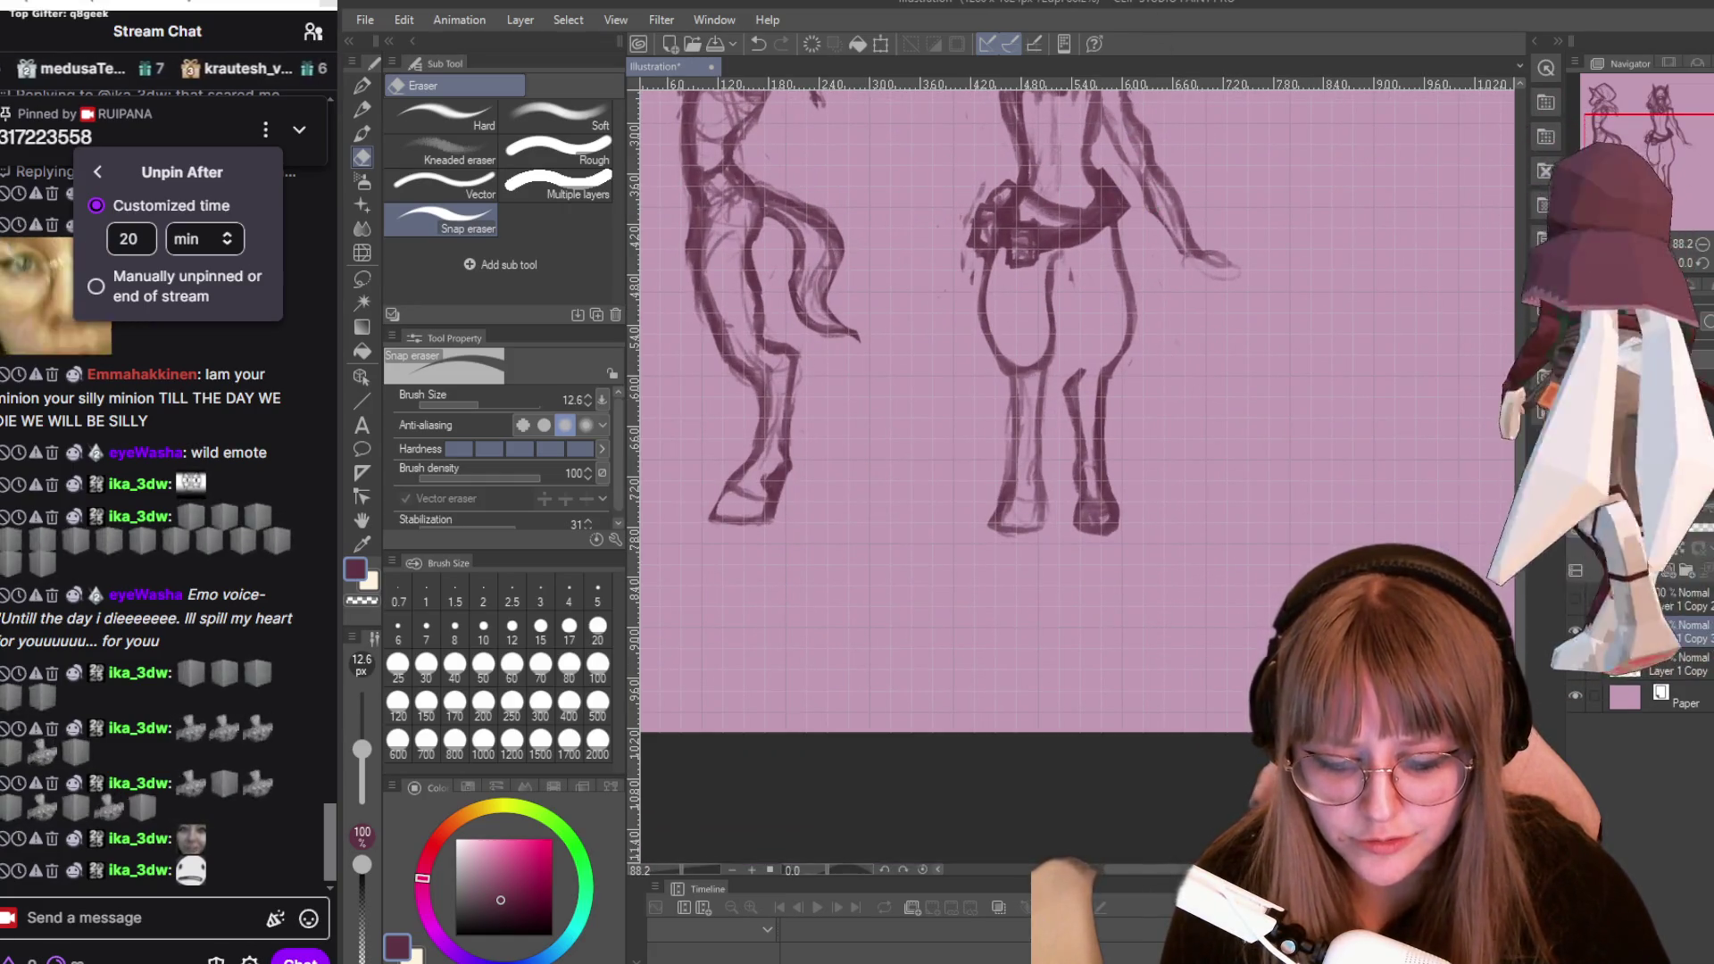
mouse_move(1074, 383)
left_mouse_down()
mouse_move(1080, 522)
mouse_move(1074, 410)
left_mouse_up()
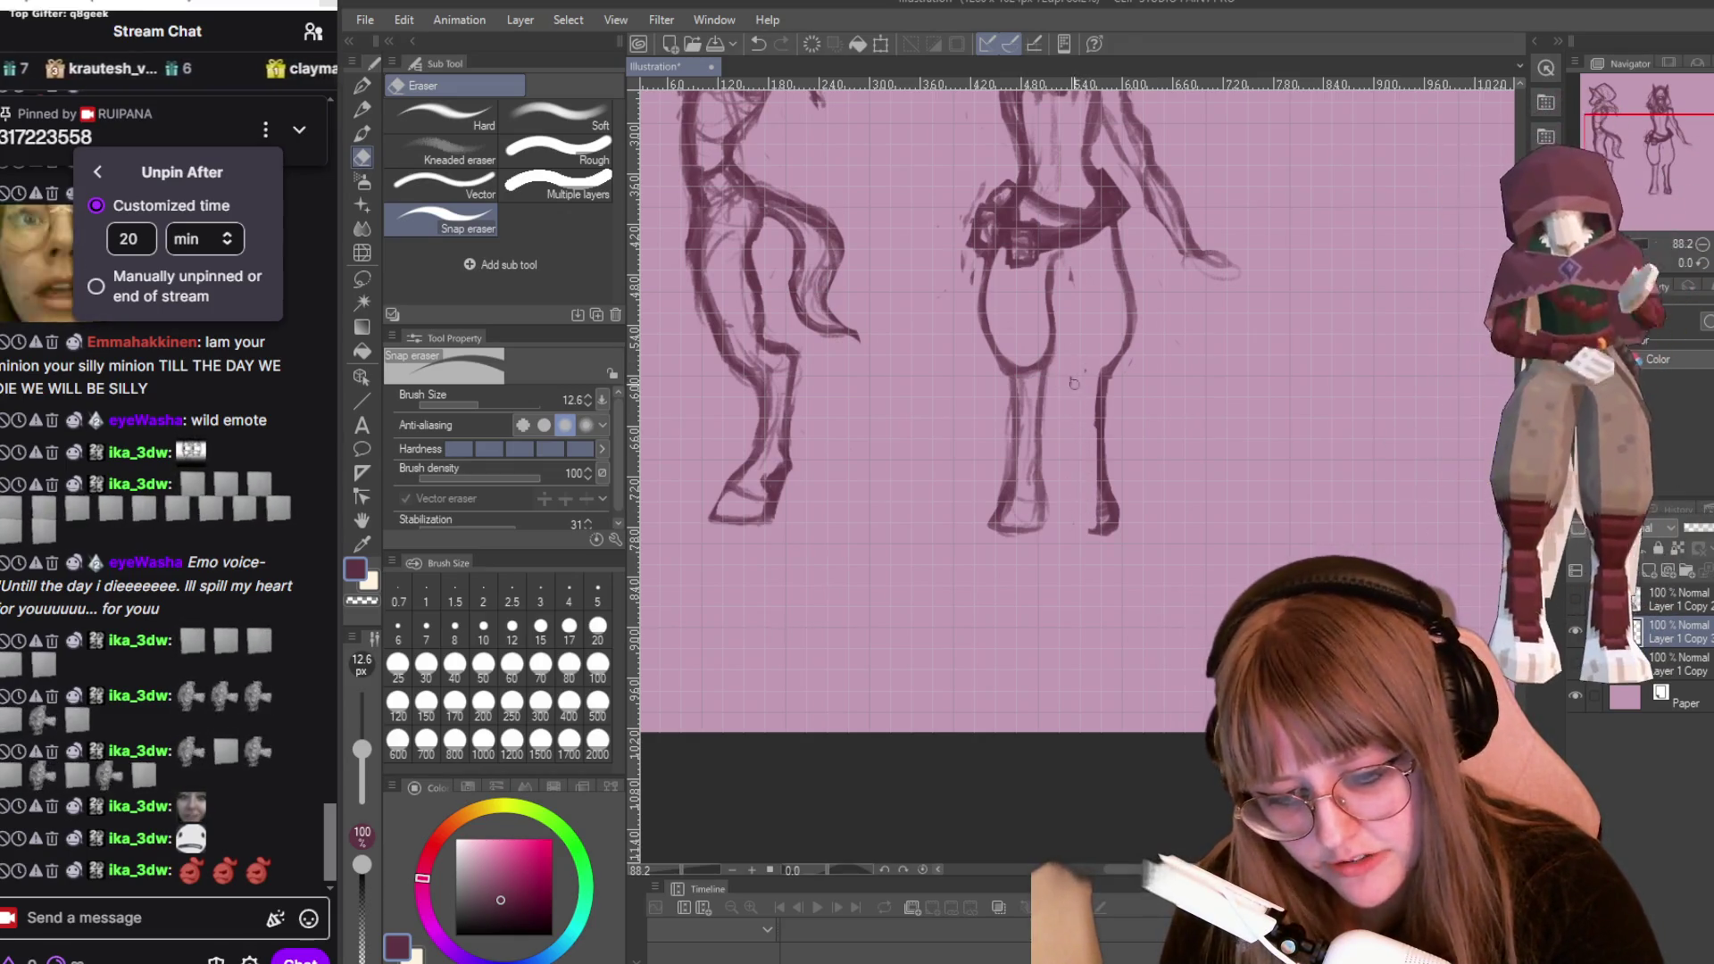
left_click_drag(1125, 355, 1124, 228)
Sketch a new oval thigh shape, then bring the spirit horse image results over the canvas.
key("p")
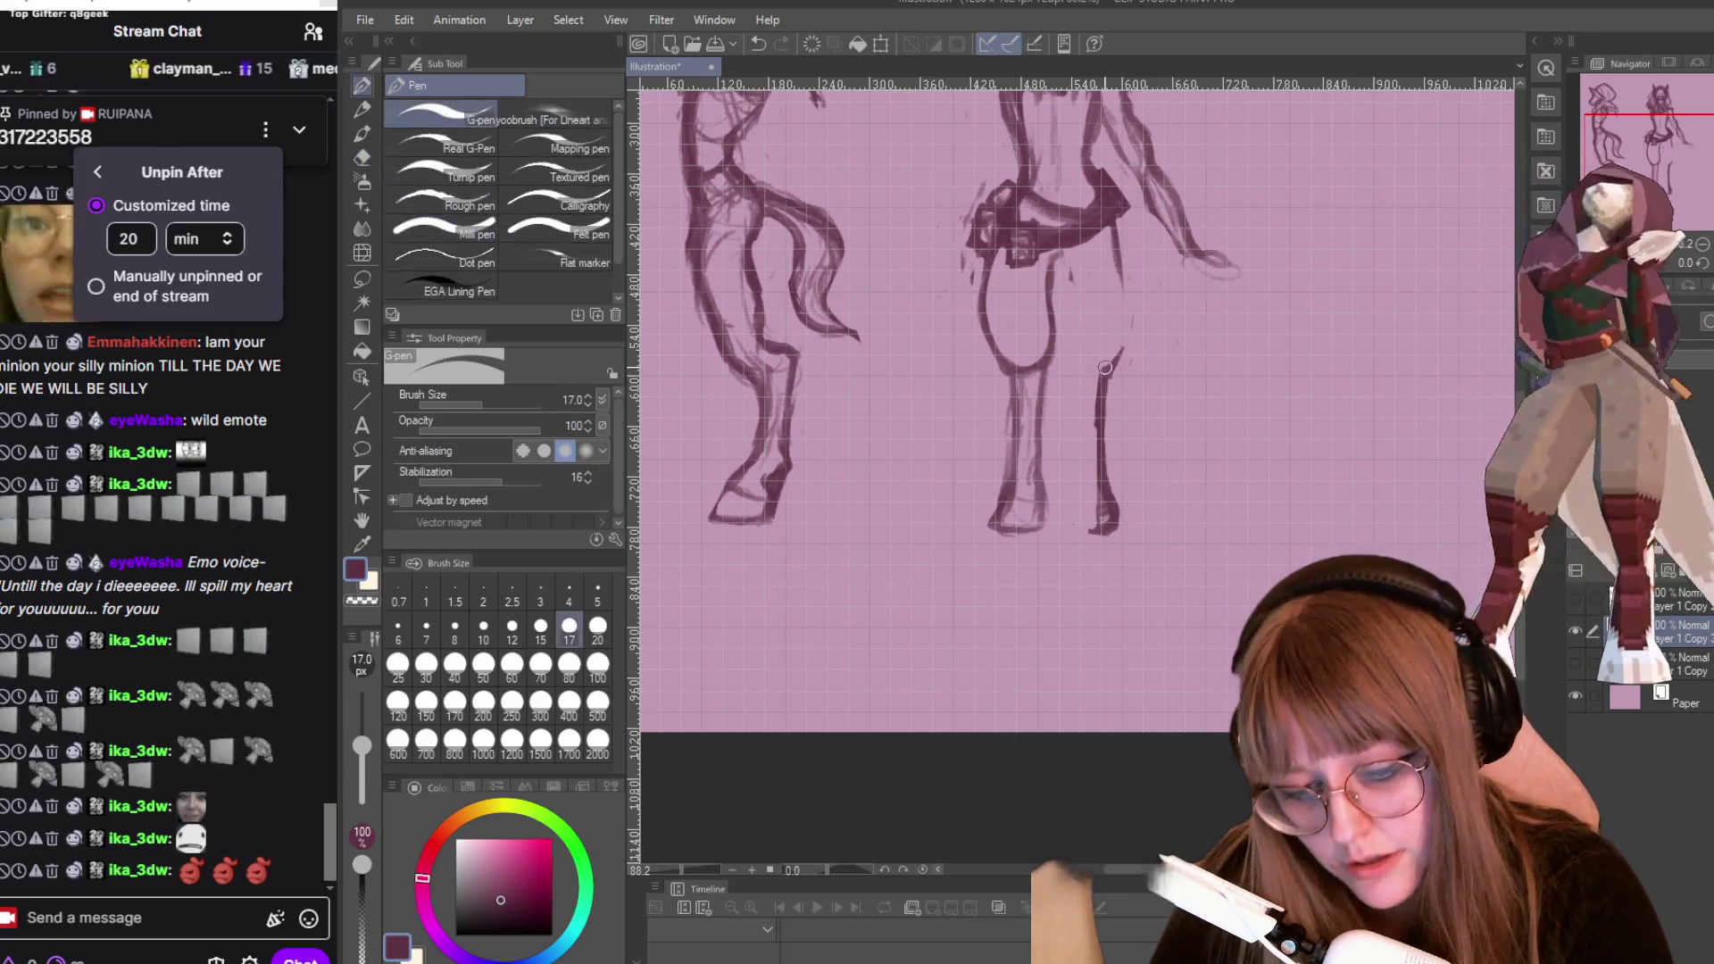
key("p")
mouse_move(1083, 335)
left_mouse_down()
mouse_move(1117, 326)
mouse_move(1078, 318)
left_mouse_up()
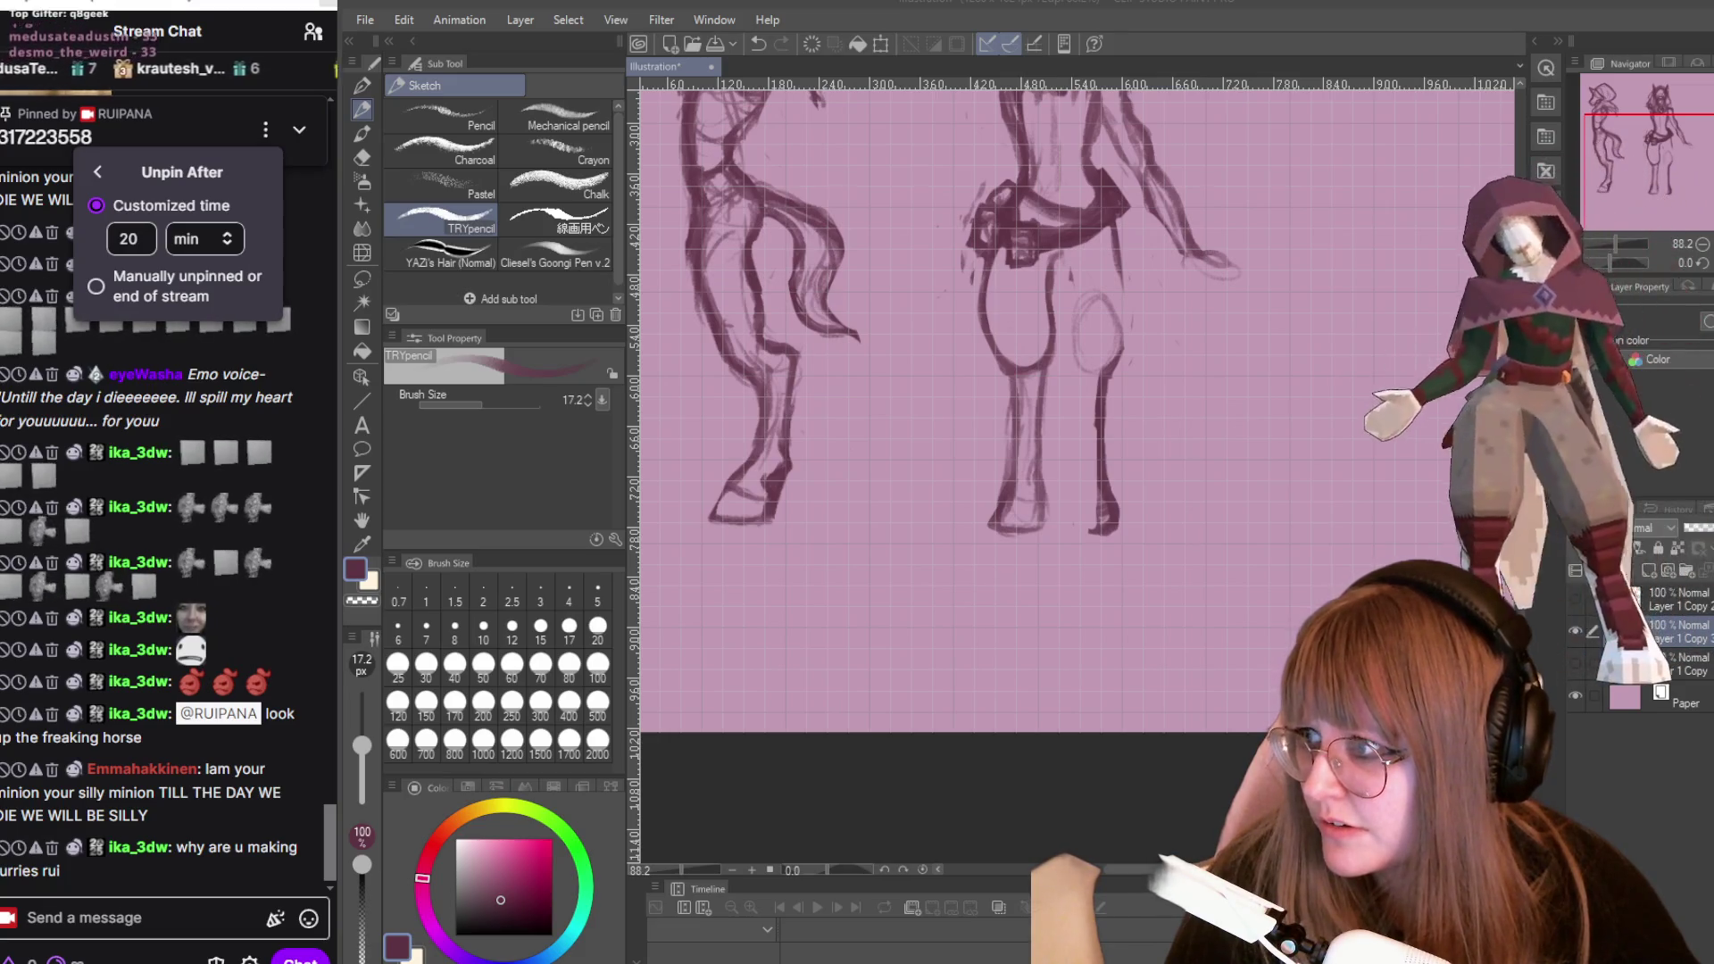
left_click_drag(920, 963, 903, 108)
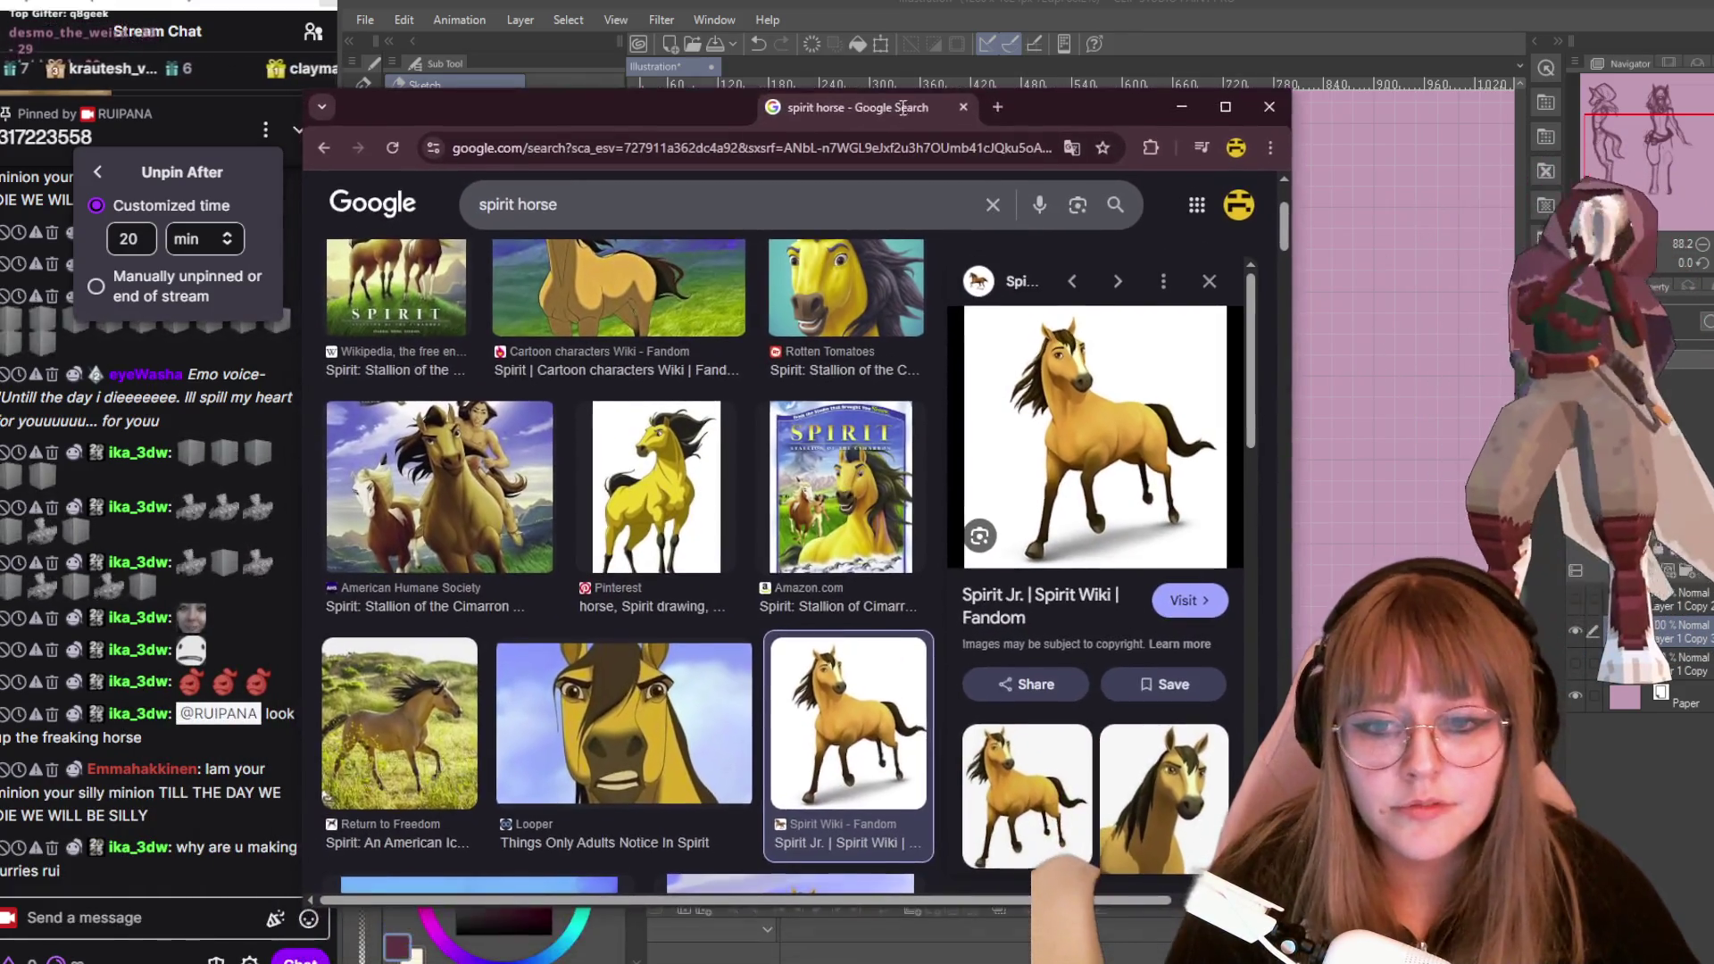
Enlarge the yellow Pinterest horse image and scroll through the spirit horse results.
left_click(637, 462)
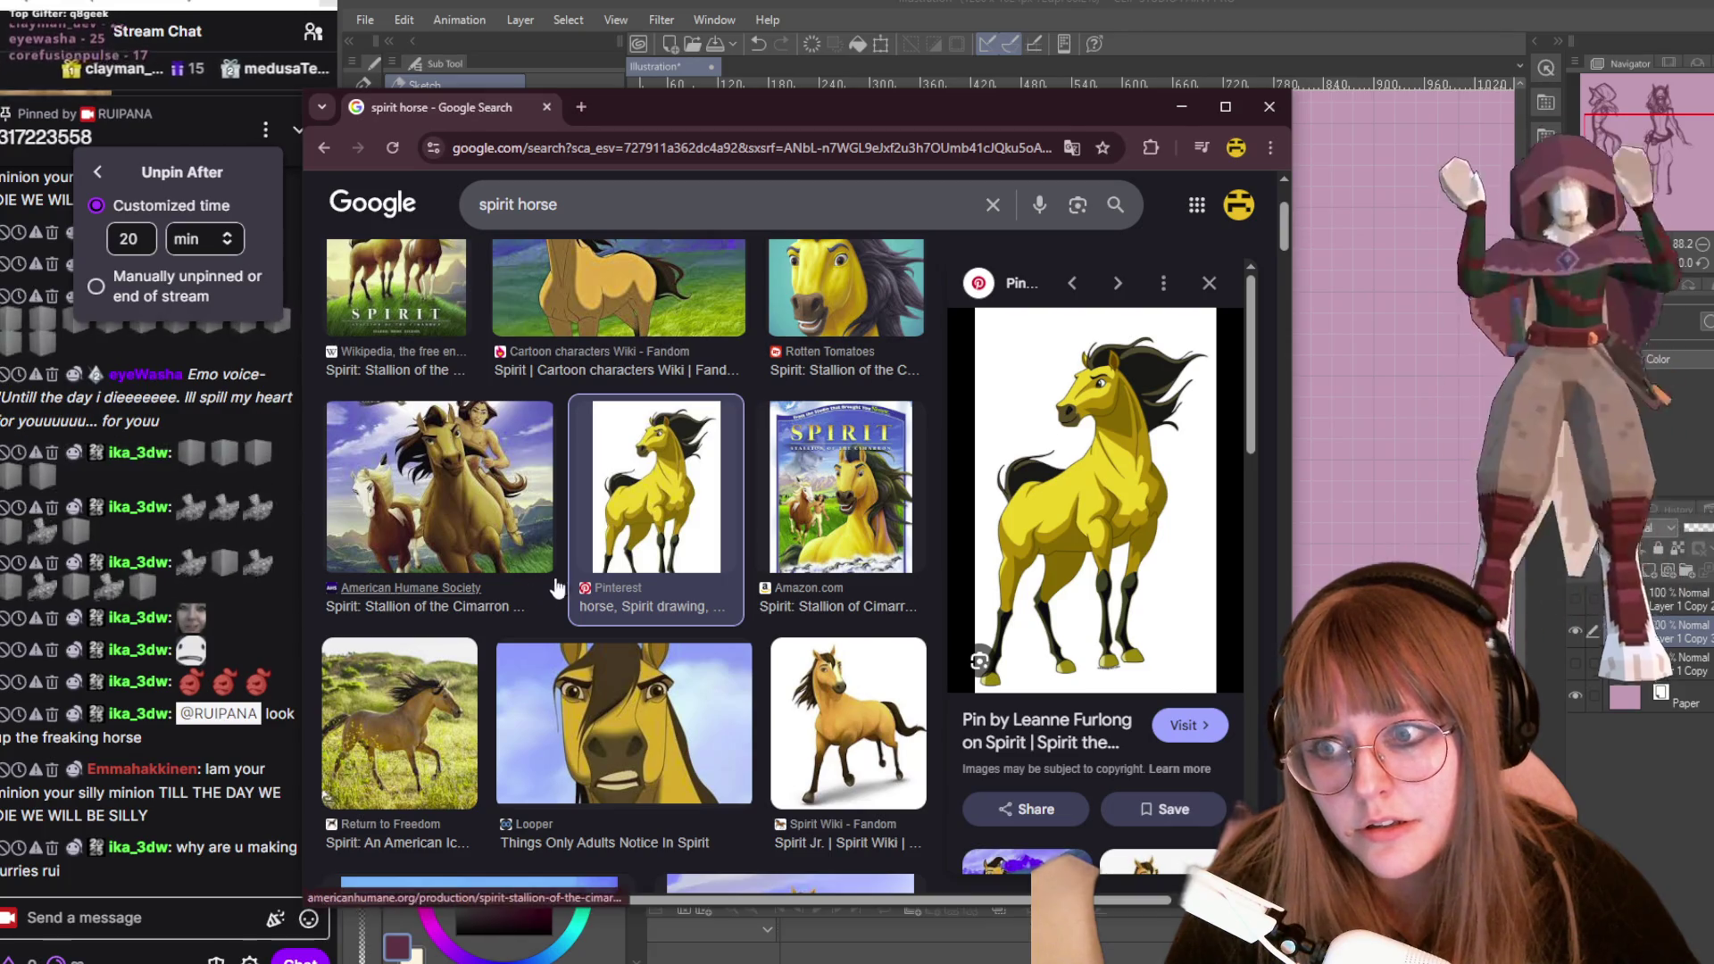
scroll(696, 447, "down", 3)
scroll(696, 446, "down", 2)
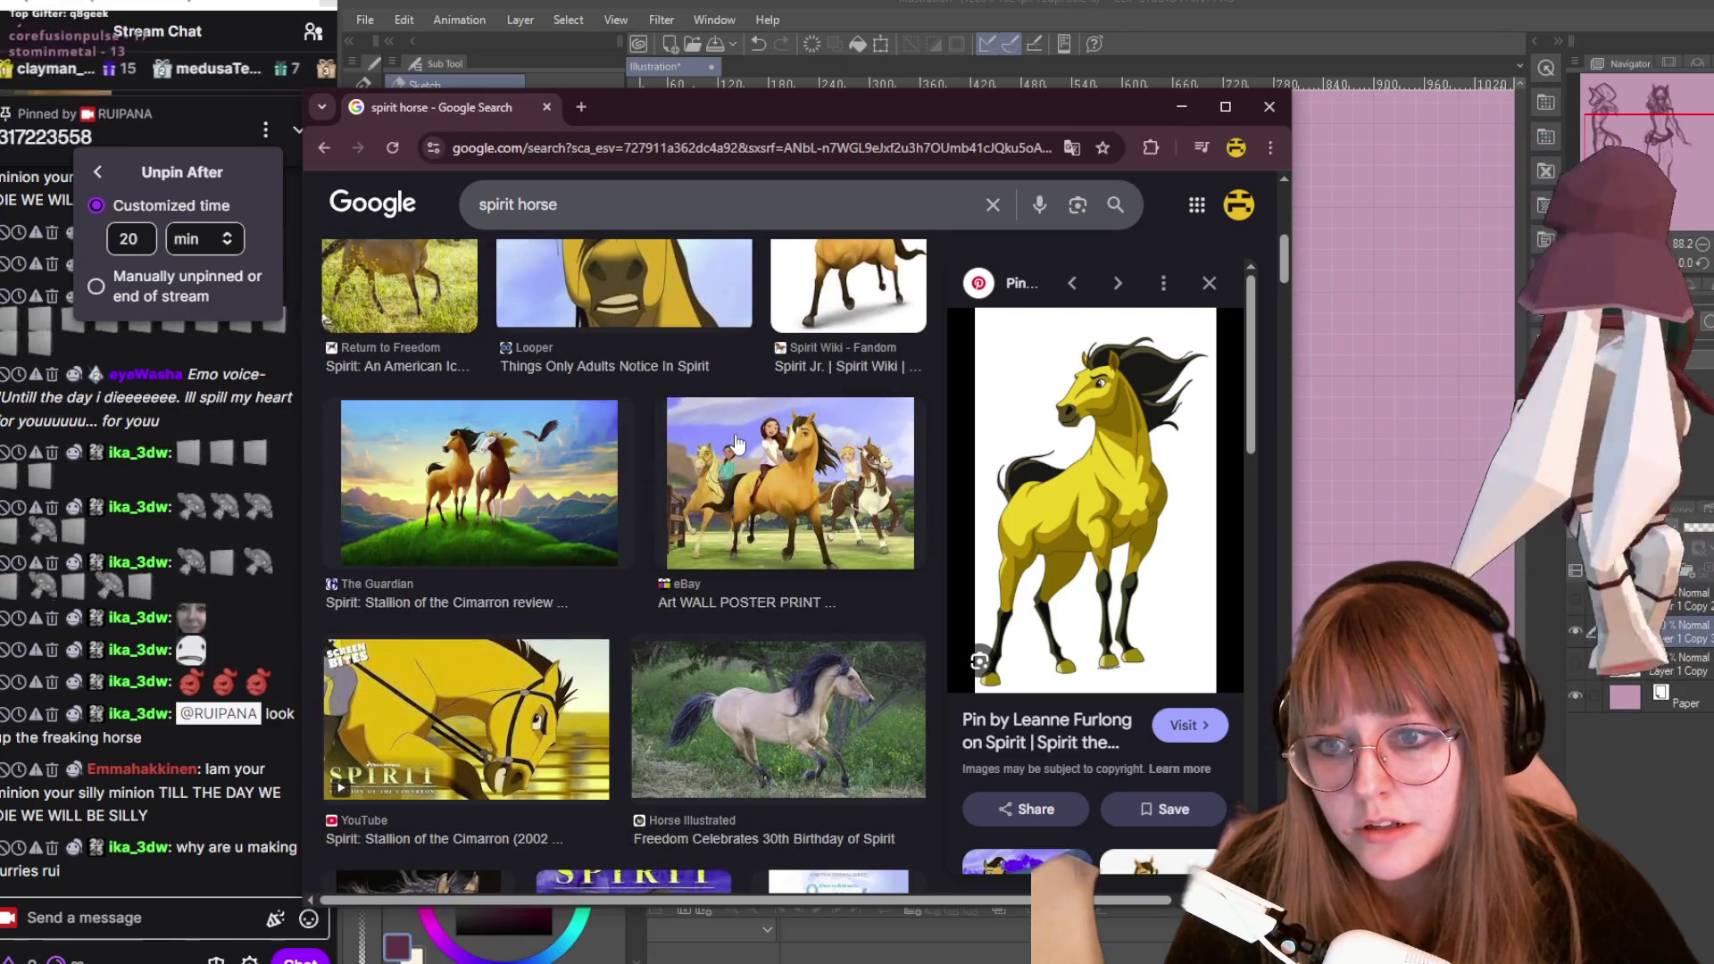
scroll(745, 469, "down", 2)
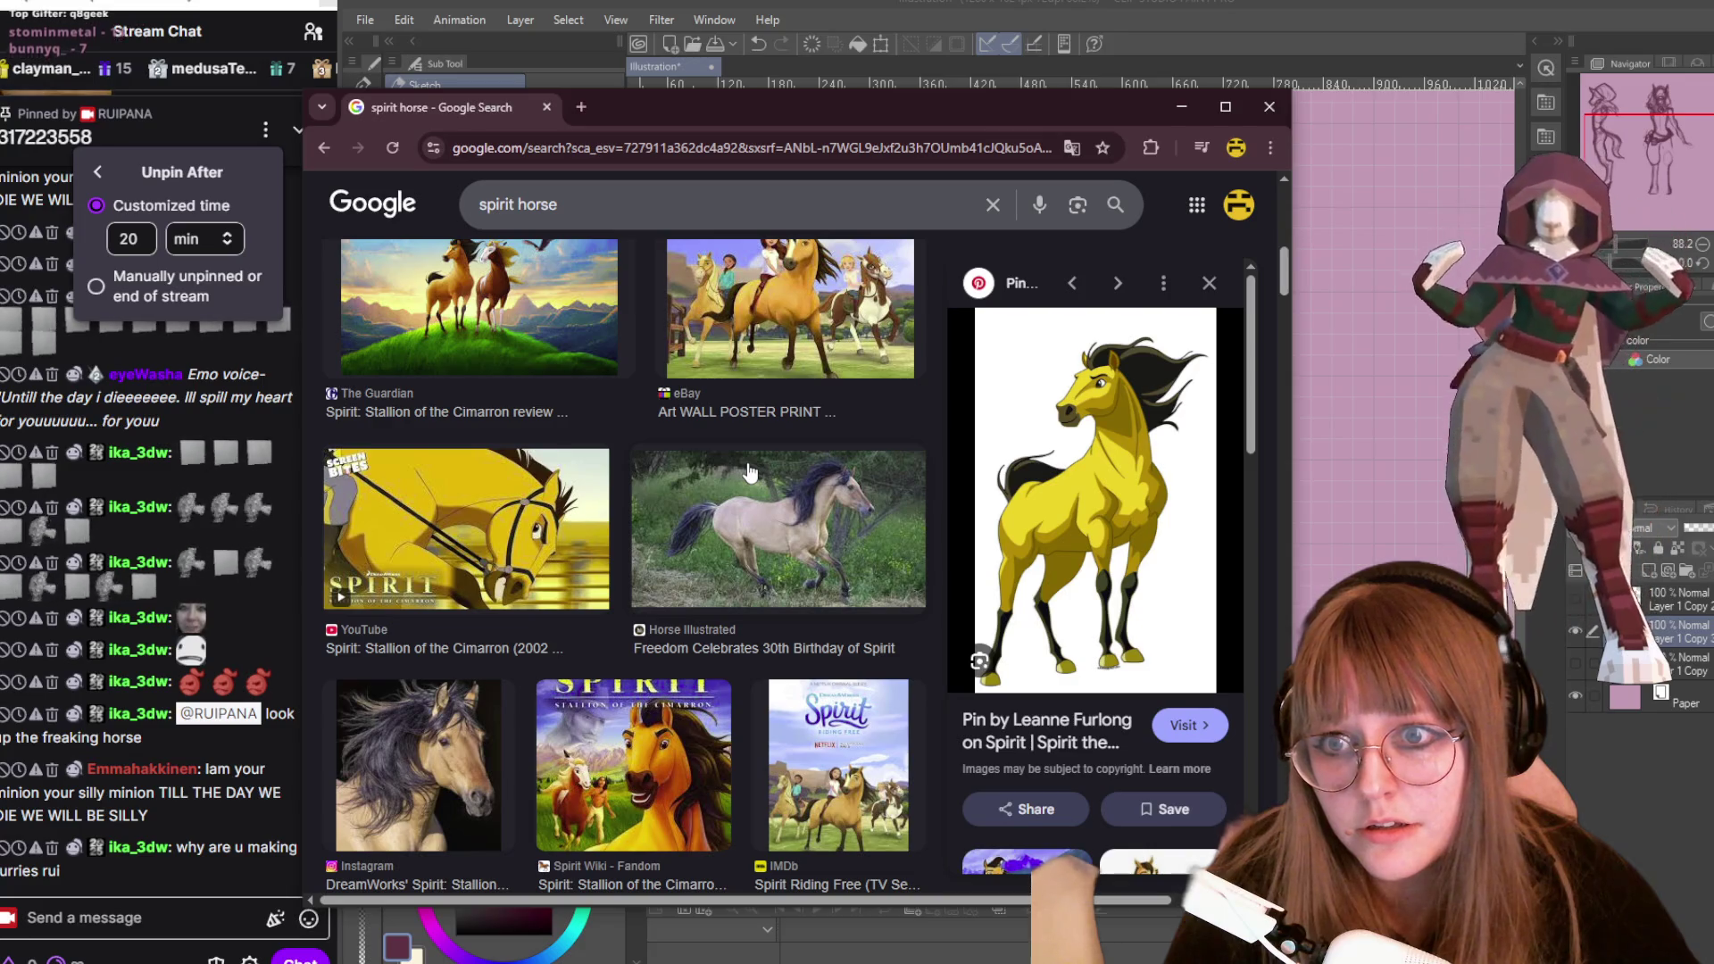
scroll(749, 472, "down", 1)
scroll(748, 473, "down", 1)
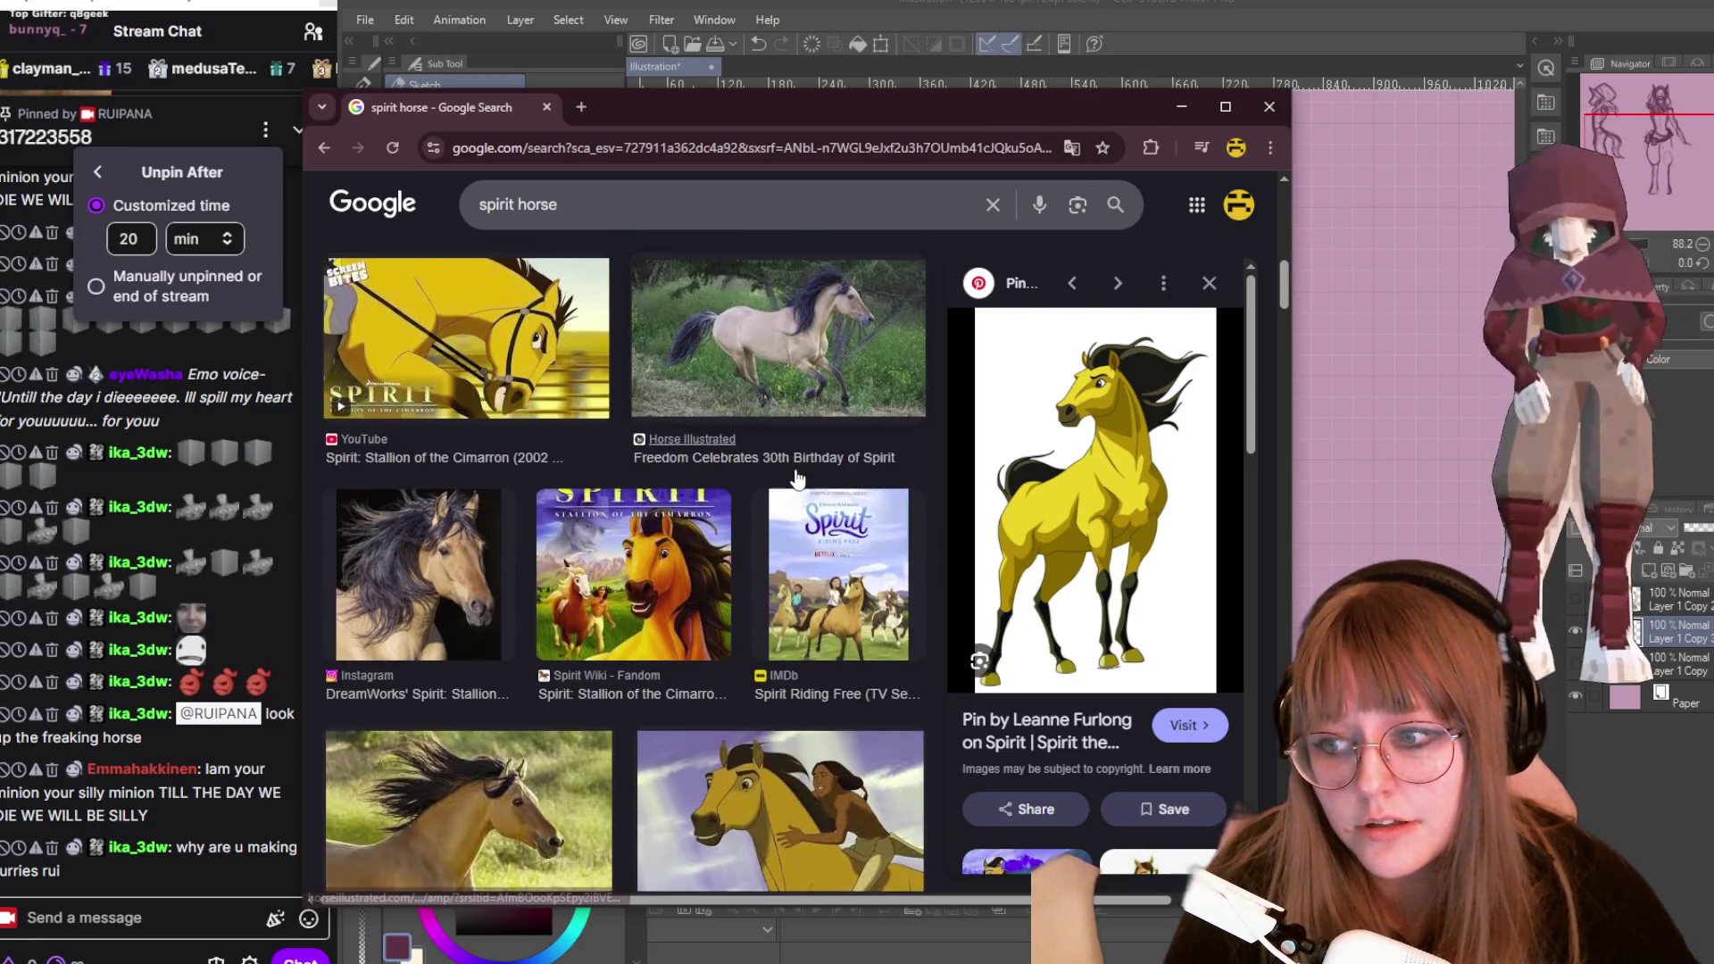
Move the browser window up and right and open a new blank tab.
mouse_move(730, 127)
left_mouse_down()
mouse_move(836, 52)
mouse_move(849, 63)
left_mouse_up()
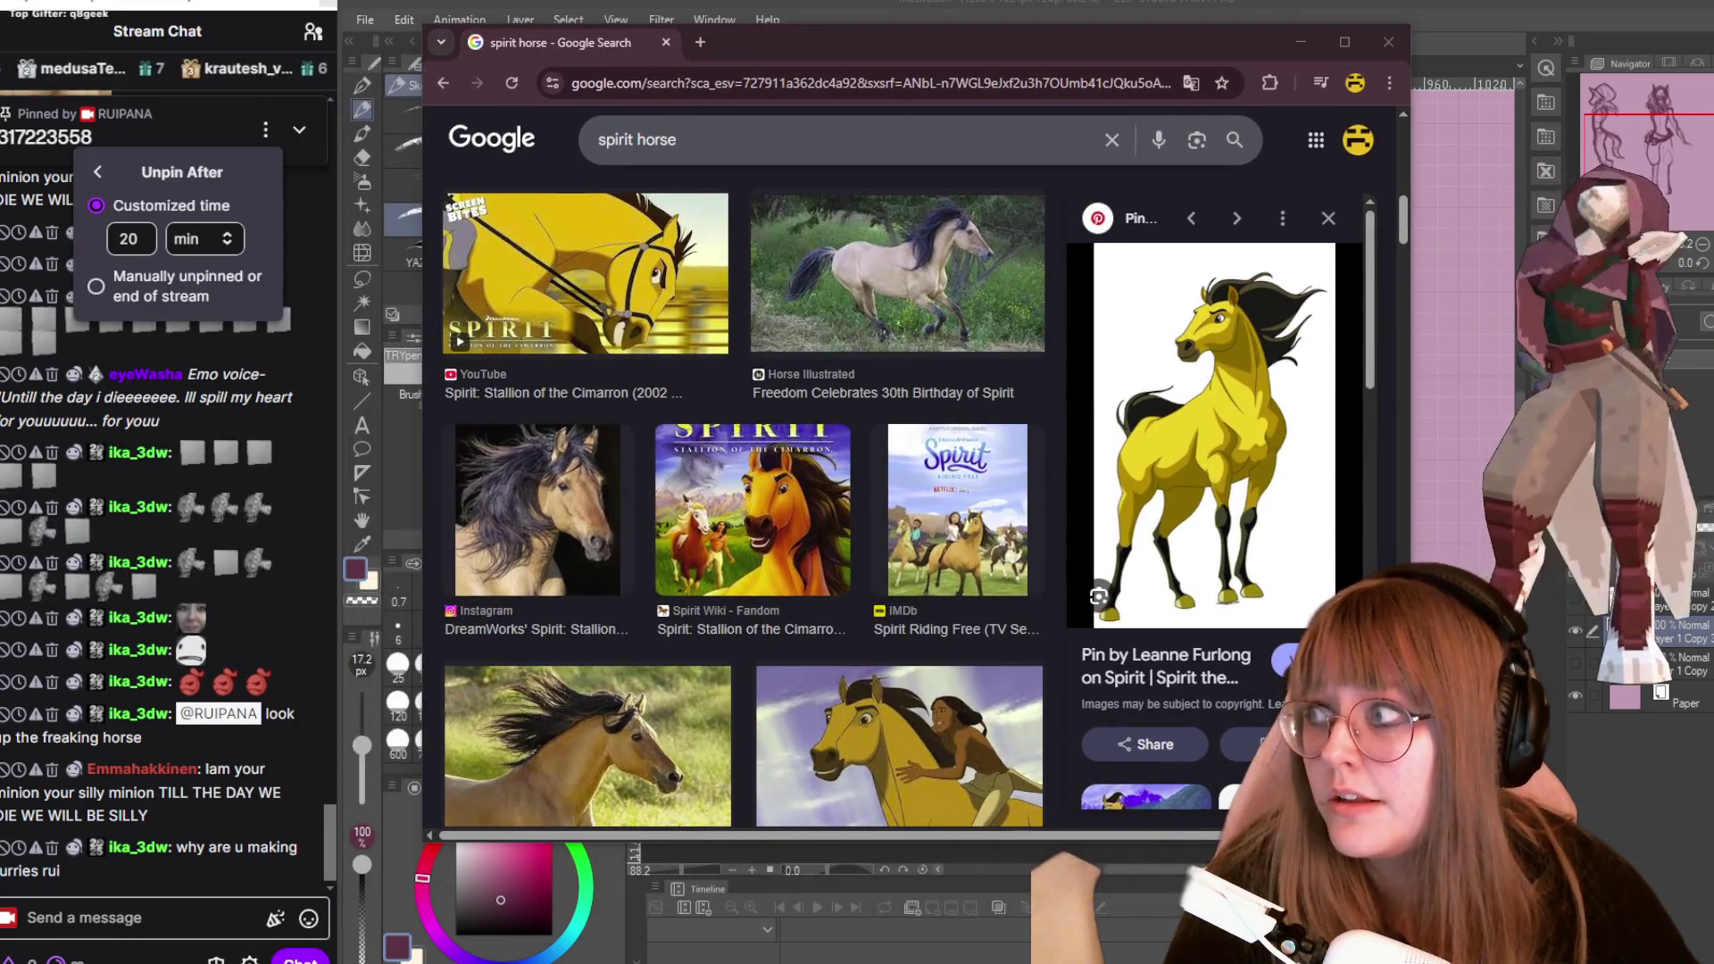
scroll(727, 650, "down", 5)
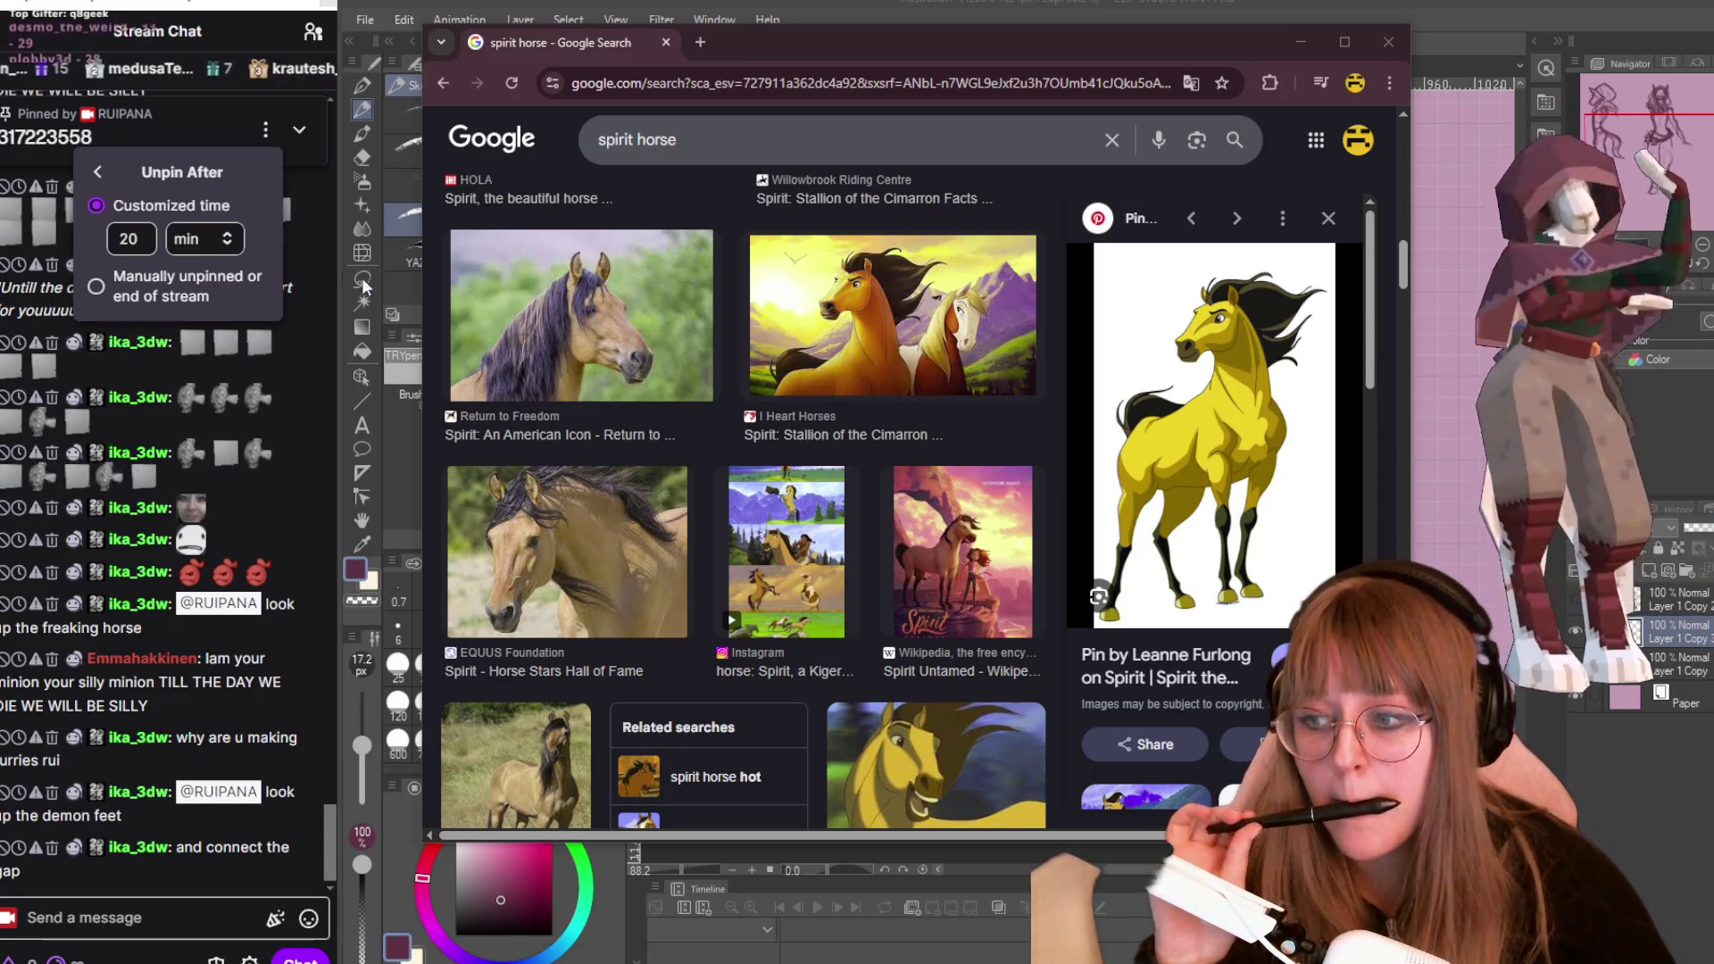
left_click(700, 42)
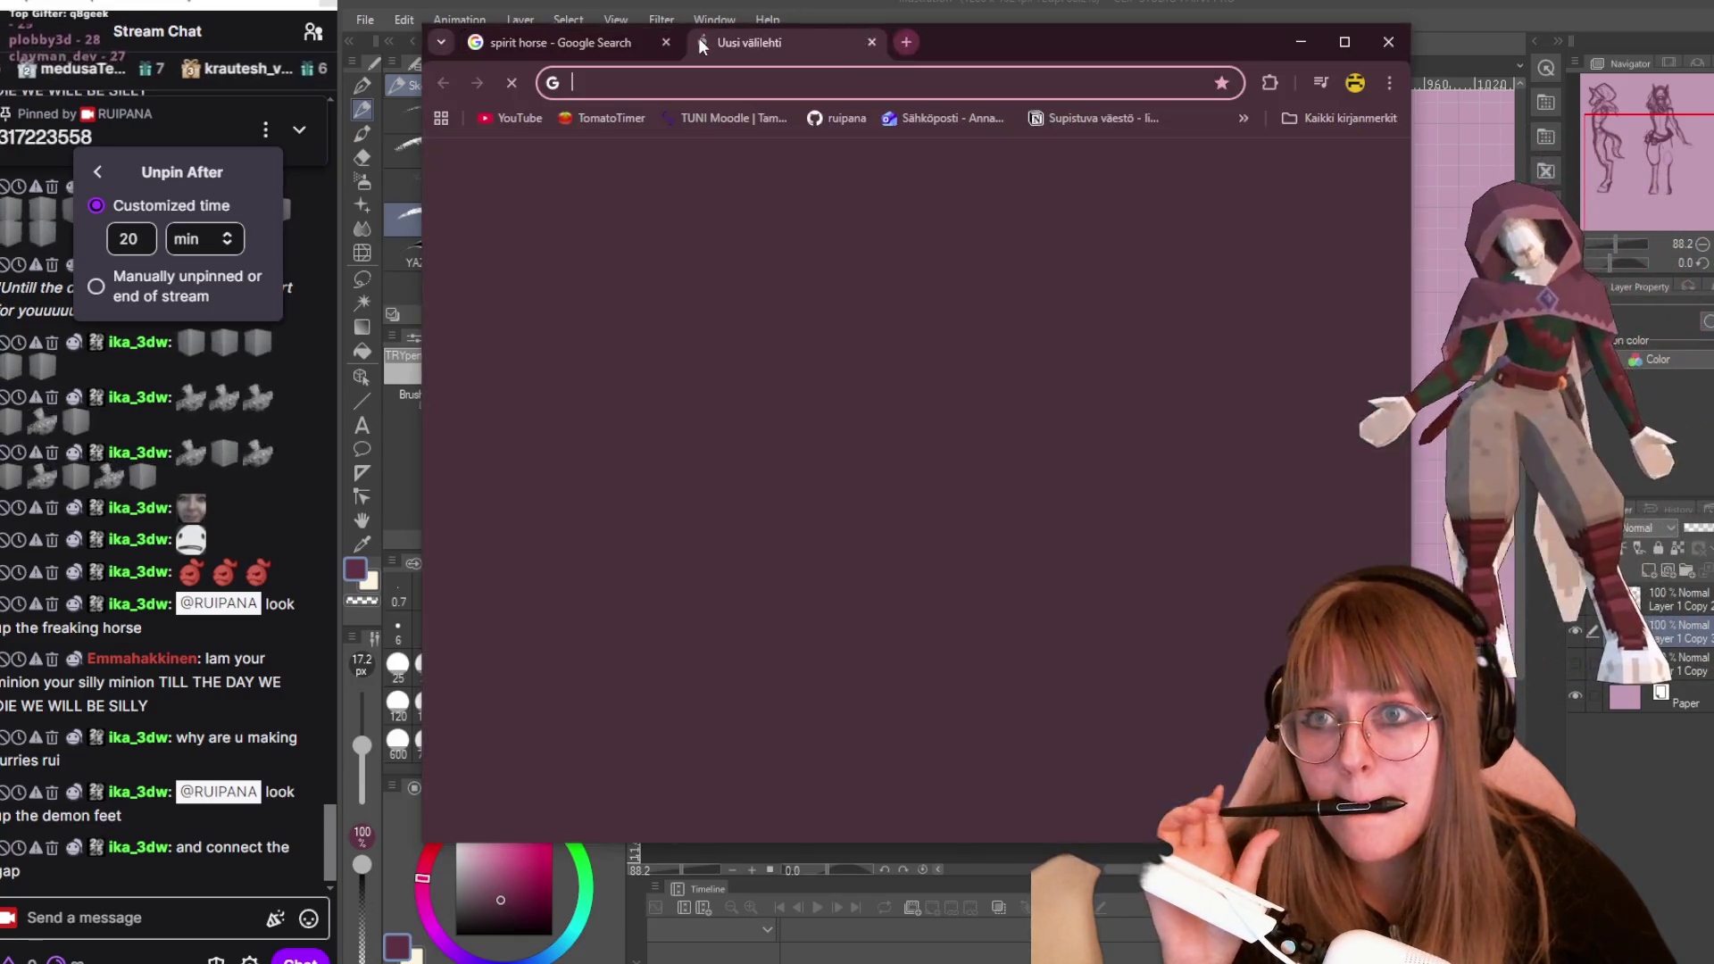
Search Google Images for 'demon feet', then return to the Clip Studio Paint sketch.
type("demon feet")
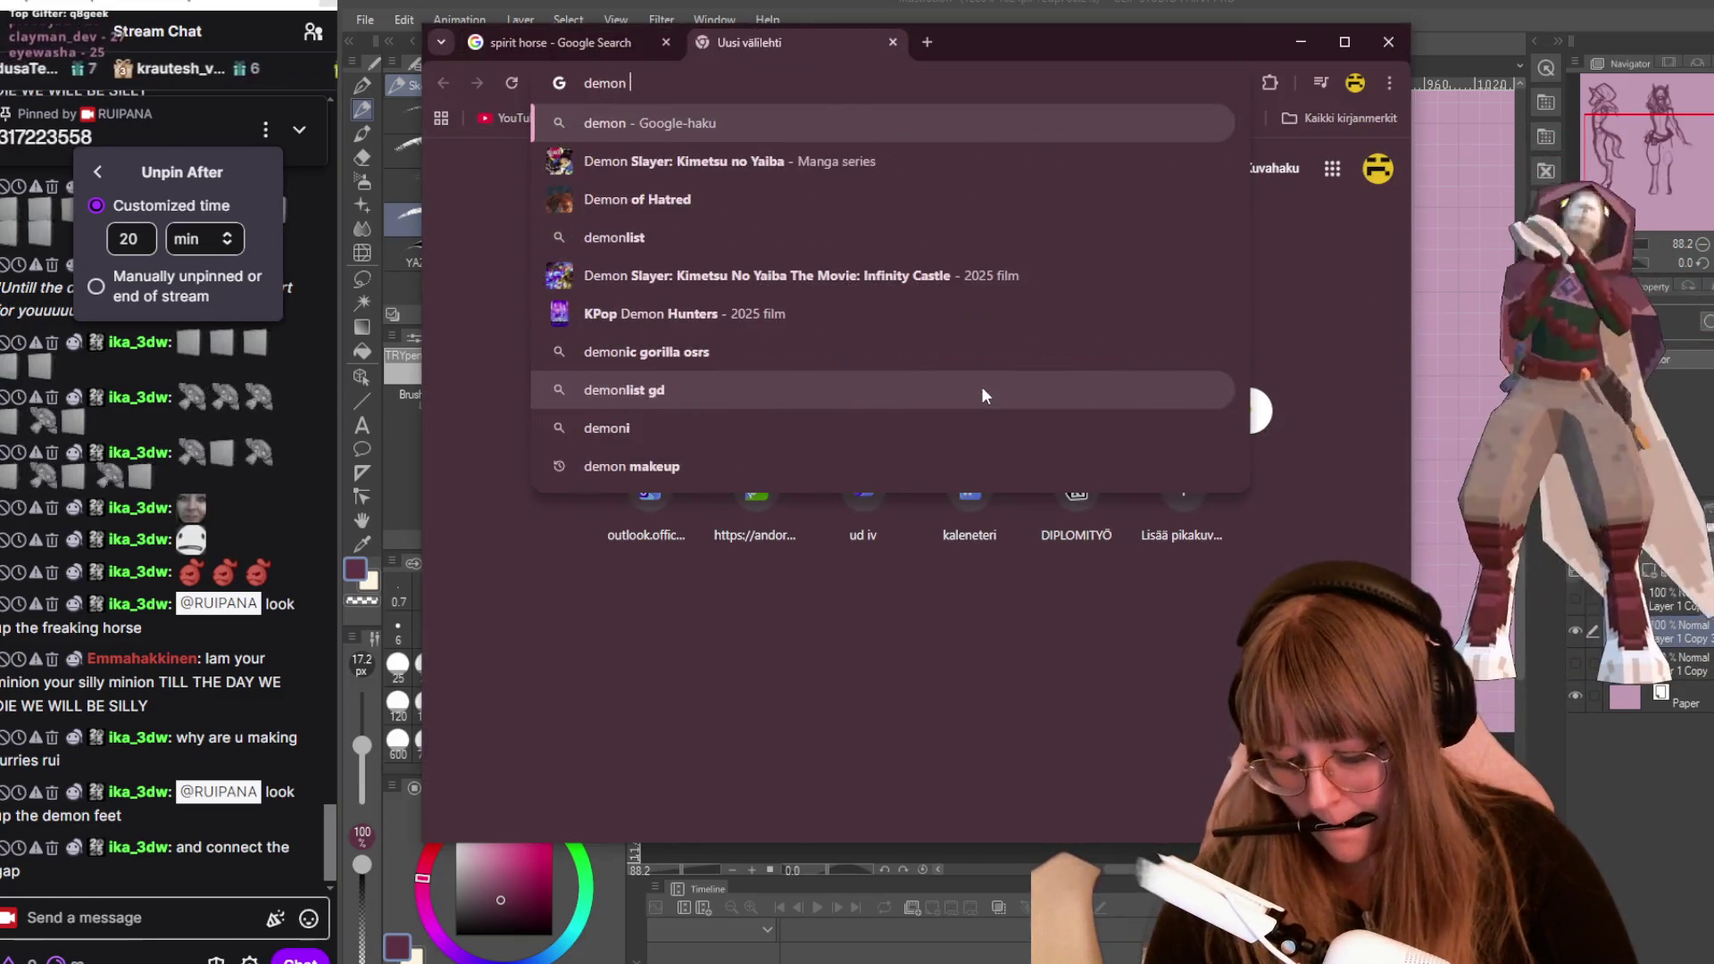
key("Return")
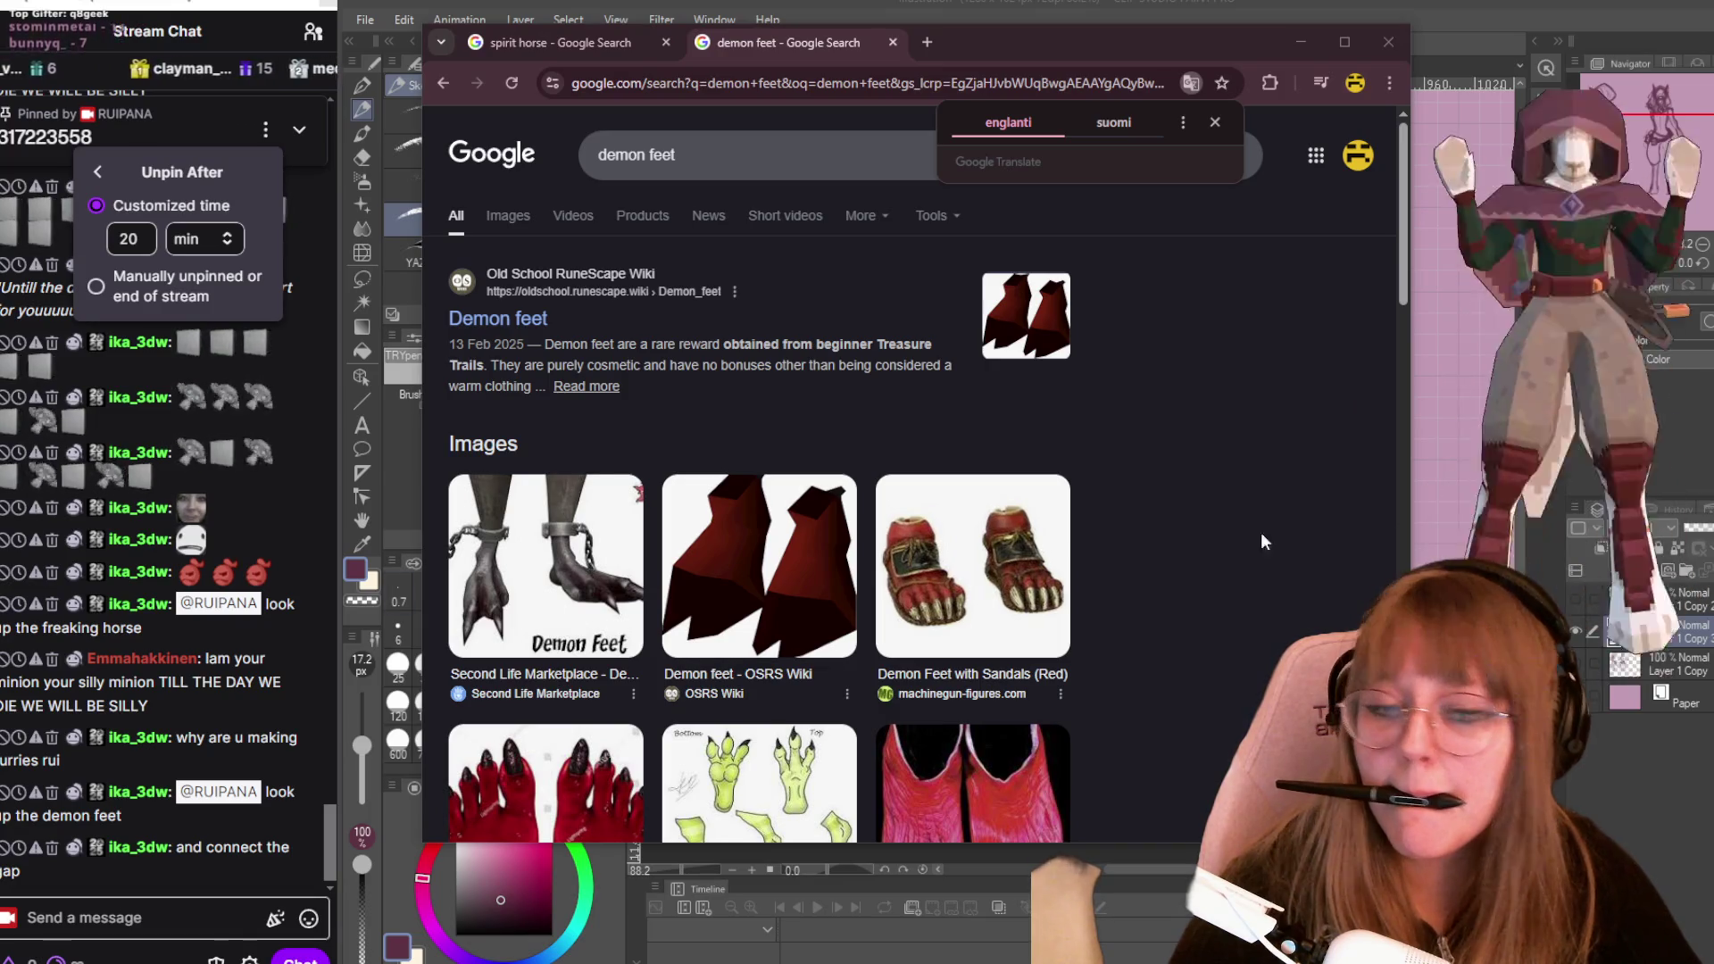
left_click(486, 223)
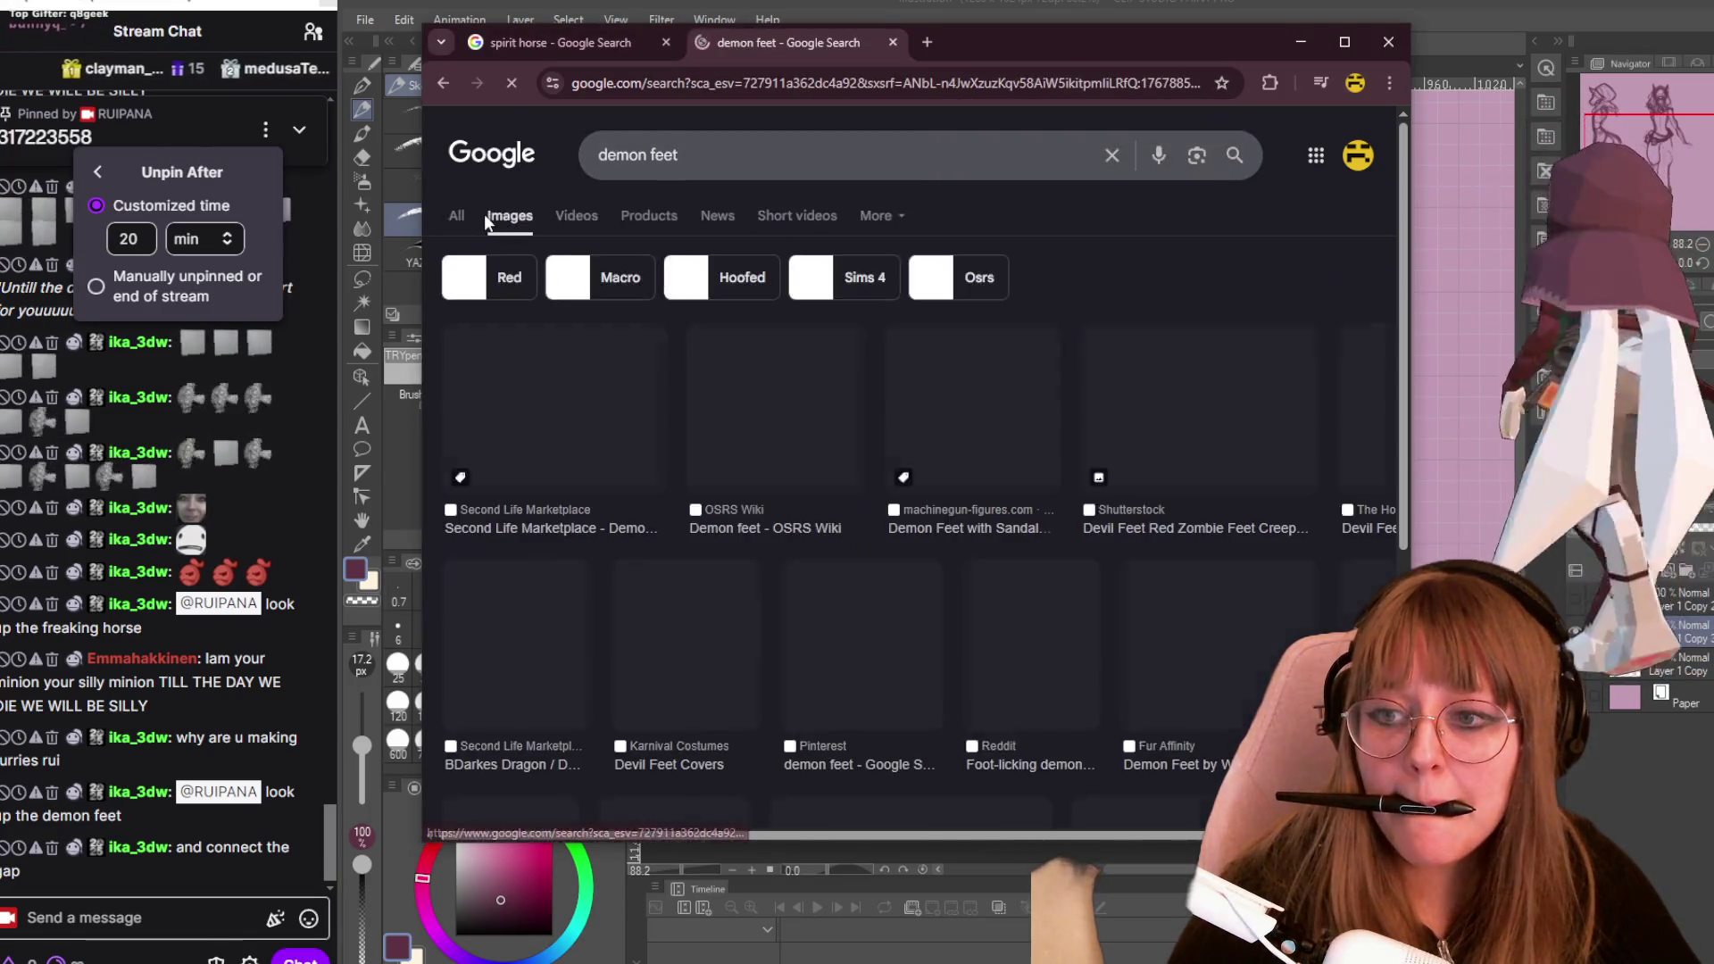
double_click(664, 156)
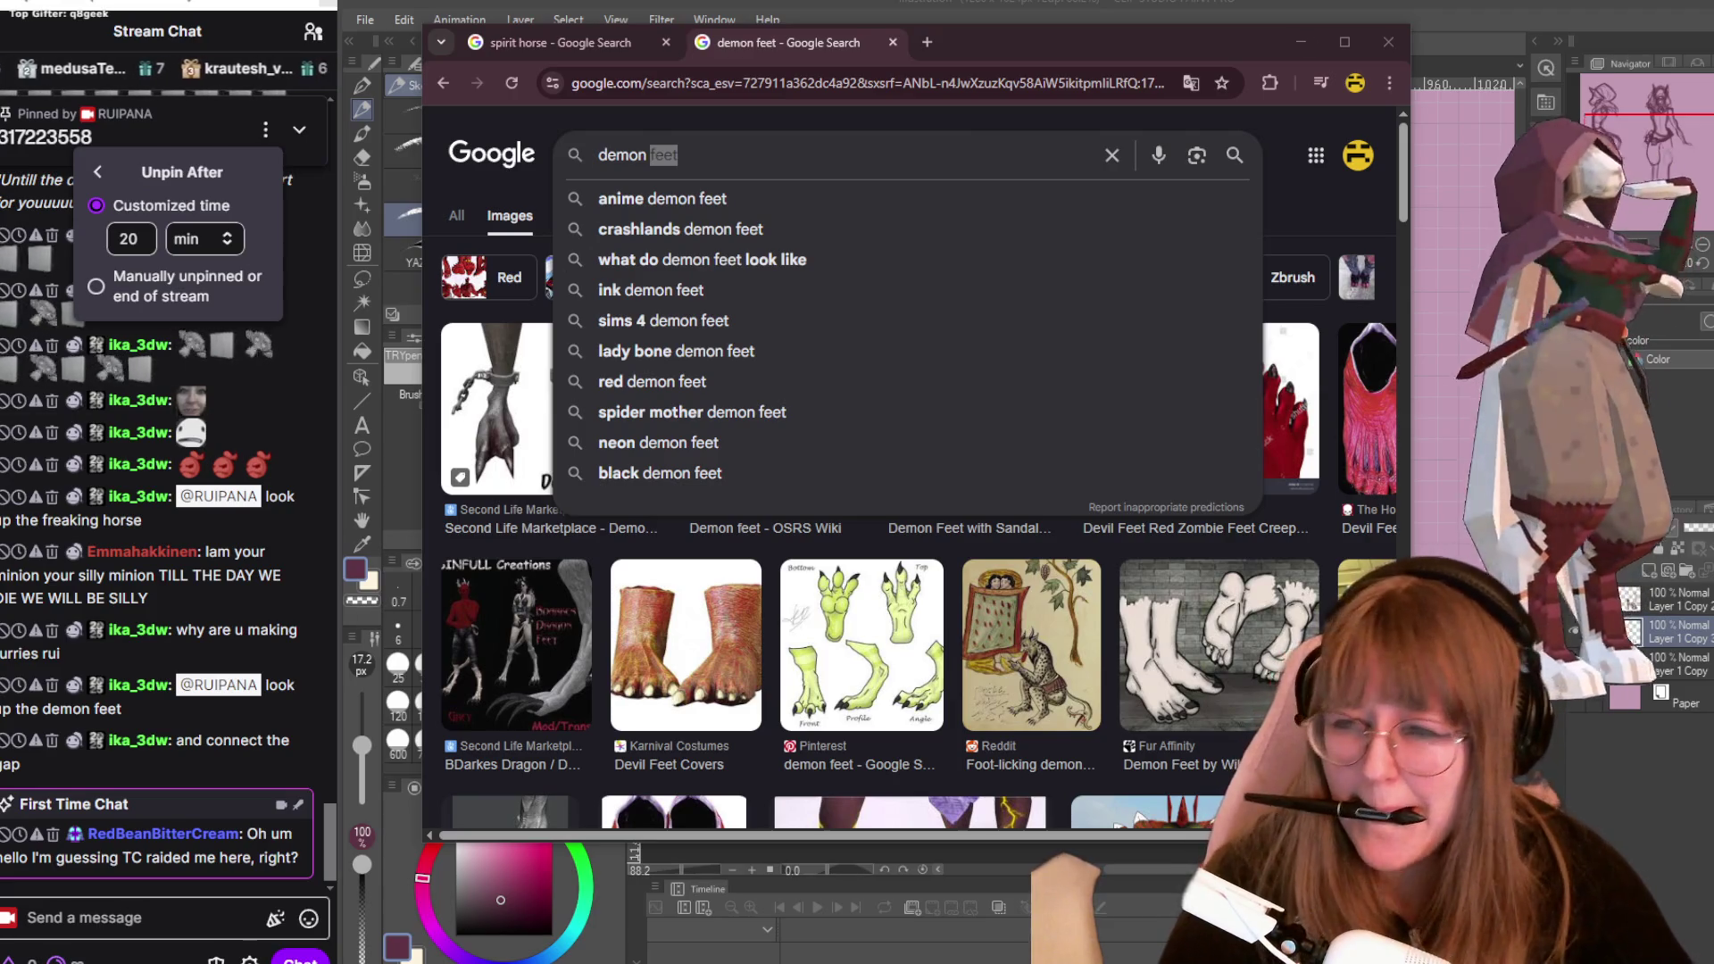
left_click(1305, 212)
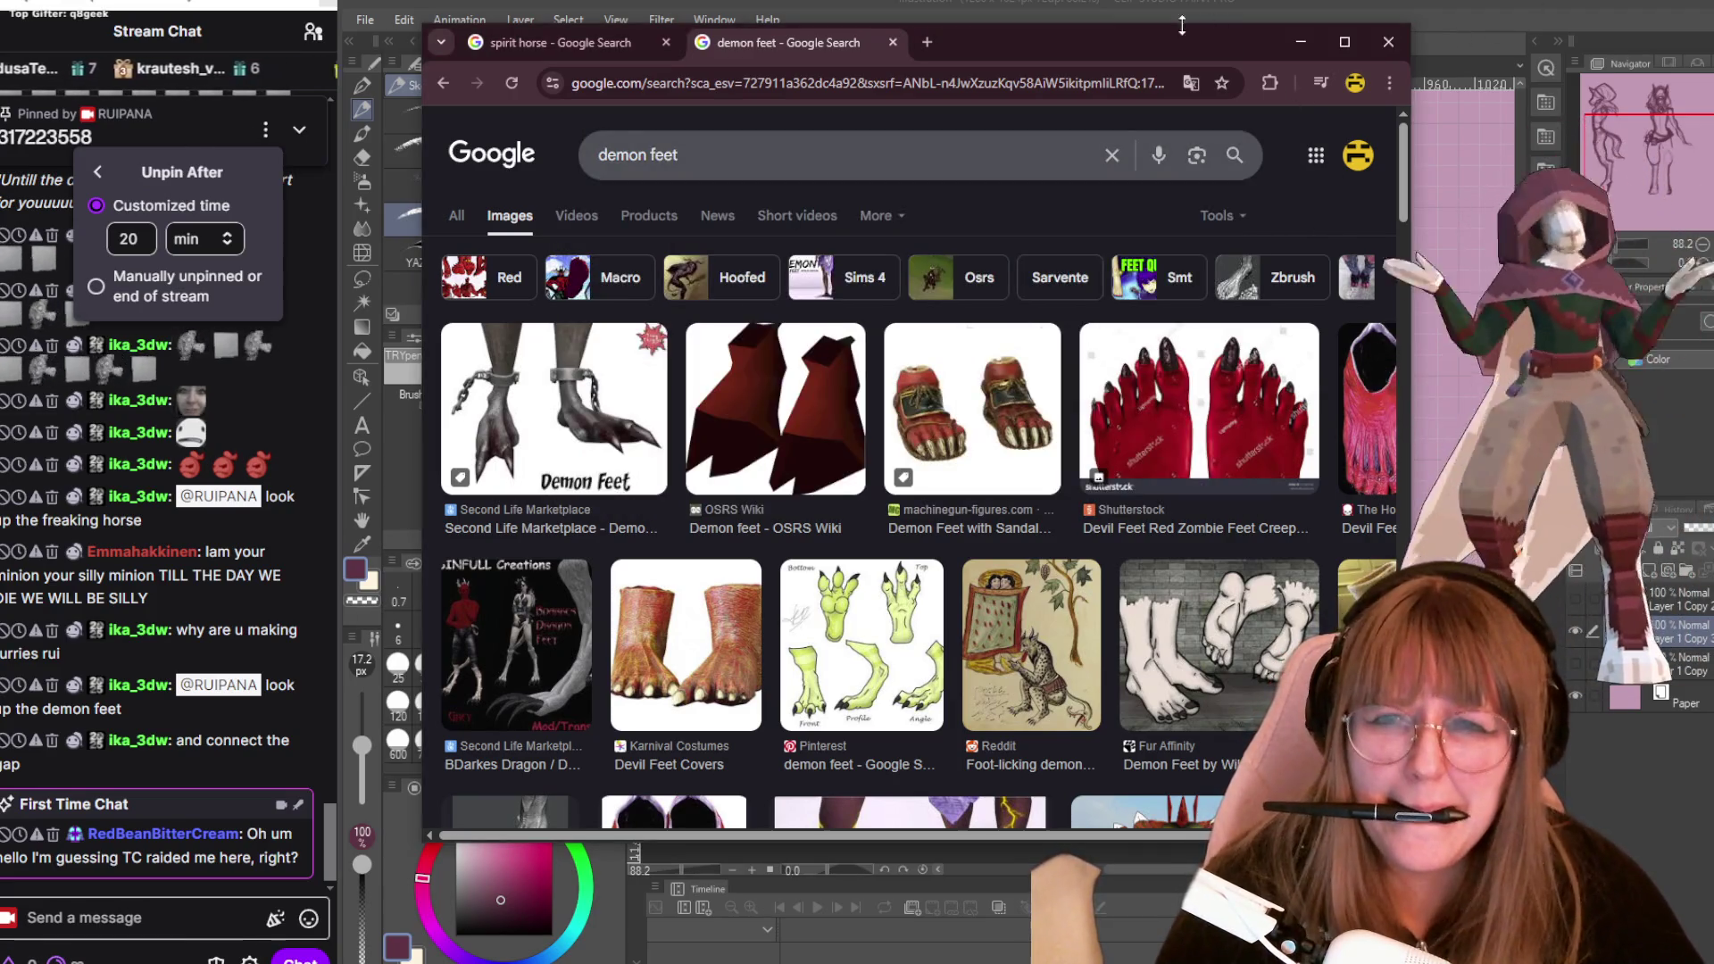
left_click(1175, 21)
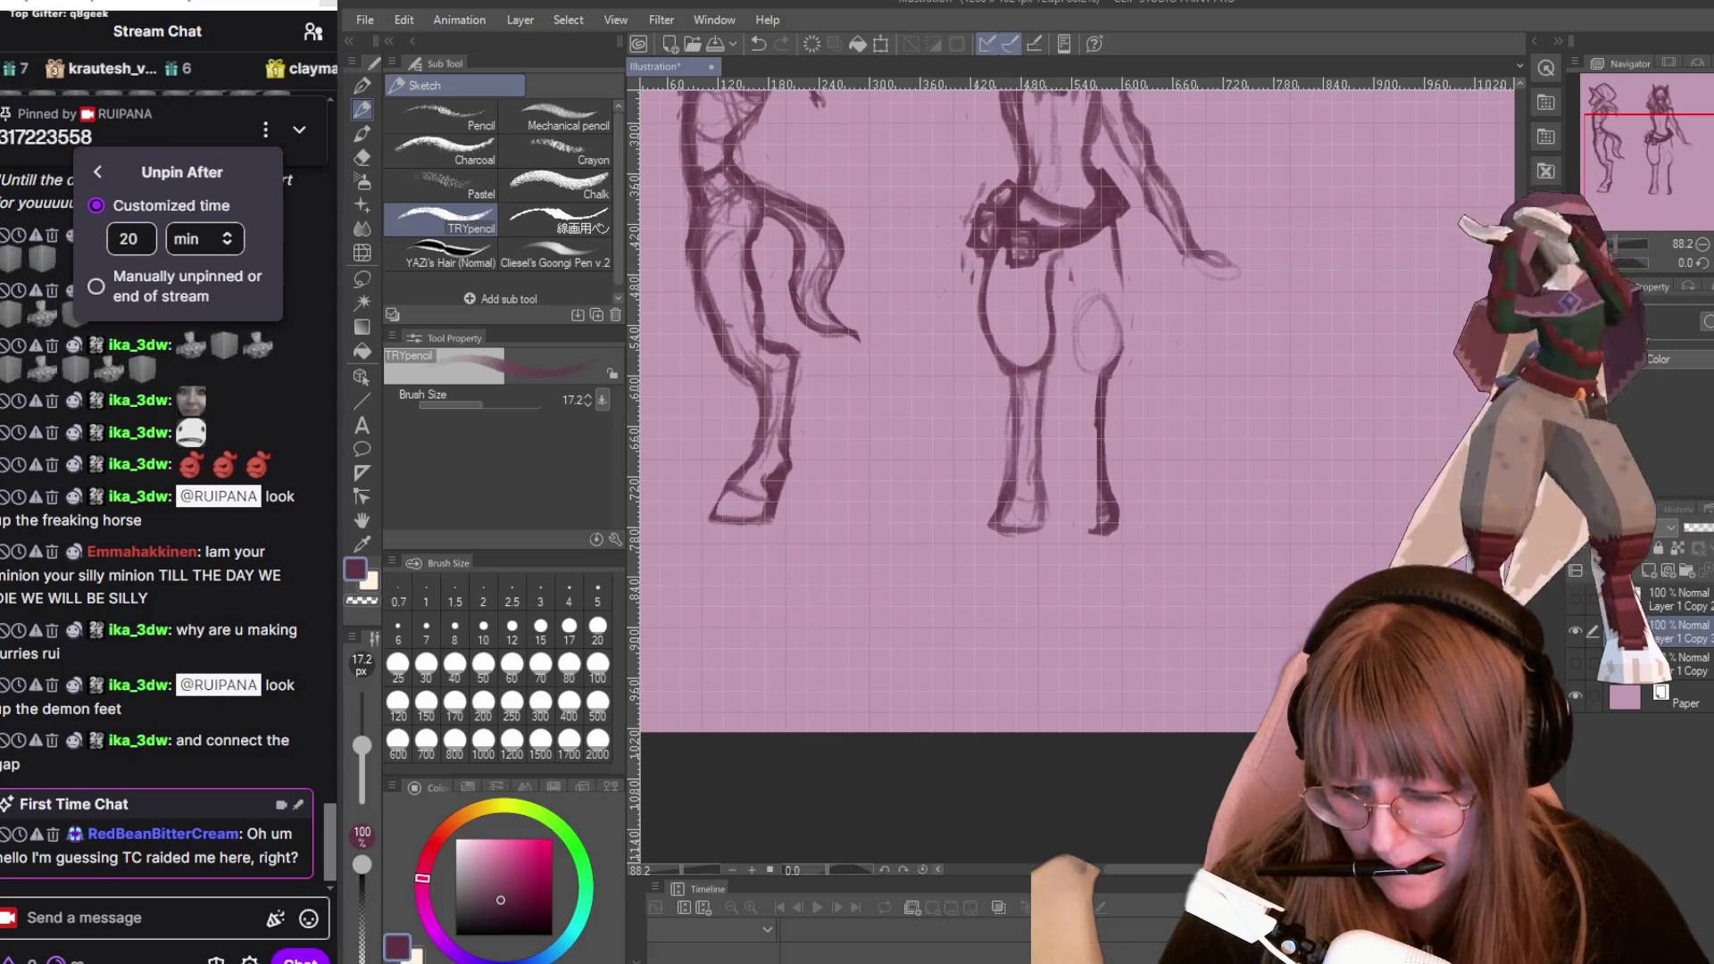
Bring the 'demon feet' Chrome window back in front via its taskbar preview.
mouse_move(364, 956)
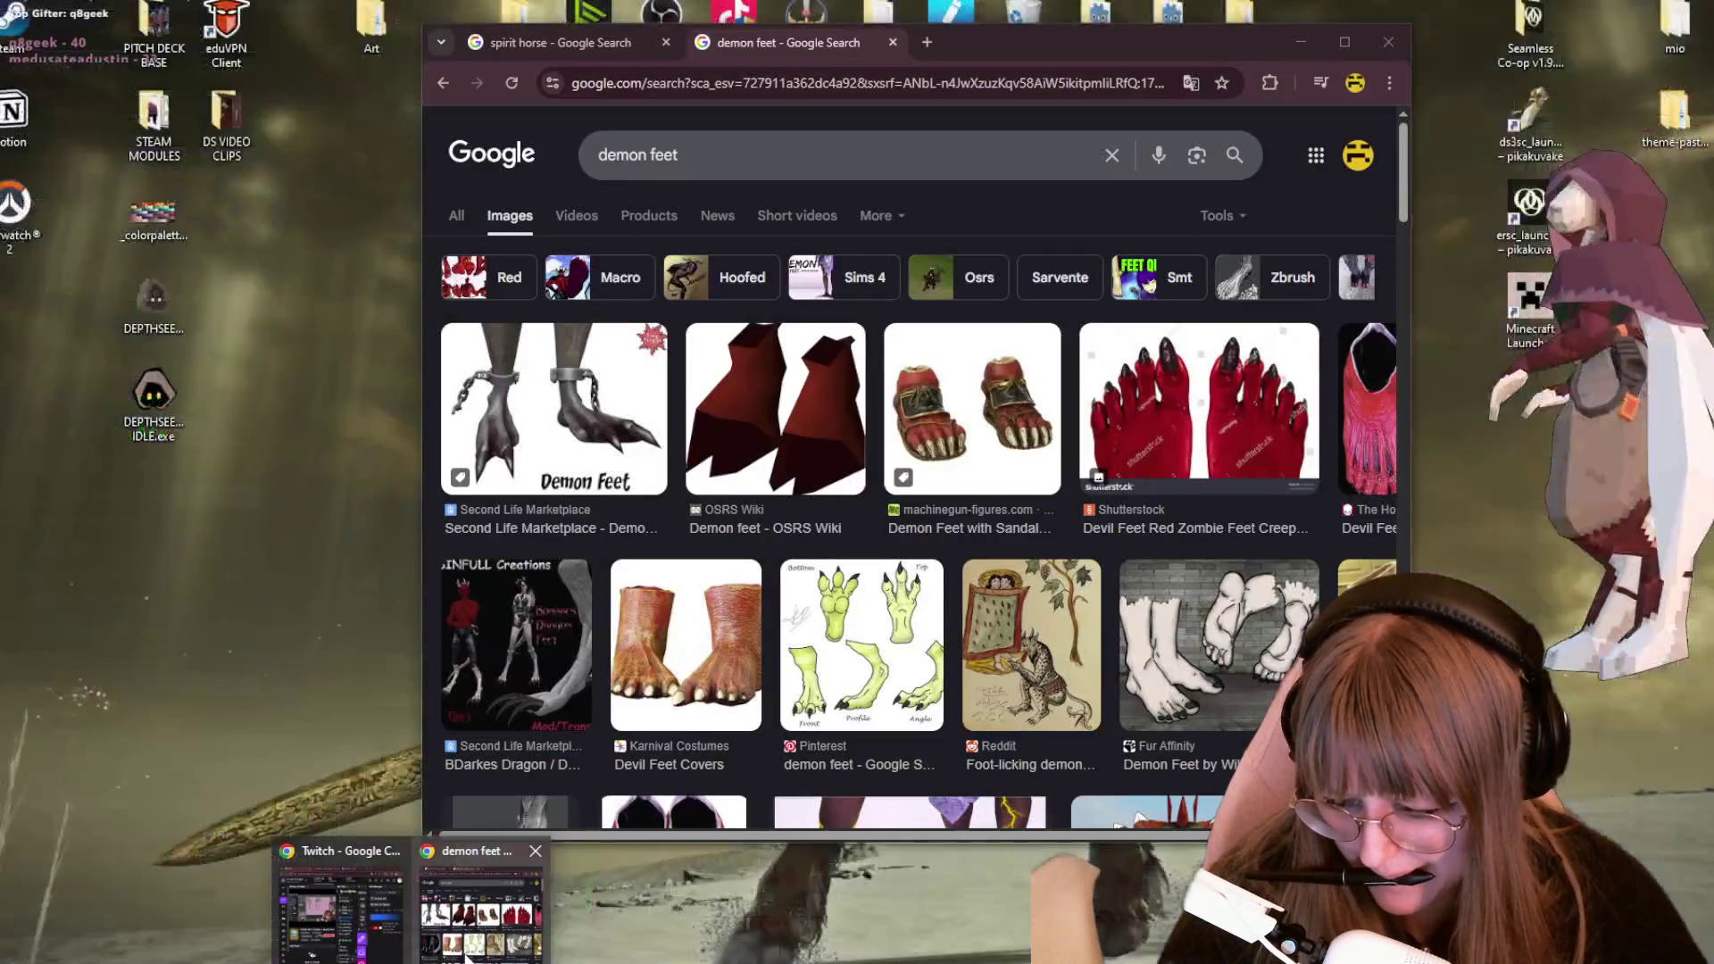
left_click(357, 902)
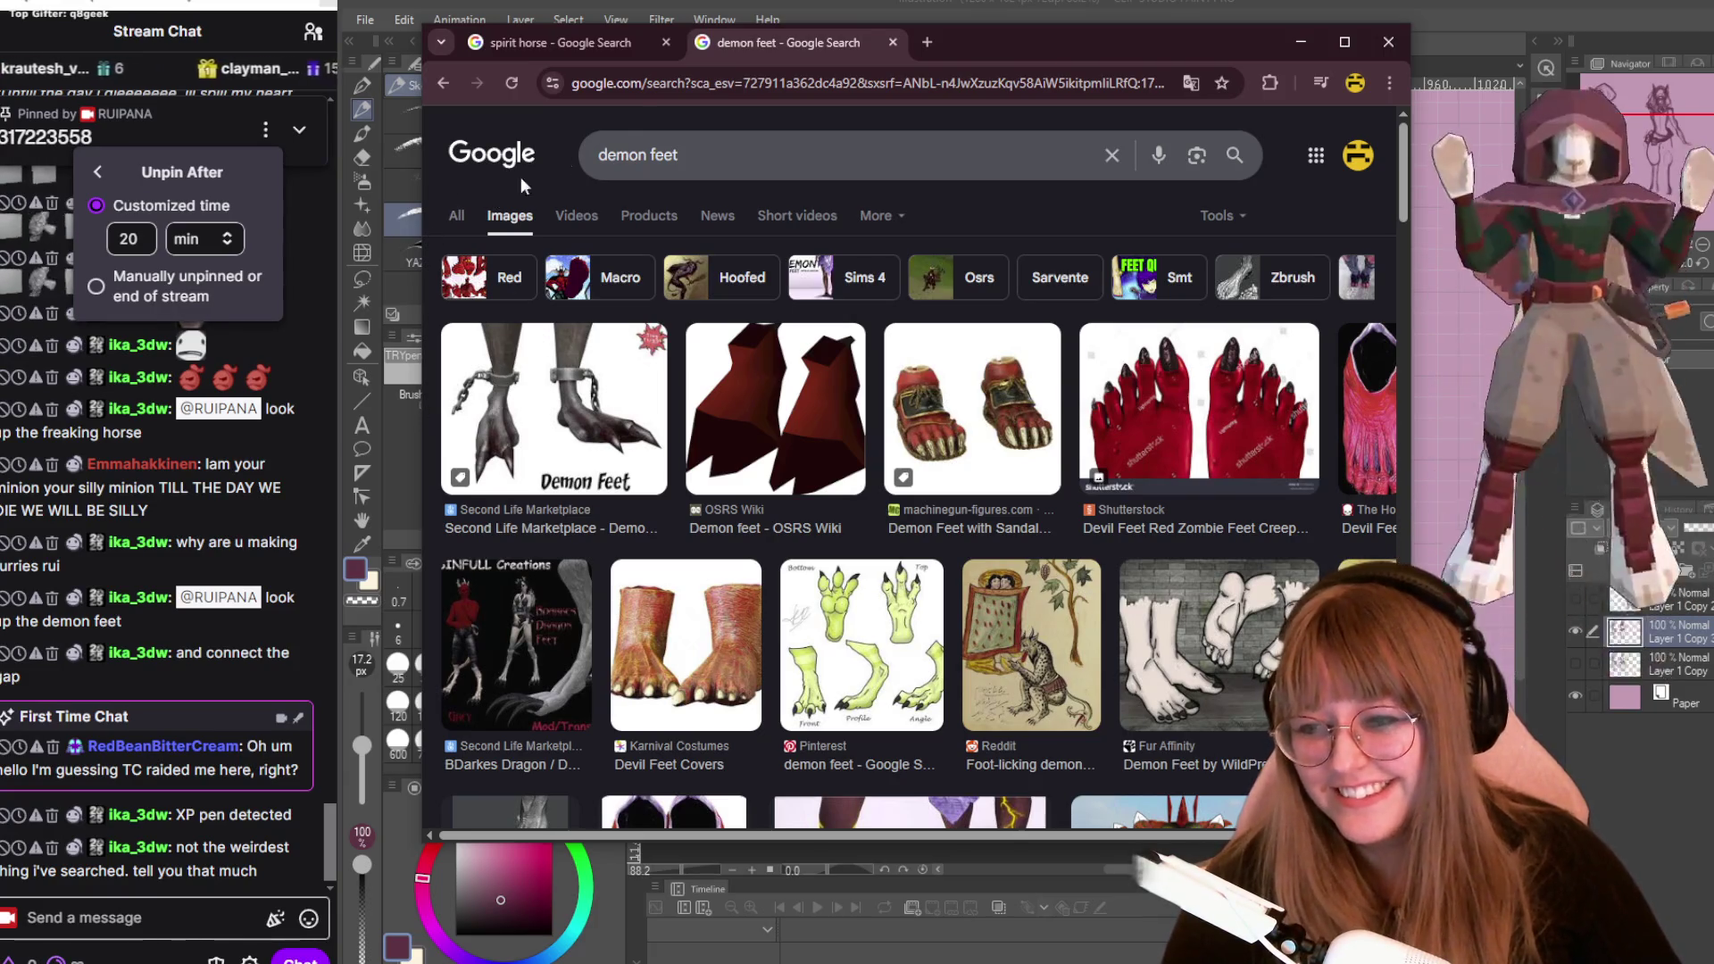
Change the image search from 'demon feet' to 'demon legs'.
left_click_drag(731, 164, 648, 164)
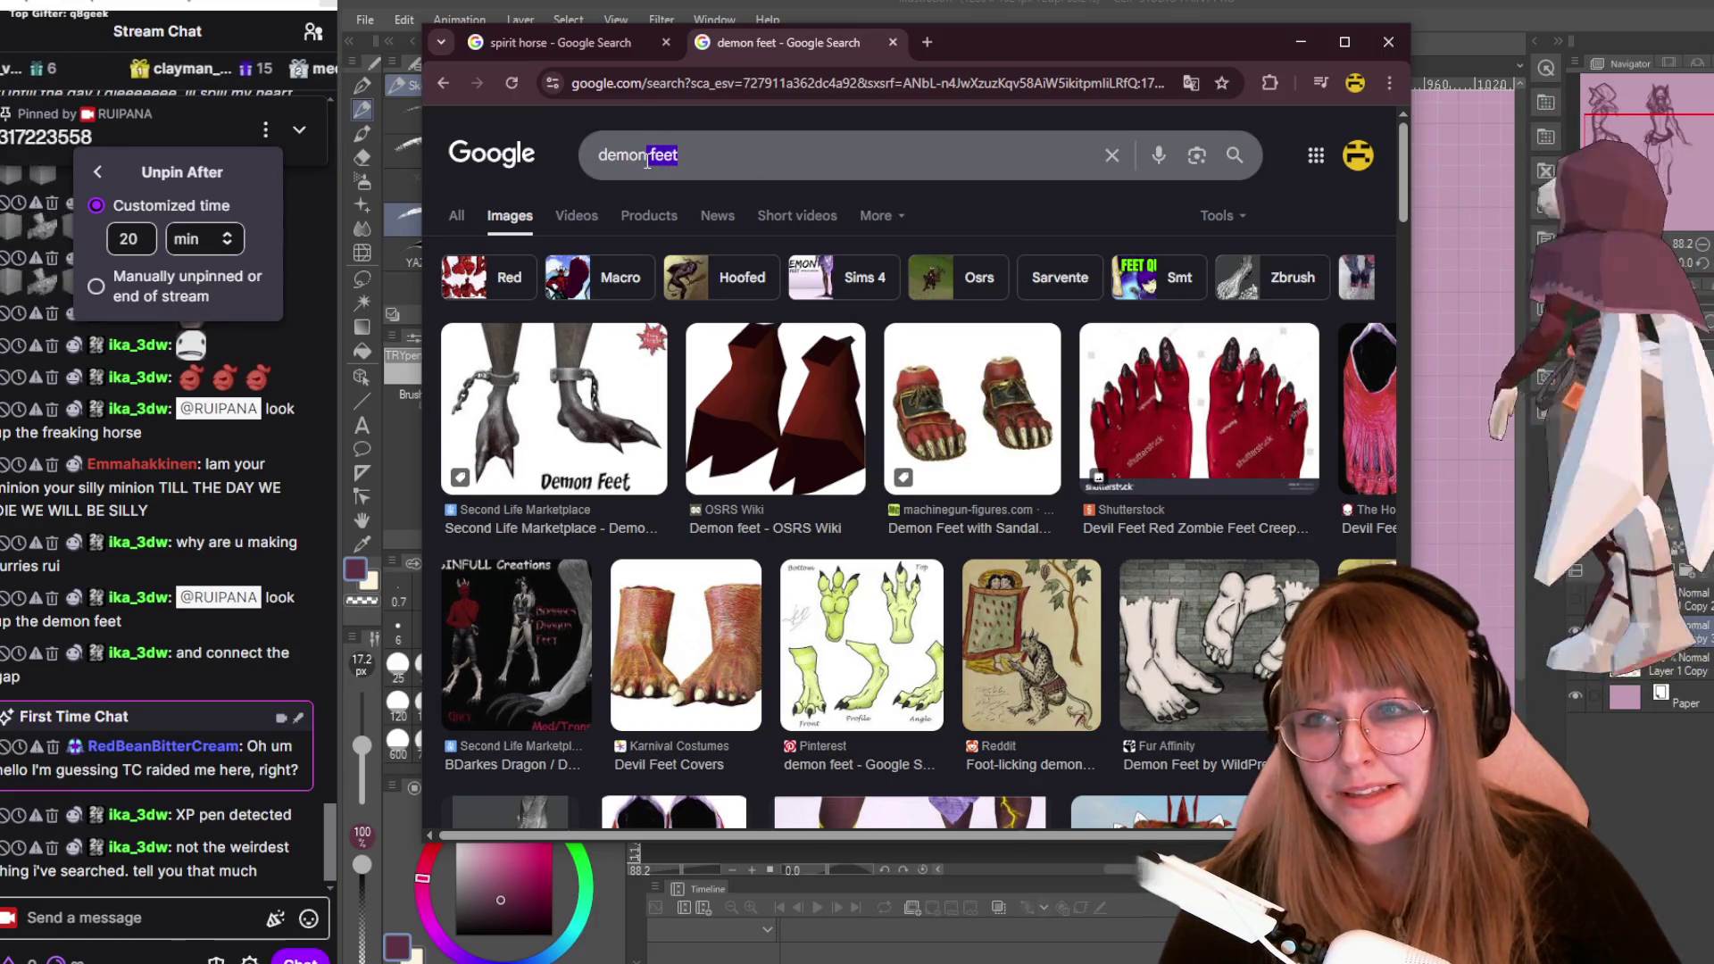
key("BackSpace")
type("leg")
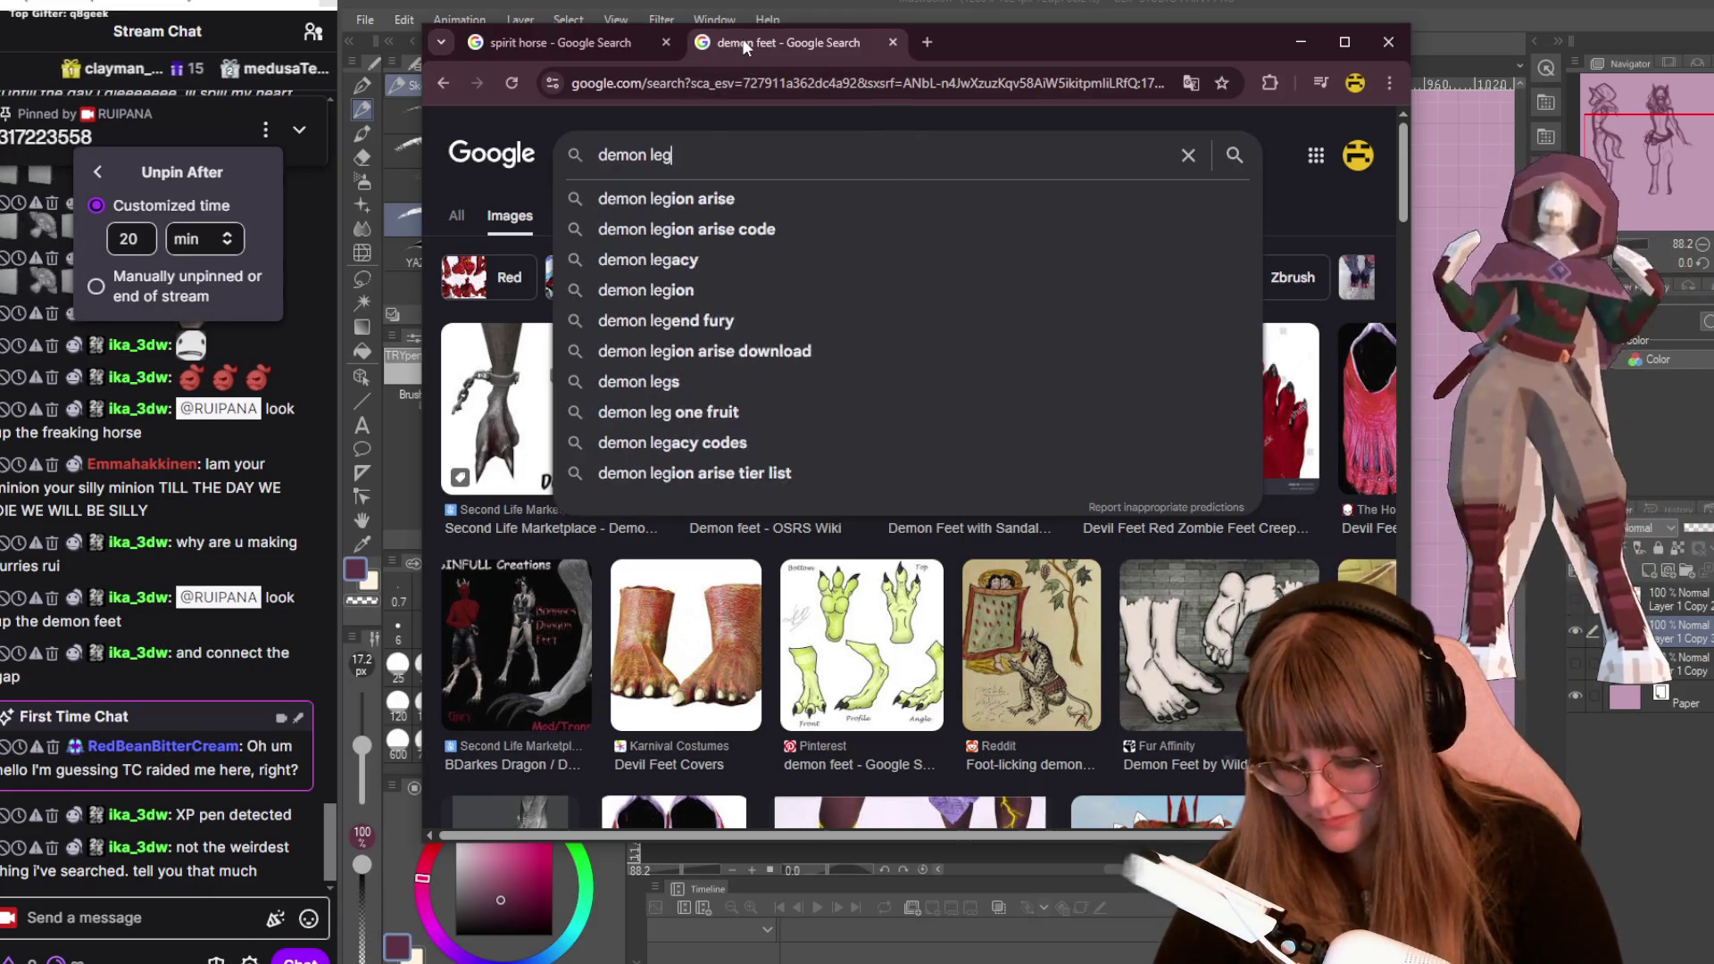
type("s")
key("Return")
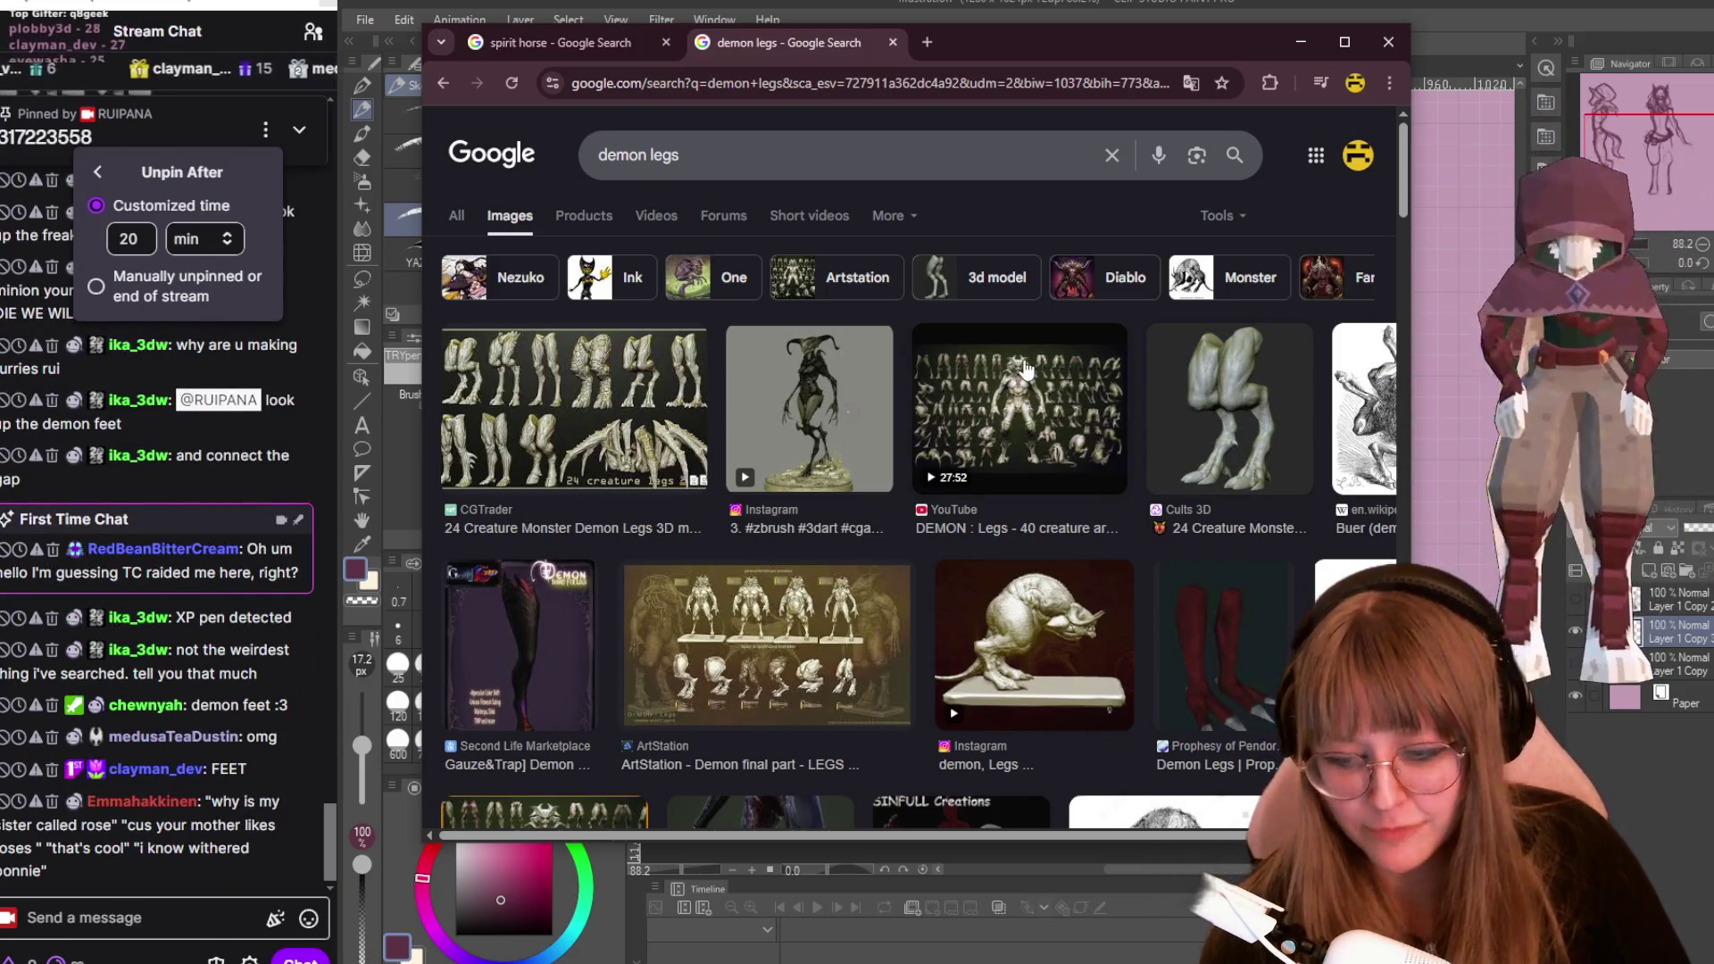
Preview the CGTrader '24 Creature Monster Demon Legs' set and scroll the results.
left_click(581, 423)
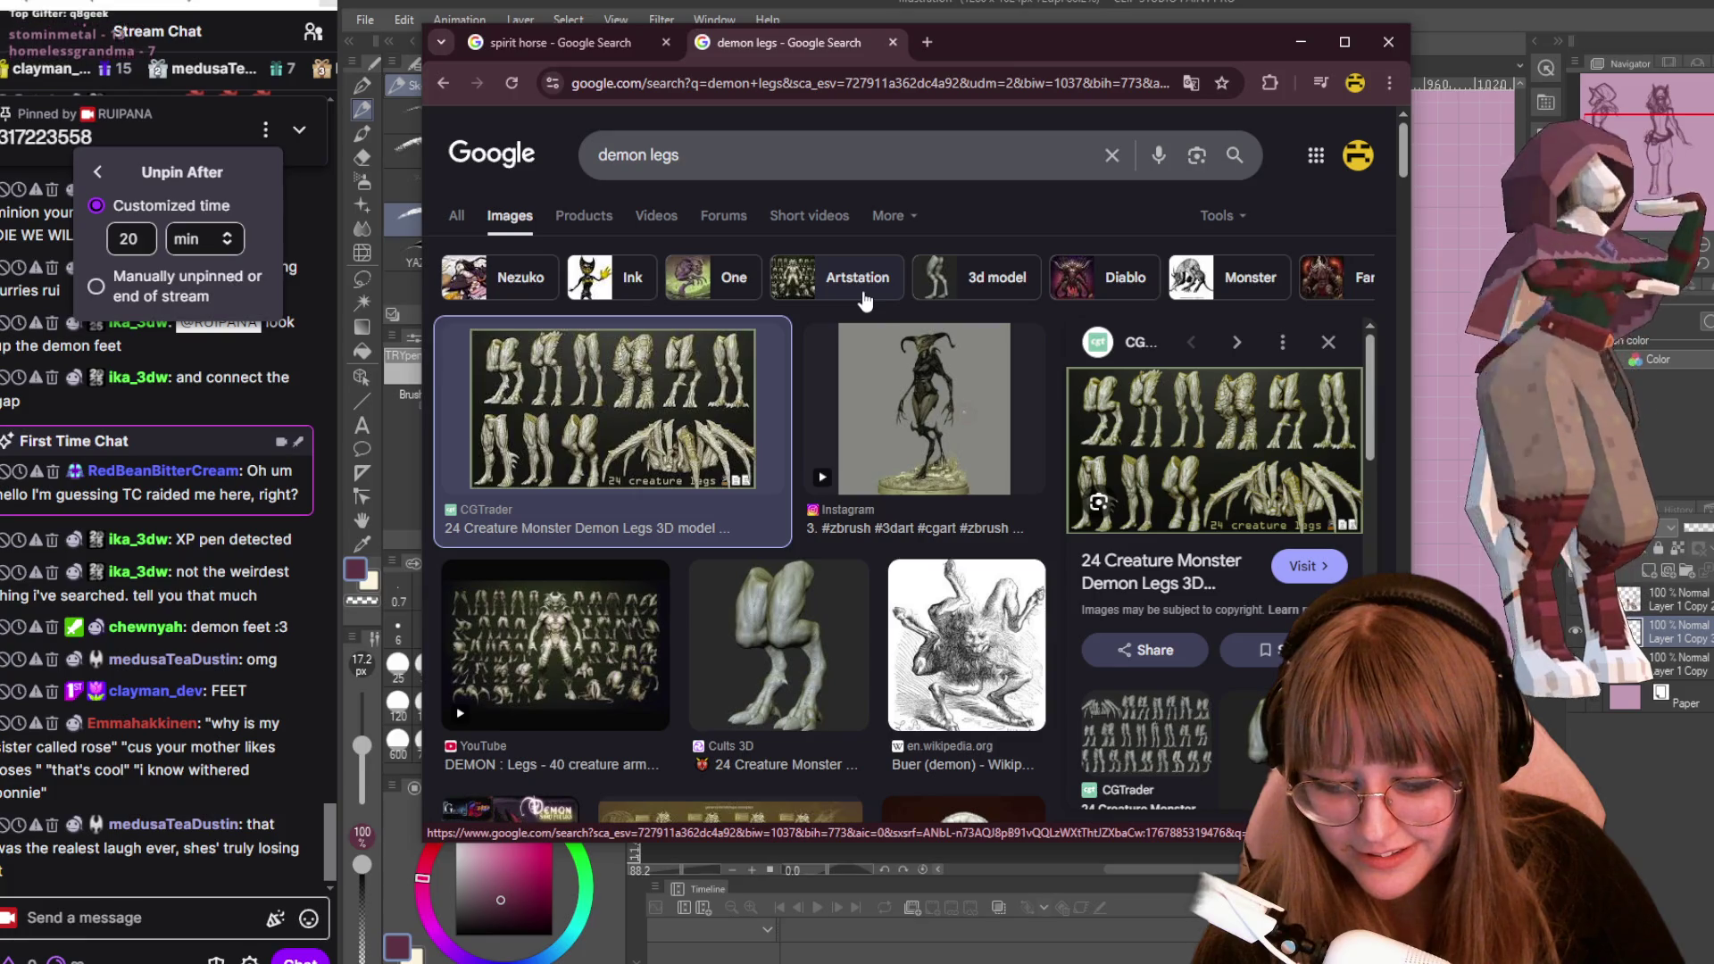
scroll(856, 427, "down", 1)
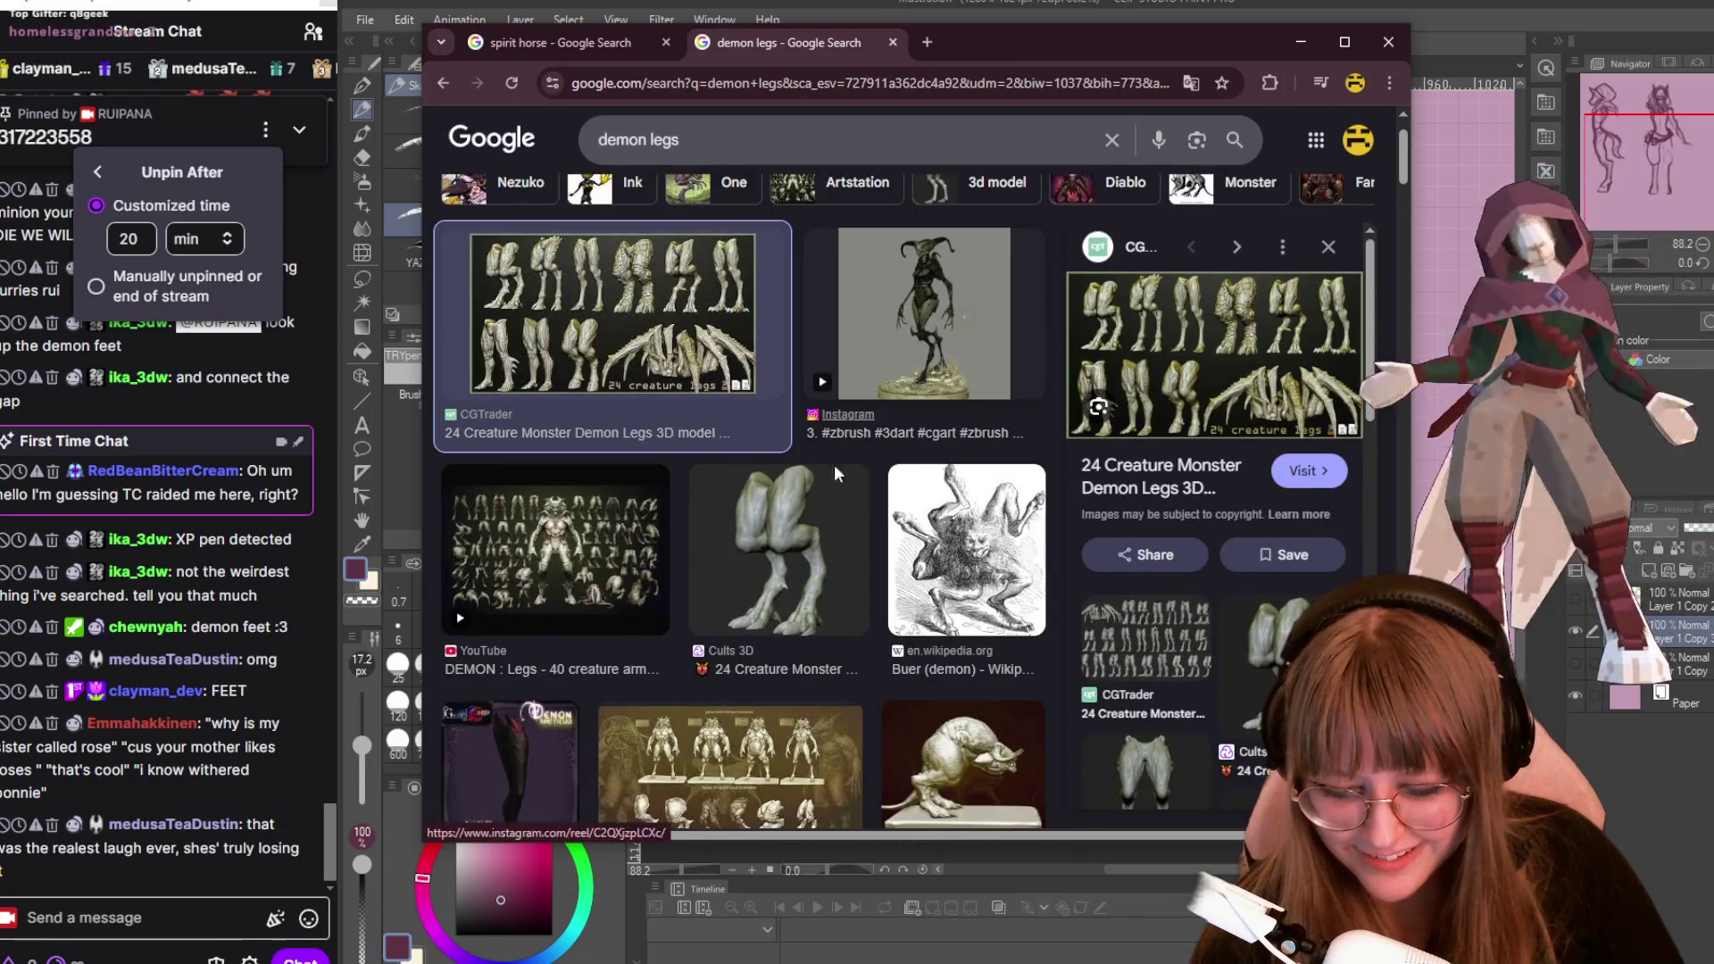
scroll(810, 520, "down", 3)
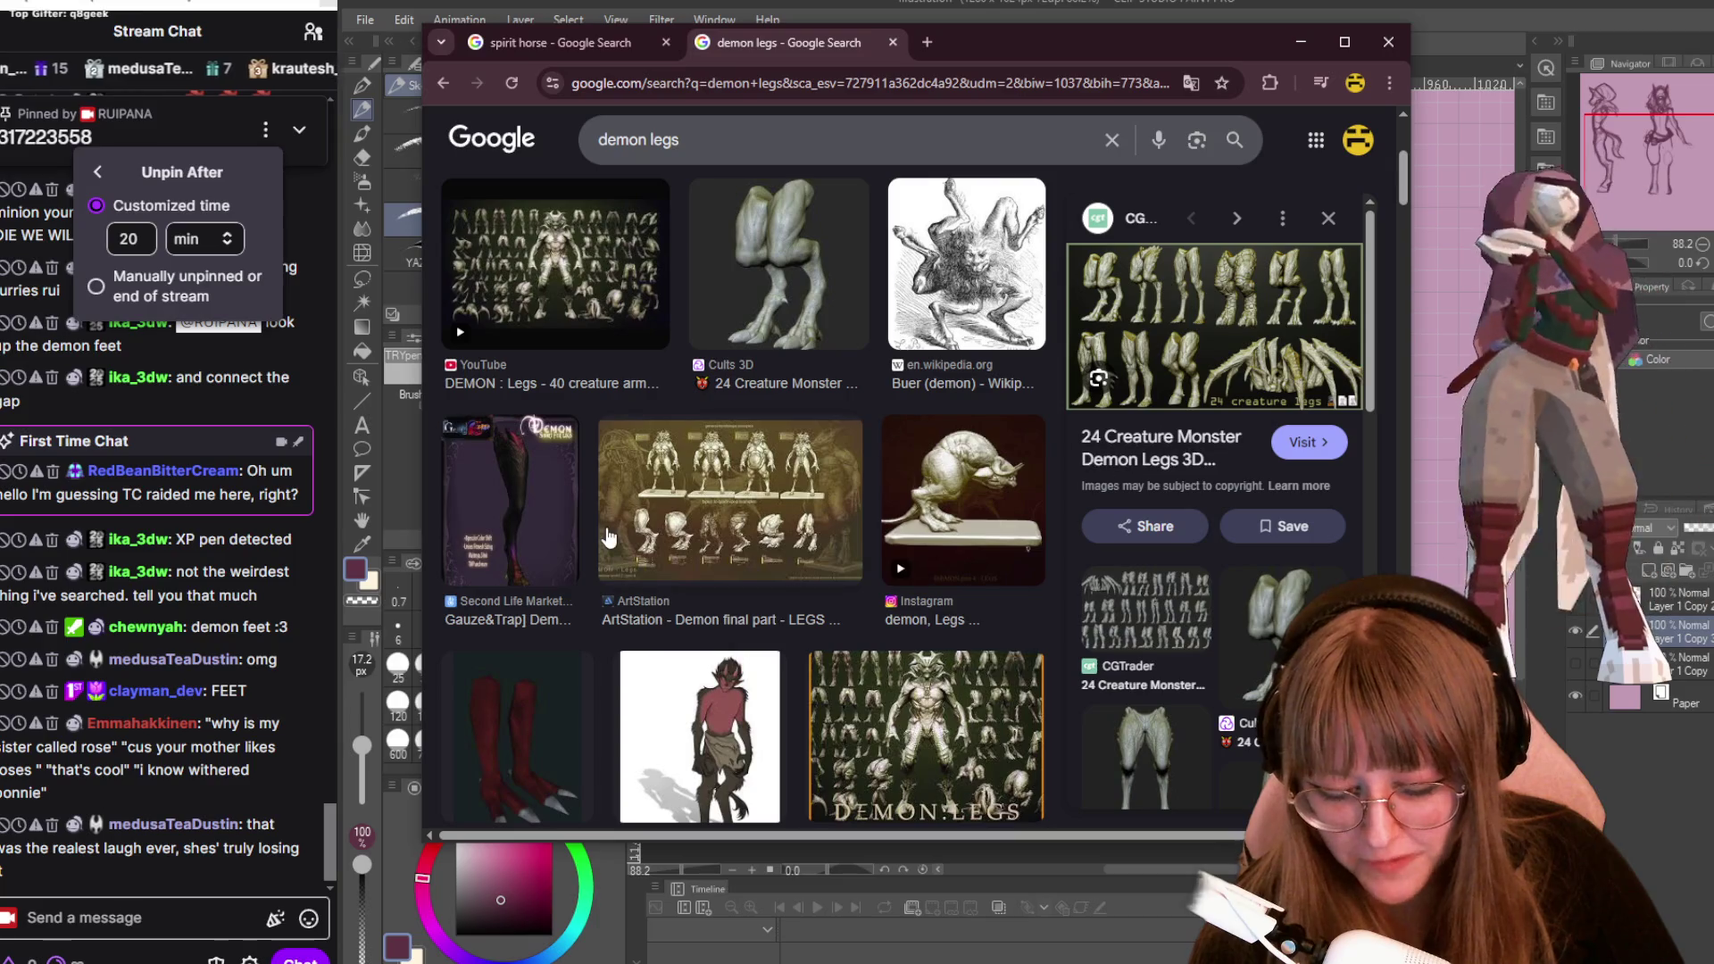
scroll(607, 535, "down", 2)
scroll(608, 536, "down", 1)
scroll(596, 538, "down", 2)
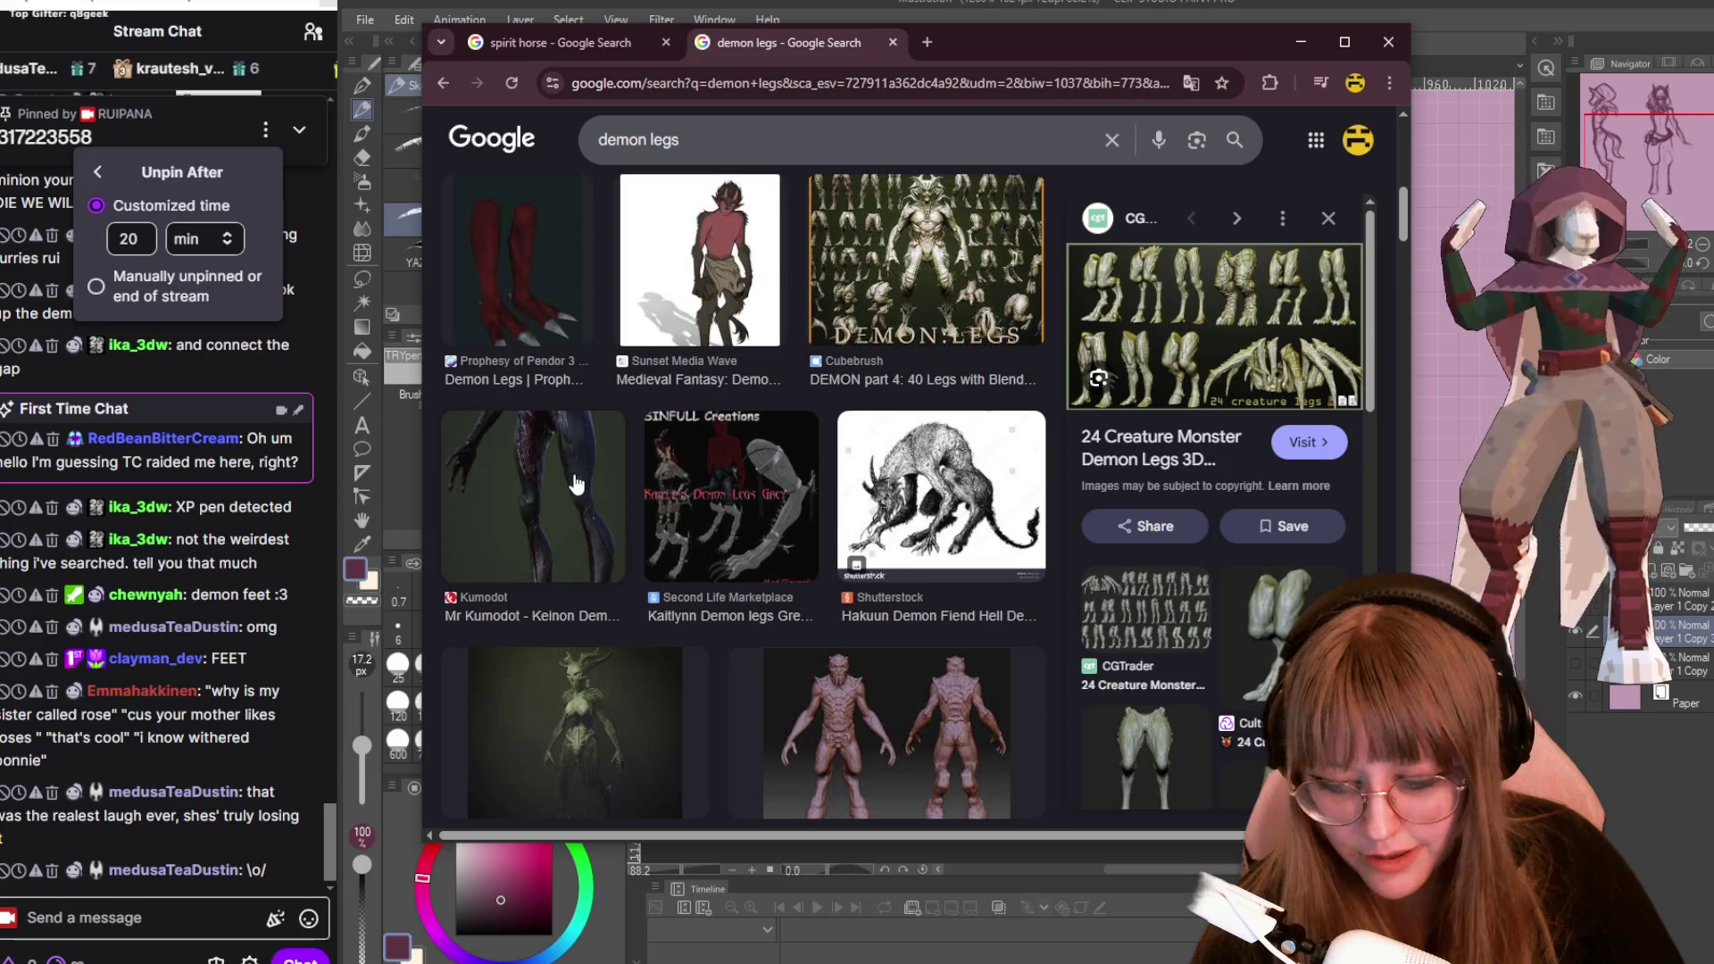
scroll(594, 486, "down", 2)
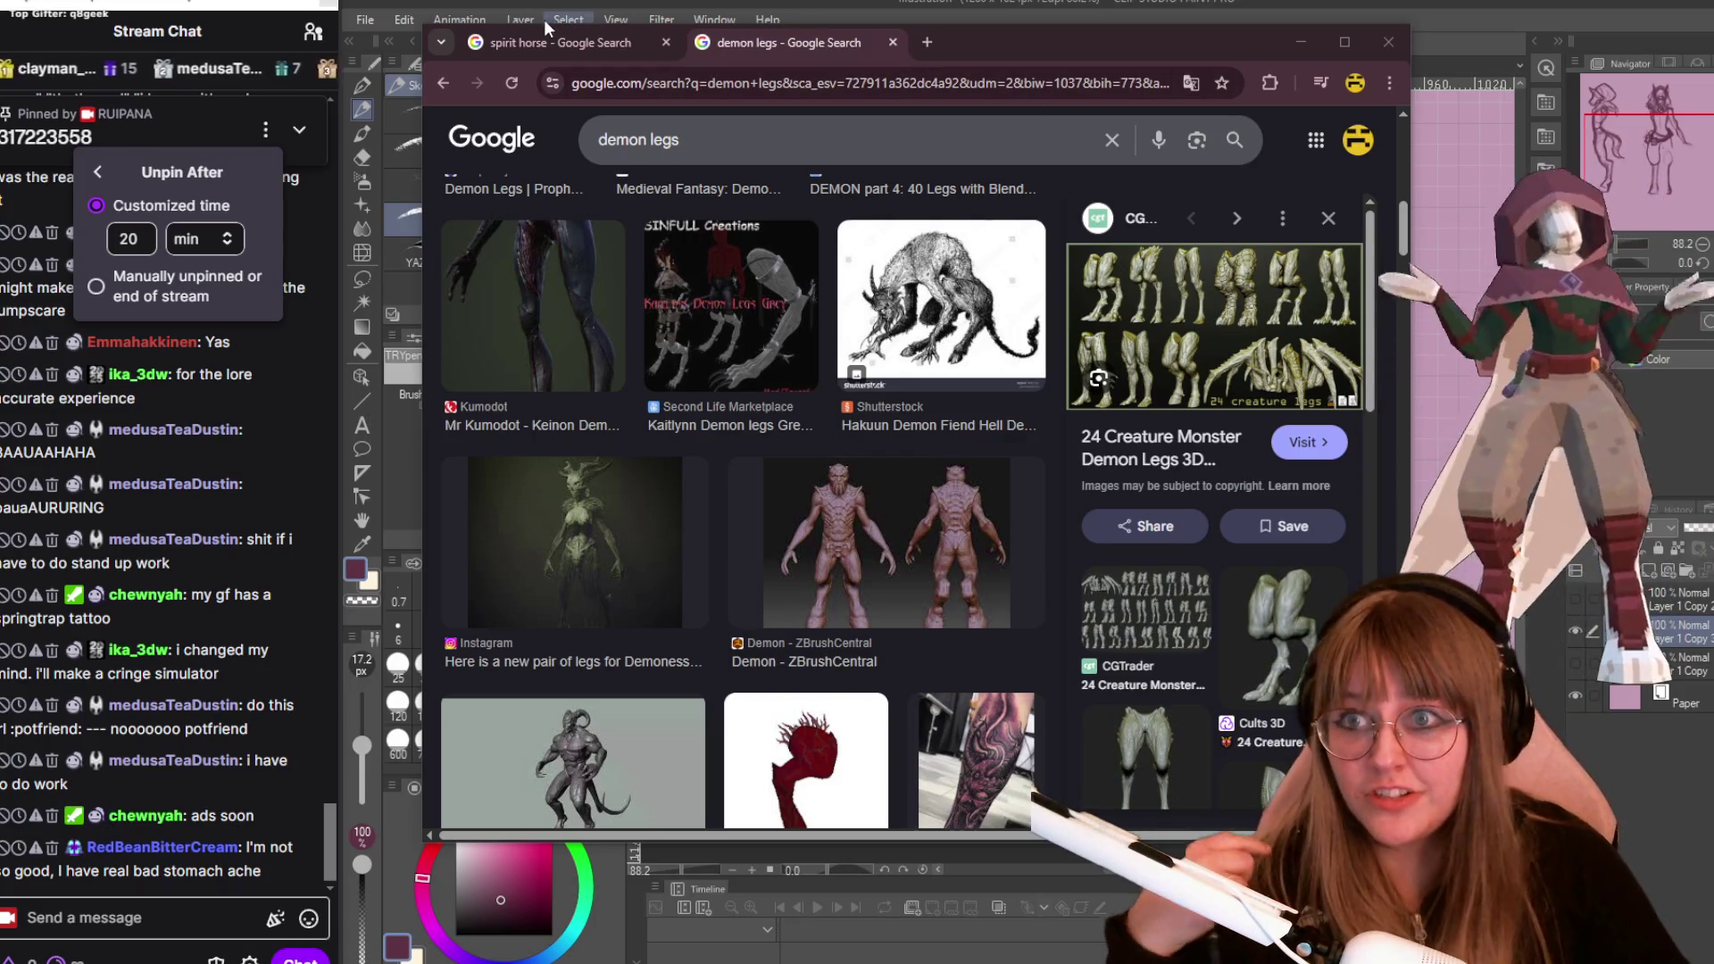
left_click(588, 52)
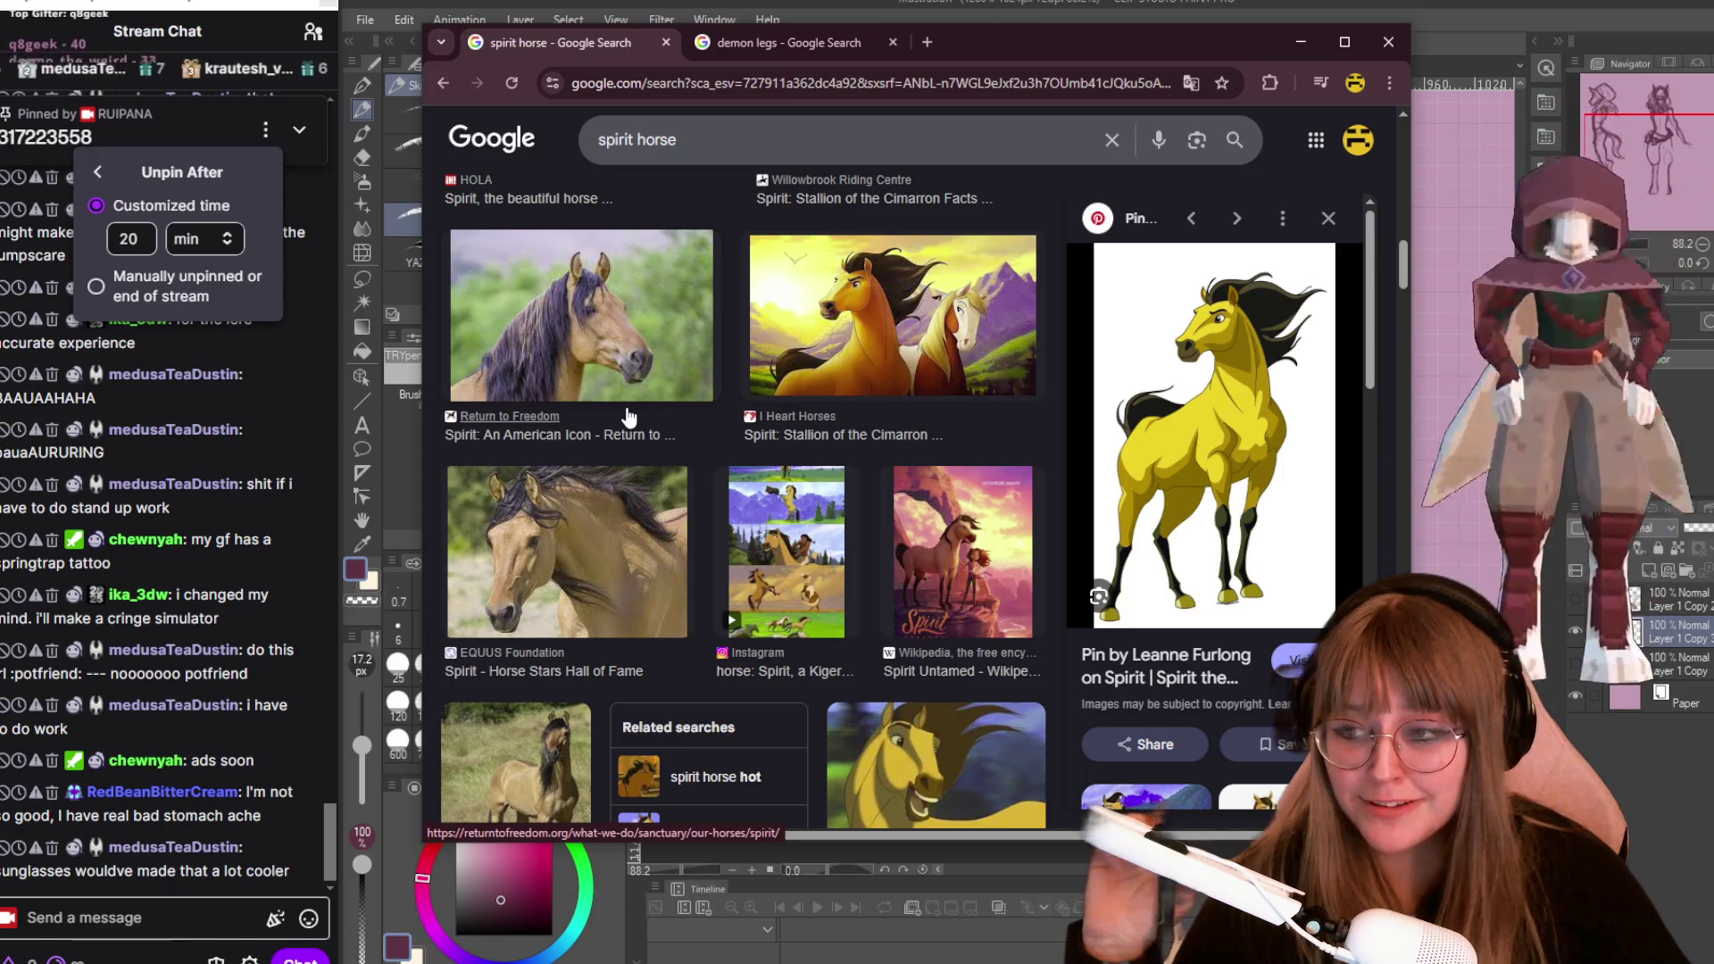
Return to the demon legs results and preview the Demon - ZBrushCentral legs reference.
scroll(920, 519, "down", 6)
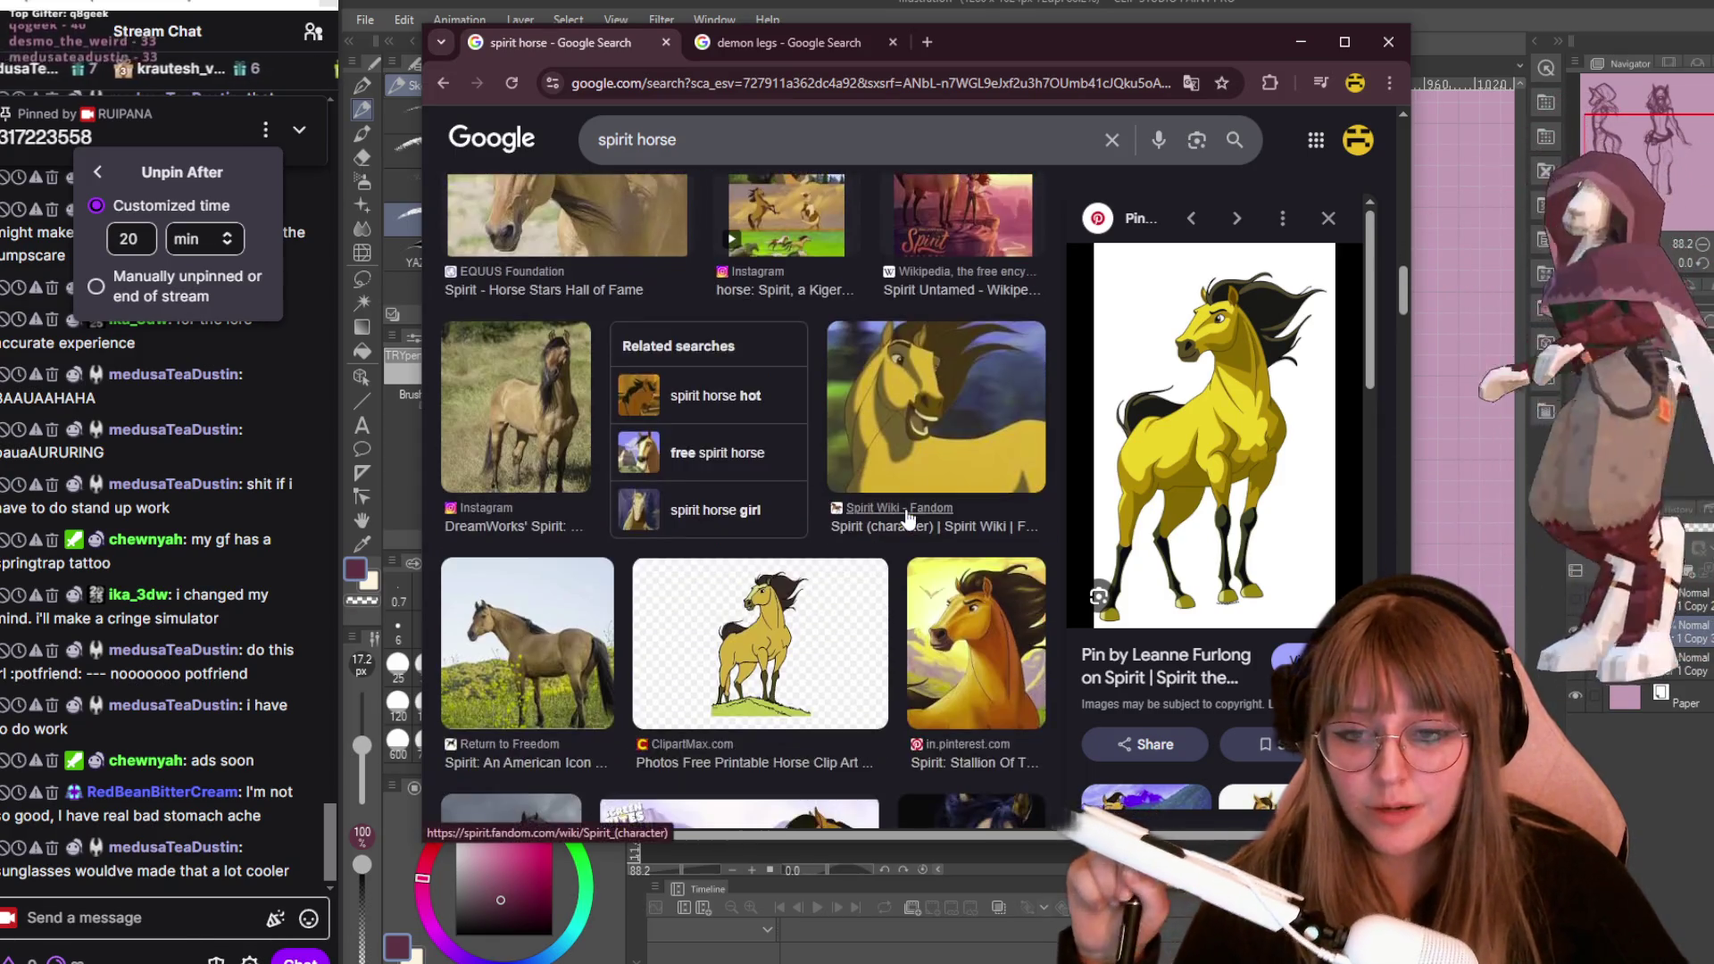
left_click(794, 37)
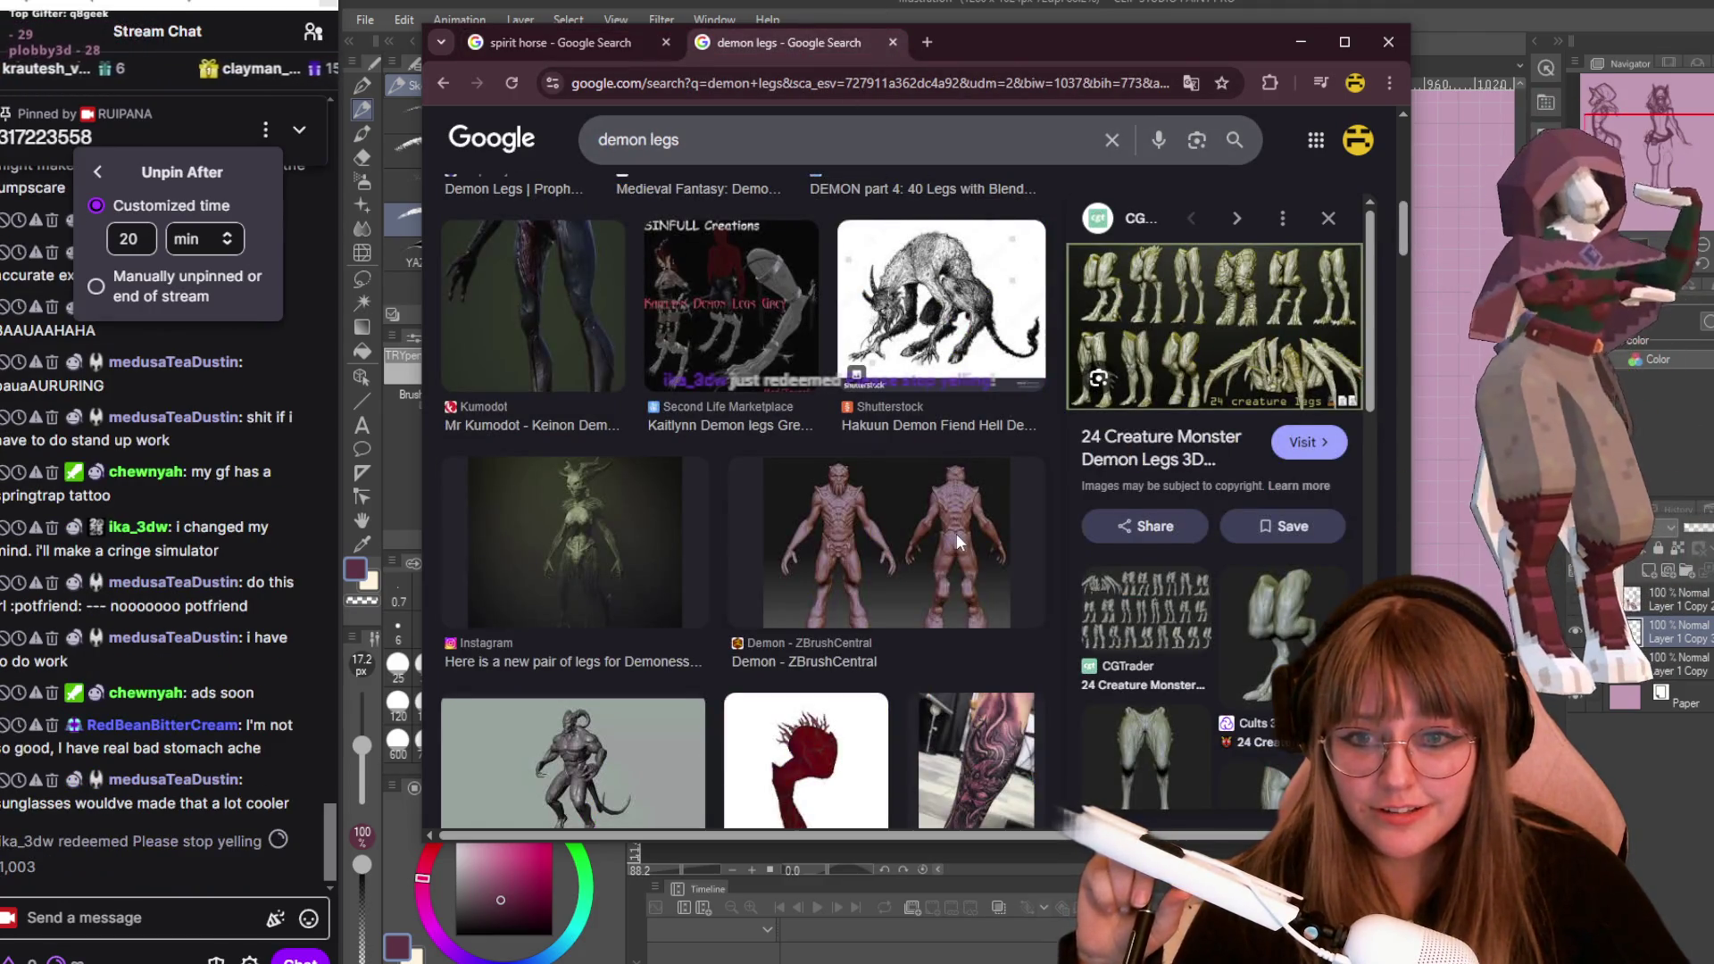
left_click(957, 536)
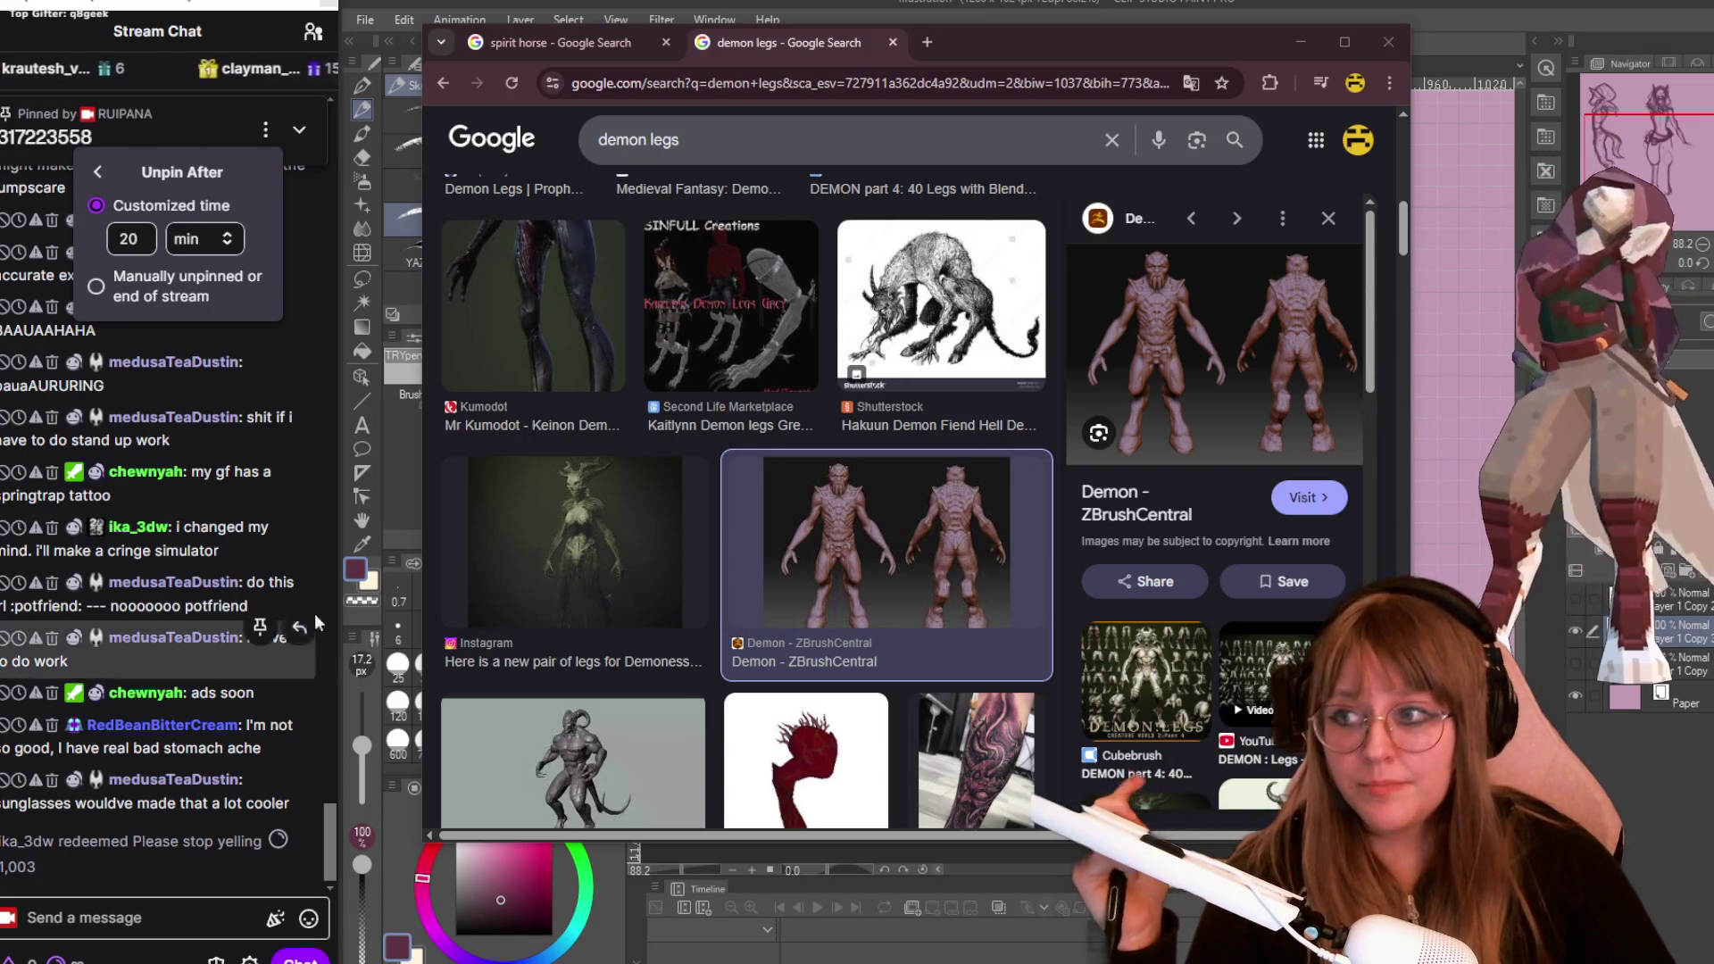
Post 'AD BREAK! IM GWEETIING FOOOOS BEB' in stream chat and pin it.
left_click(113, 918)
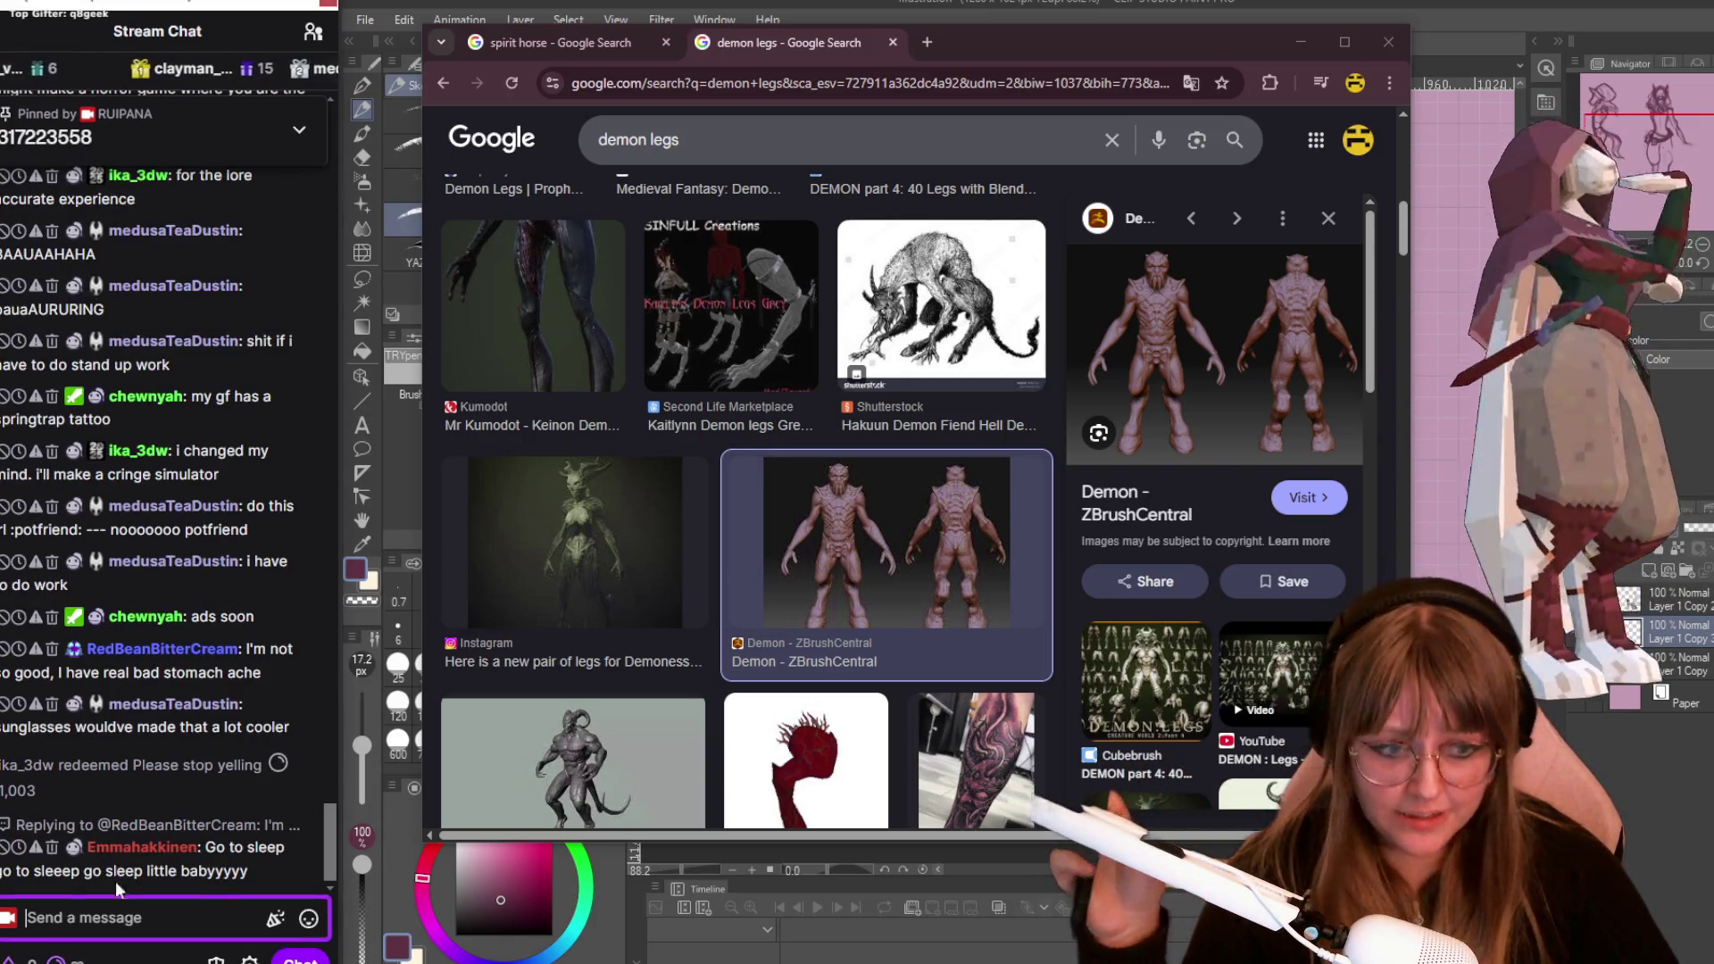
type("A")
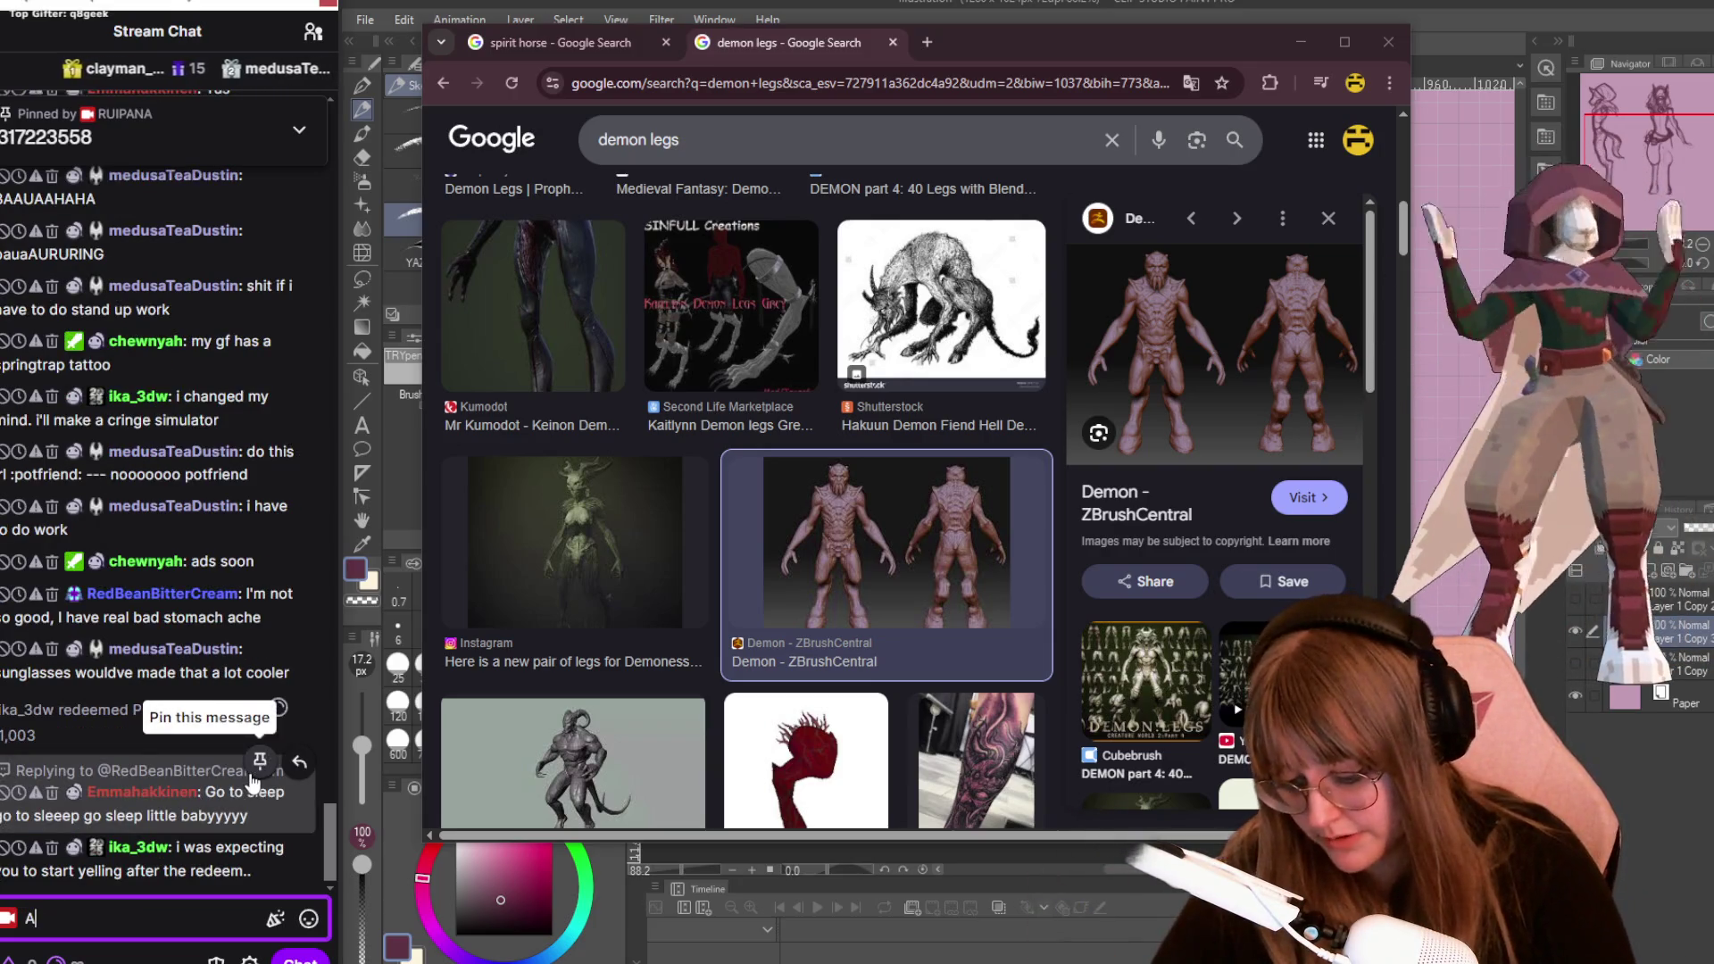
type("D BREA")
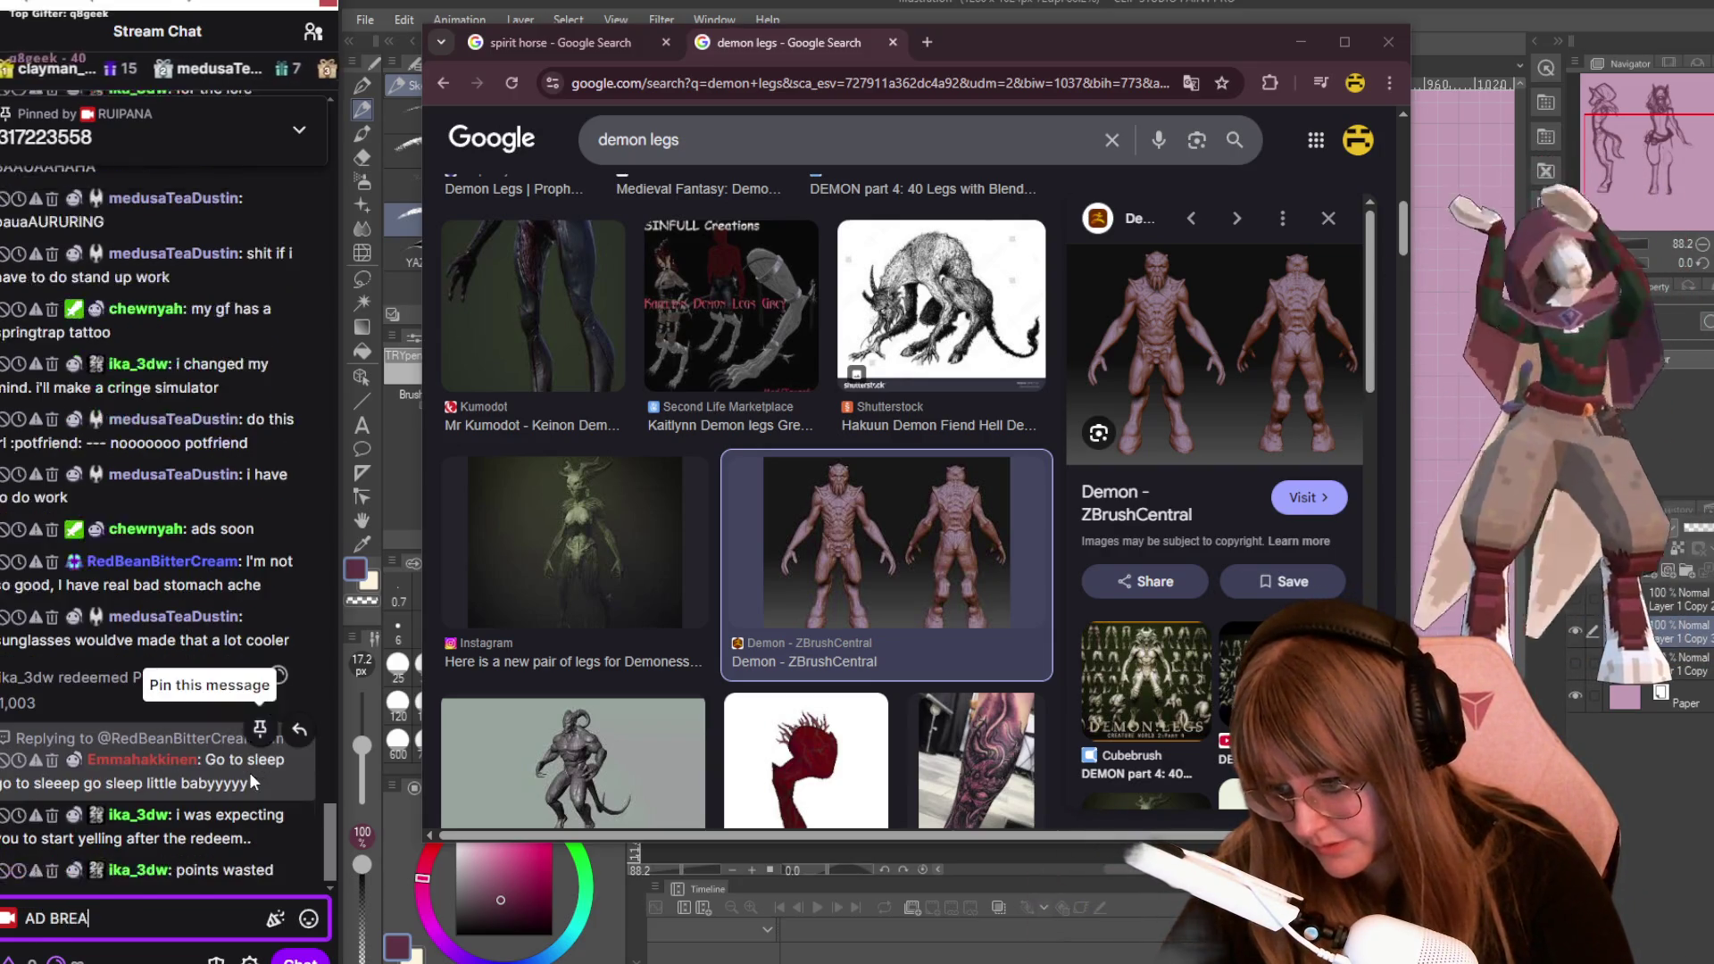
type("K! ")
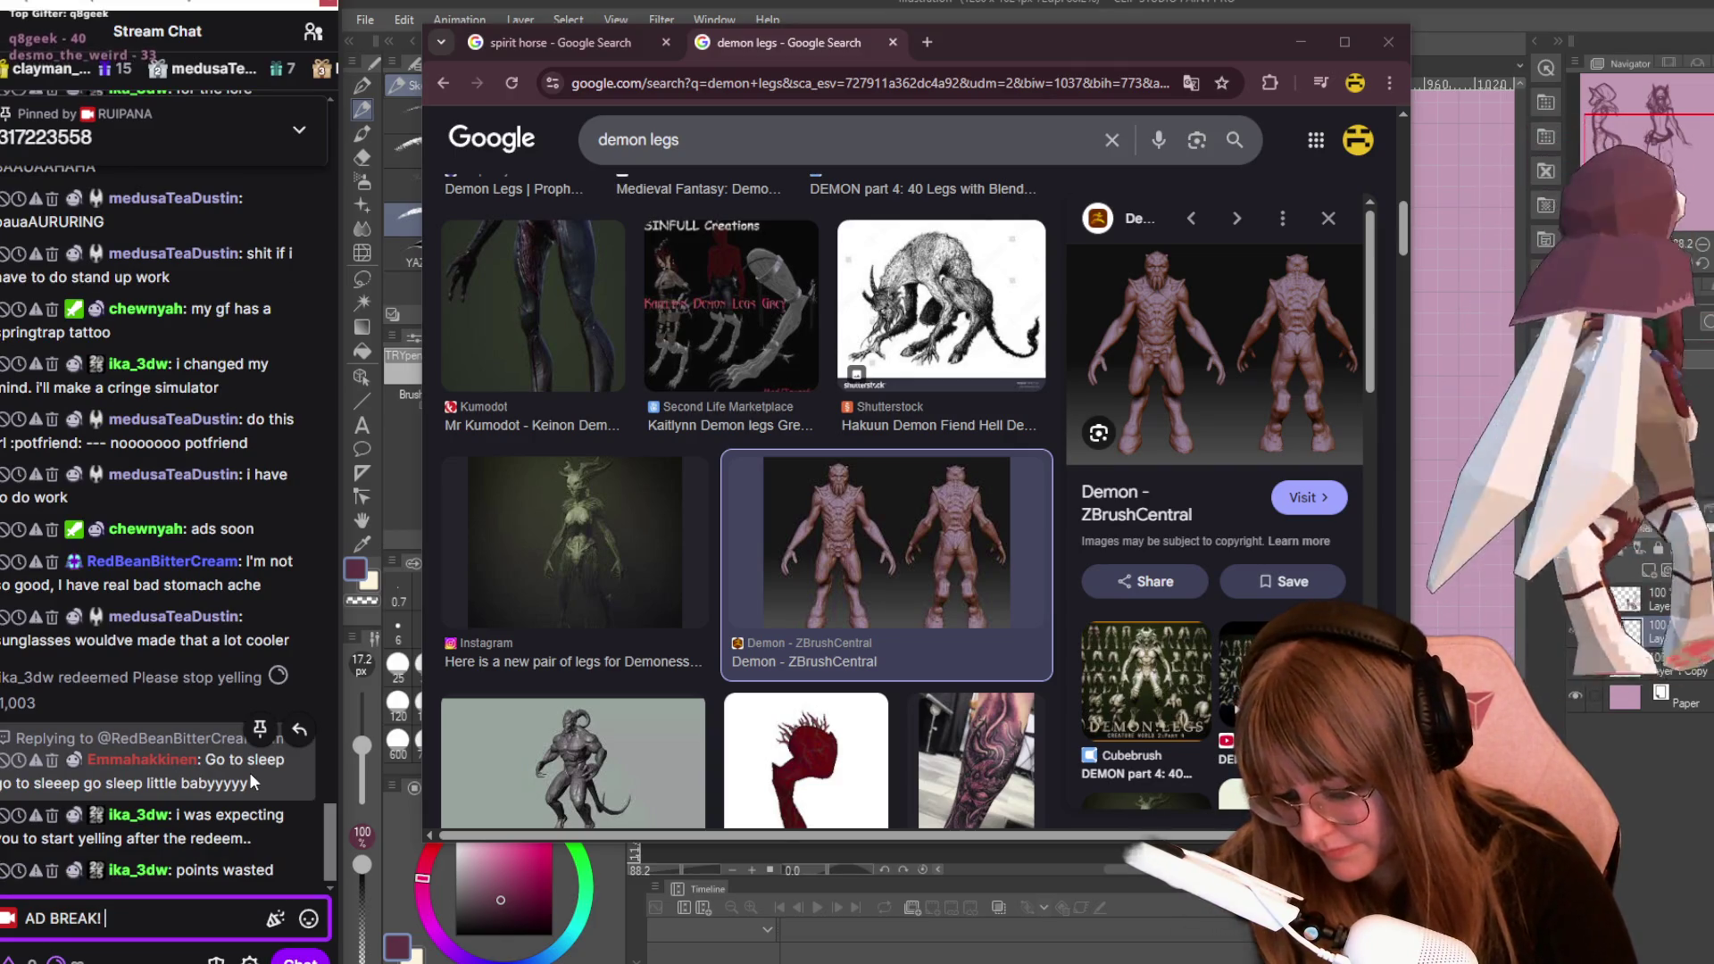
type("IM GWEETIIN")
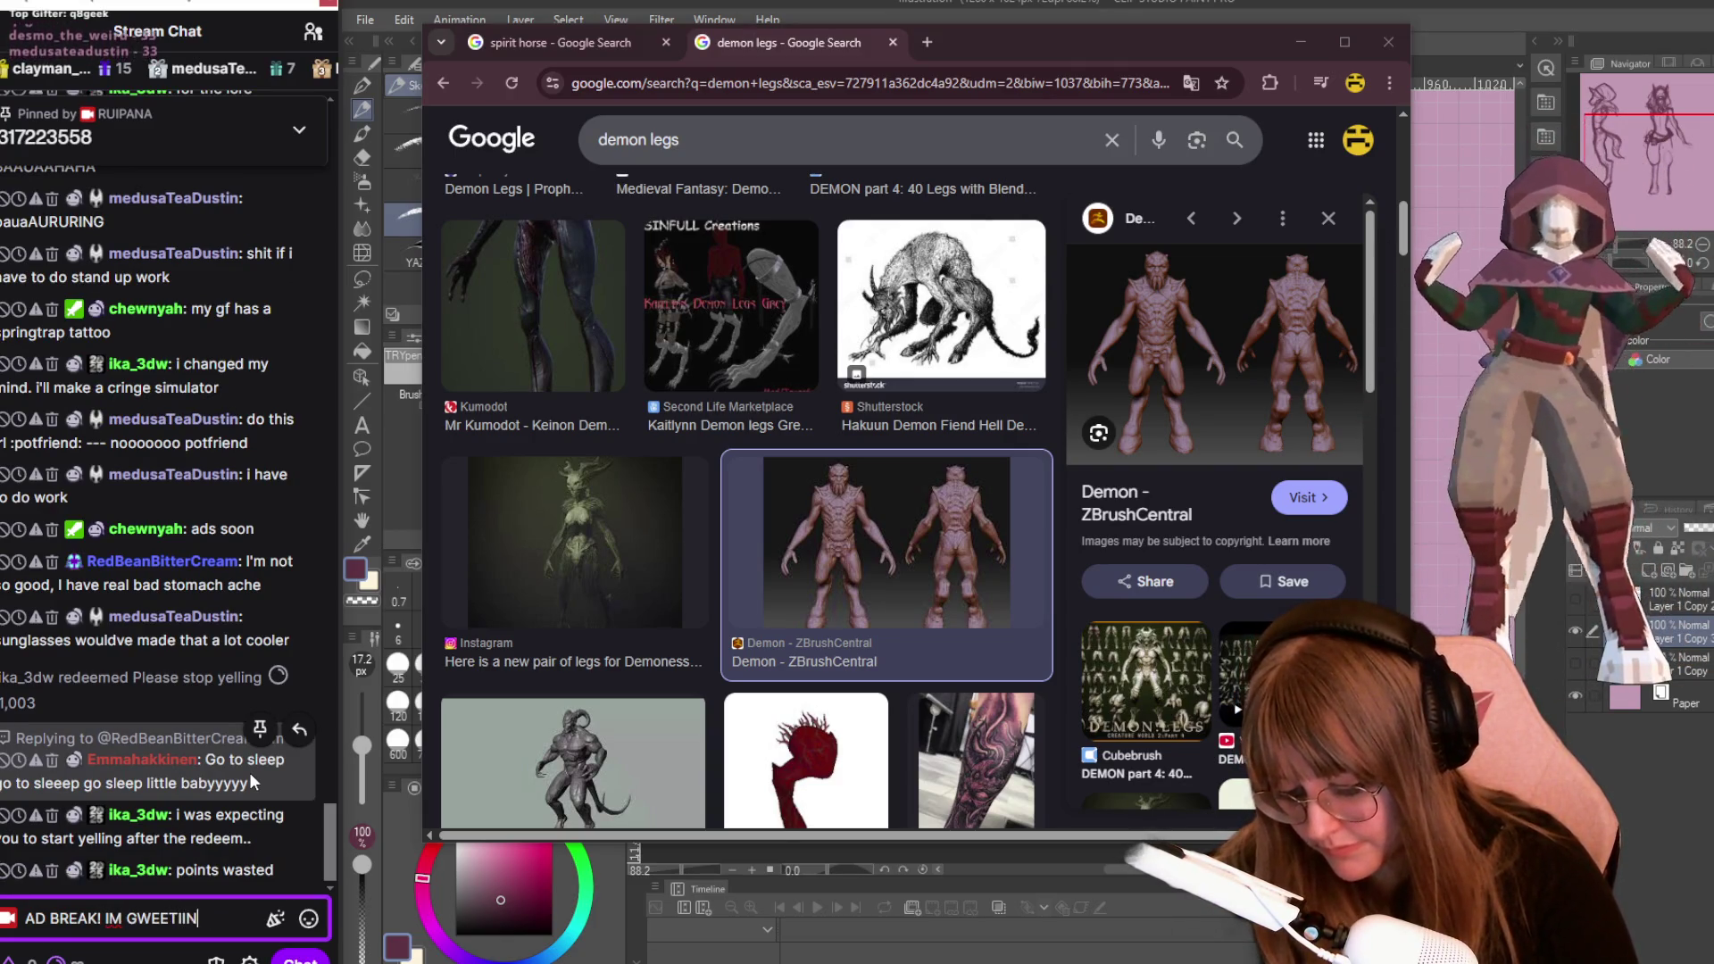
type("G FOOOOS BEB")
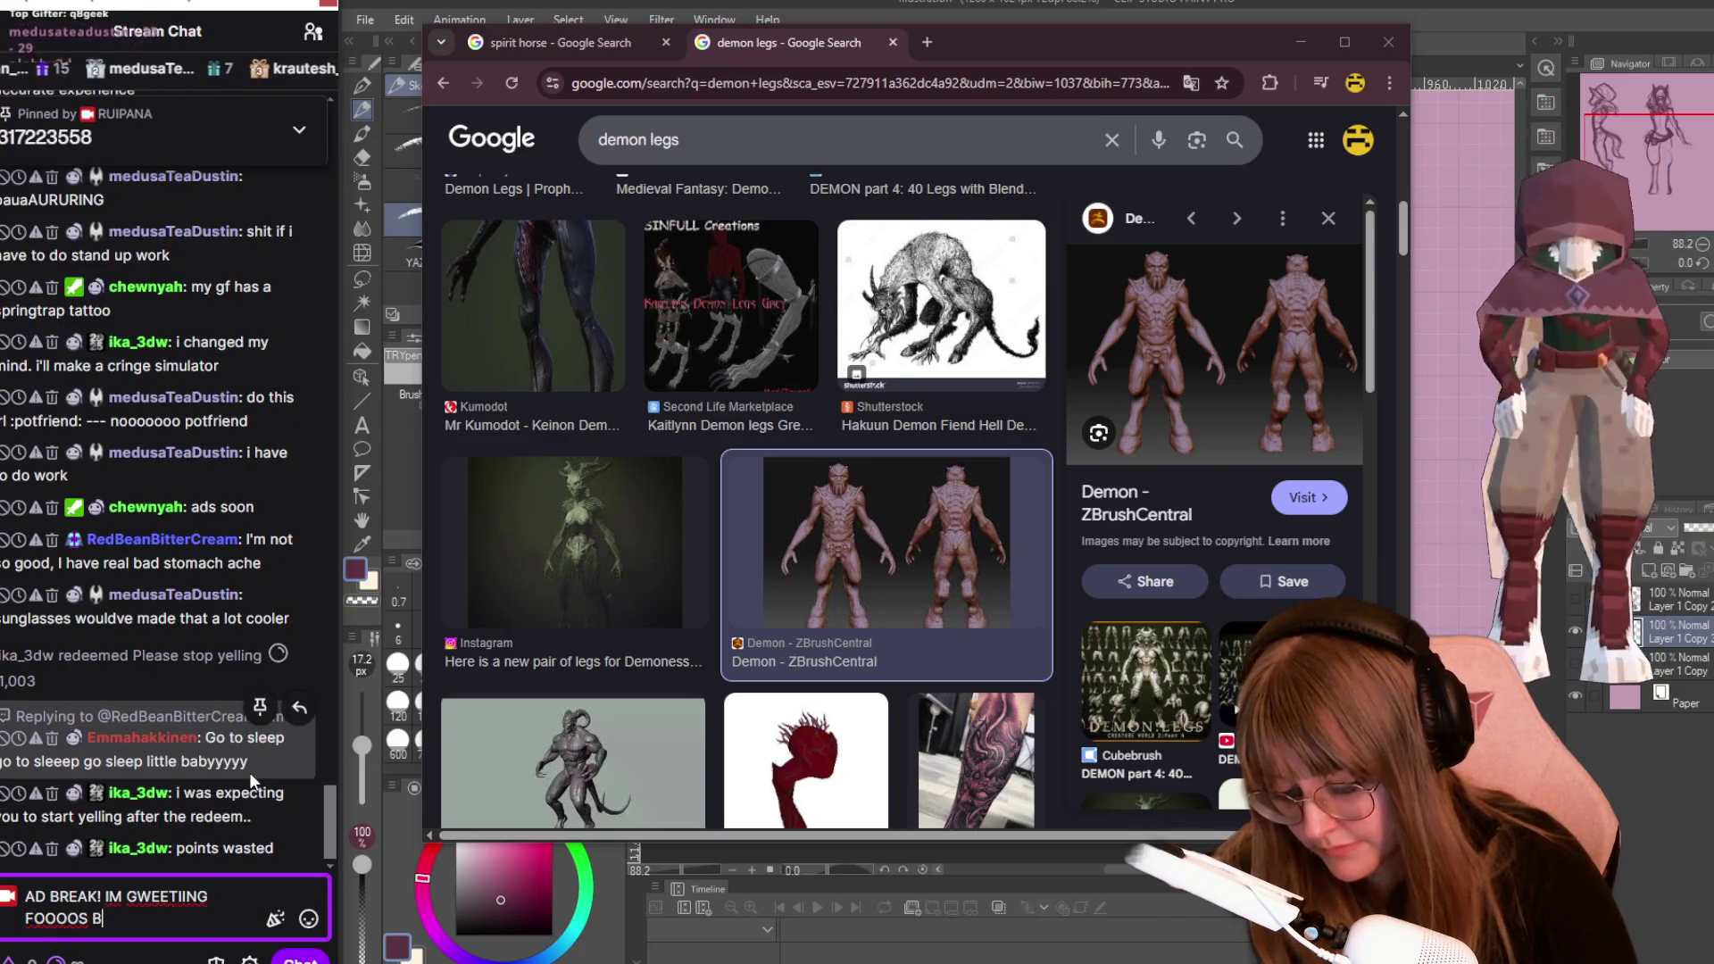
key("Return")
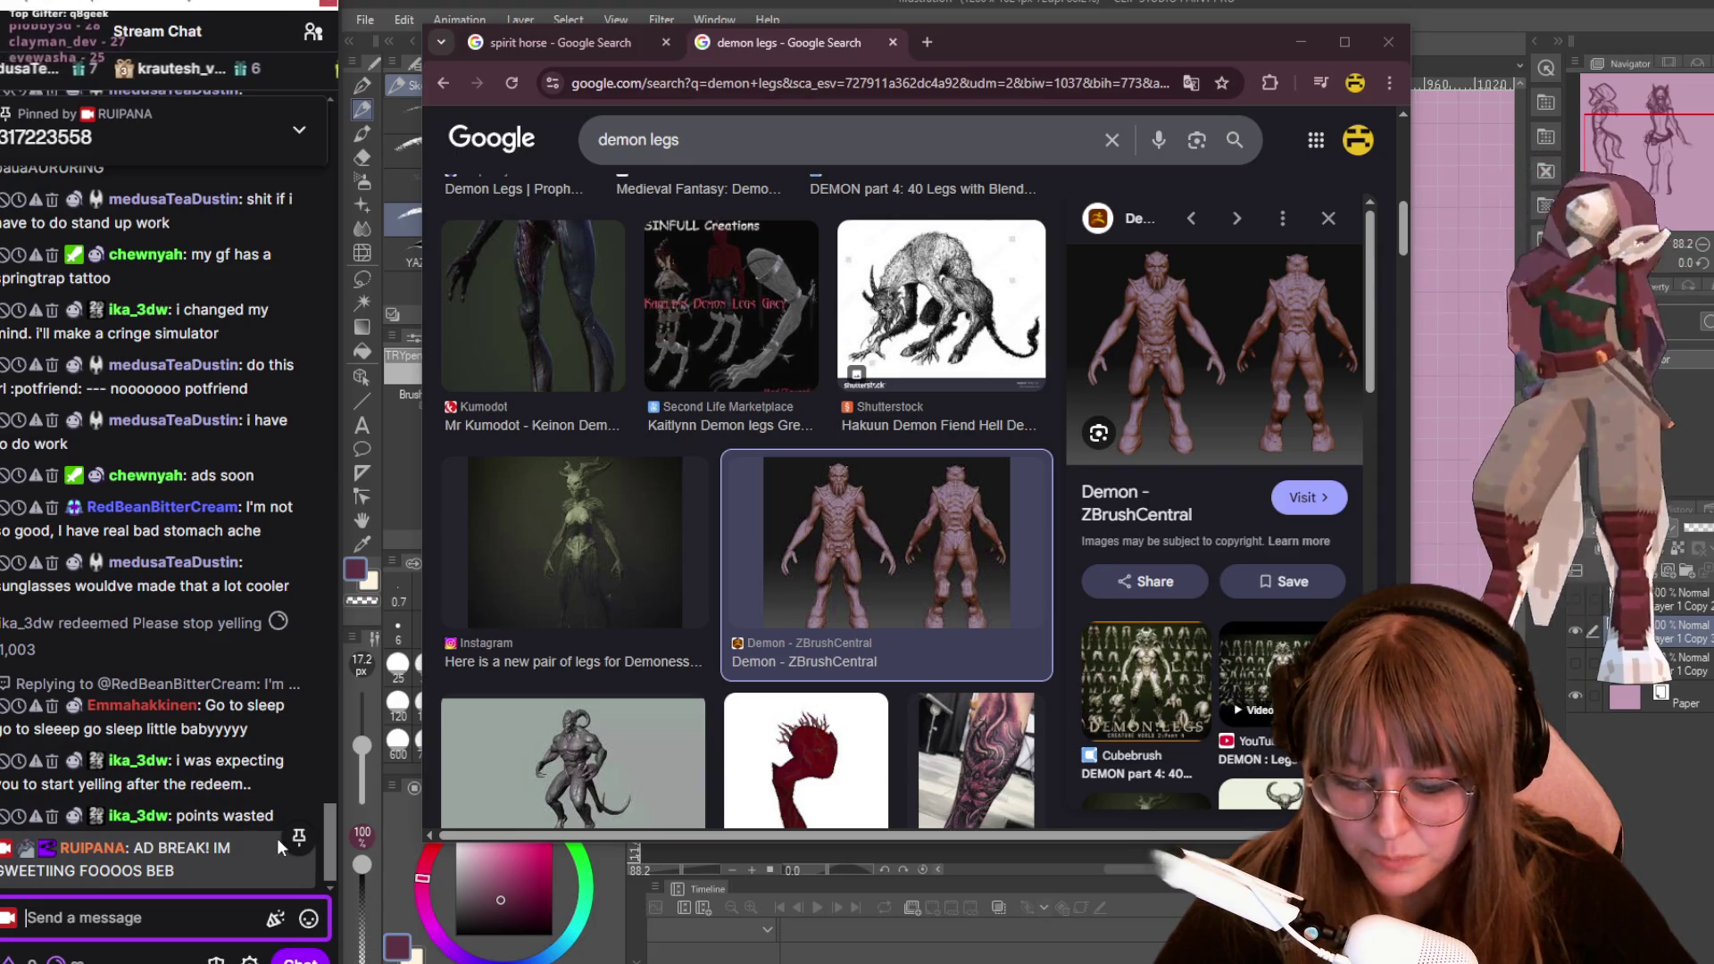
left_click(296, 841)
left_click(298, 844)
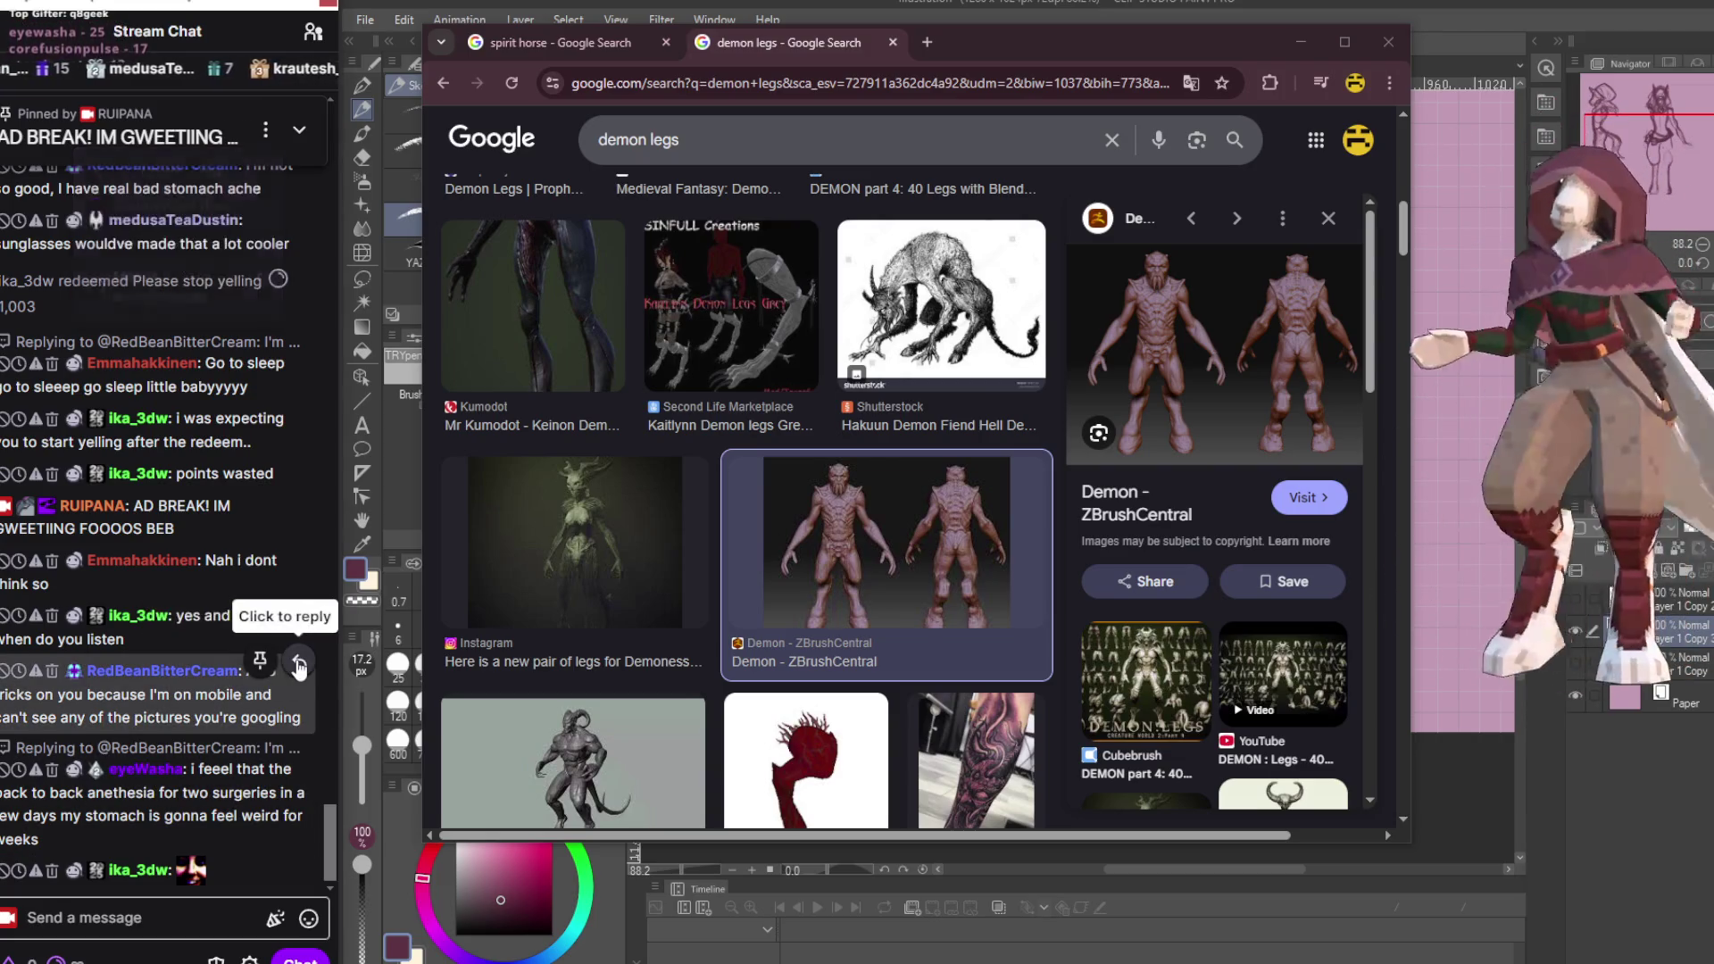
Reply 'WHAATT' to a viewer's chat message.
left_click(299, 739)
key("ctrl+a")
type("W")
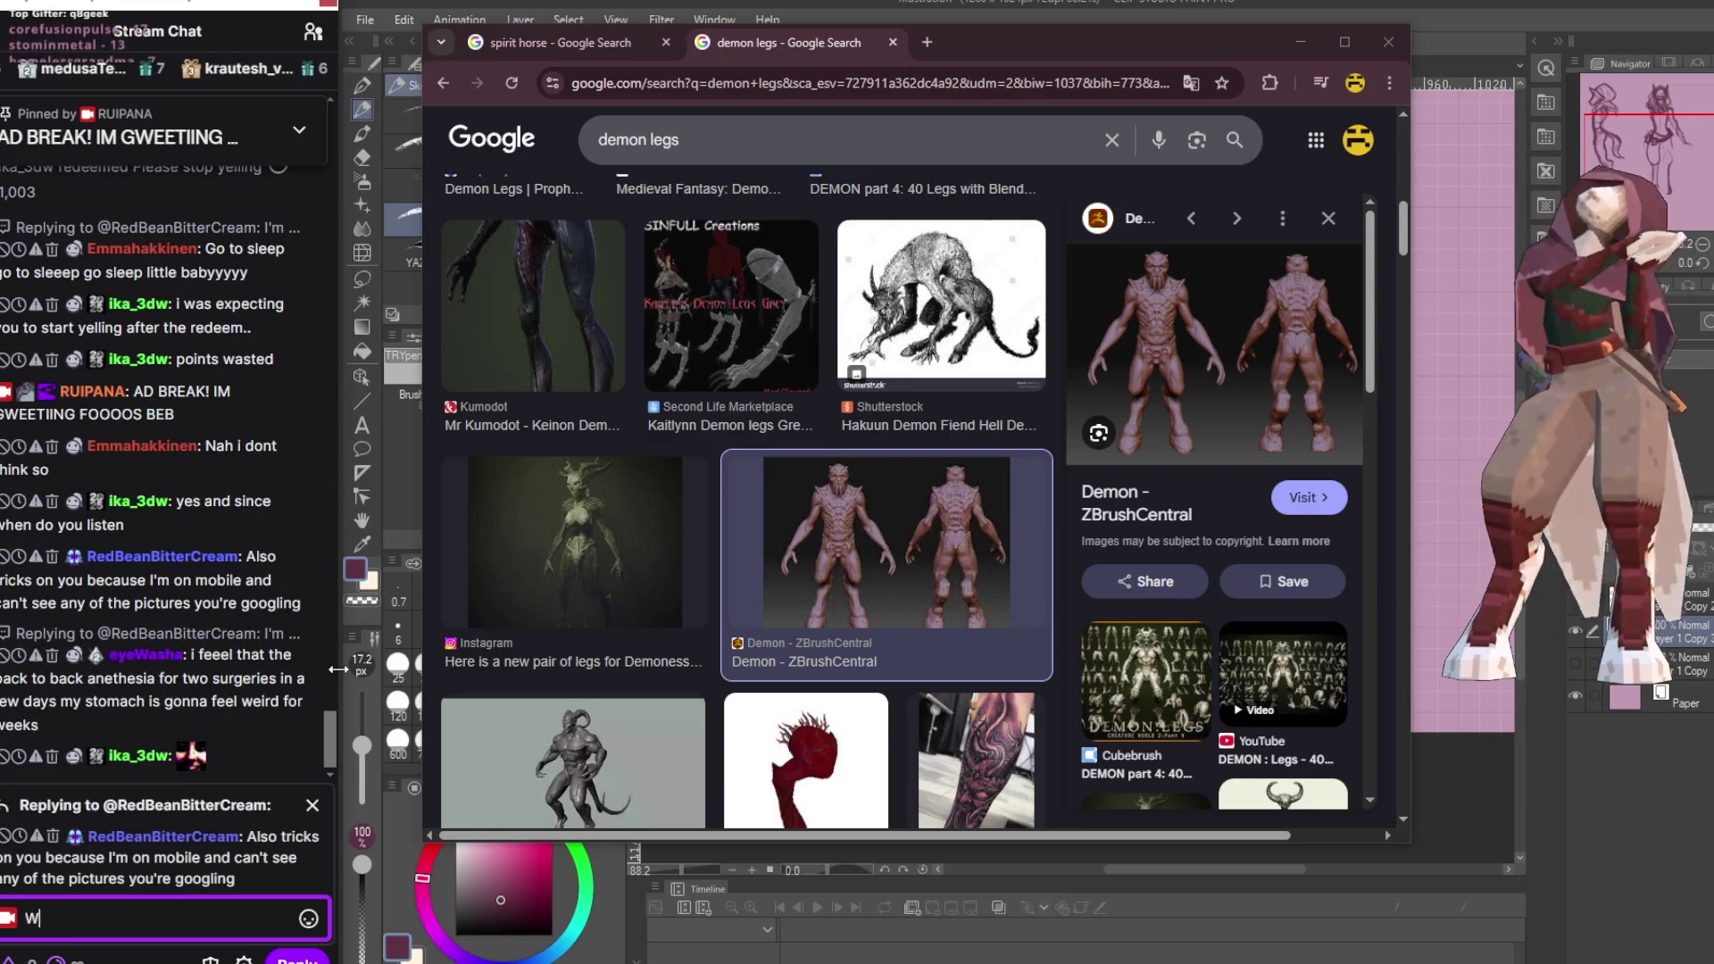
type("HAATT")
key("Return")
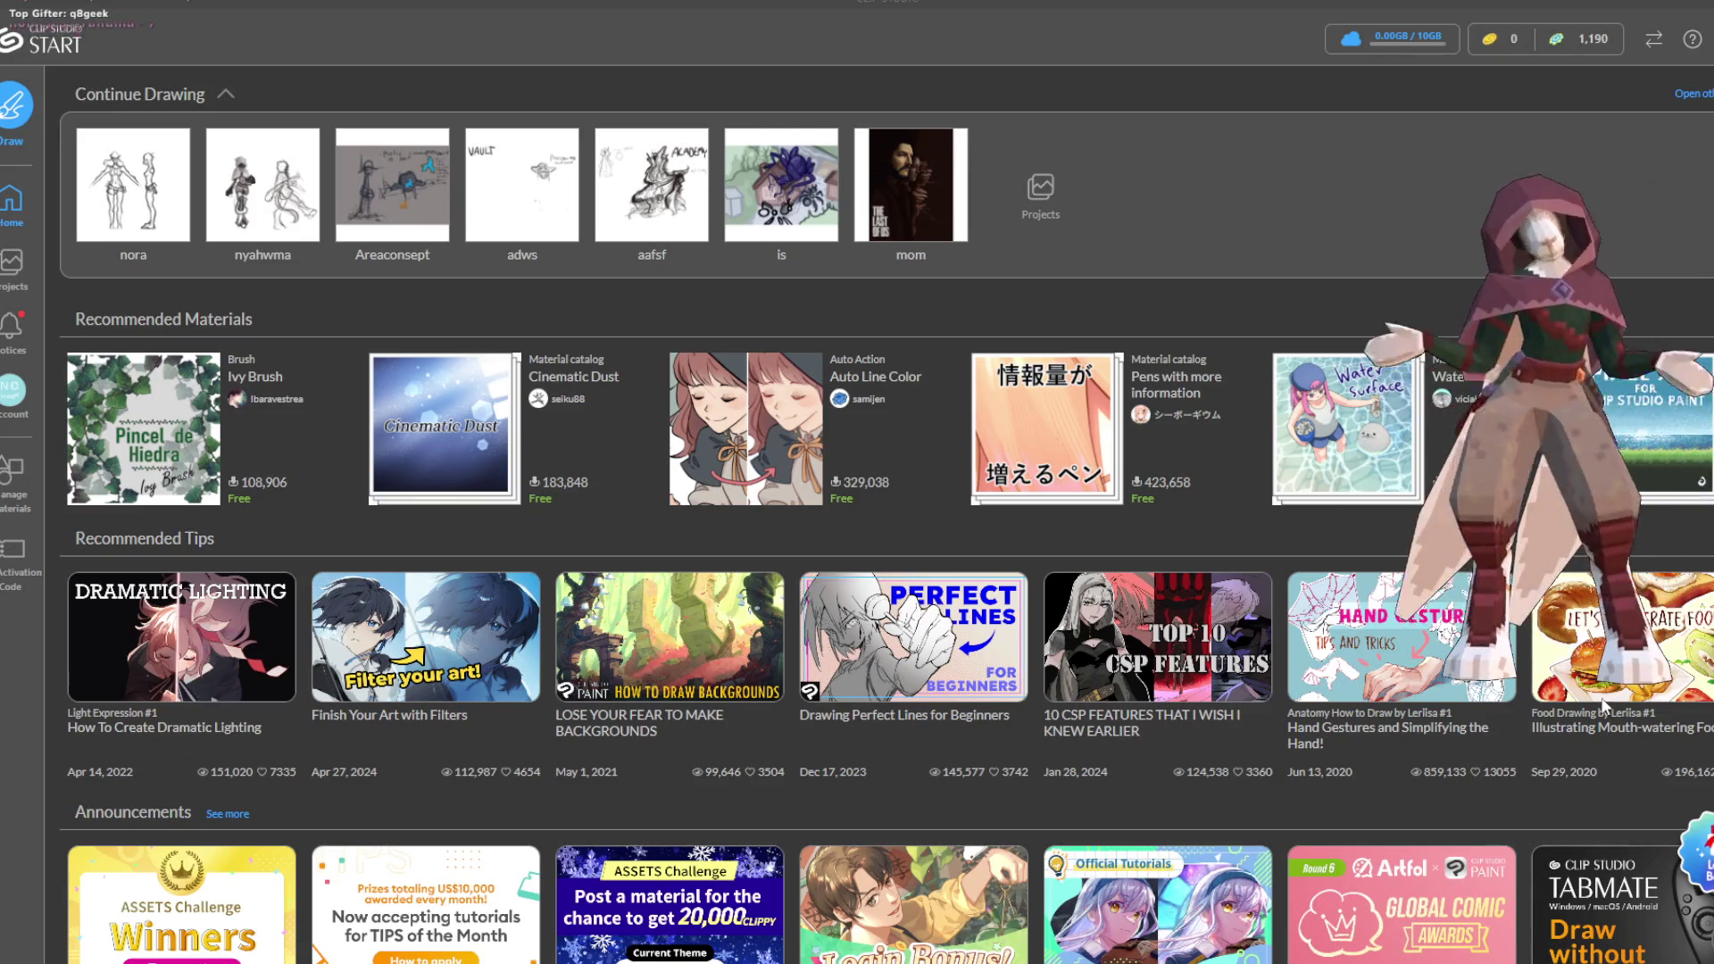
Switch from Clip Studio START back to the two creature sketches and reposition the view.
scroll(858, 483, "down", 15)
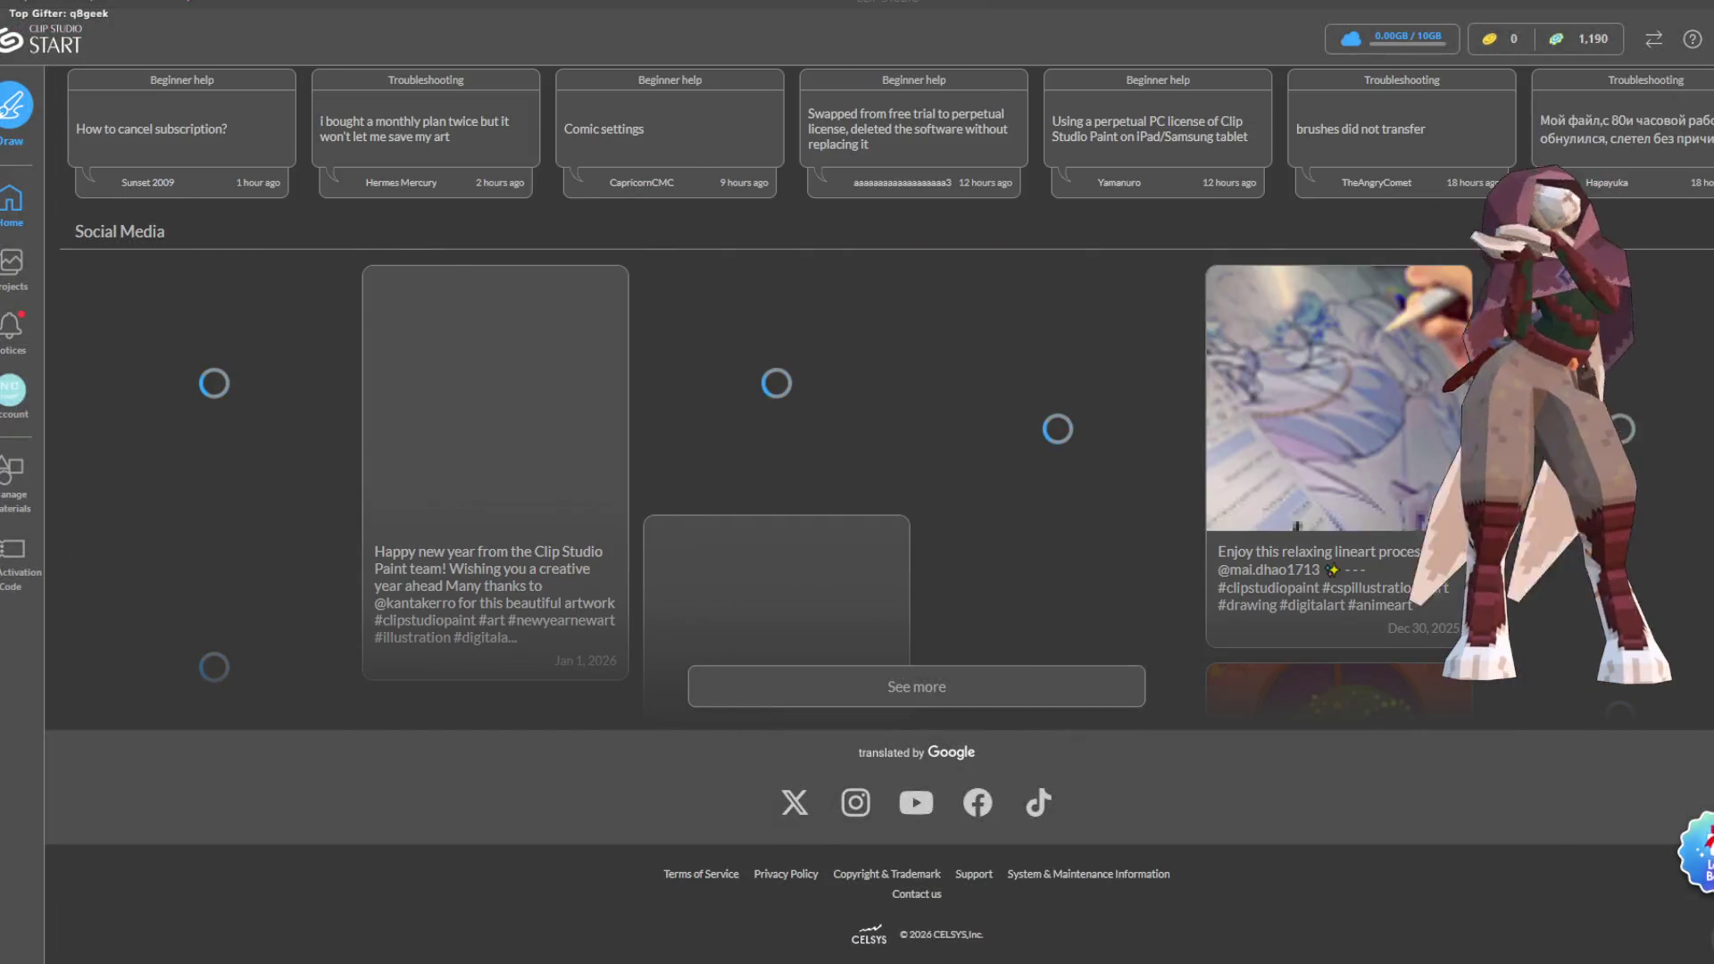
key("alt+Tab")
scroll(1074, 451, "down", 2)
left_click_drag(1519, 571, 1515, 428)
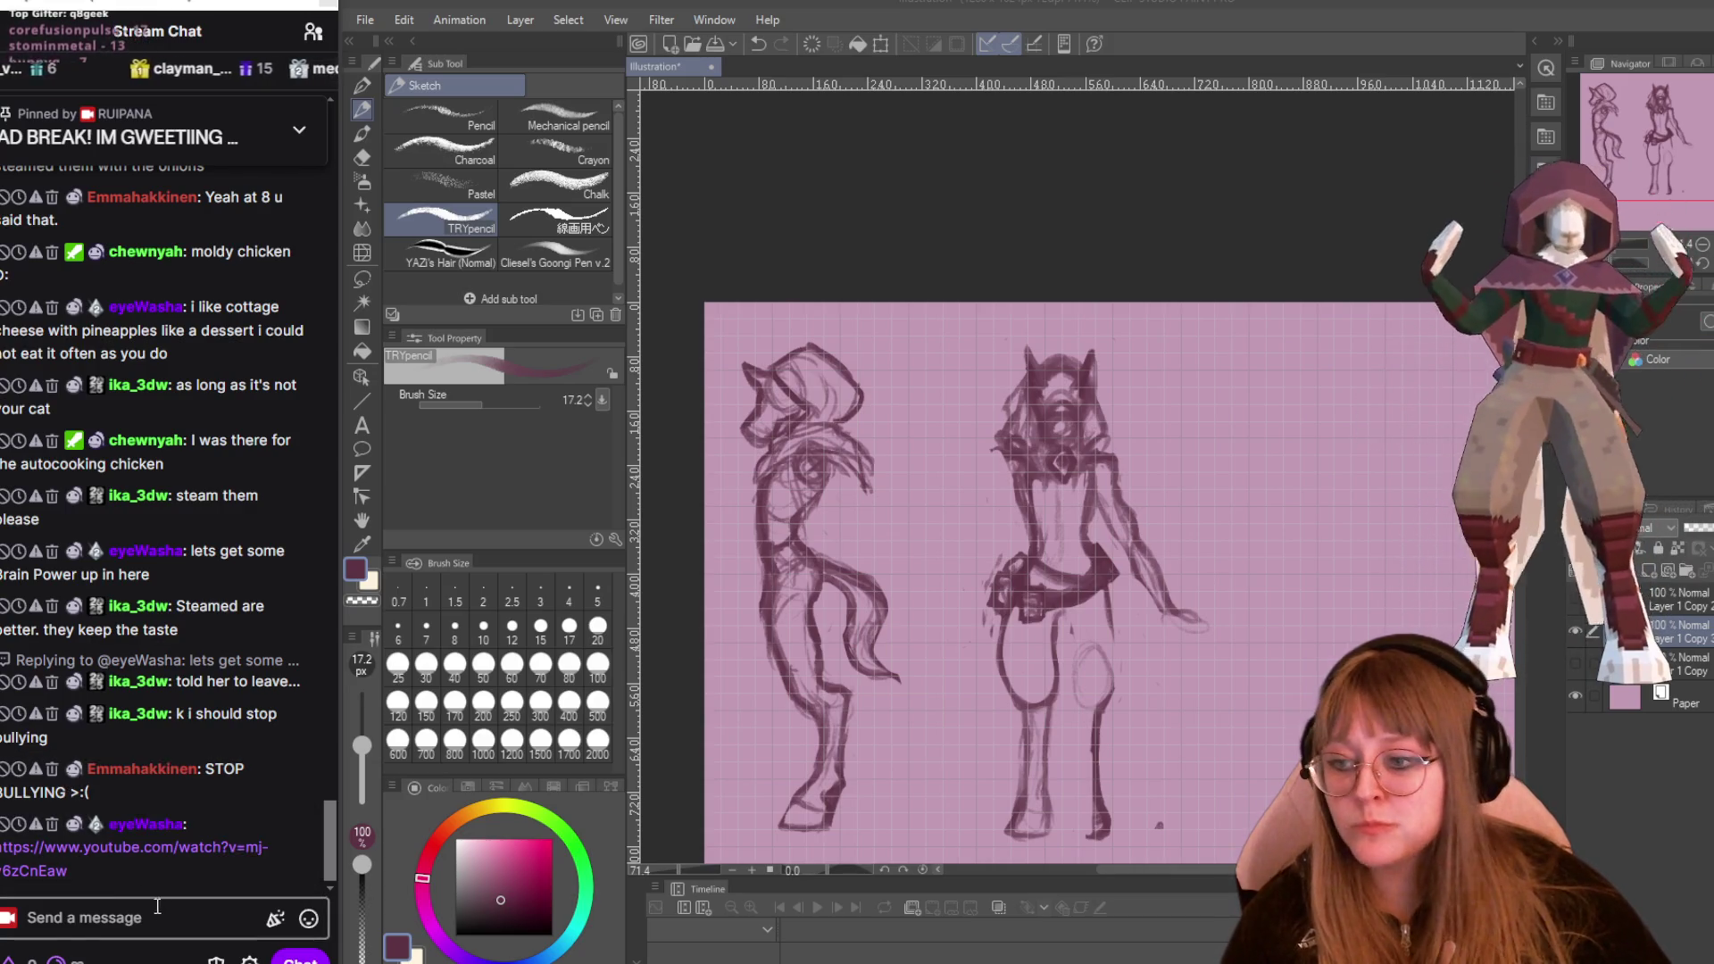
Open the chat's YouTube link to NOMA - Brain Power in Chrome.
triple_click(109, 855)
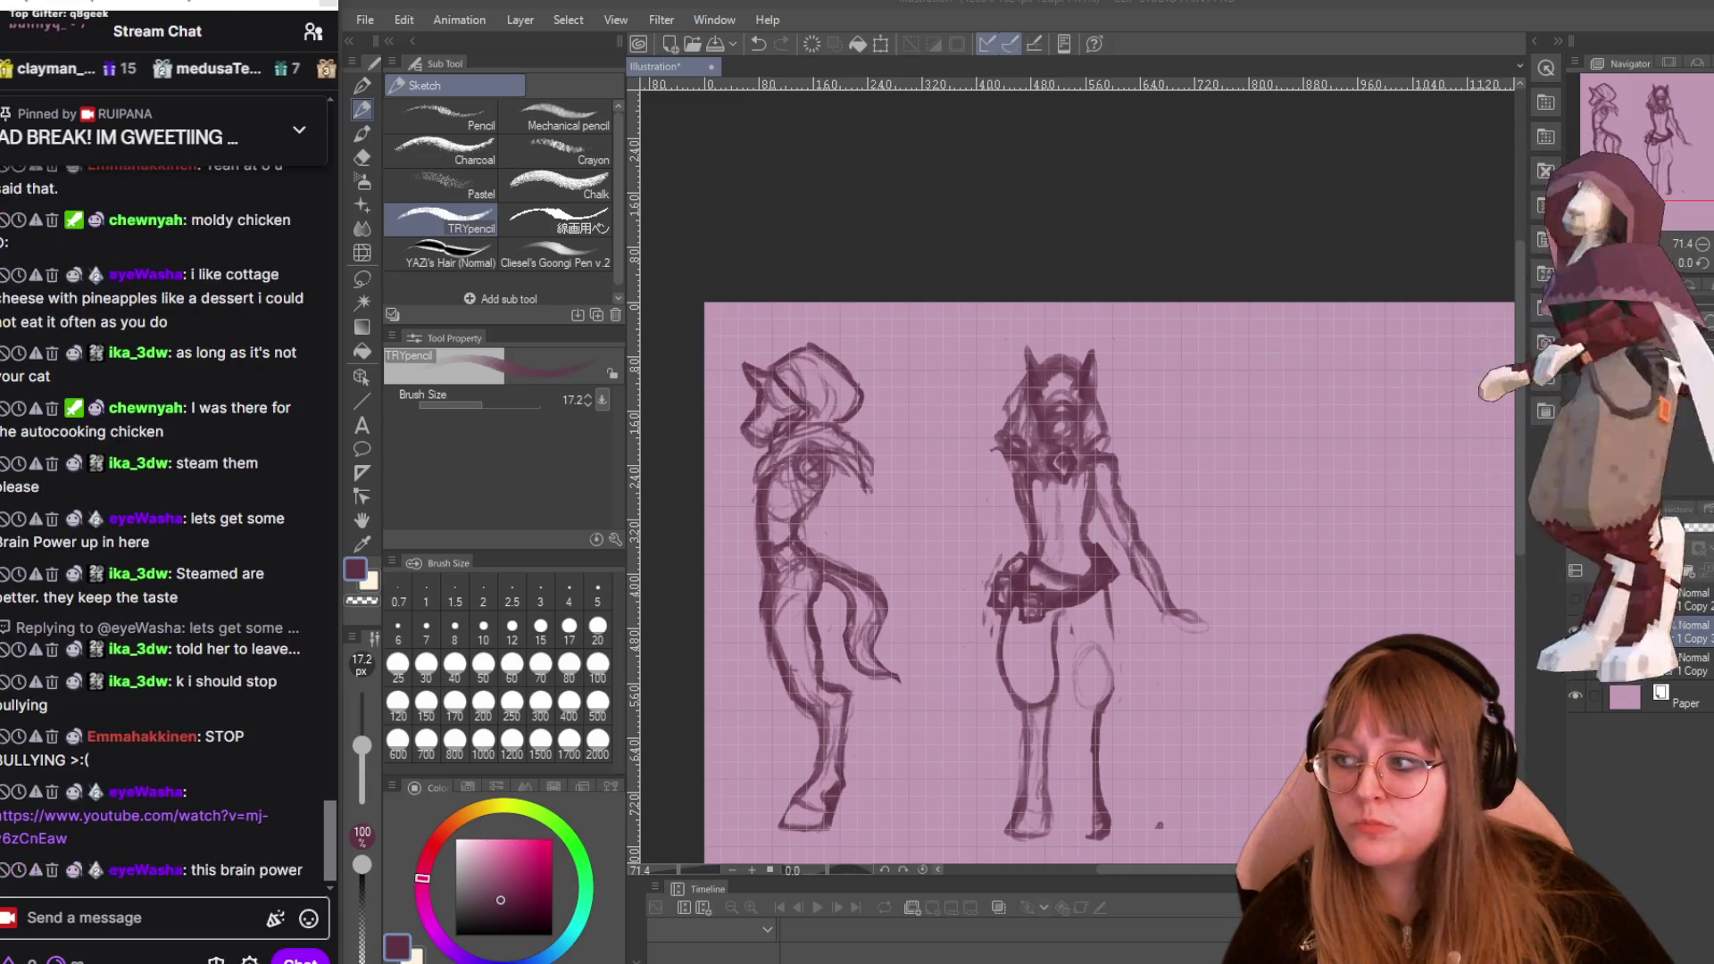
left_click(134, 815)
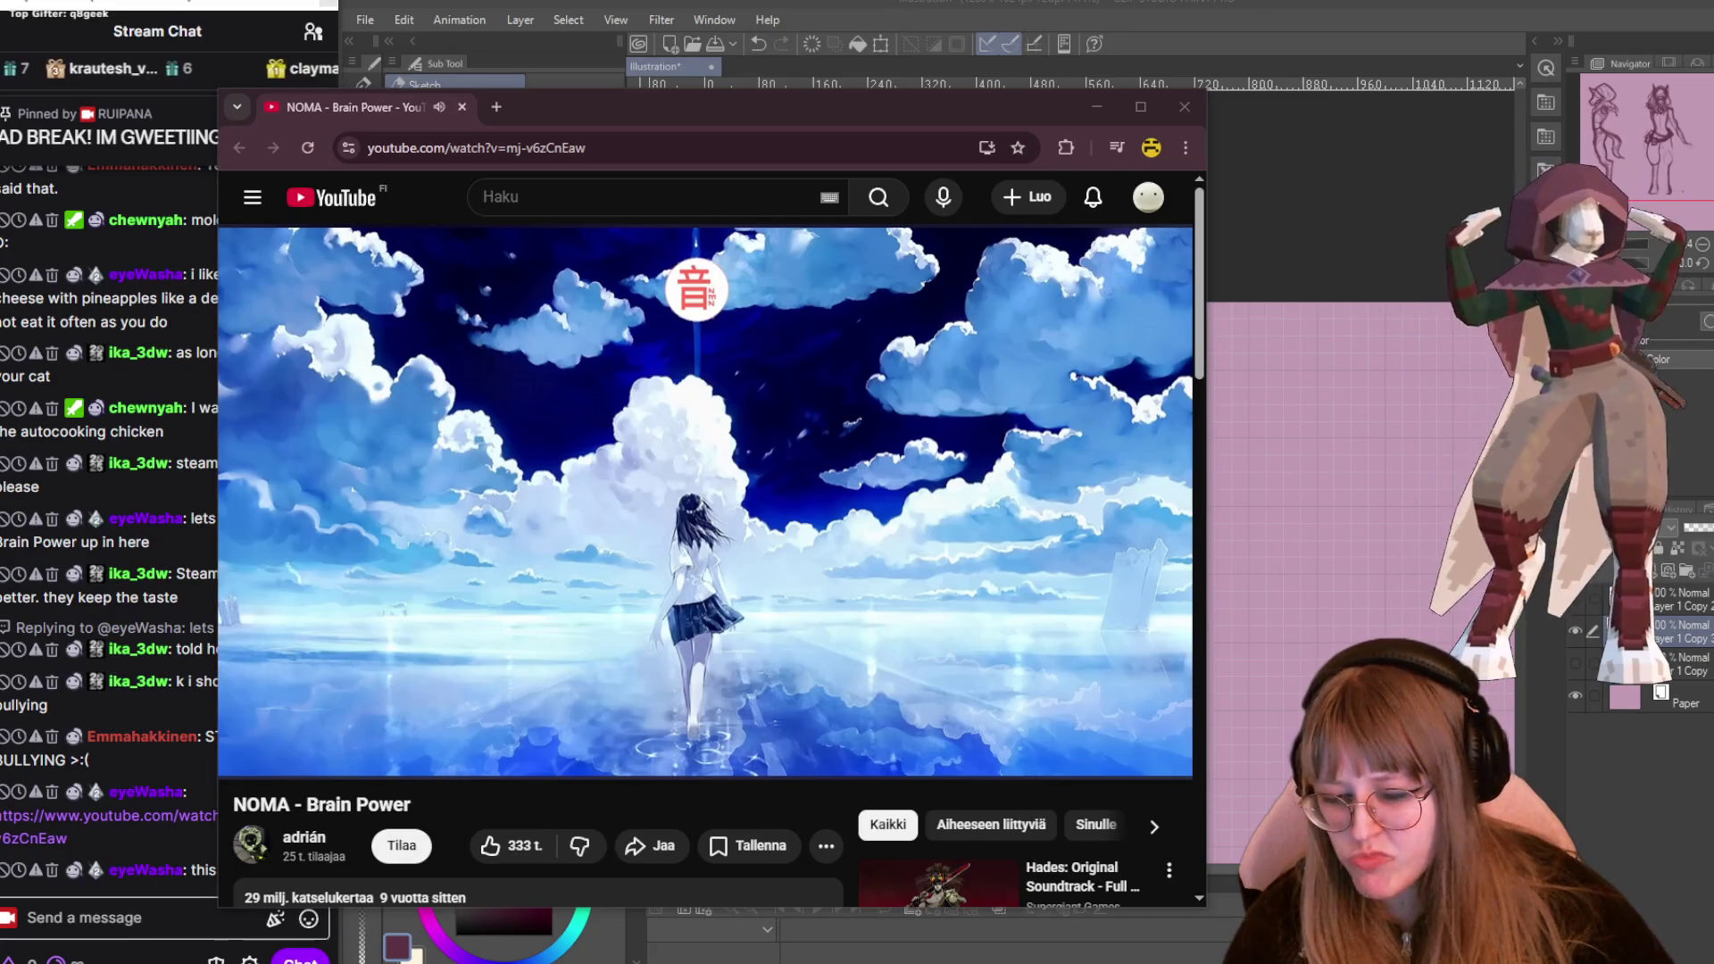
Pause the Brain Power video and drag the browser window aside to uncover the canvas.
left_click(580, 389)
left_click_drag(565, 110, 0, 116)
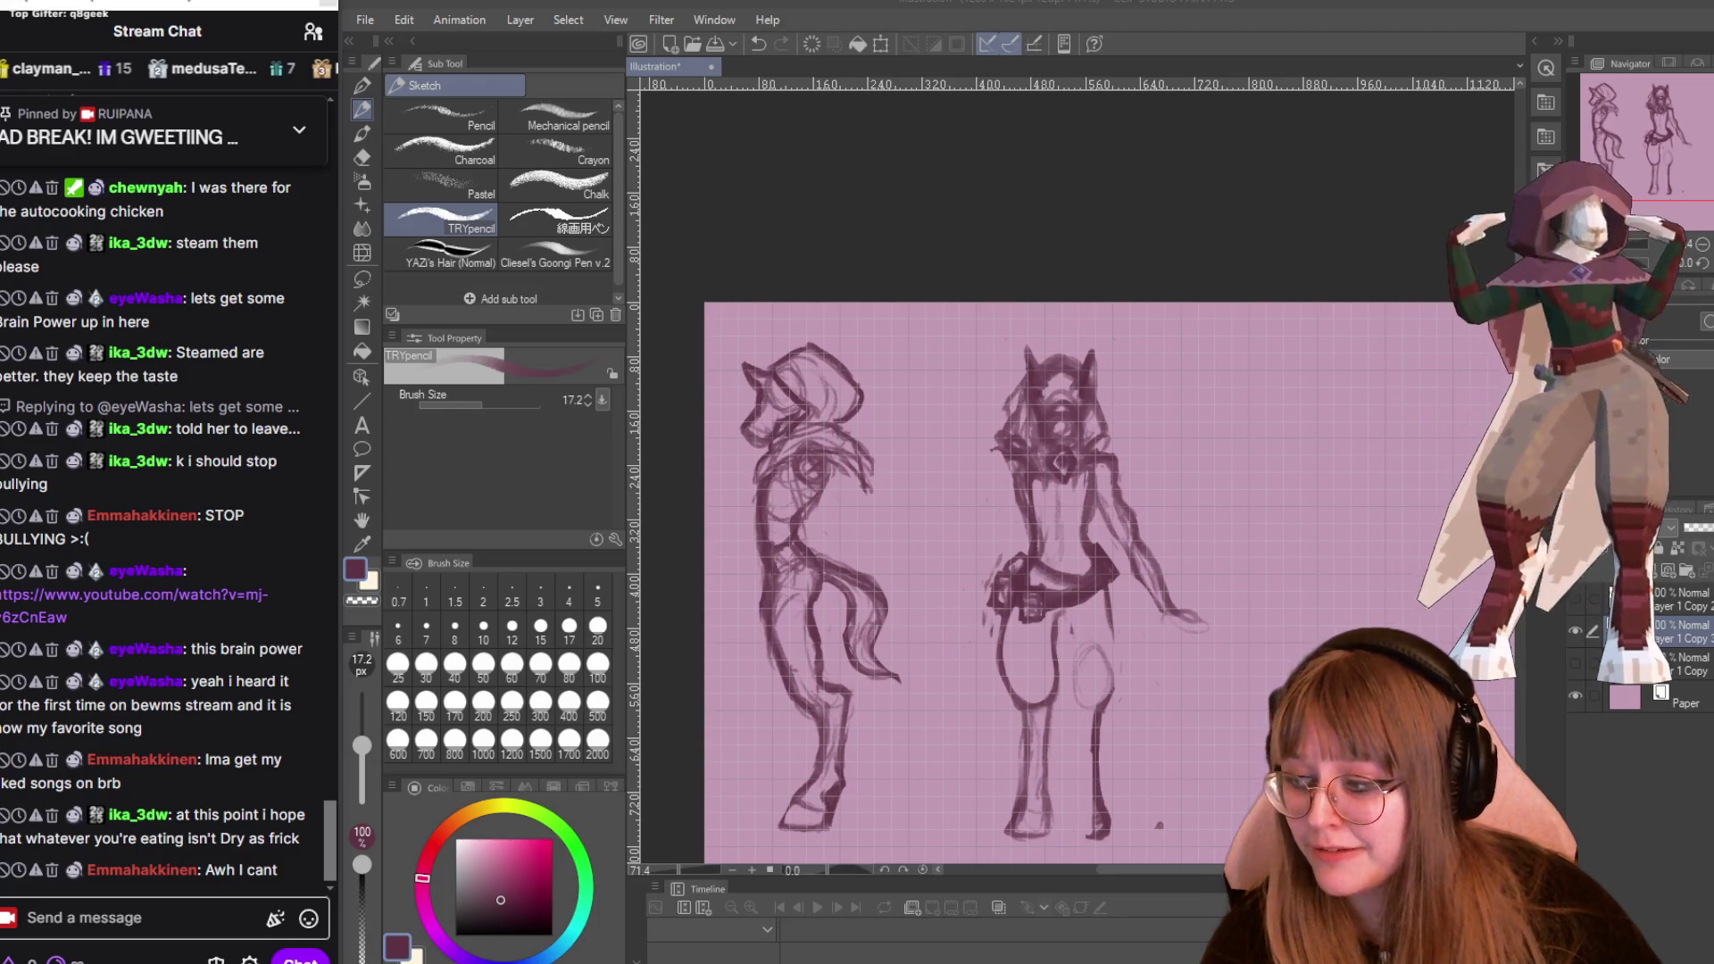
Switch to the Chrome window showing the 'demon legs' Google Images results.
key("alt+Tab")
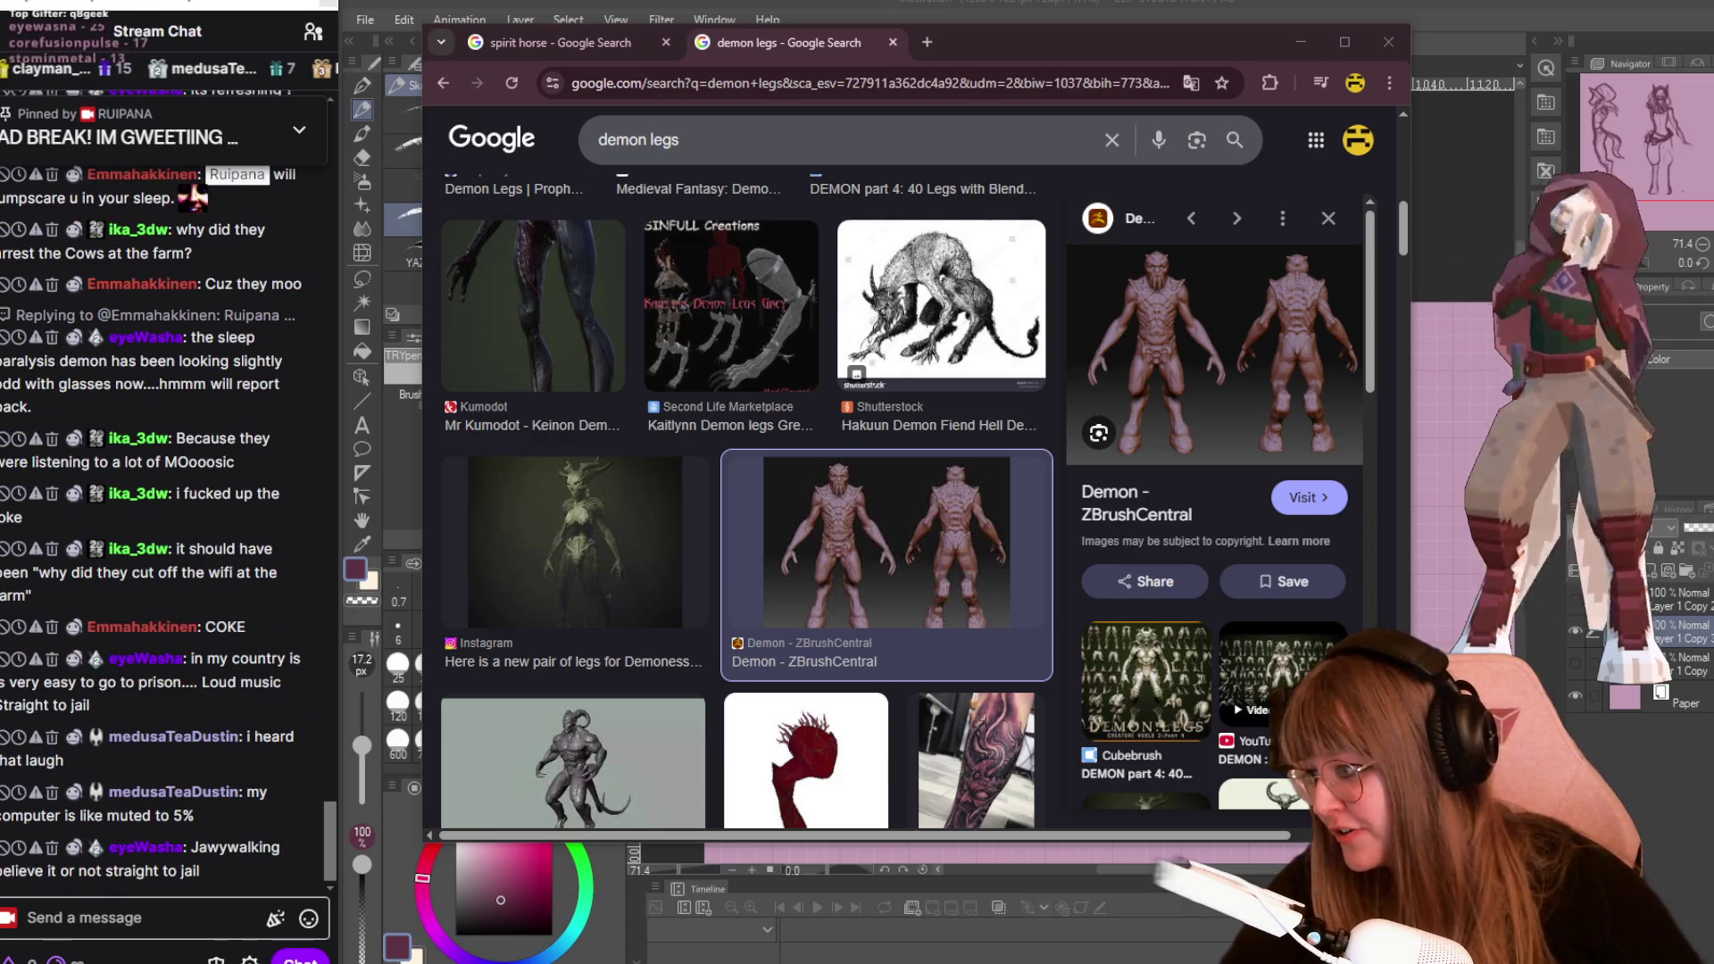
Browse the demon legs image results for reference, then return to the creature sketch.
key("alt+Tab")
key("alt+Tab")
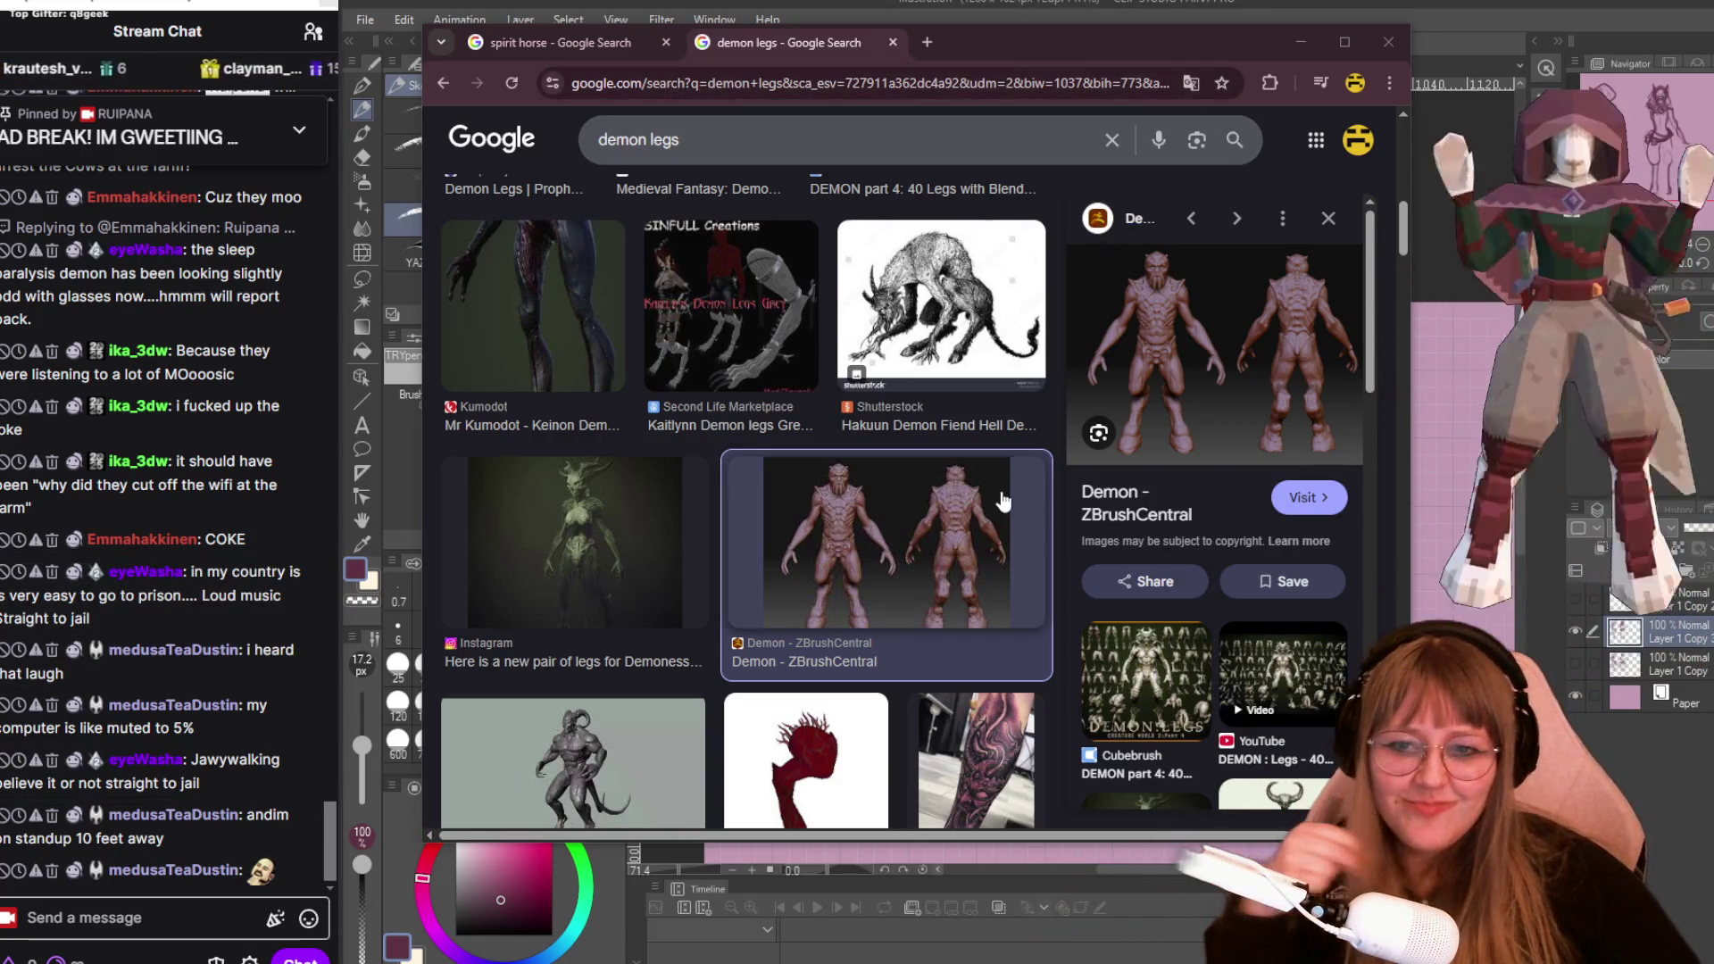
scroll(1003, 498, "down", 4)
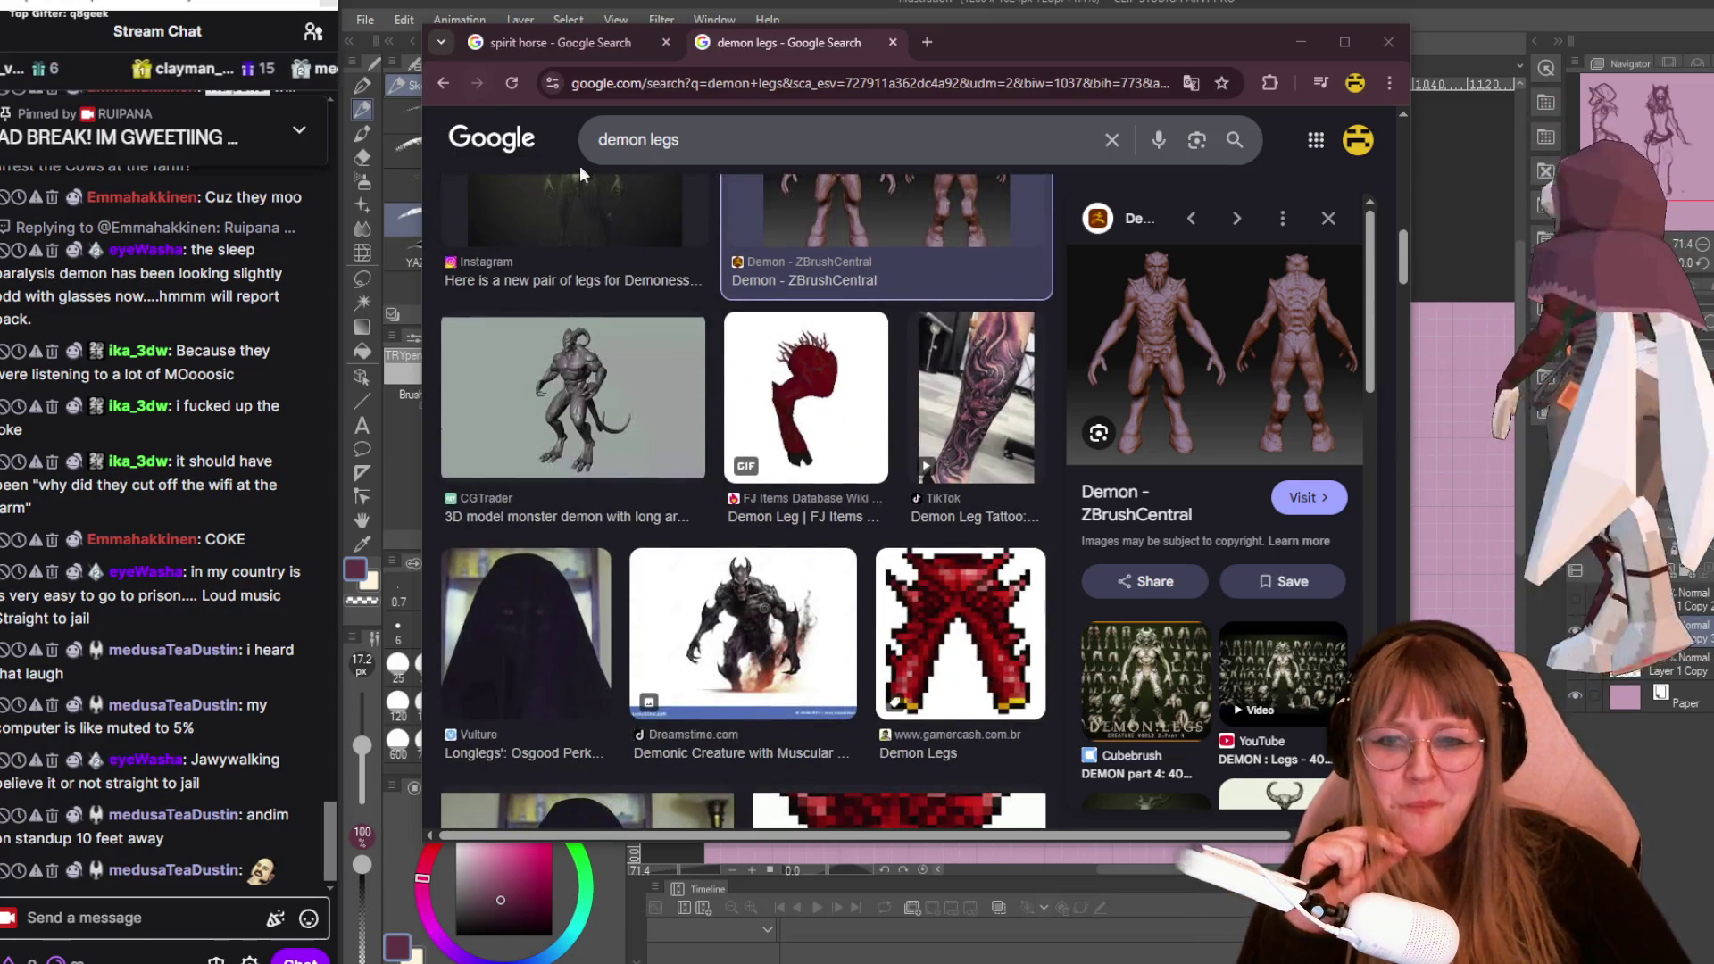
scroll(609, 350, "down", 5)
scroll(692, 259, "down", 3)
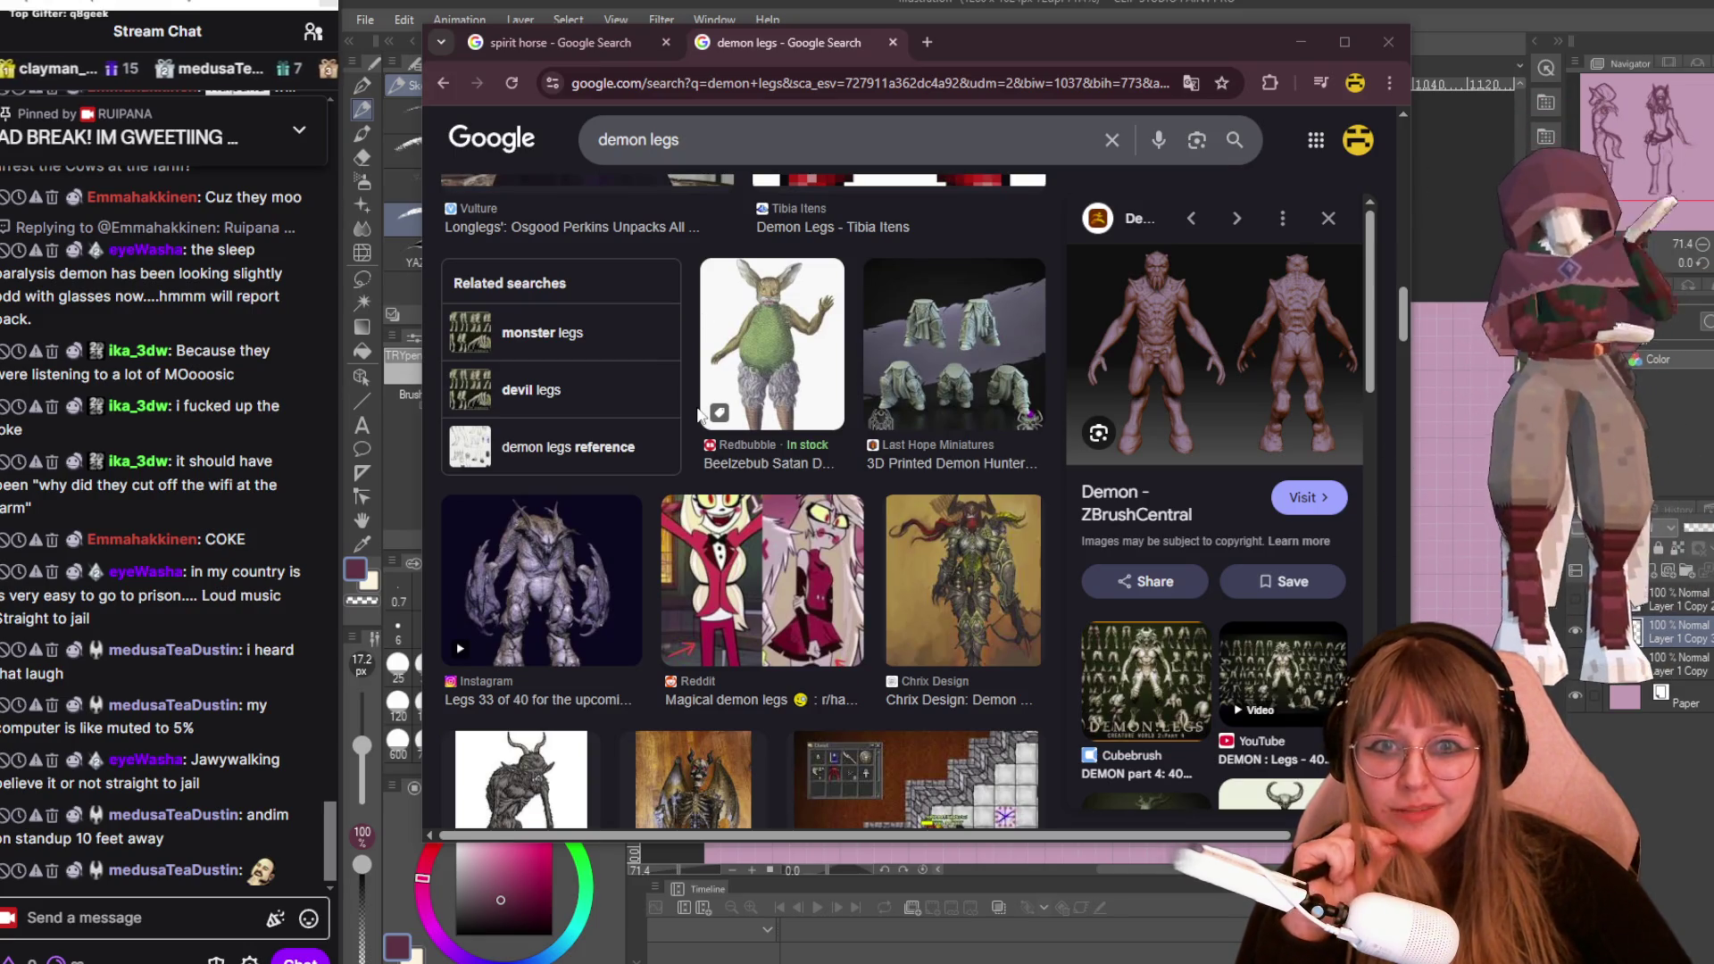
scroll(926, 316, "up", 2)
scroll(893, 330, "up", 5)
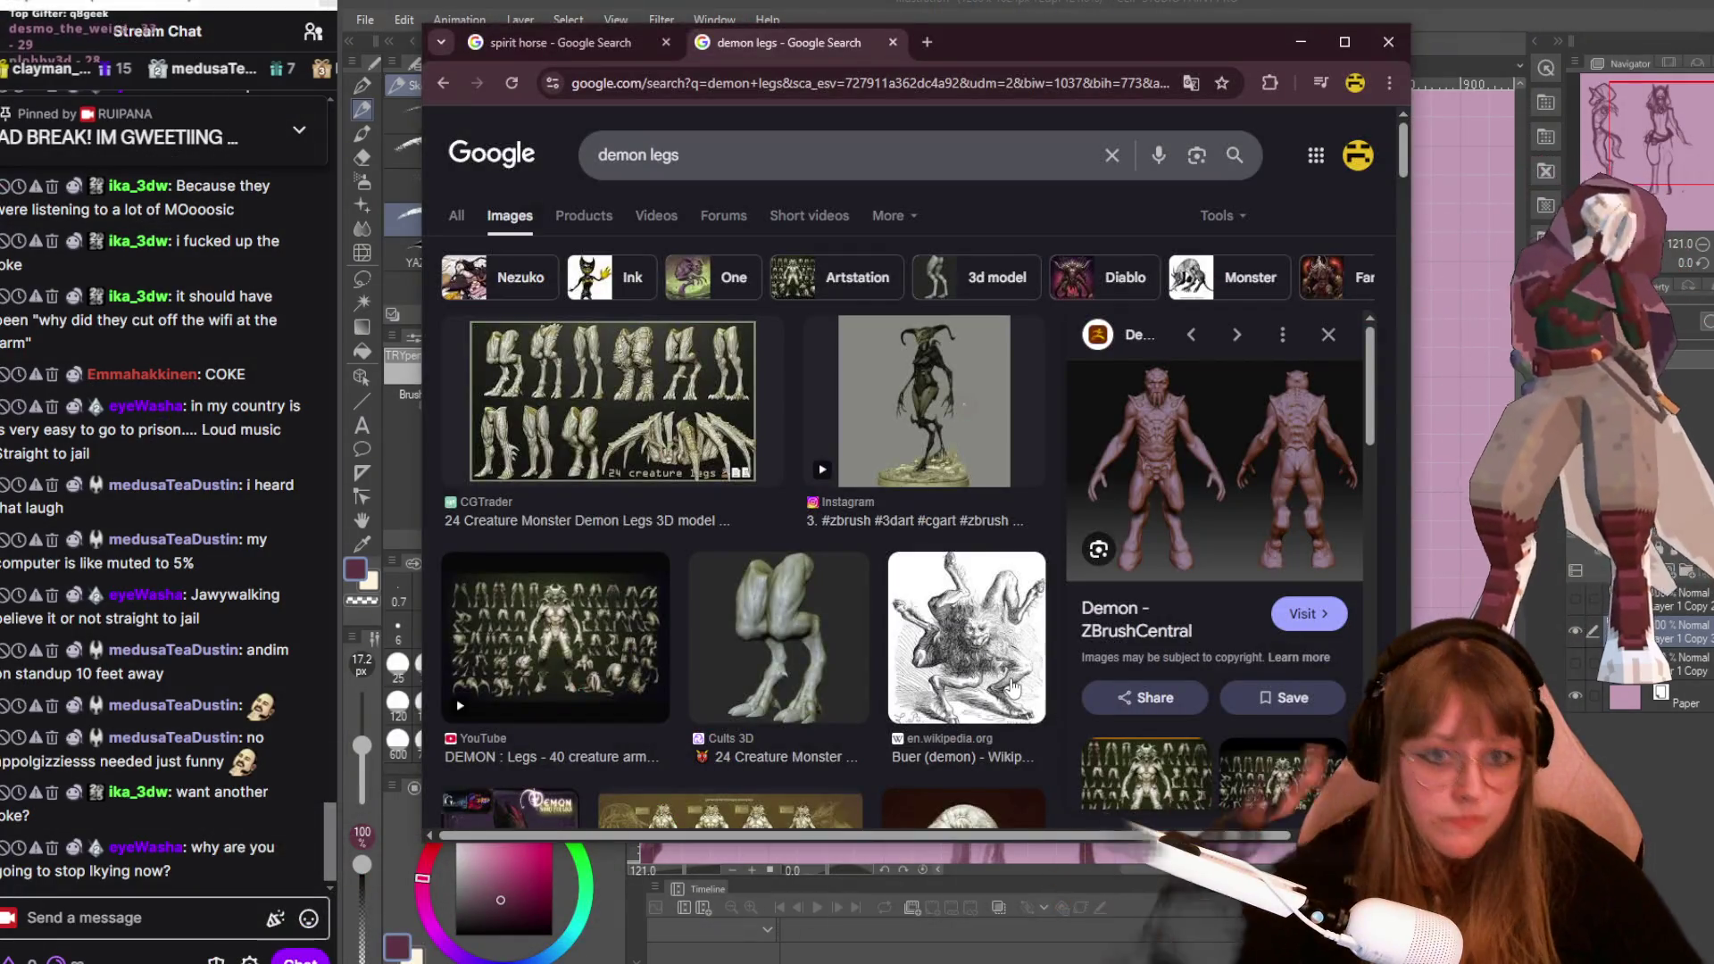
key("alt+Tab")
scroll(1523, 303, "down", 1)
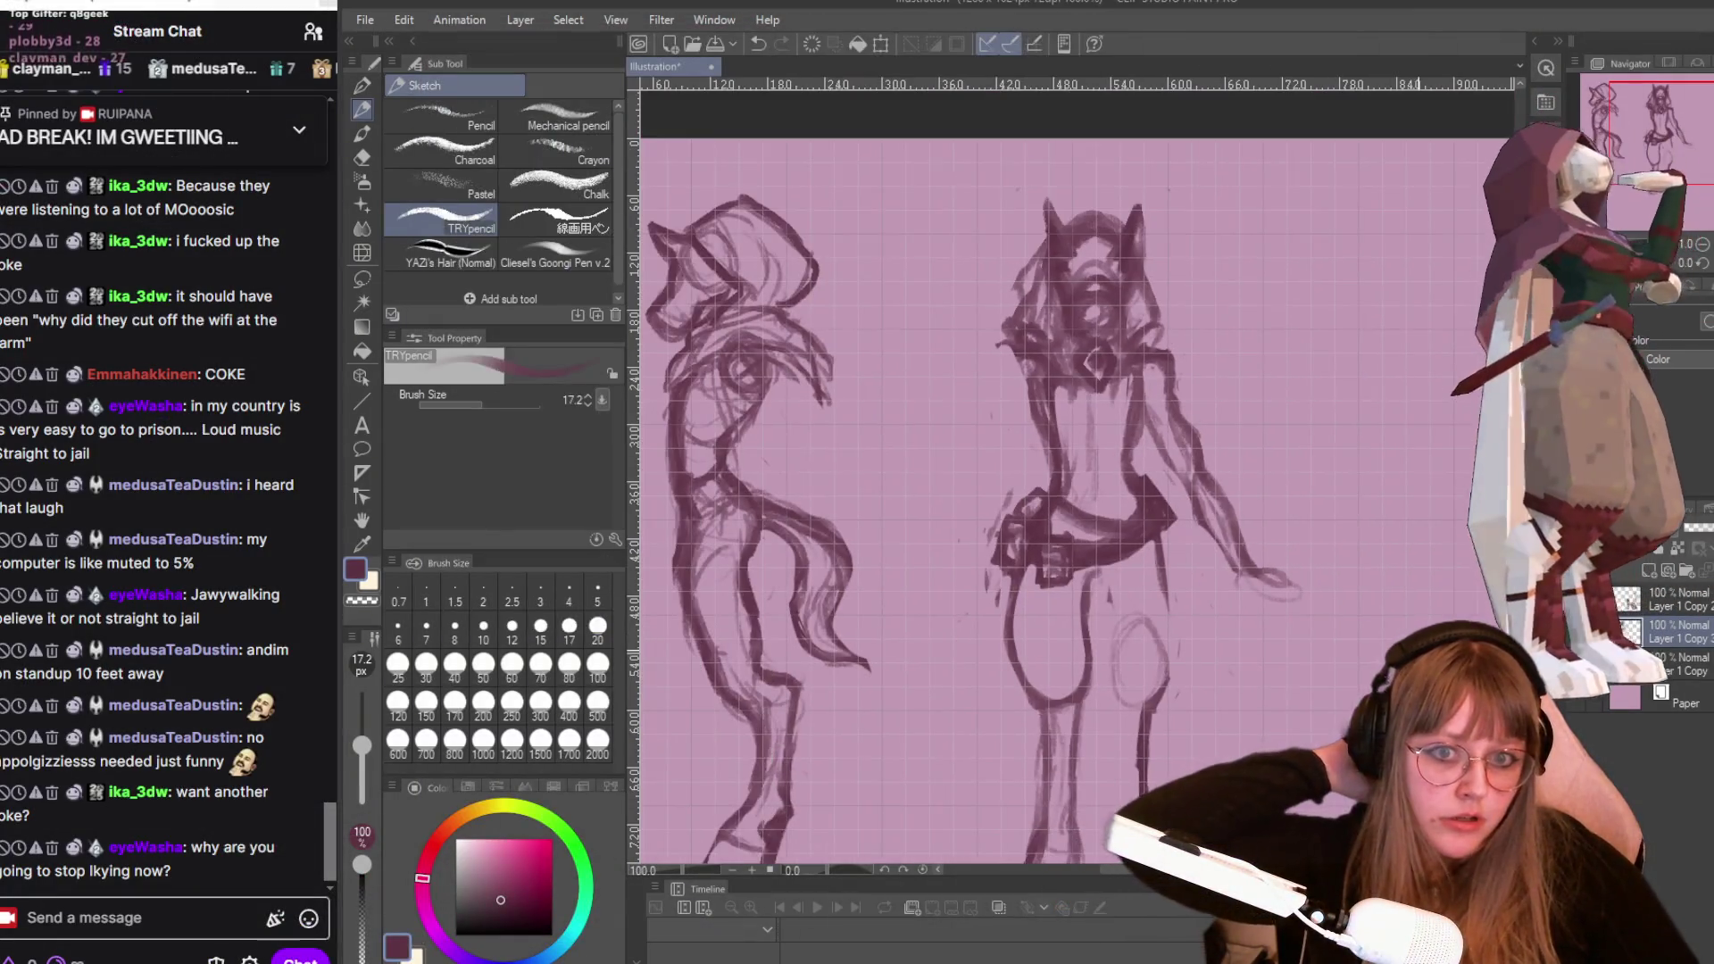
scroll(1523, 304, "up", 3)
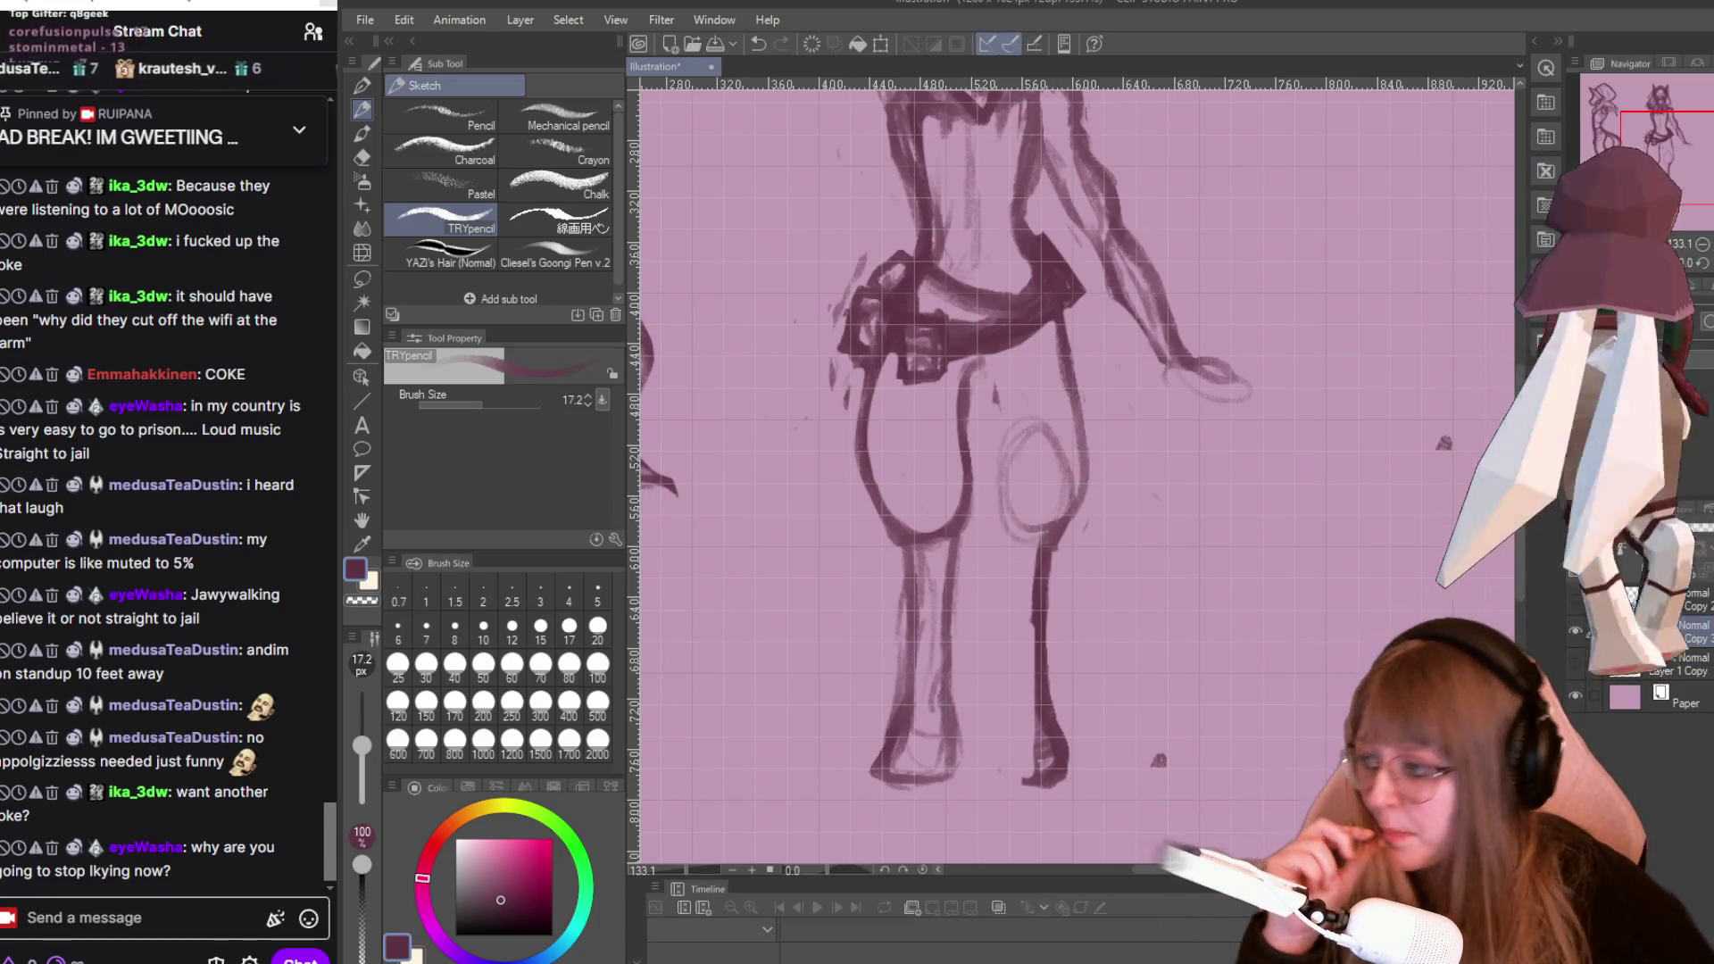
key("alt+Tab")
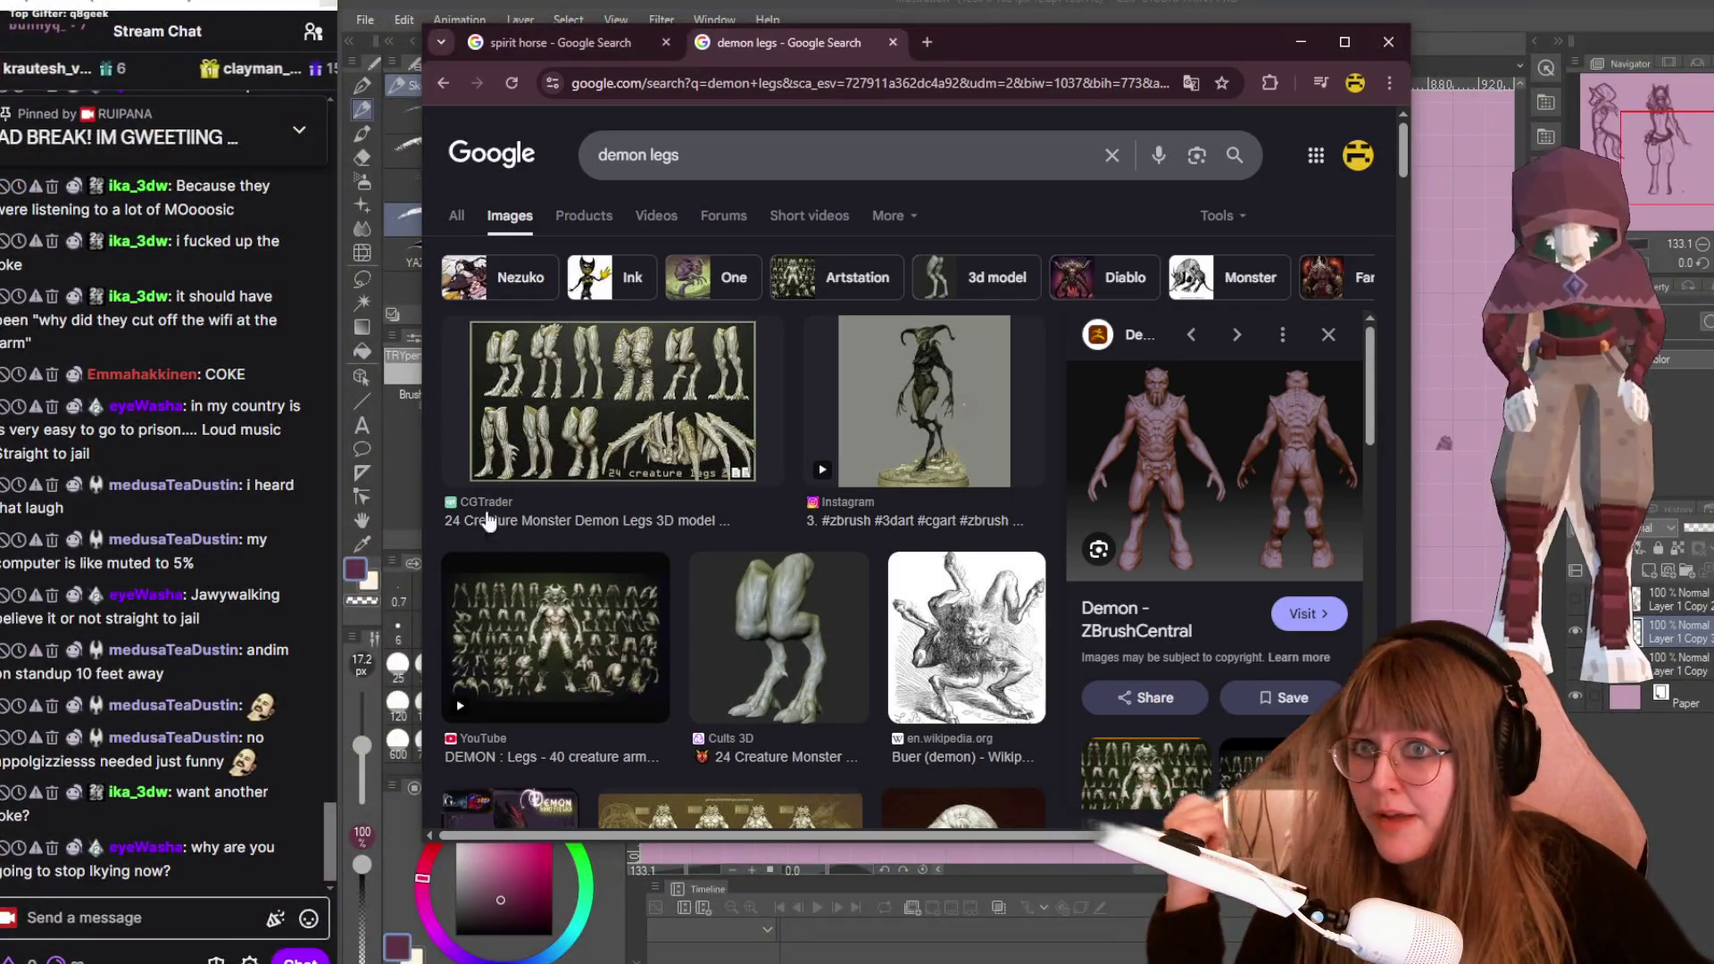
left_click(1389, 83)
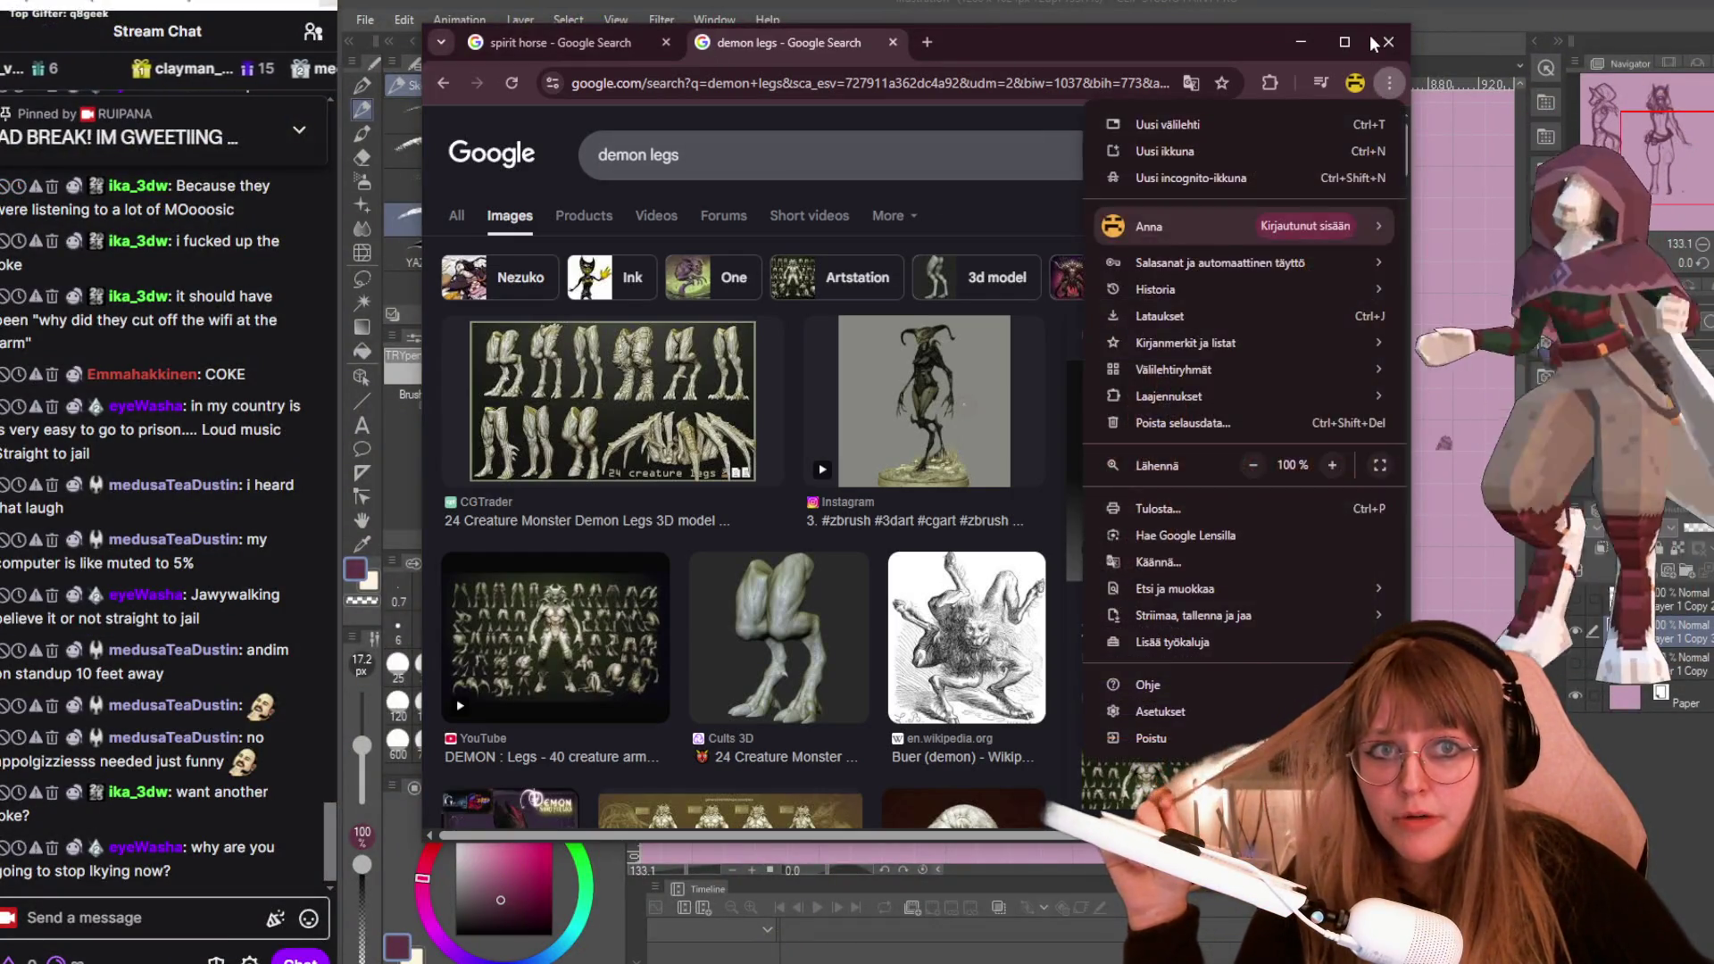
left_click(1384, 45)
left_click(1390, 43)
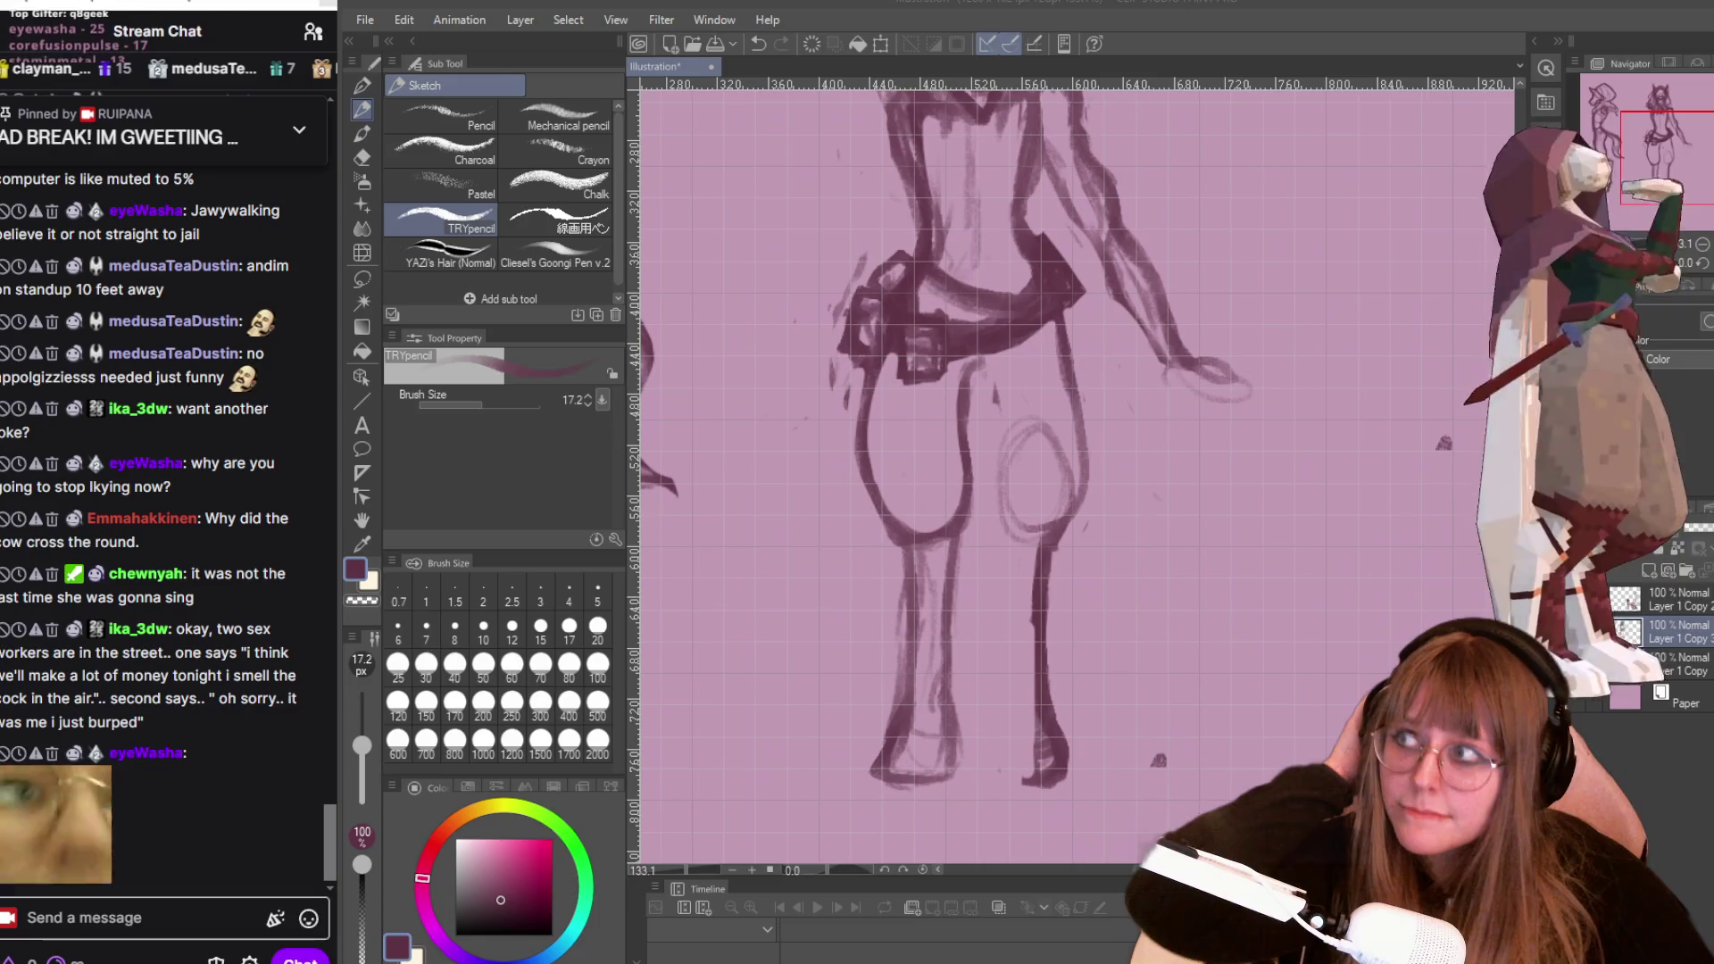
key("XF86AudioRaiseVolume")
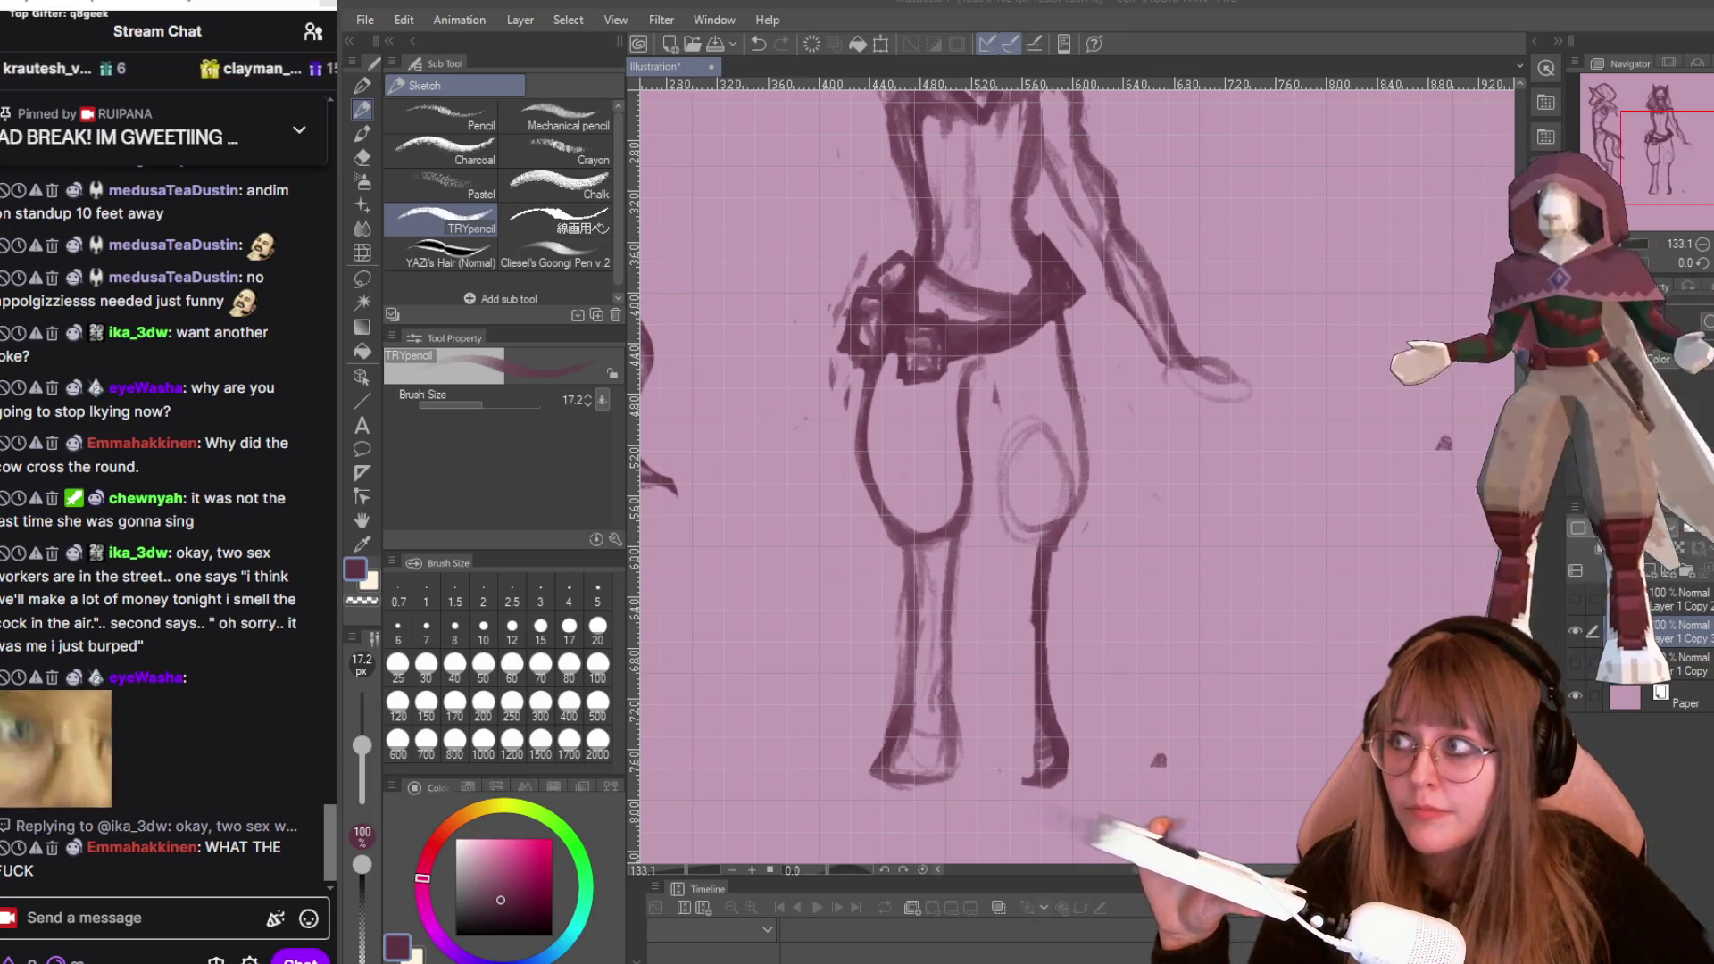
key("XF86AudioLowerVolume")
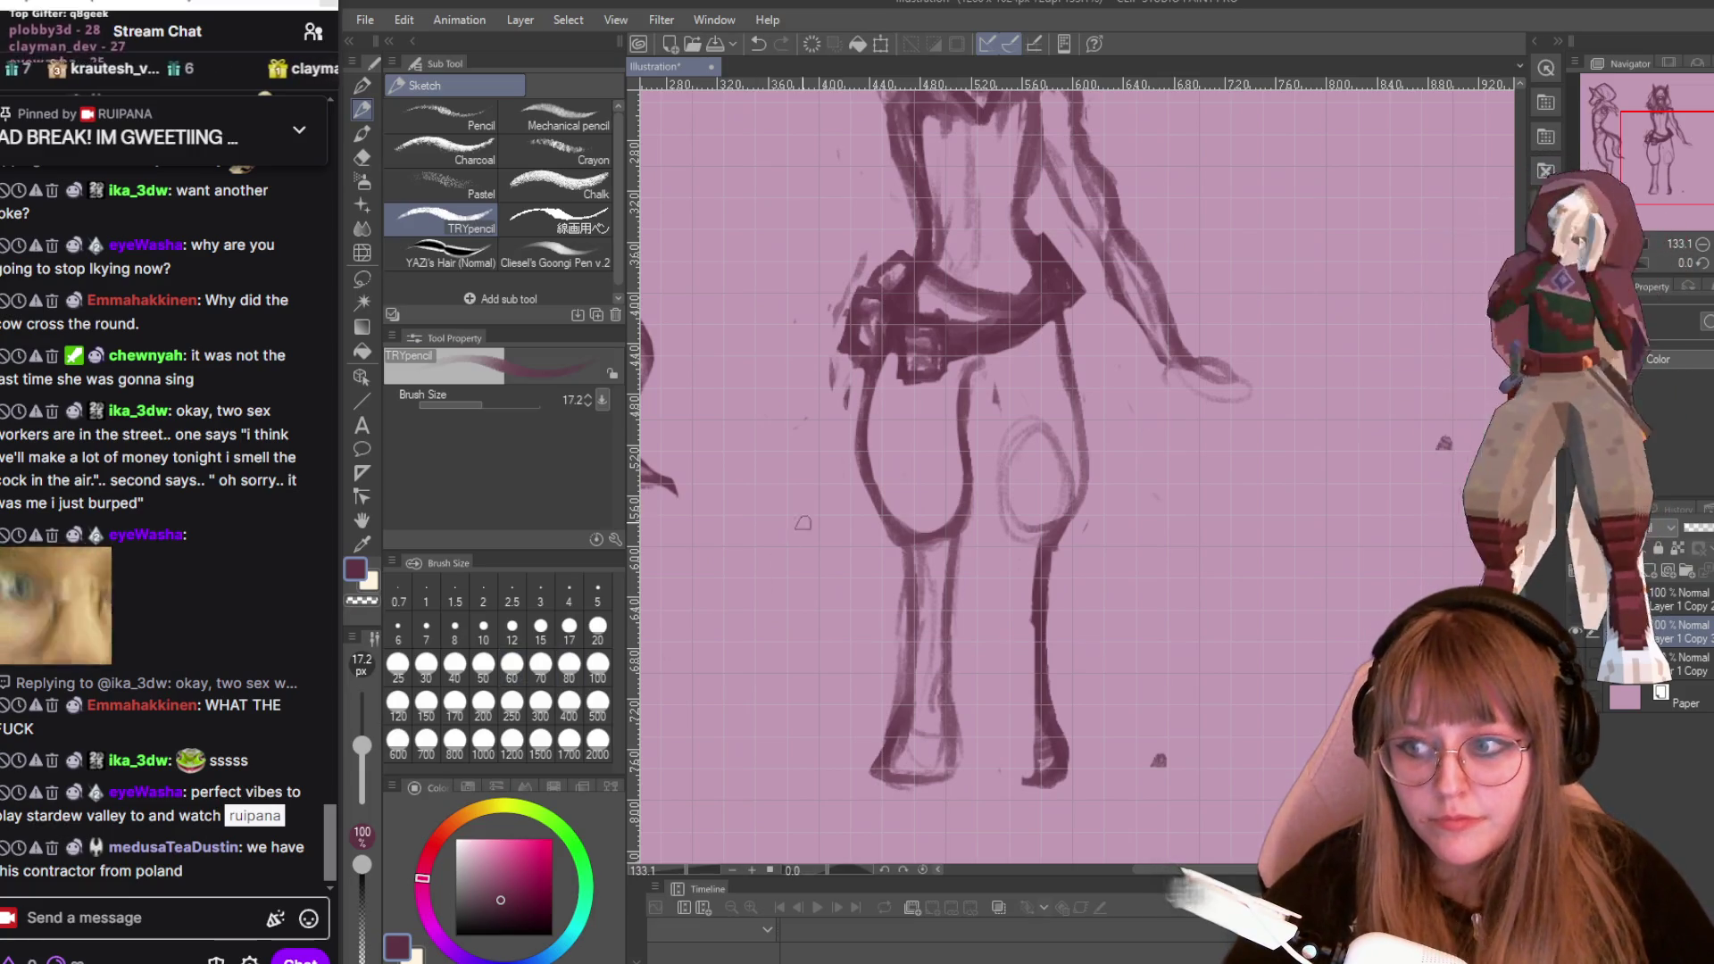
Zoom out and erase the right leg's inner line with the Snap eraser.
scroll(1136, 512, "down", 1)
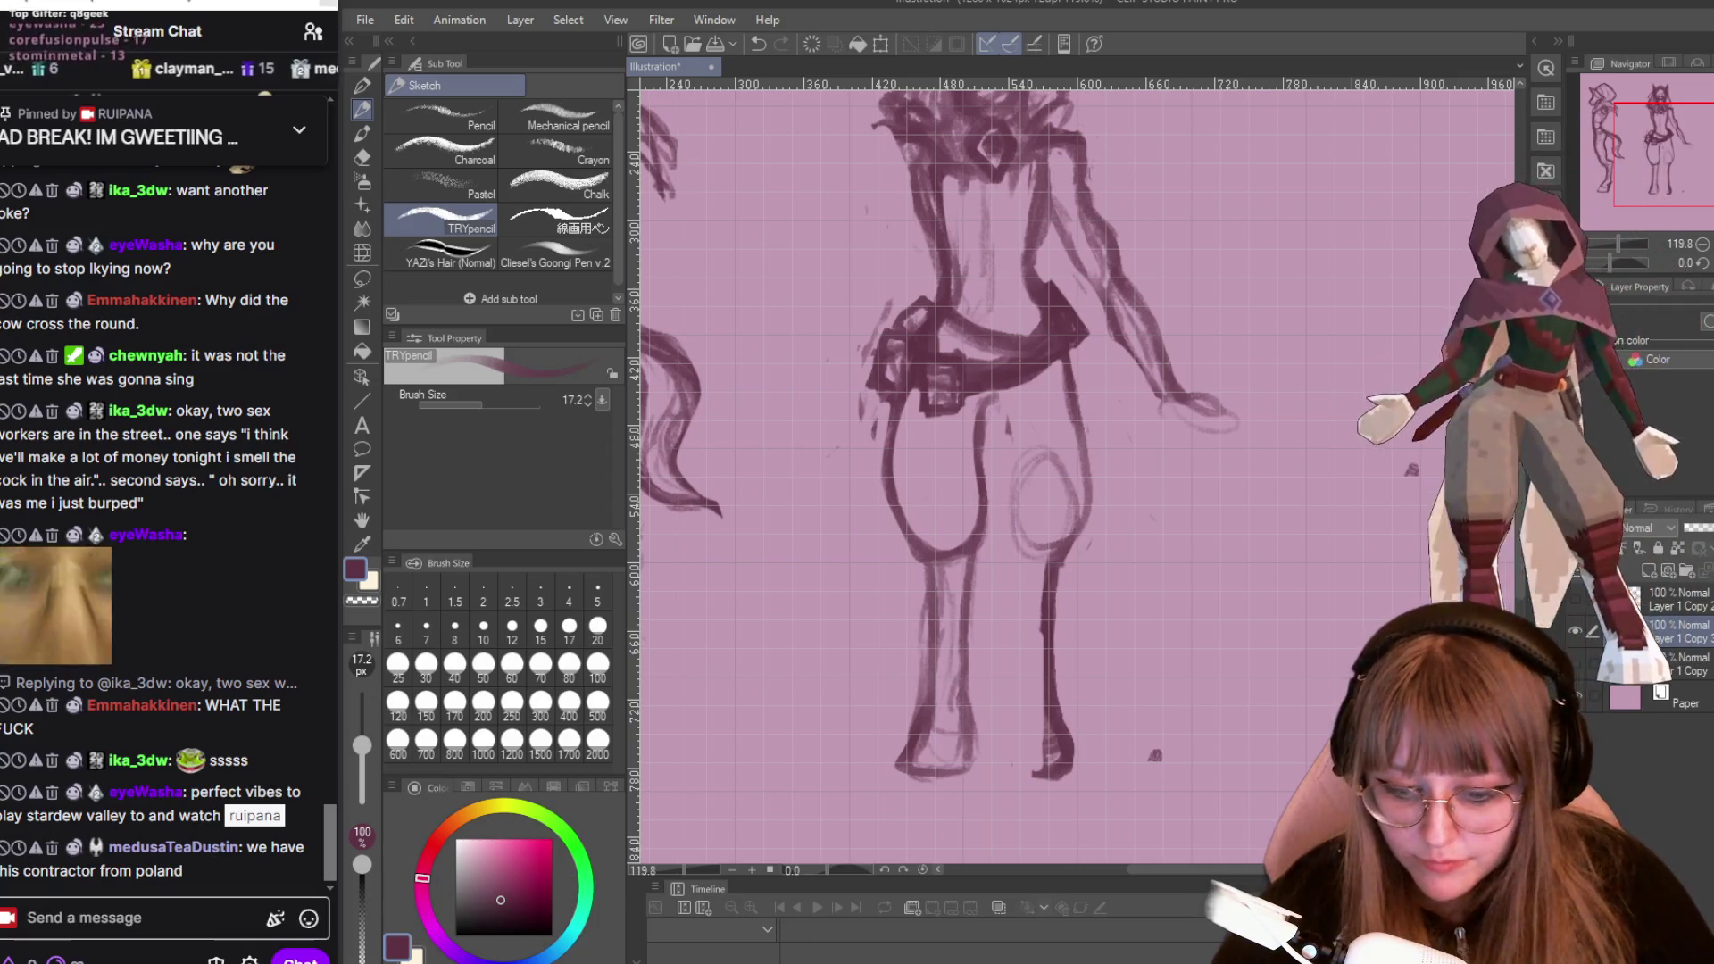
mouse_move(925, 962)
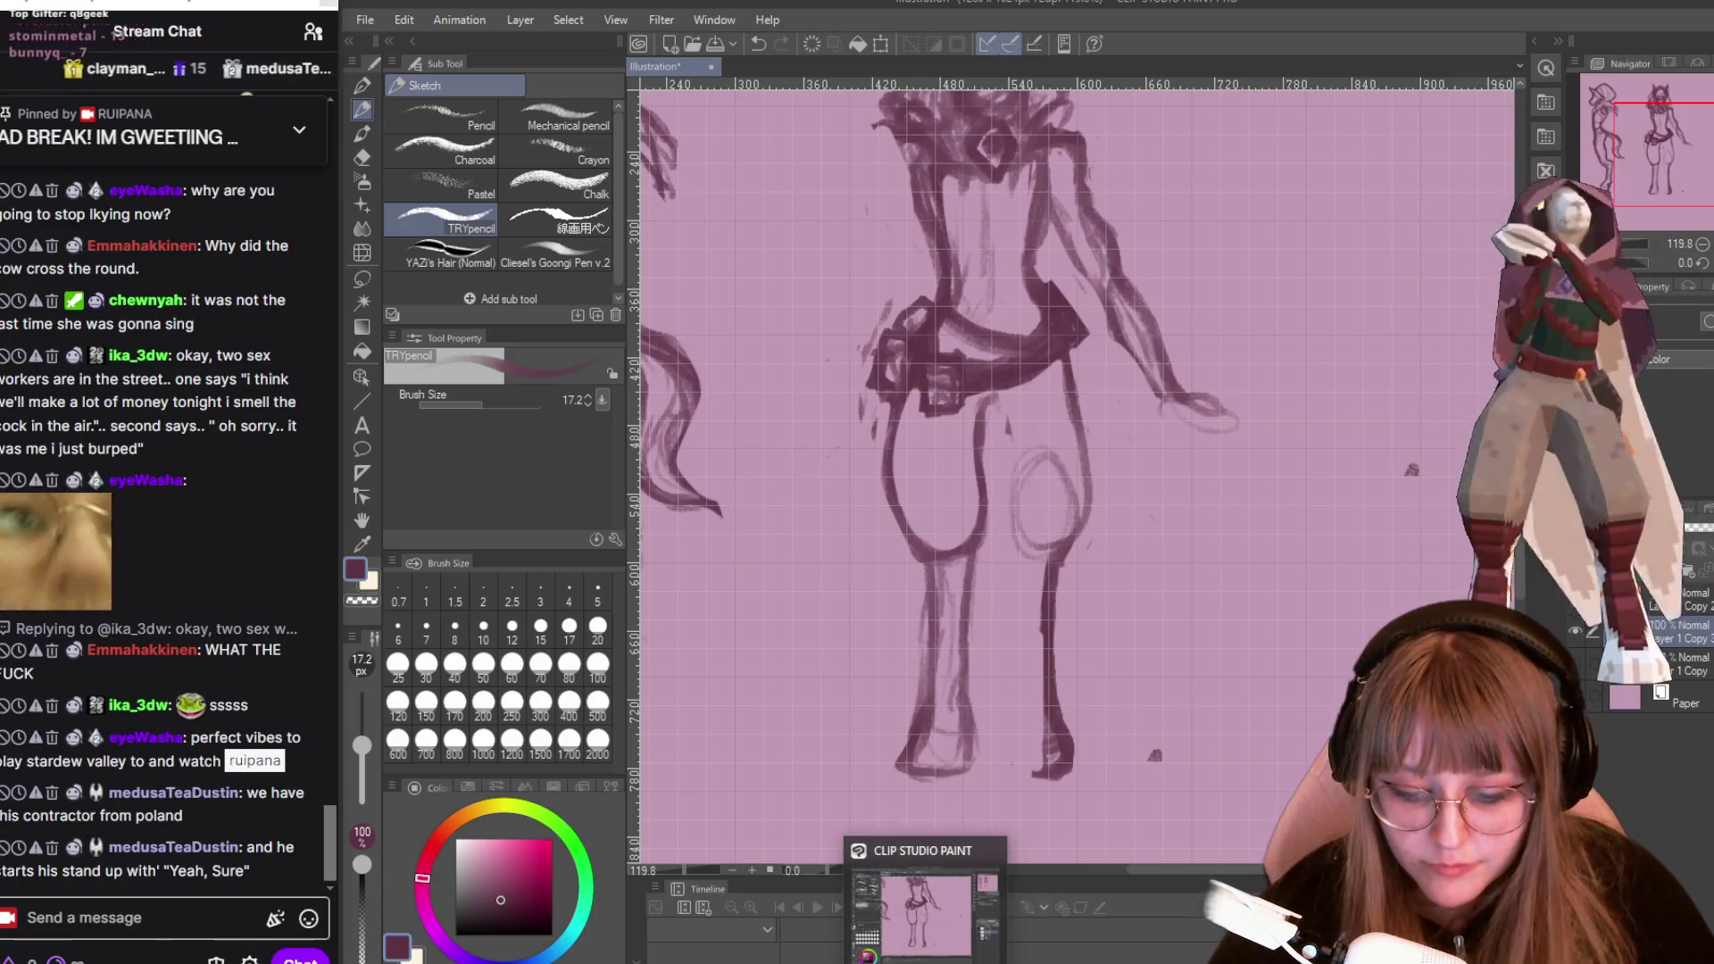
scroll(1174, 492, "down", 1)
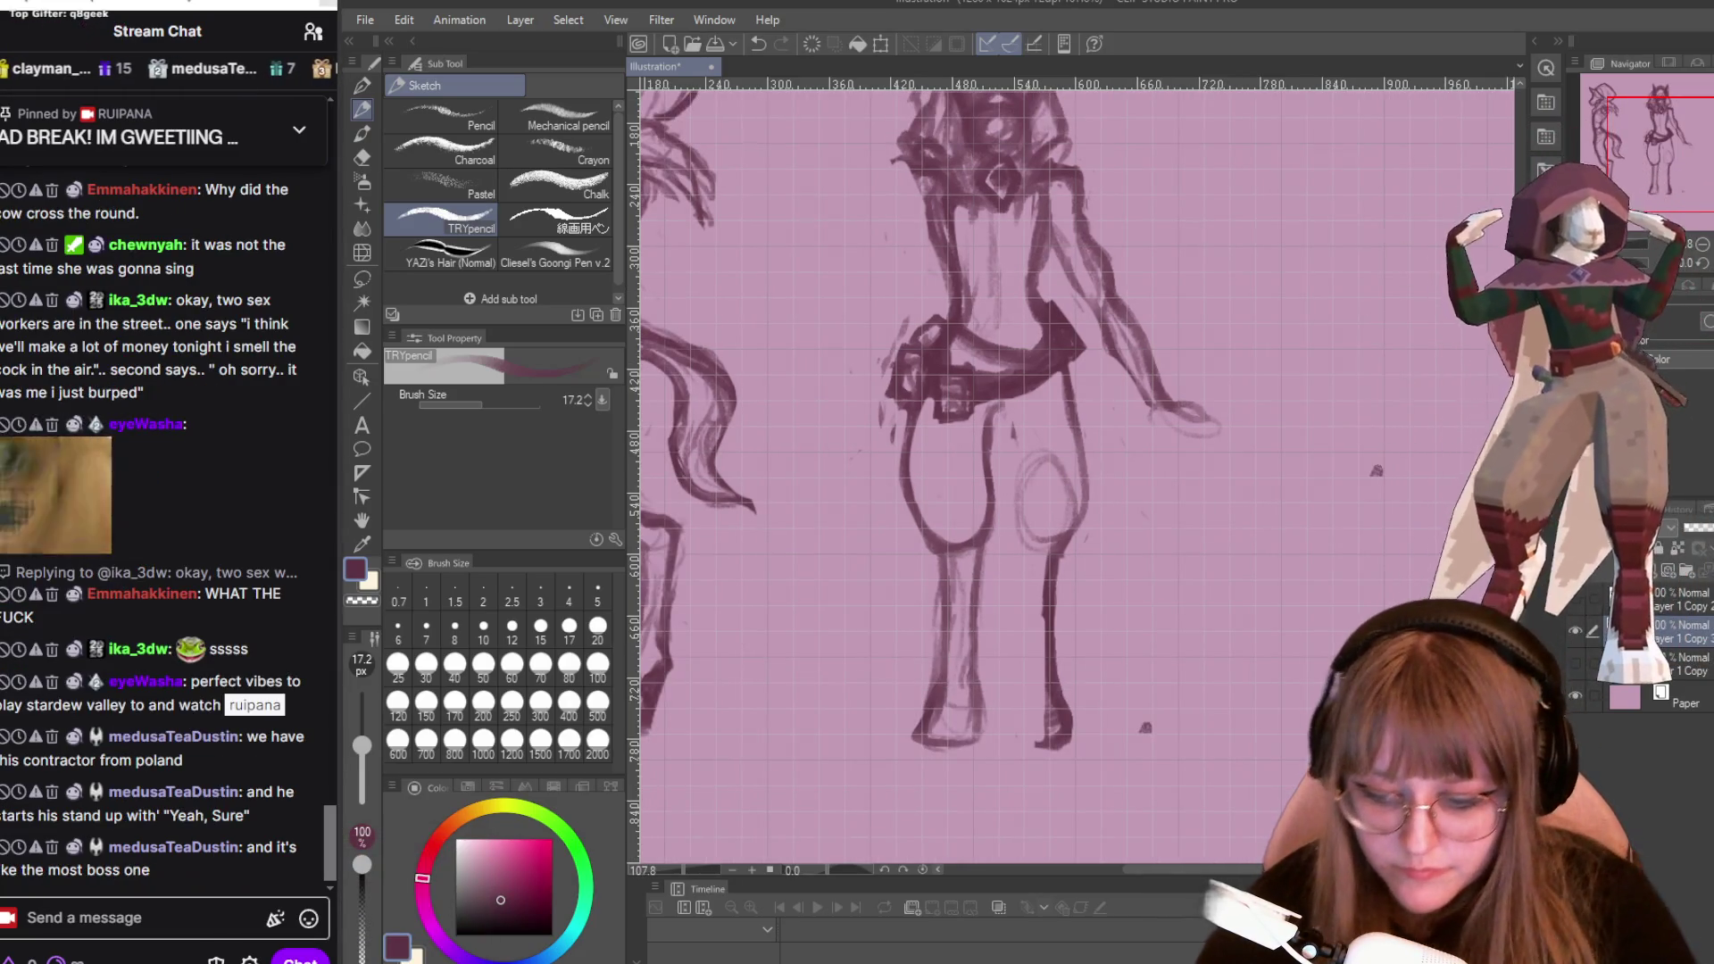
key("e")
mouse_move(1059, 561)
left_mouse_down()
mouse_move(1053, 616)
mouse_move(1057, 545)
mouse_move(1045, 746)
mouse_move(1149, 743)
left_mouse_up()
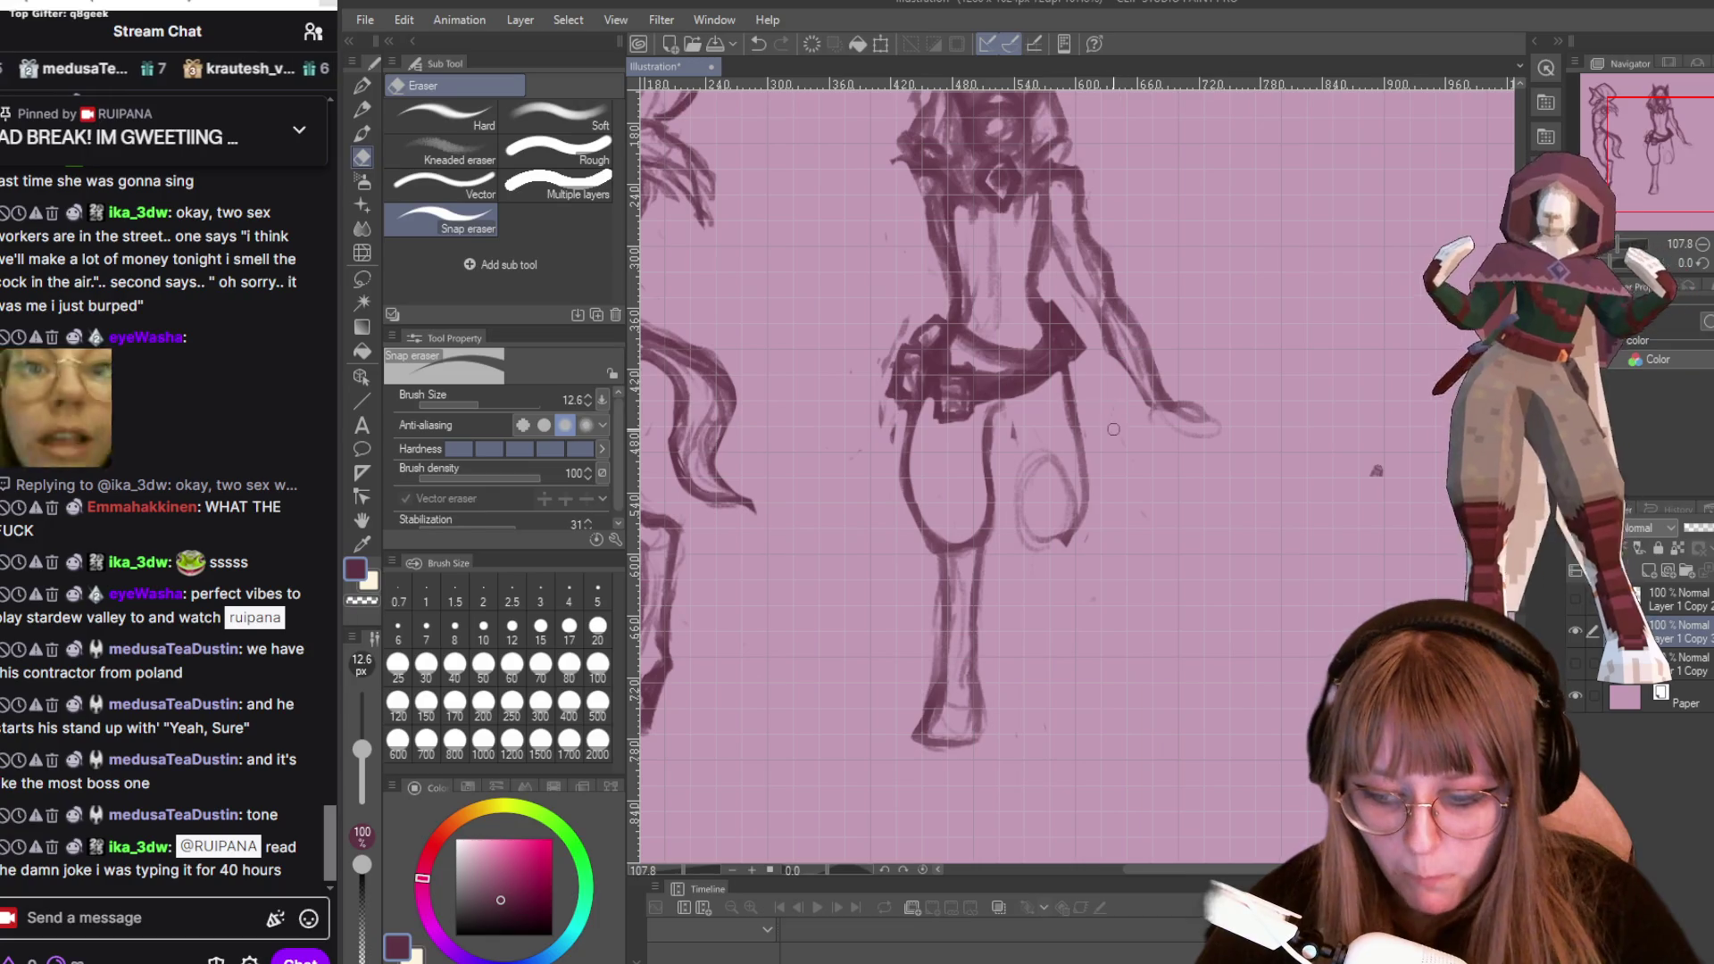
Sketch a new lower right leg and the curve of its foot with the TRYpencil.
key("p")
left_click_drag(1078, 462, 1064, 544)
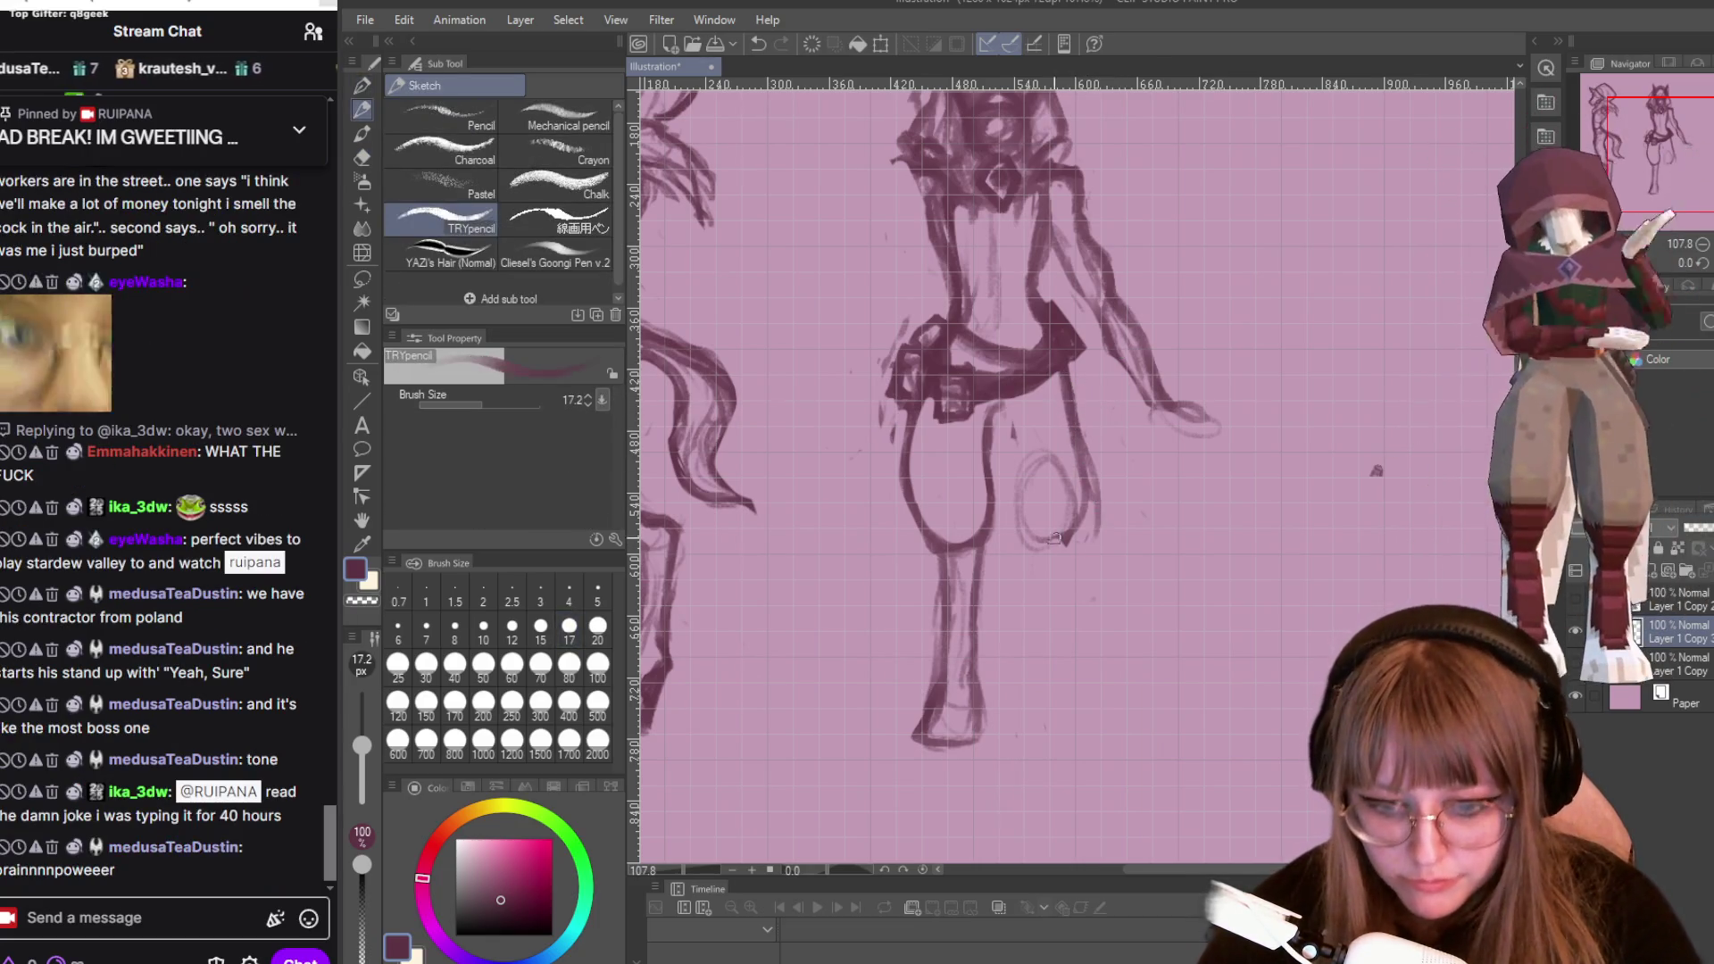
mouse_move(1091, 466)
left_mouse_down()
mouse_move(1106, 502)
mouse_move(1002, 587)
left_mouse_up()
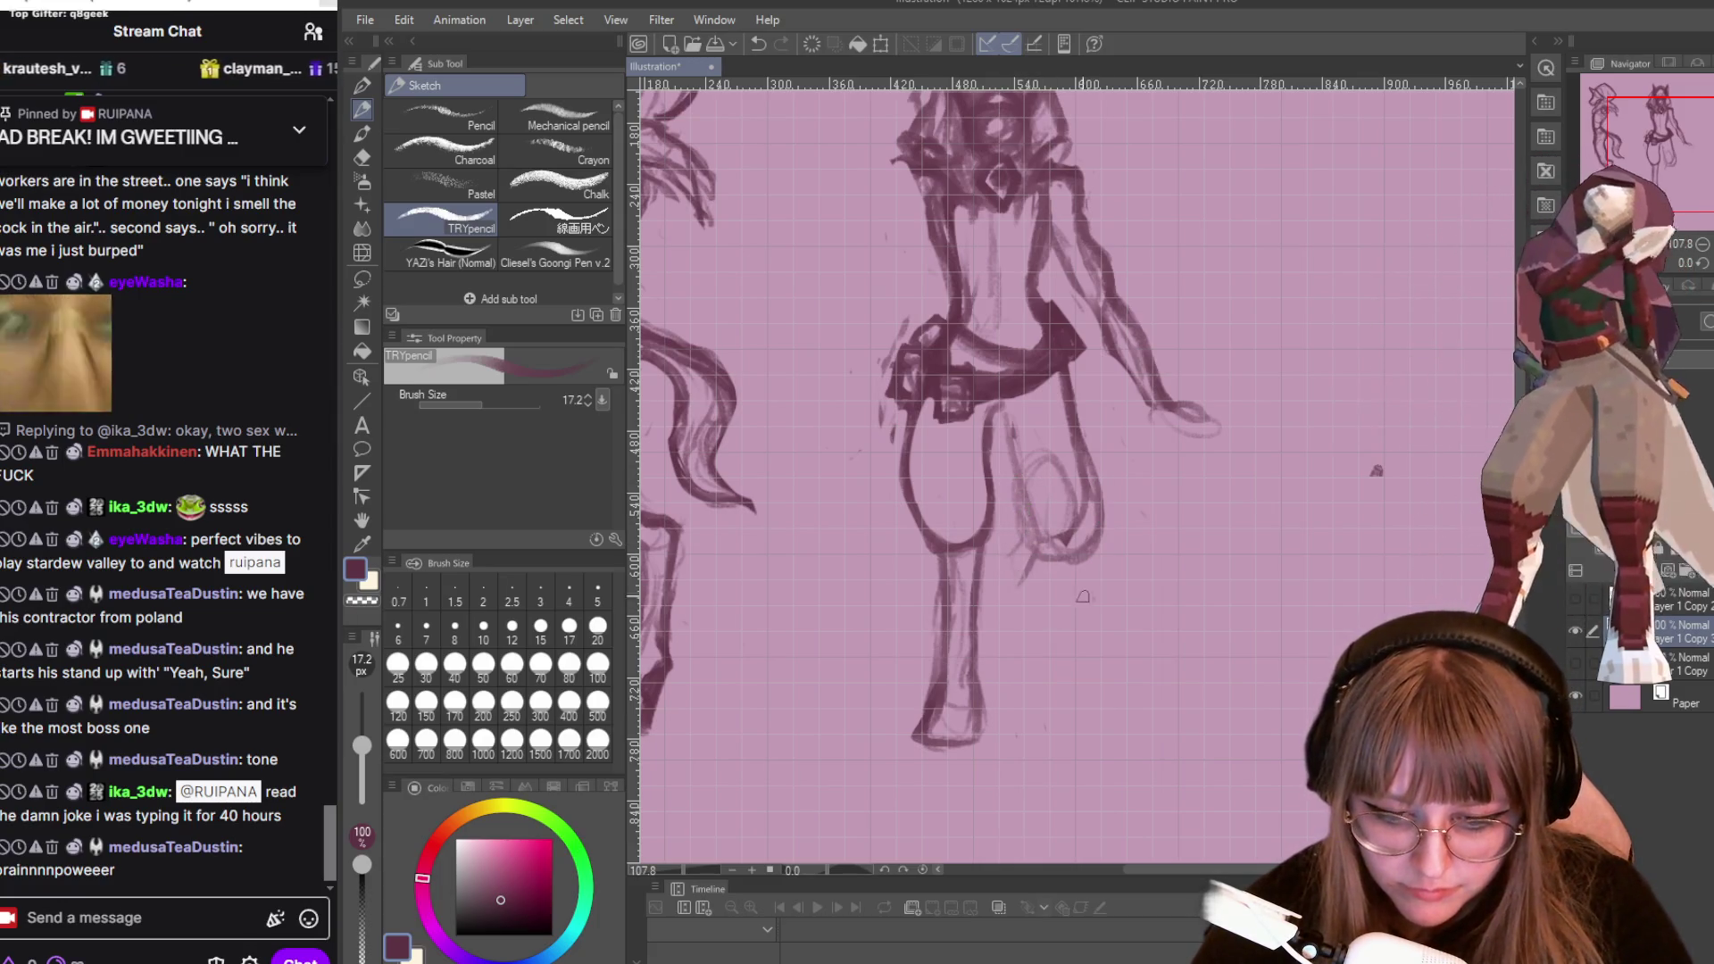
mouse_move(1020, 555)
left_mouse_down()
mouse_move(1044, 685)
mouse_move(1104, 728)
left_mouse_up()
left_click_drag(1078, 666, 1108, 766)
left_click_drag(1038, 705, 1050, 748)
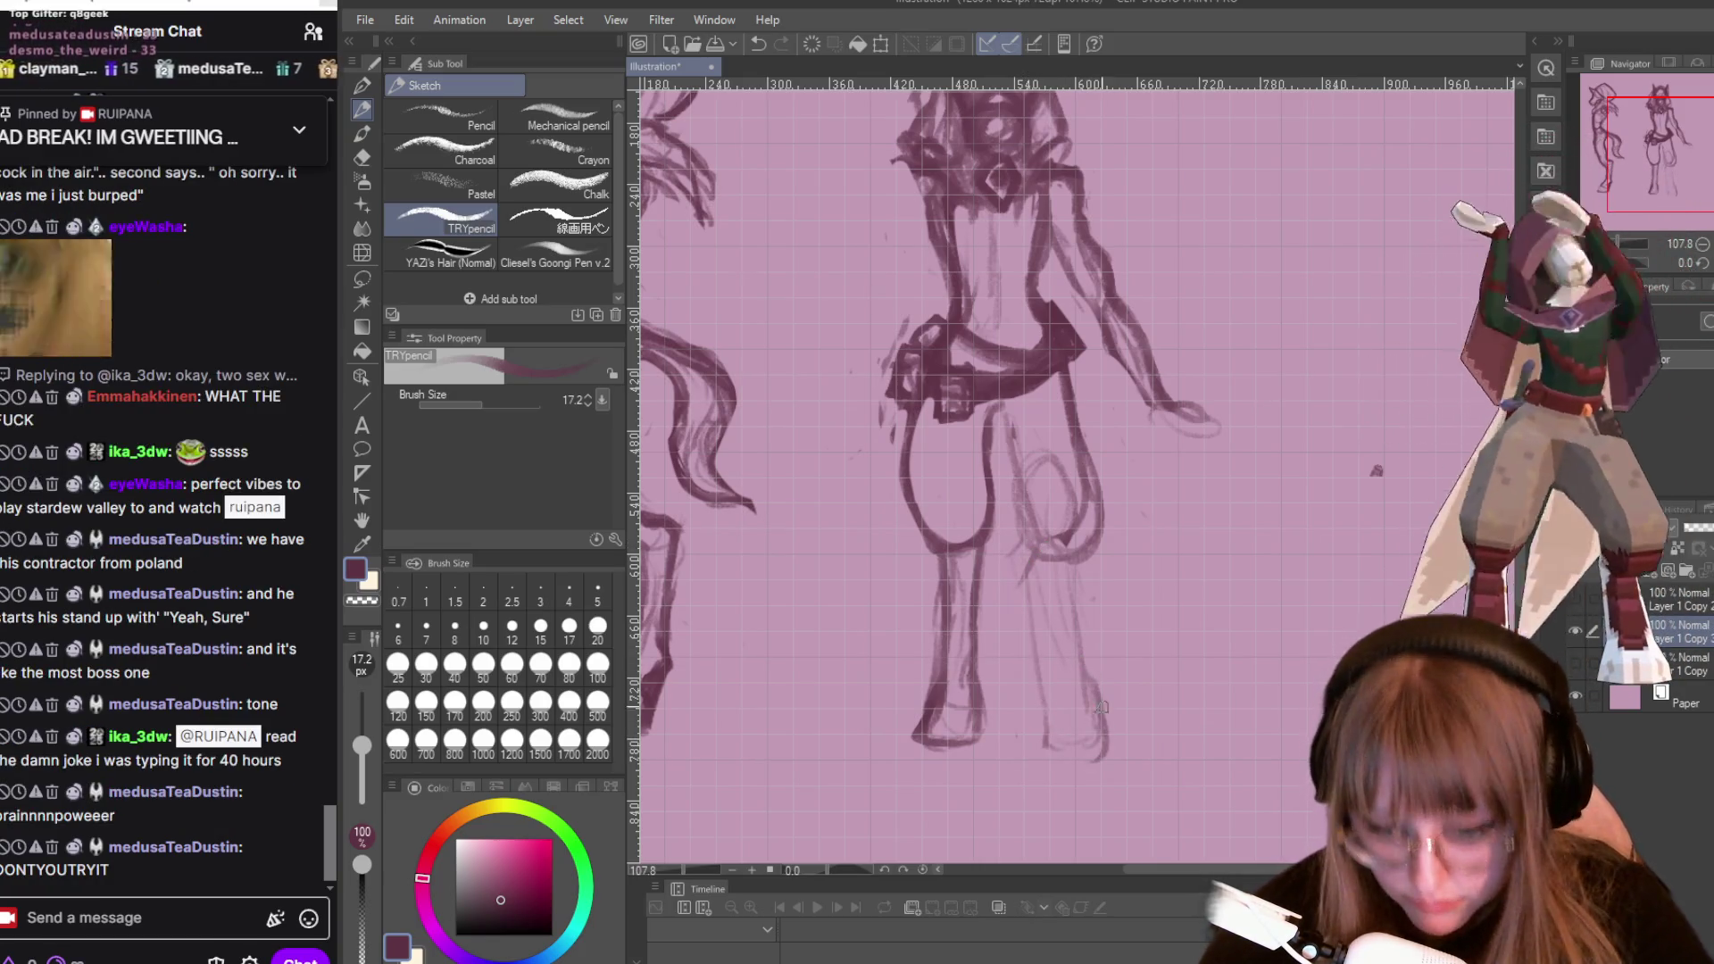
left_click_drag(1078, 769, 1108, 725)
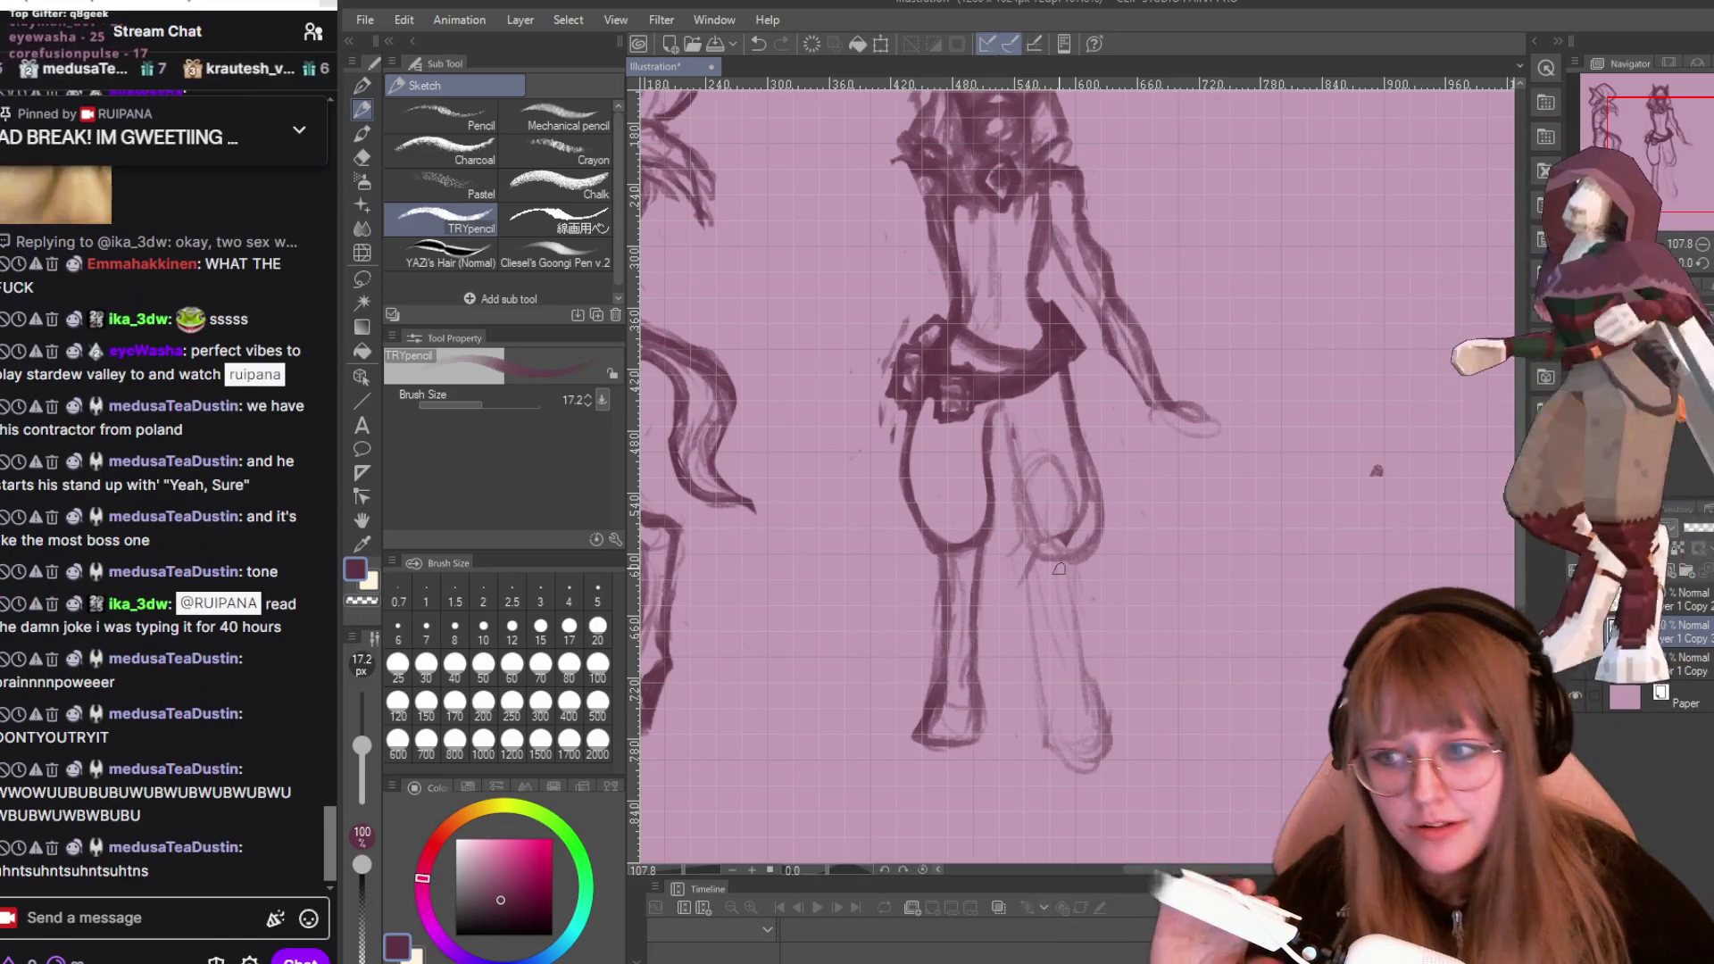
Darken the right foot's bottom and the right leg's lines and outer edge.
mouse_move(1054, 753)
left_mouse_down()
mouse_move(1100, 749)
mouse_move(1082, 754)
left_mouse_up()
left_click_drag(1106, 690, 1062, 755)
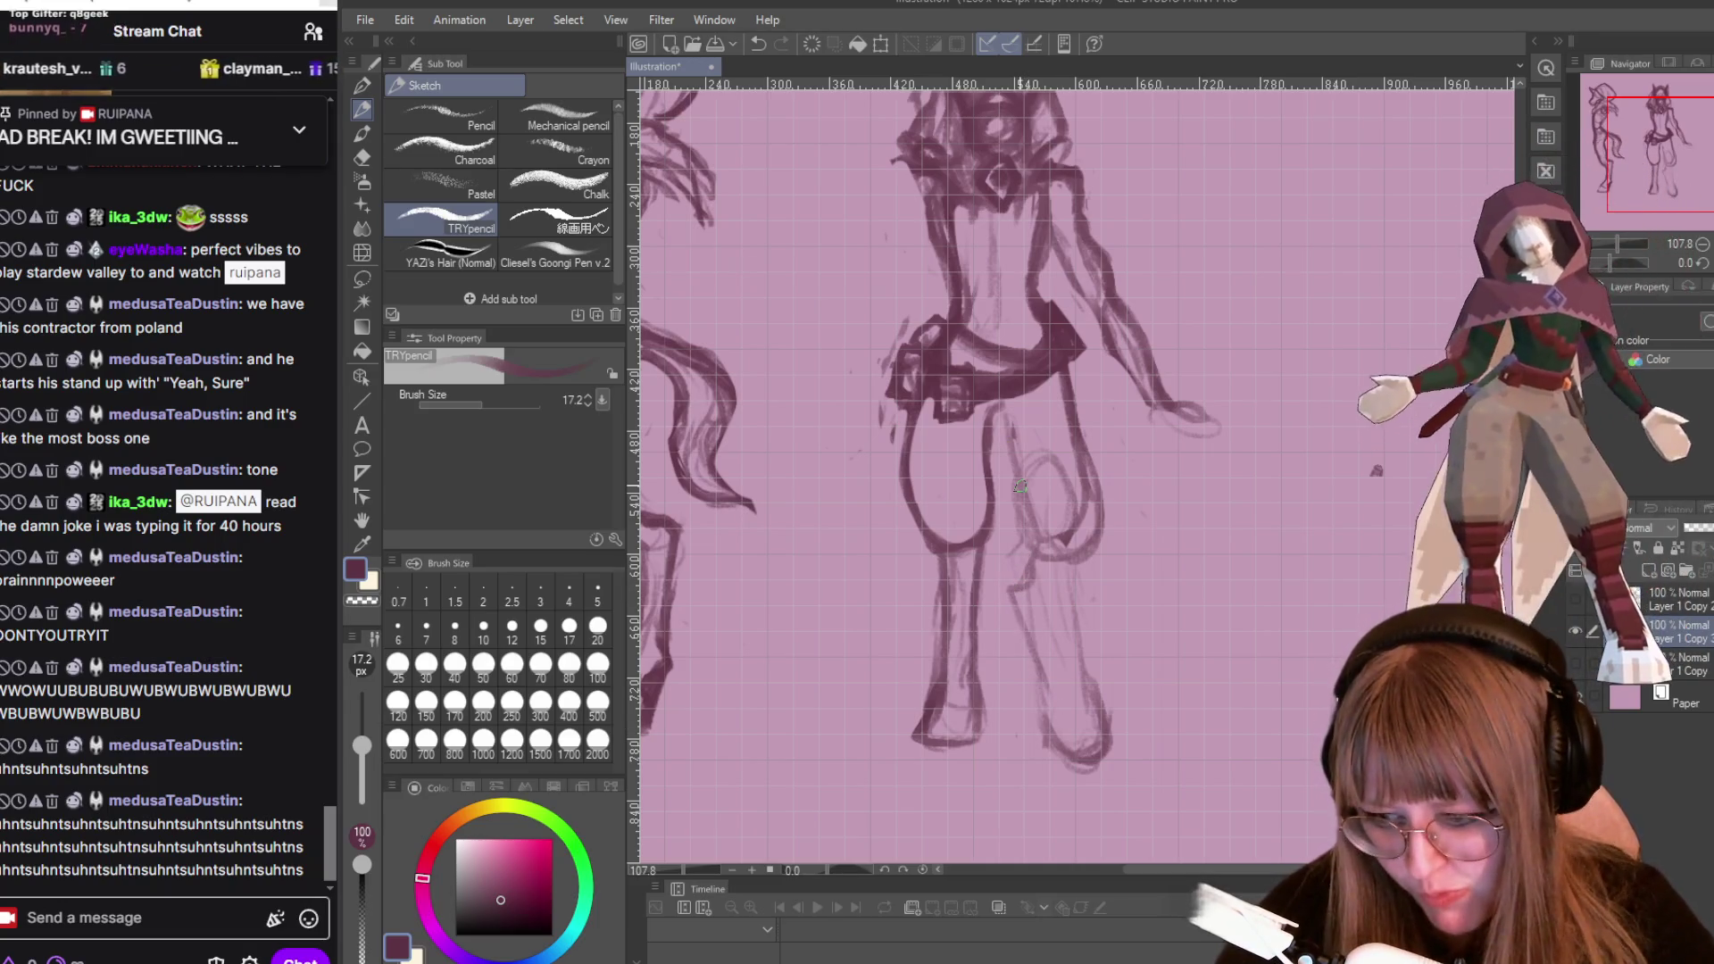
mouse_move(1071, 555)
left_mouse_down()
mouse_move(1067, 648)
mouse_move(1106, 739)
left_mouse_up()
left_click_drag(1016, 570, 1068, 746)
left_click_drag(1088, 522, 1062, 613)
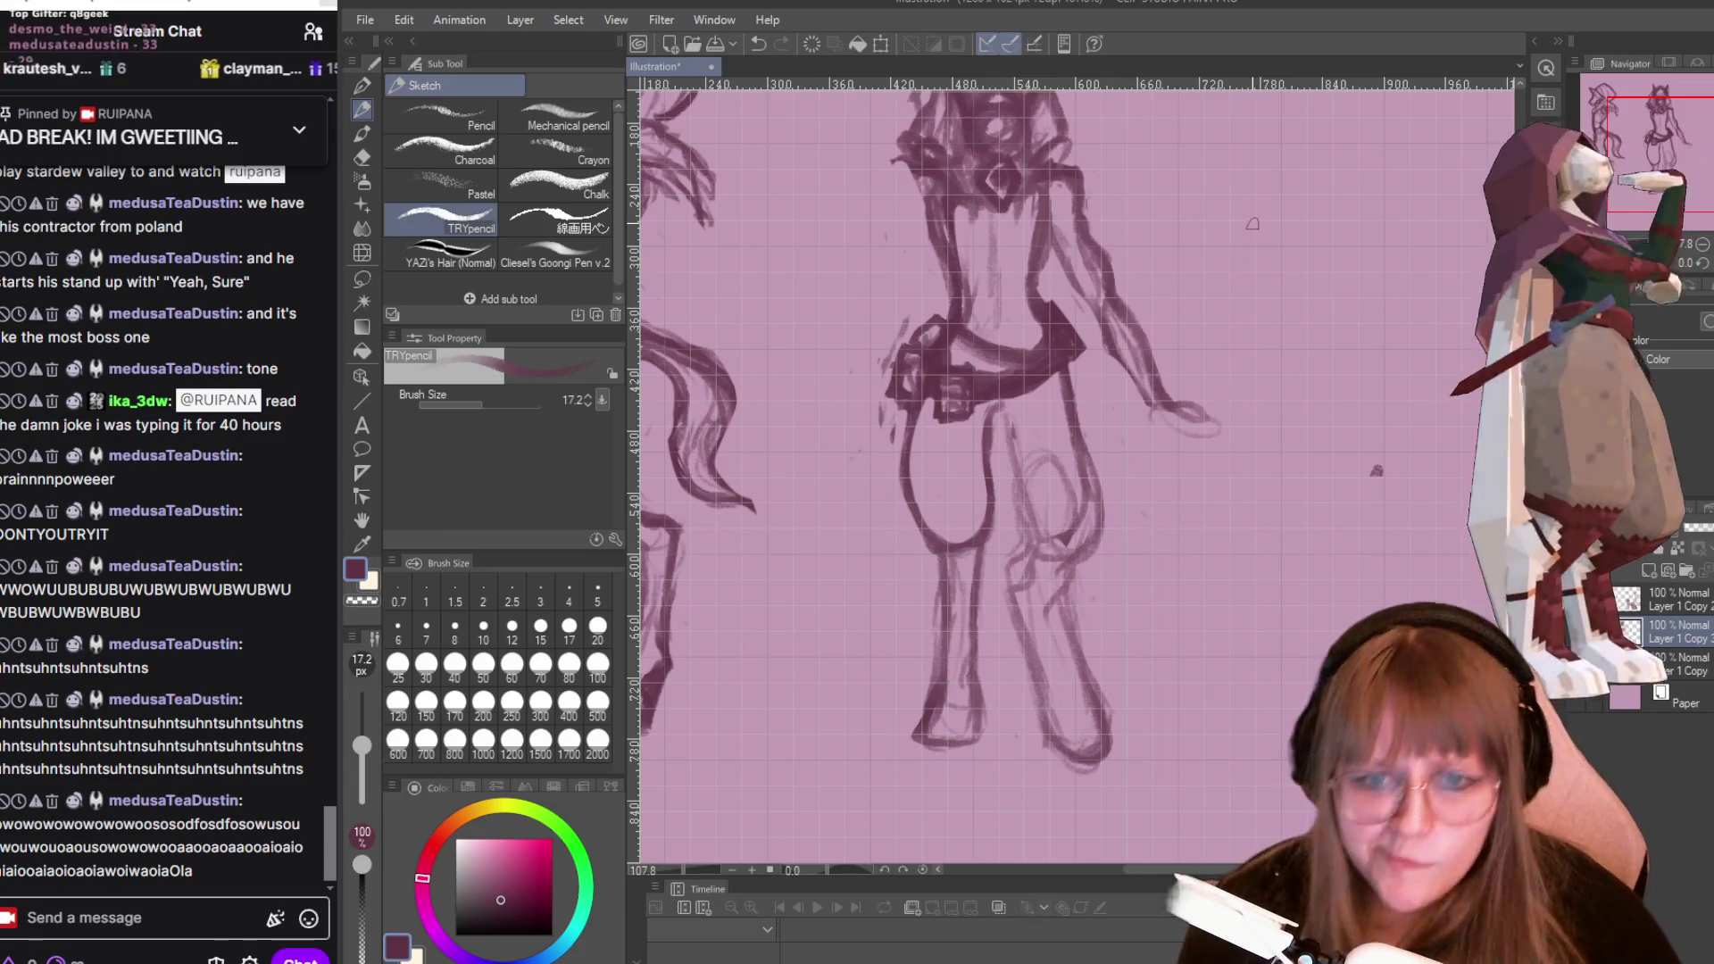
key("h")
key("h")
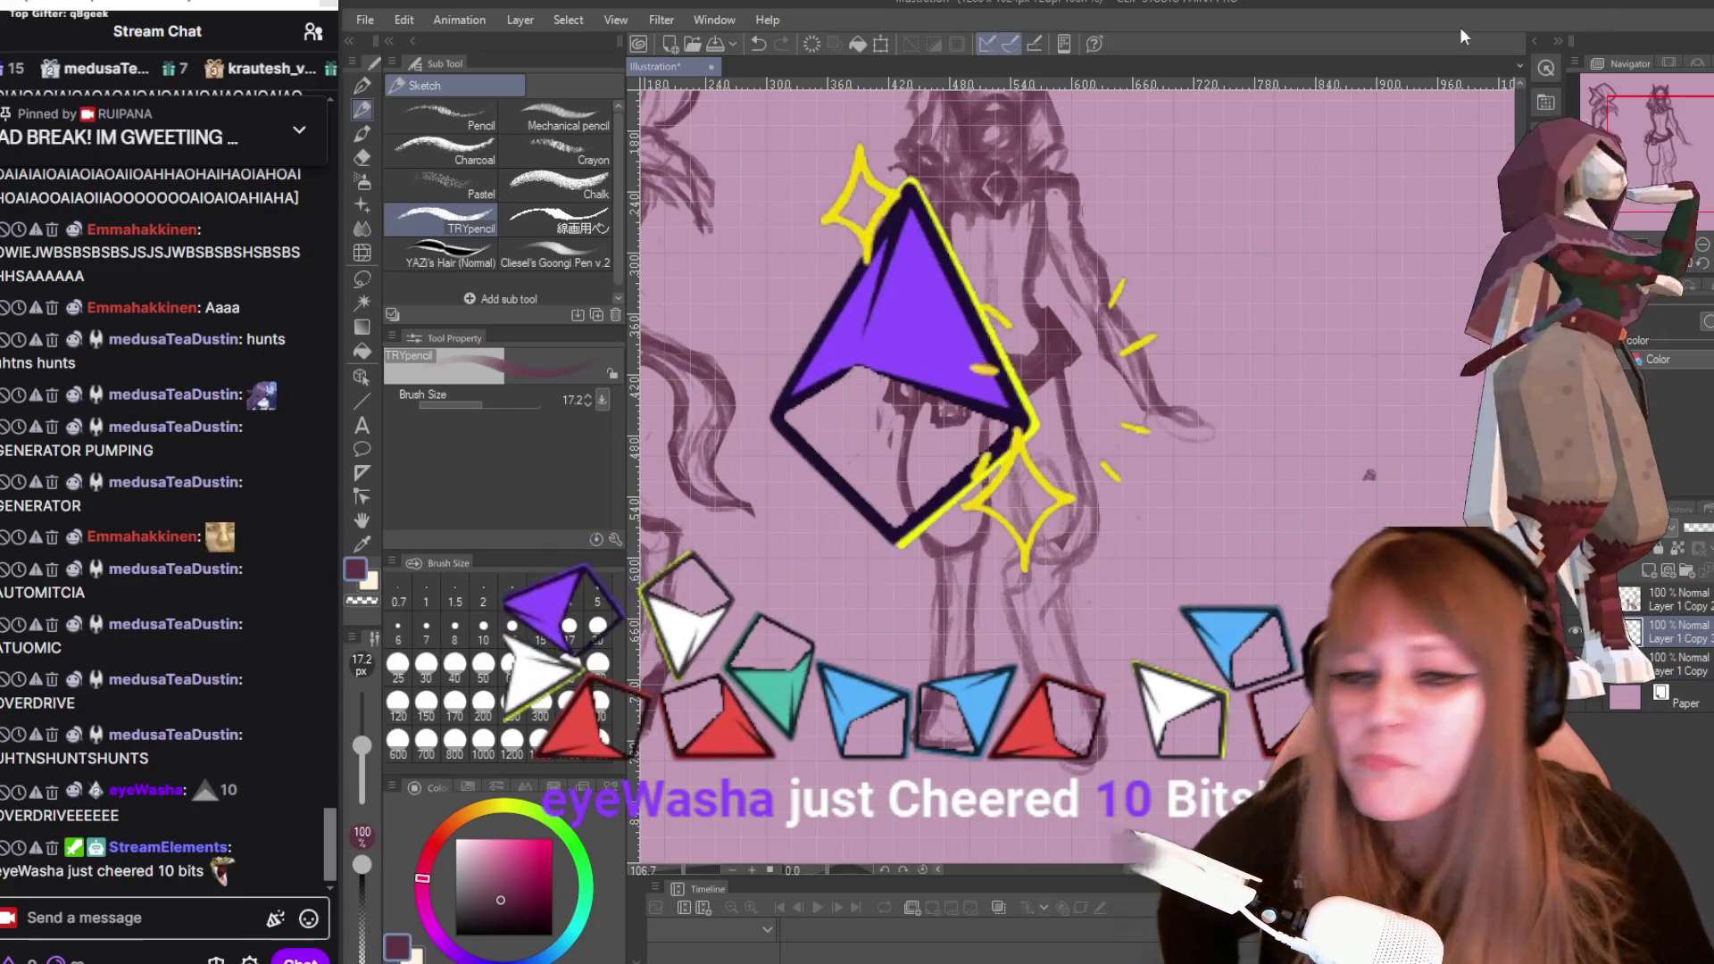
scroll(1286, 405, "up", 1)
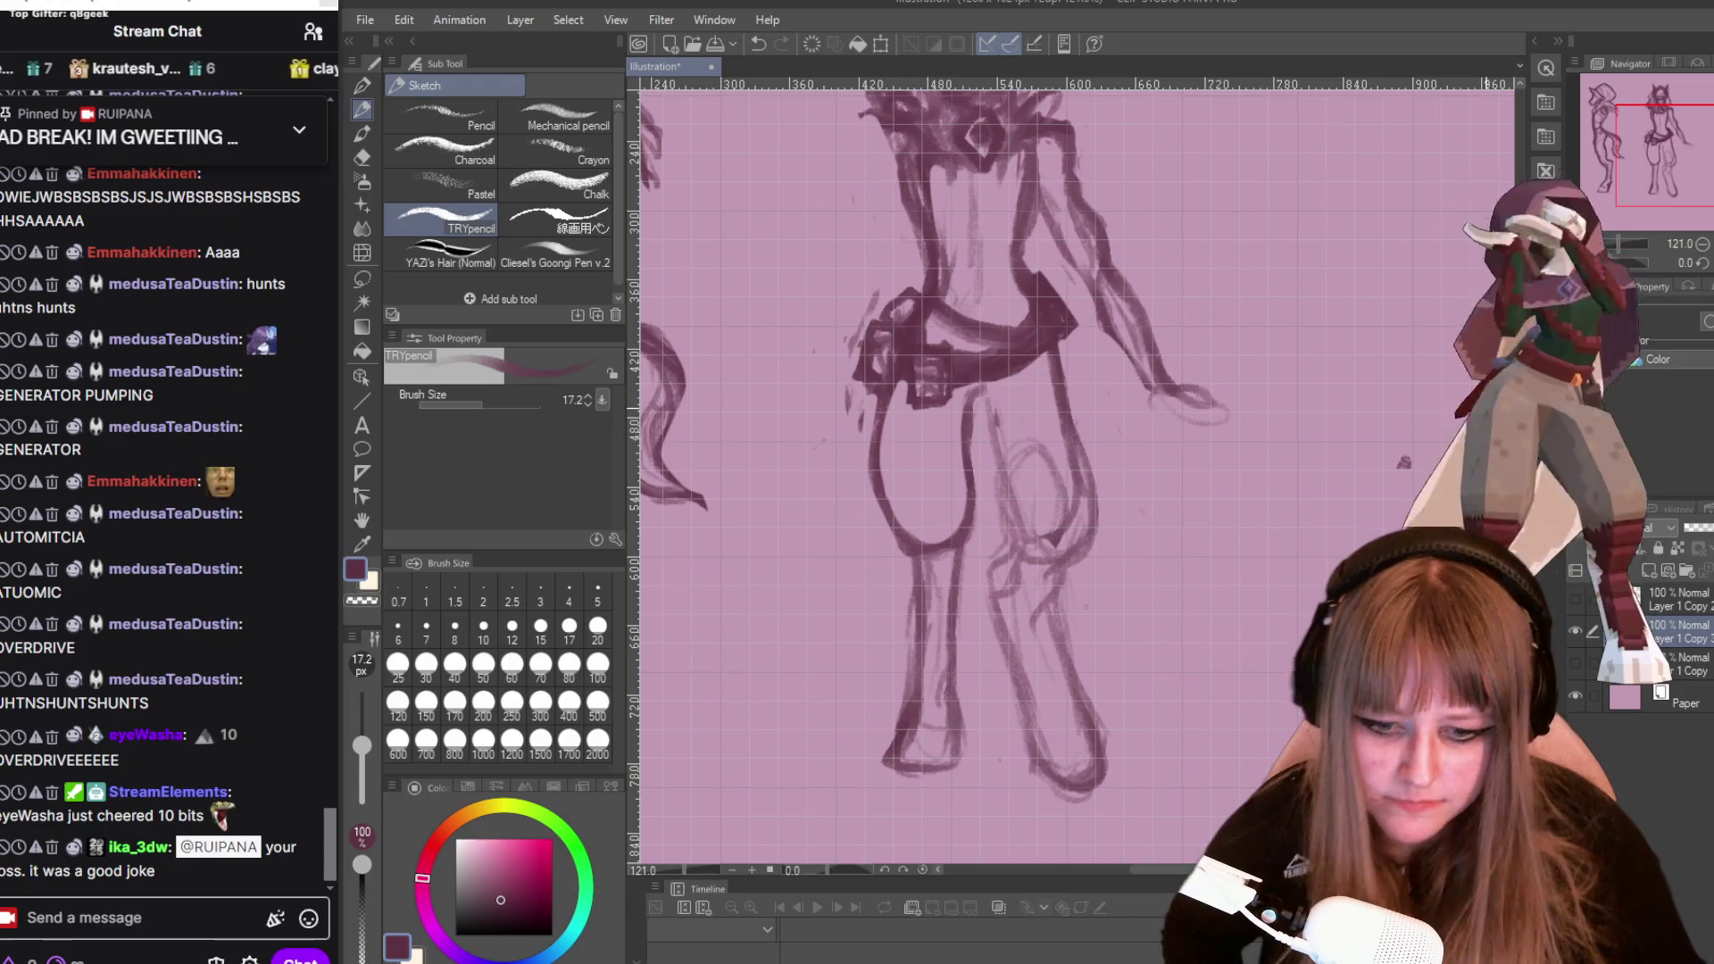
Darken the right thigh line, then zoom in on the legs from 121% to 133.1%.
left_click_drag(1059, 542, 1078, 485)
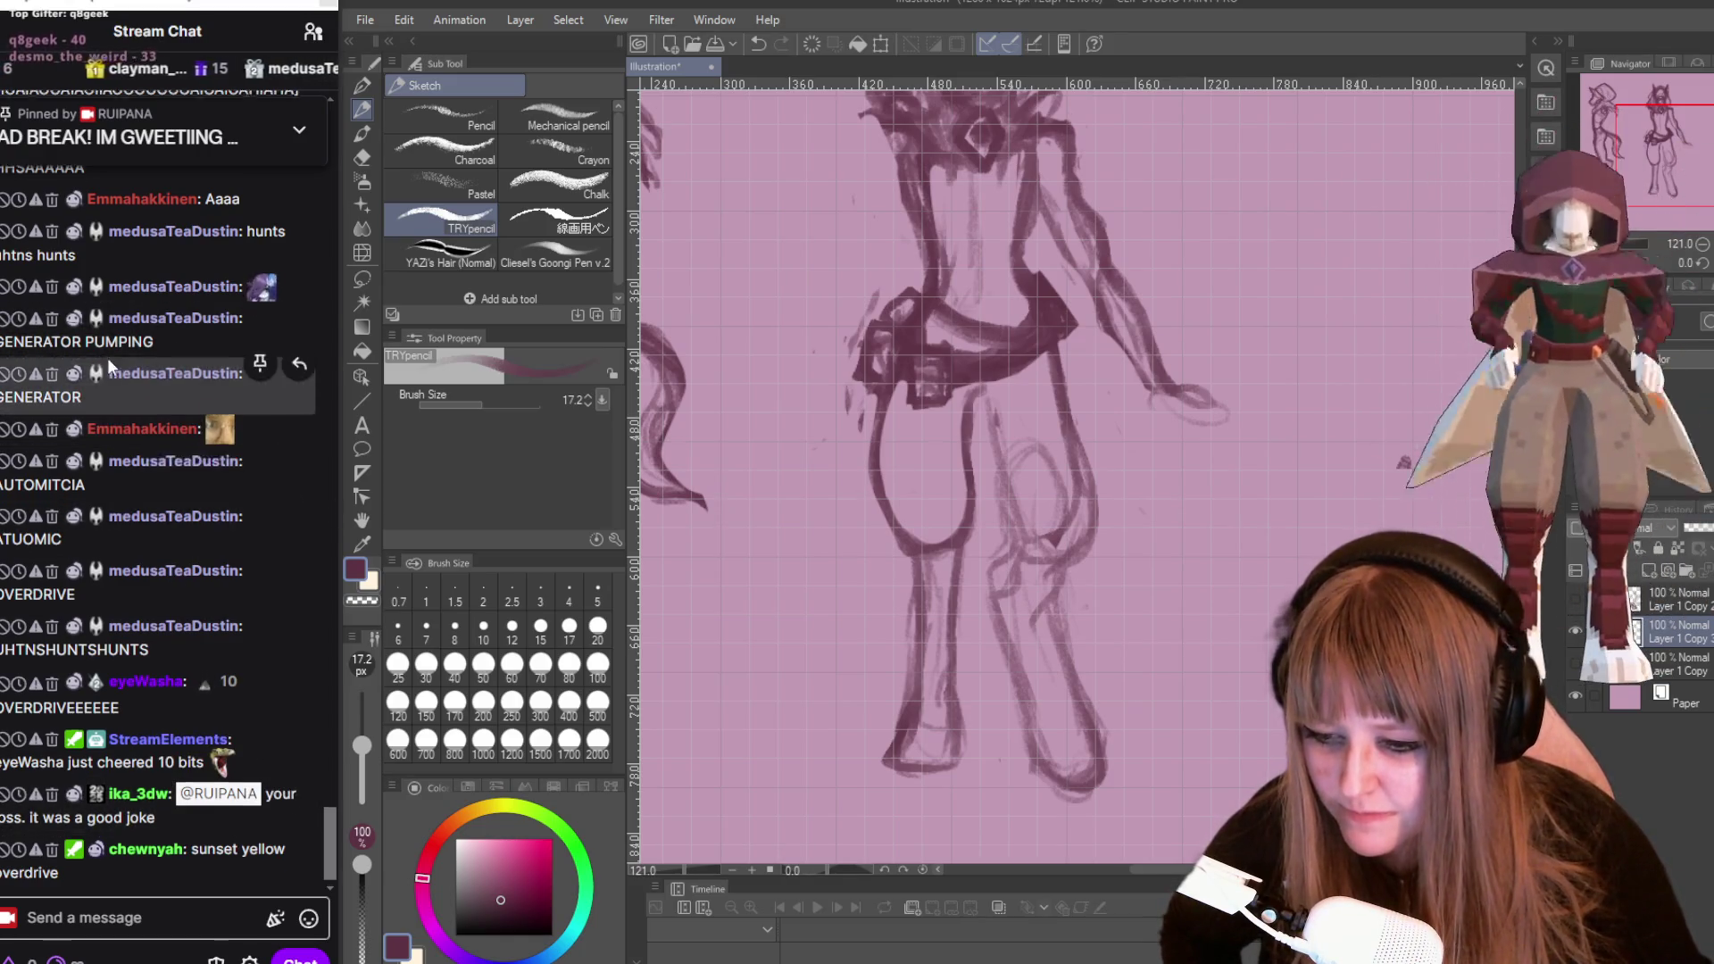
scroll(107, 357, "up", 3)
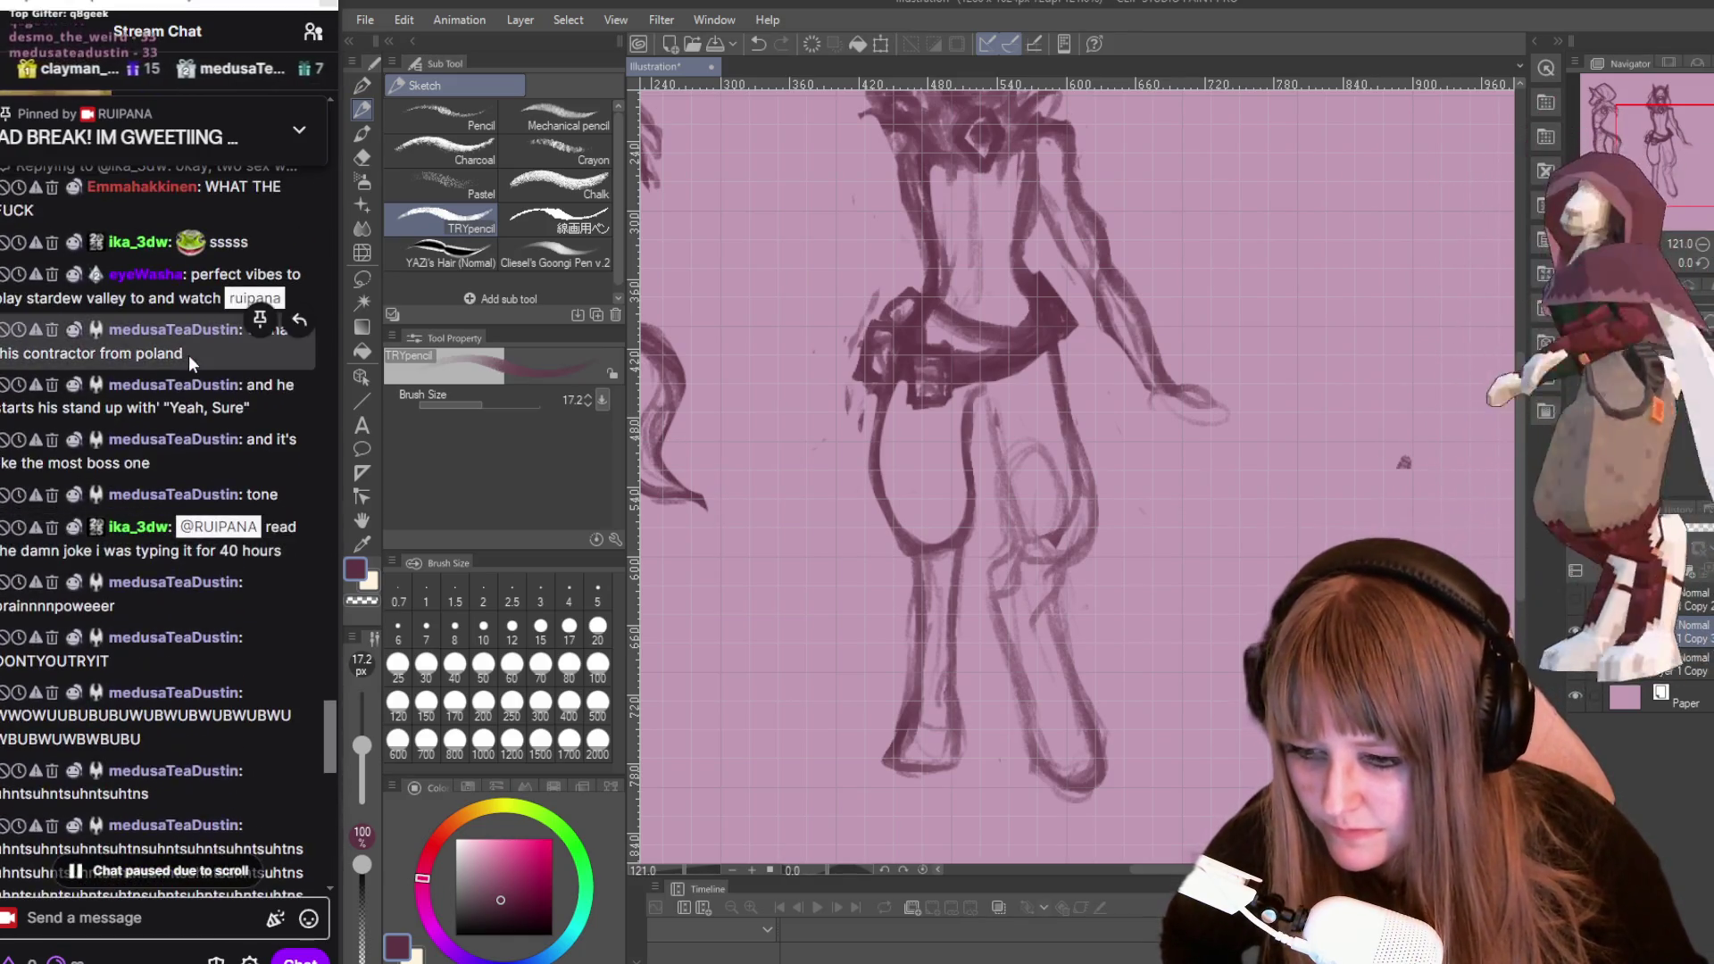
scroll(189, 356, "up", 6)
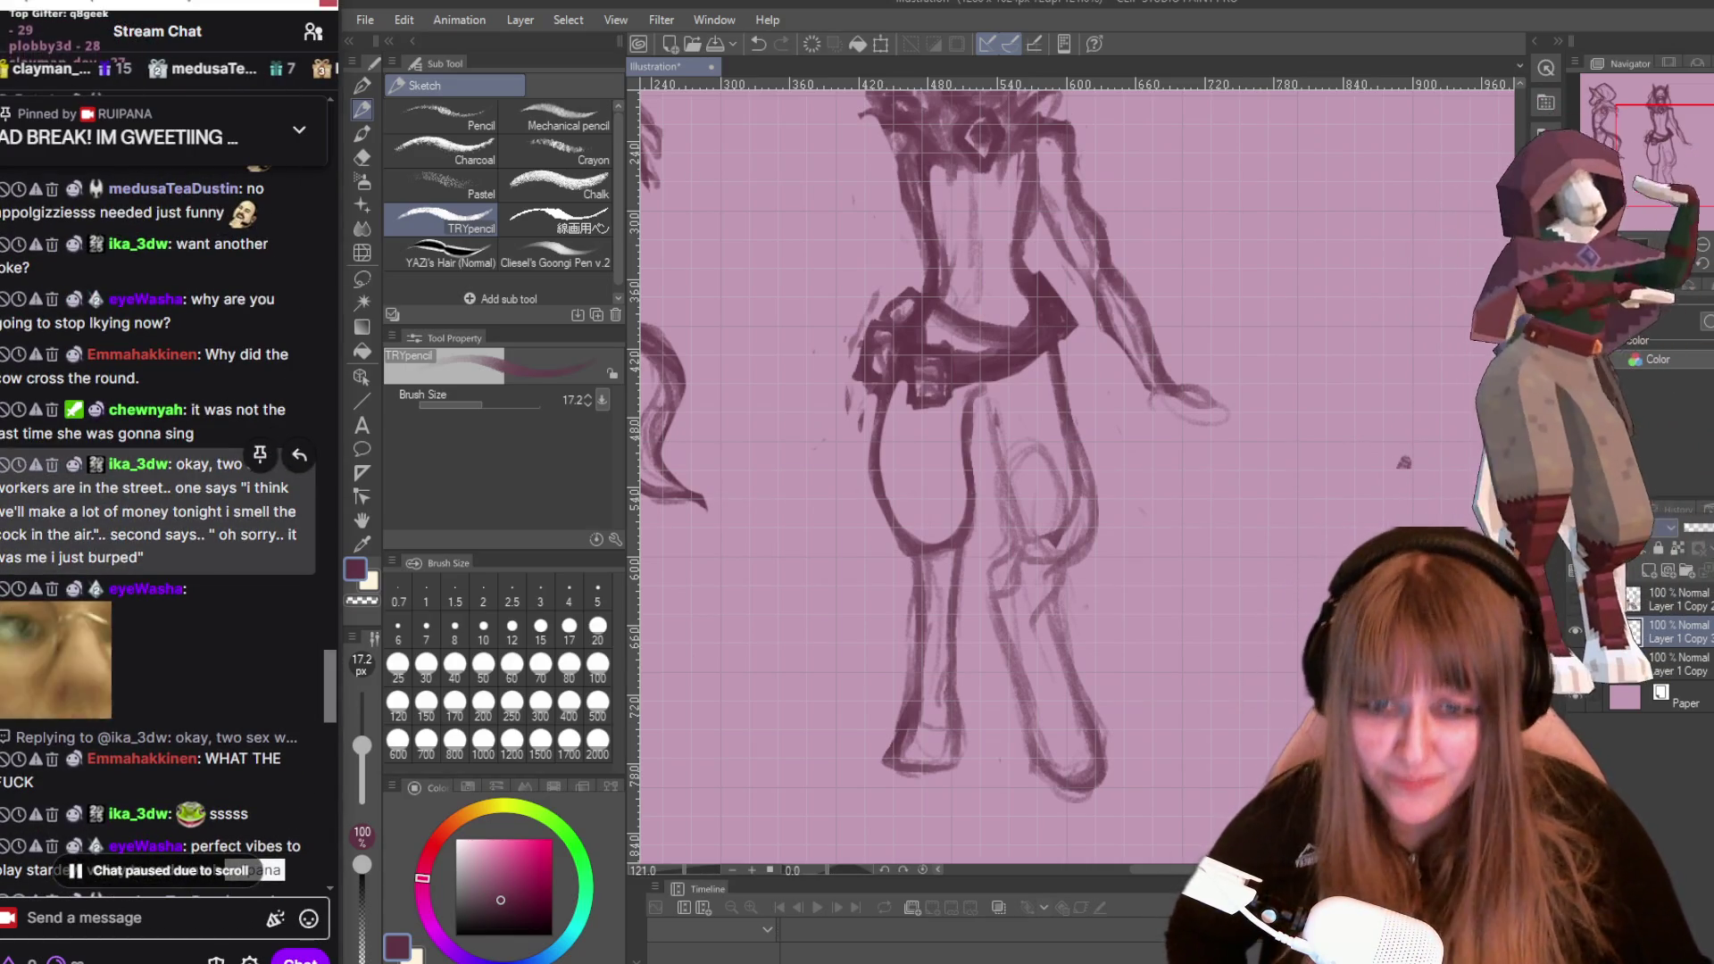
scroll(1044, 588, "up", 1)
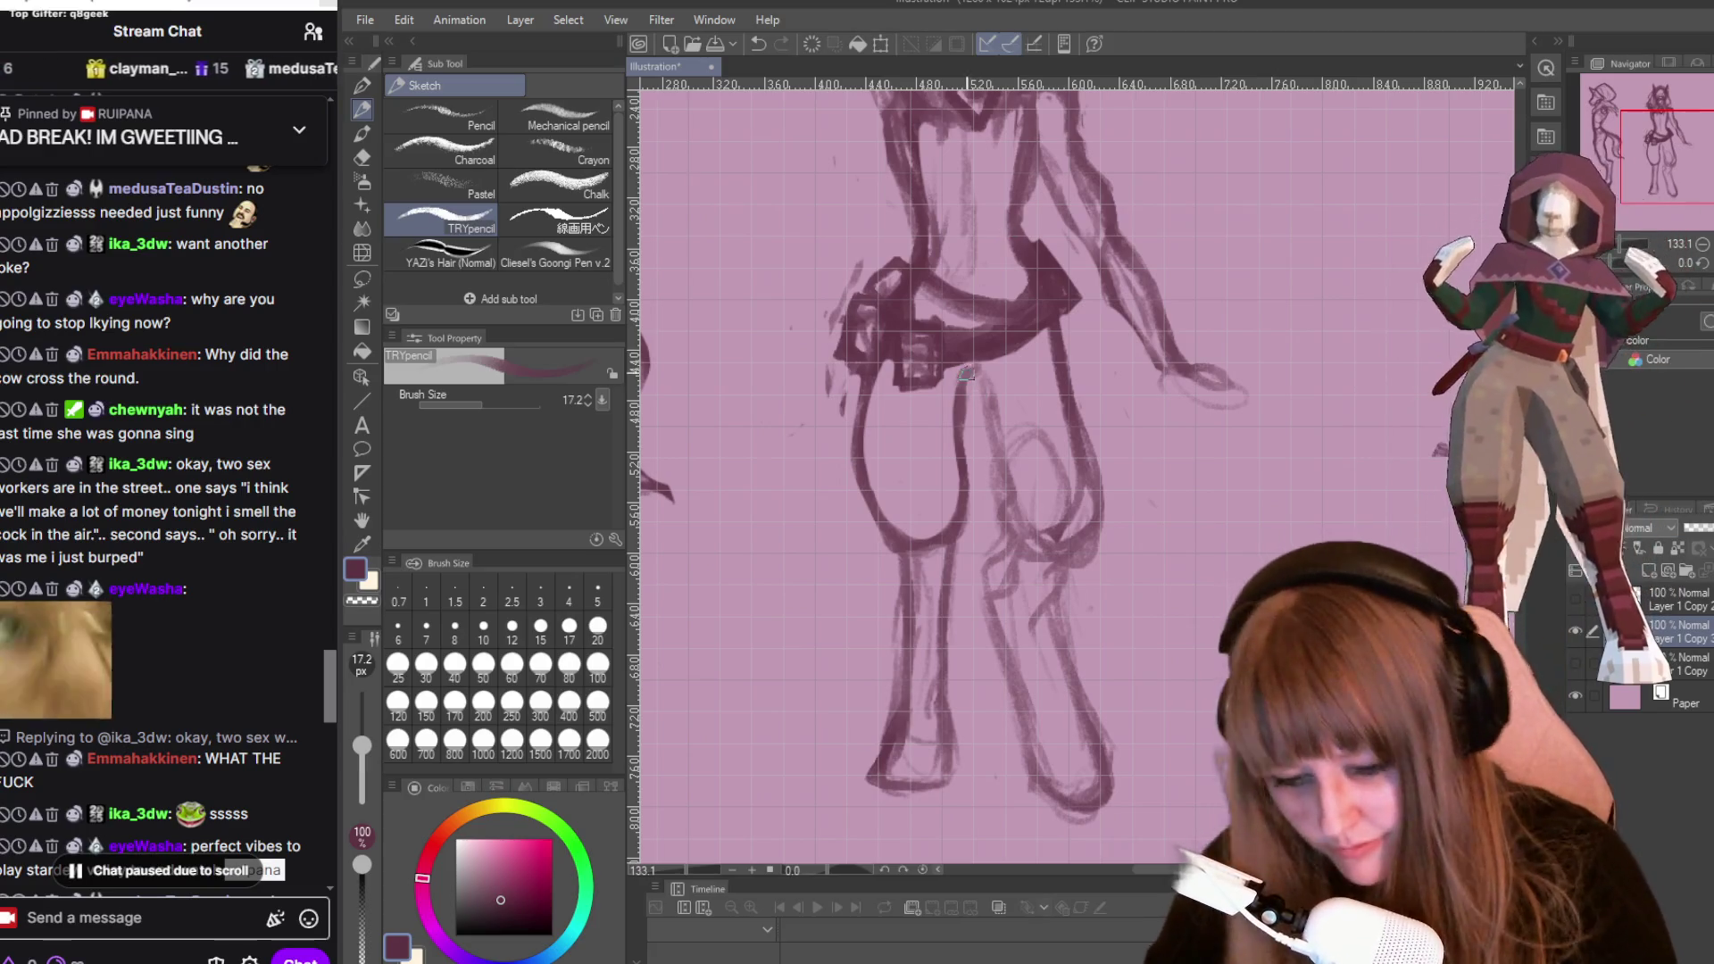
Darken the right leg between knee and calf, then erase its lower sketch lines.
mouse_move(1087, 466)
left_mouse_down()
mouse_move(1045, 572)
mouse_move(1093, 640)
left_mouse_up()
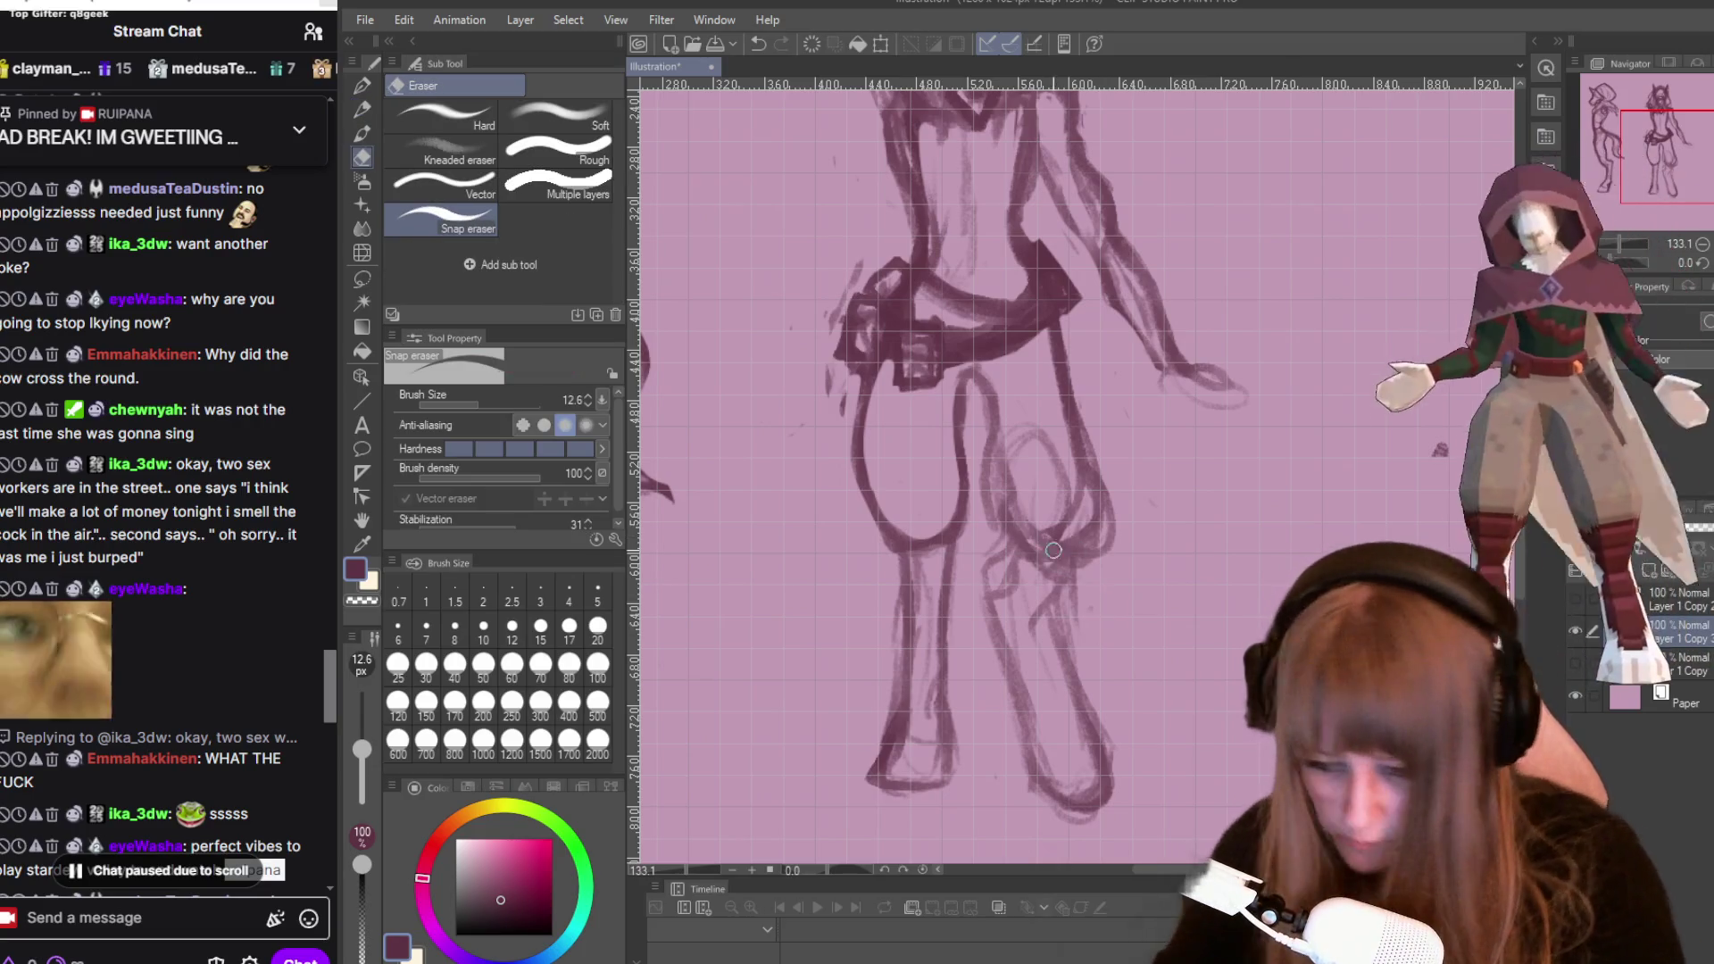
key("e")
mouse_move(1045, 545)
left_mouse_down()
mouse_move(1009, 589)
mouse_move(1021, 711)
mouse_move(1045, 786)
mouse_move(1098, 768)
mouse_move(1071, 813)
mouse_move(1126, 780)
mouse_move(1058, 630)
mouse_move(1072, 683)
left_mouse_up()
Redraw the lower right leg with the TRYpencil, adding strokes to refine its contour.
key("p")
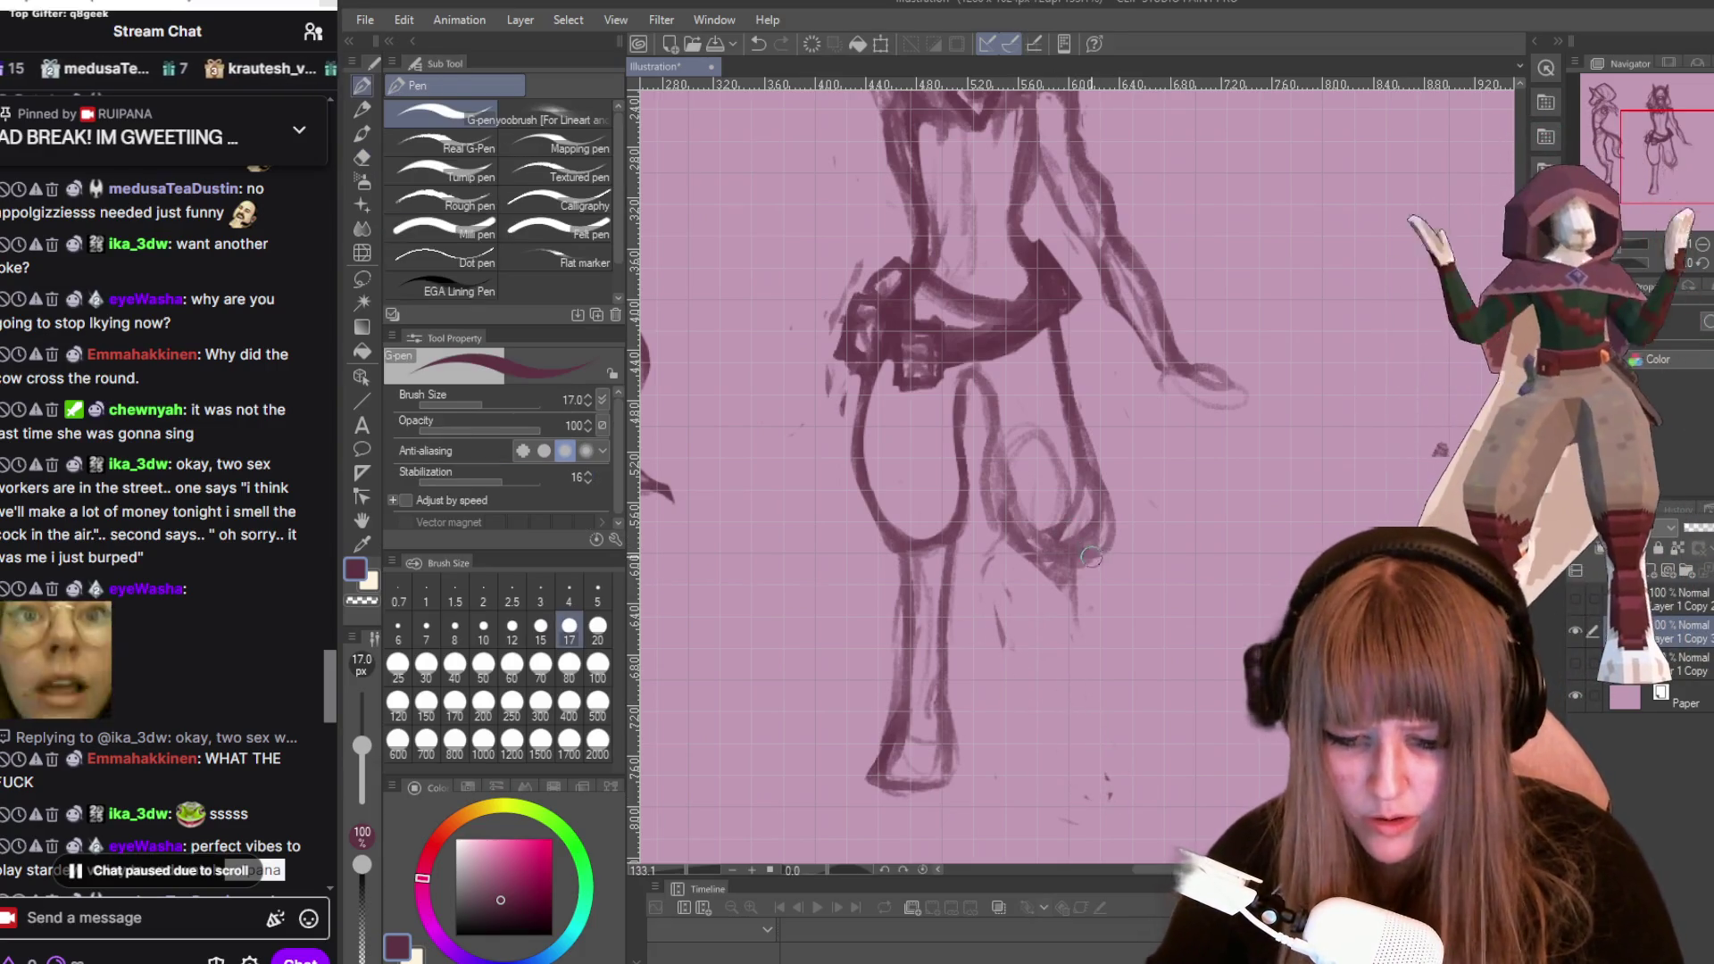
mouse_move(1083, 593)
left_mouse_down()
mouse_move(1093, 679)
mouse_move(1080, 563)
mouse_move(1107, 750)
mouse_move(1045, 714)
left_mouse_up()
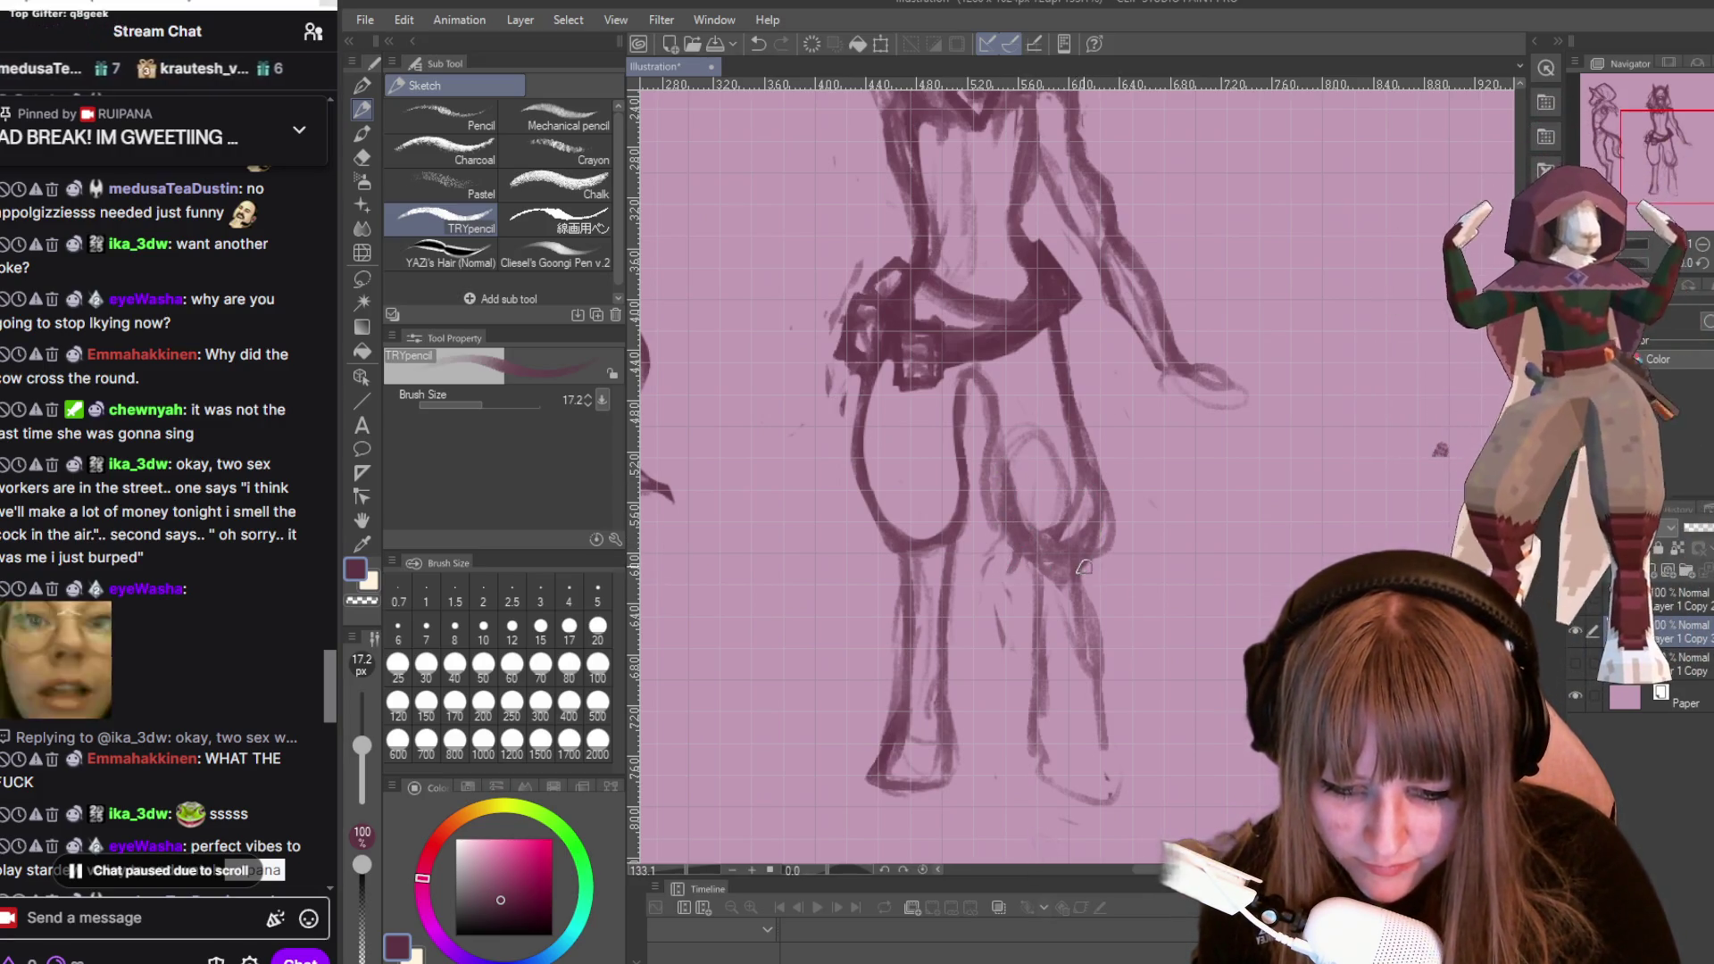
left_click_drag(1086, 608, 1101, 692)
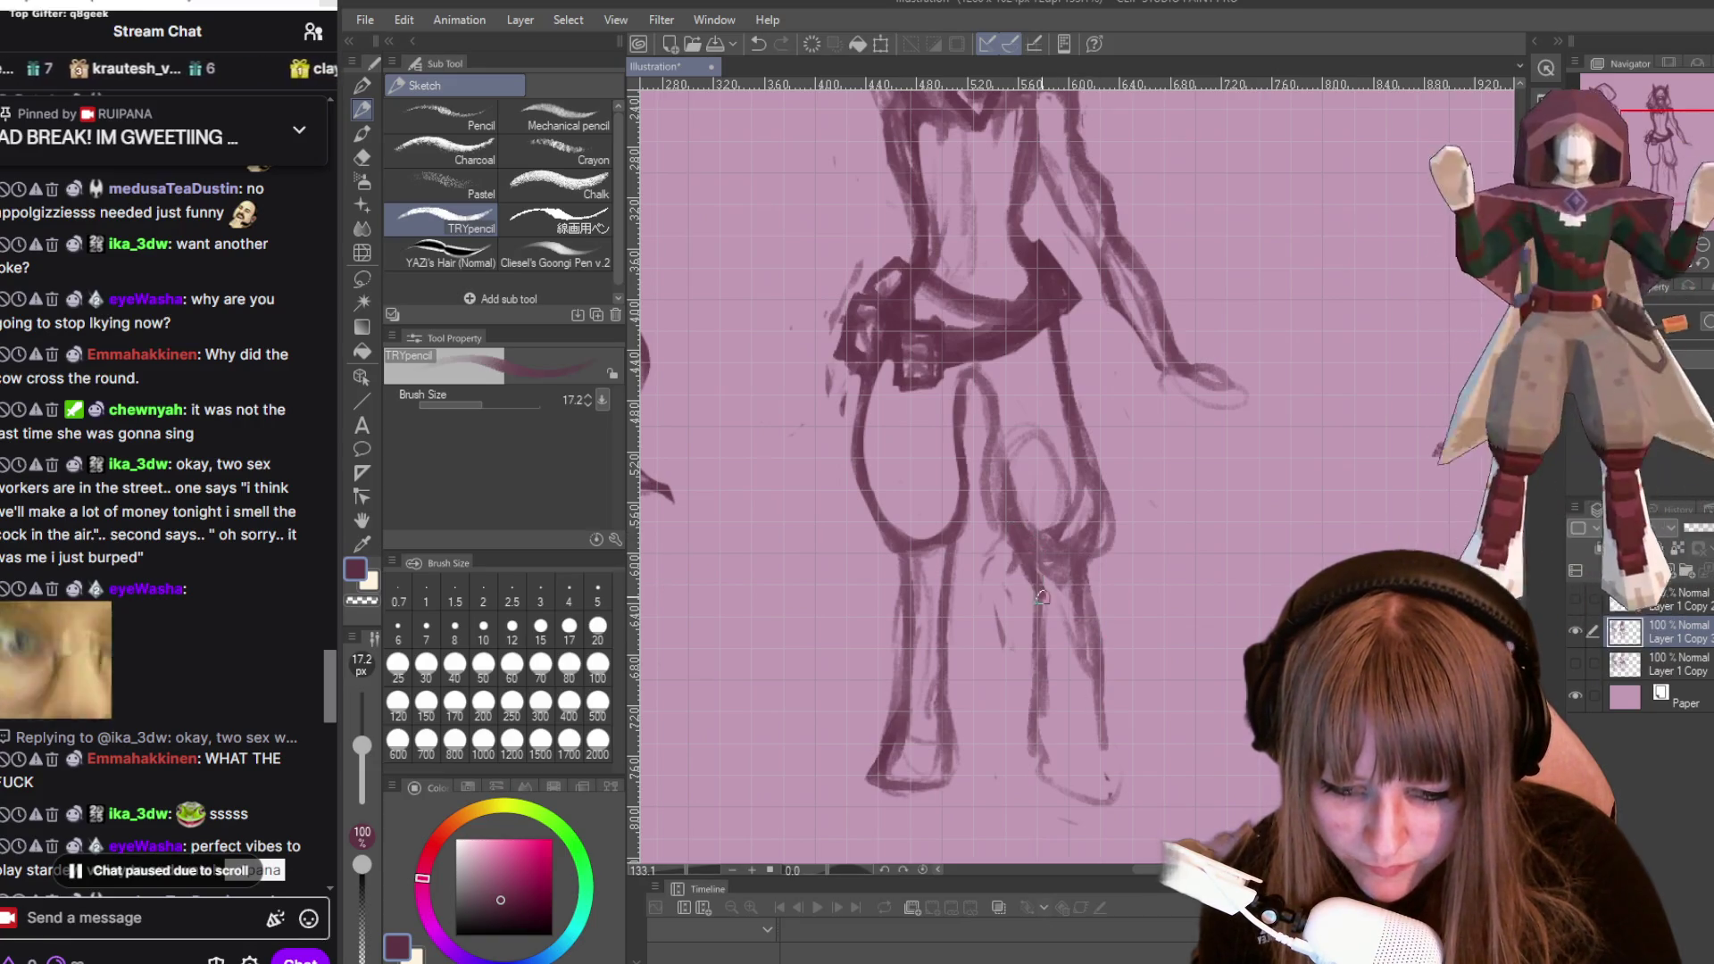
left_click_drag(1043, 584, 1050, 697)
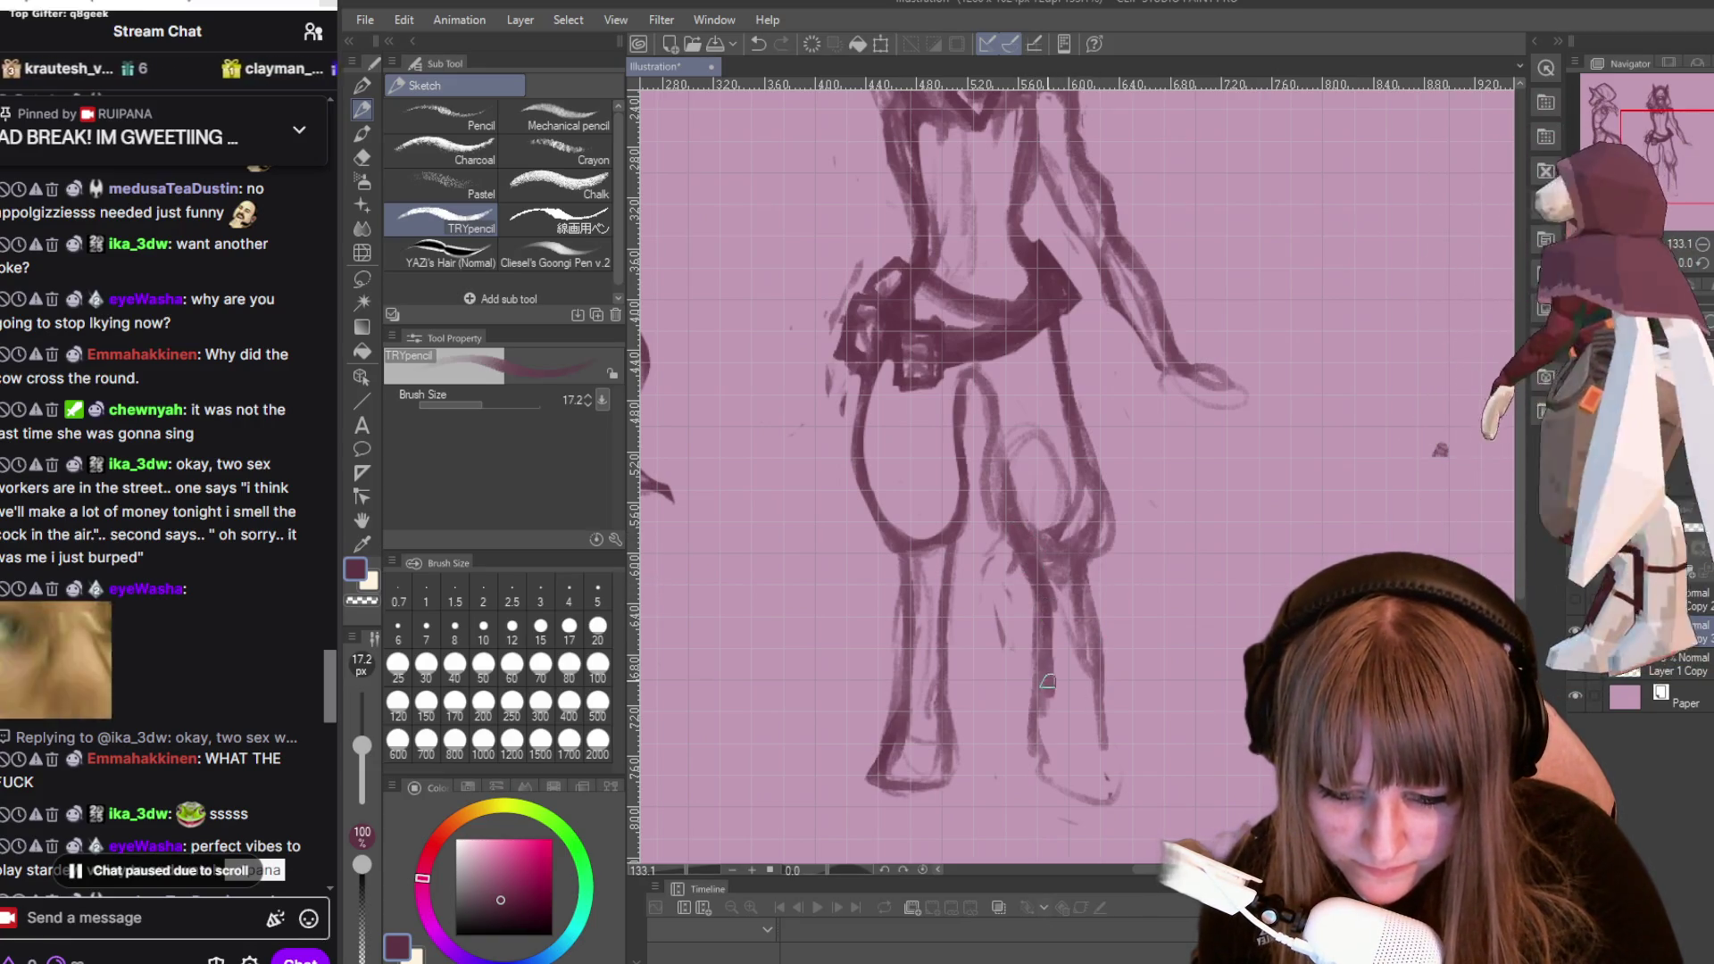
left_click_drag(1045, 618, 1061, 681)
left_click_drag(1075, 597, 1081, 684)
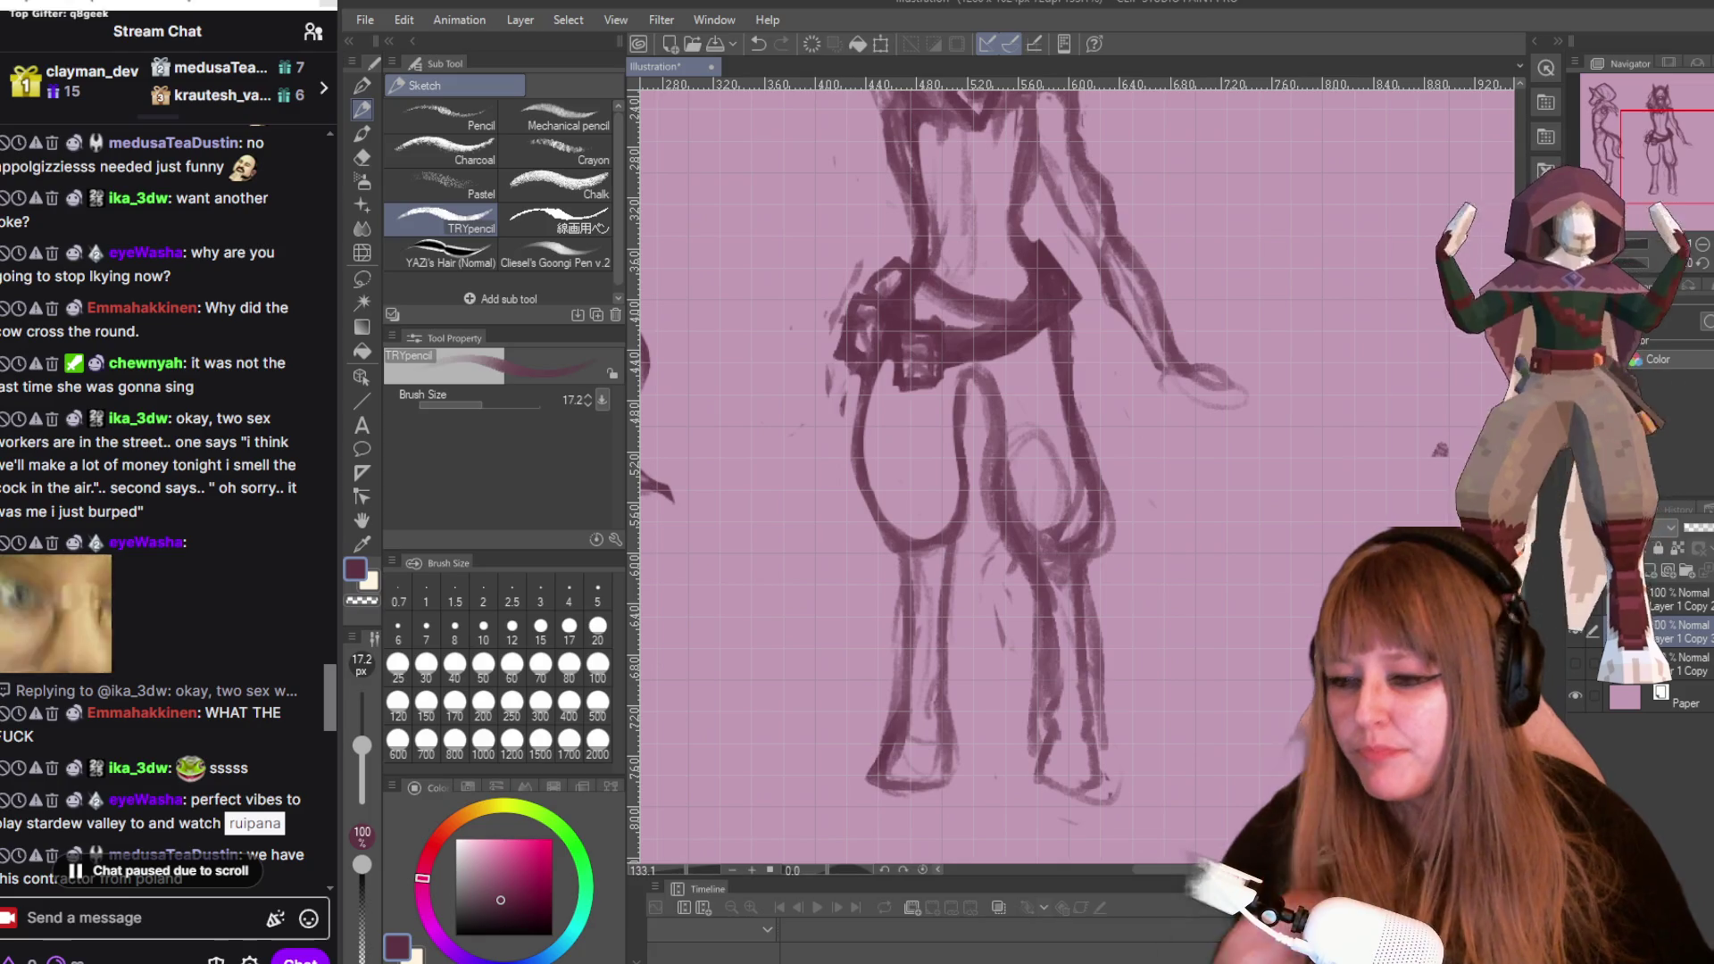
Jump the stream chat to the newest messages and scroll back through earlier ones.
left_click(125, 873)
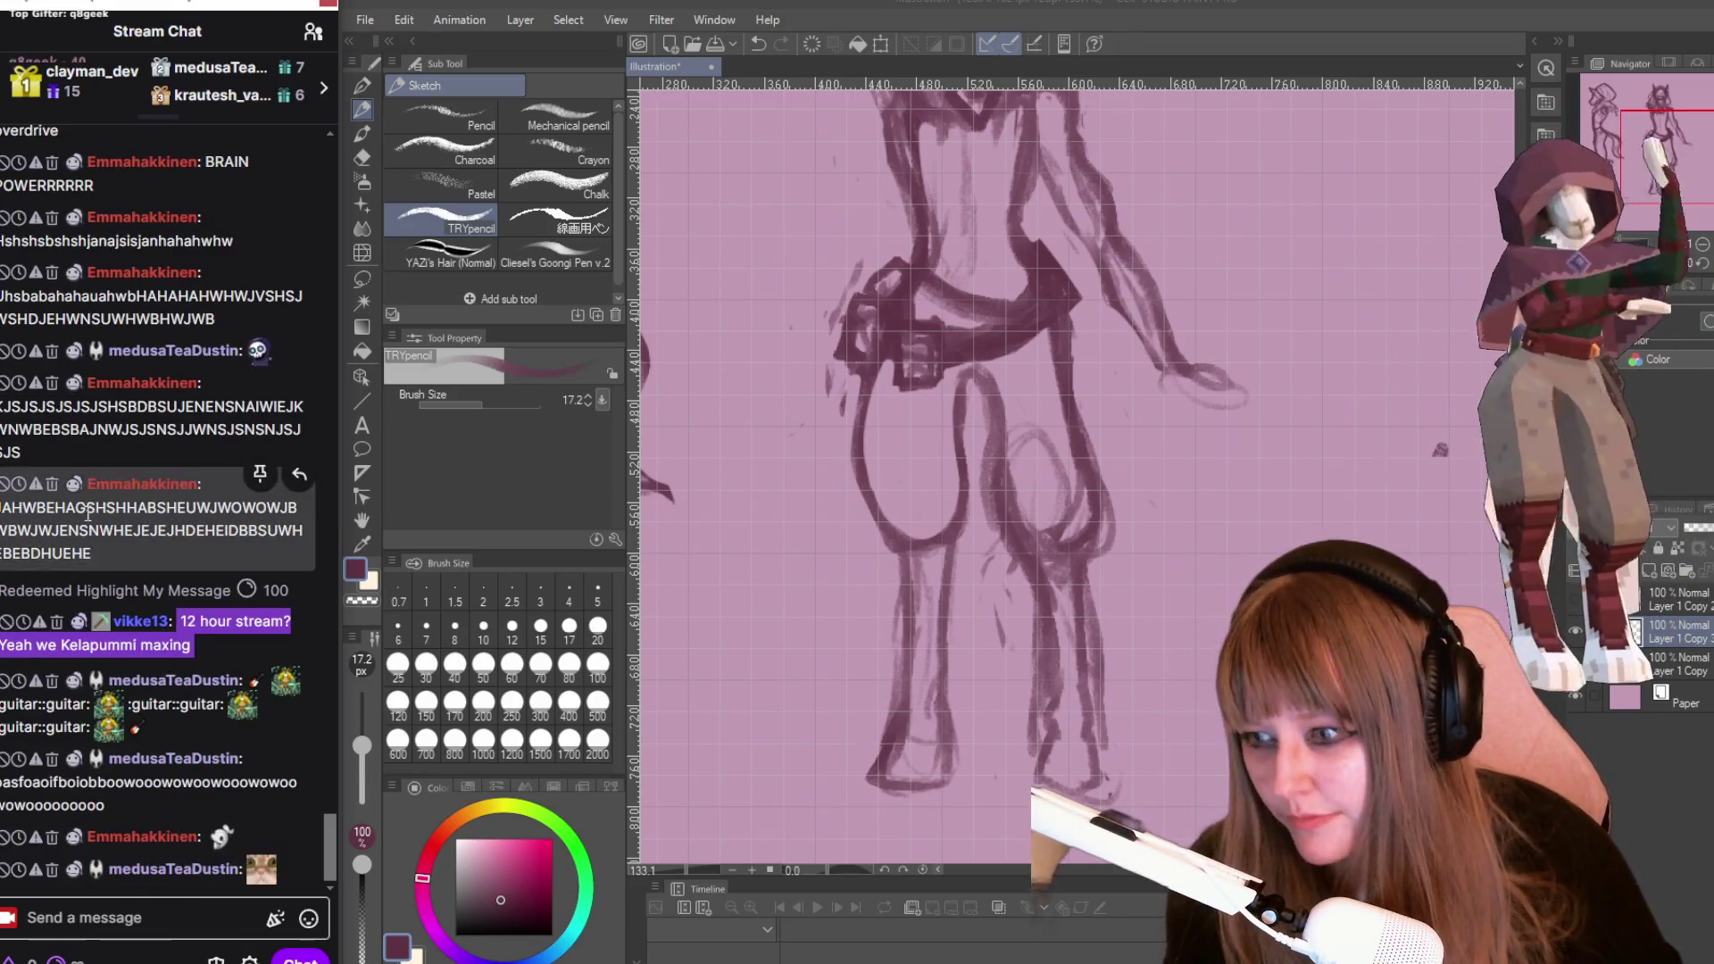
scroll(134, 616, "up", 6)
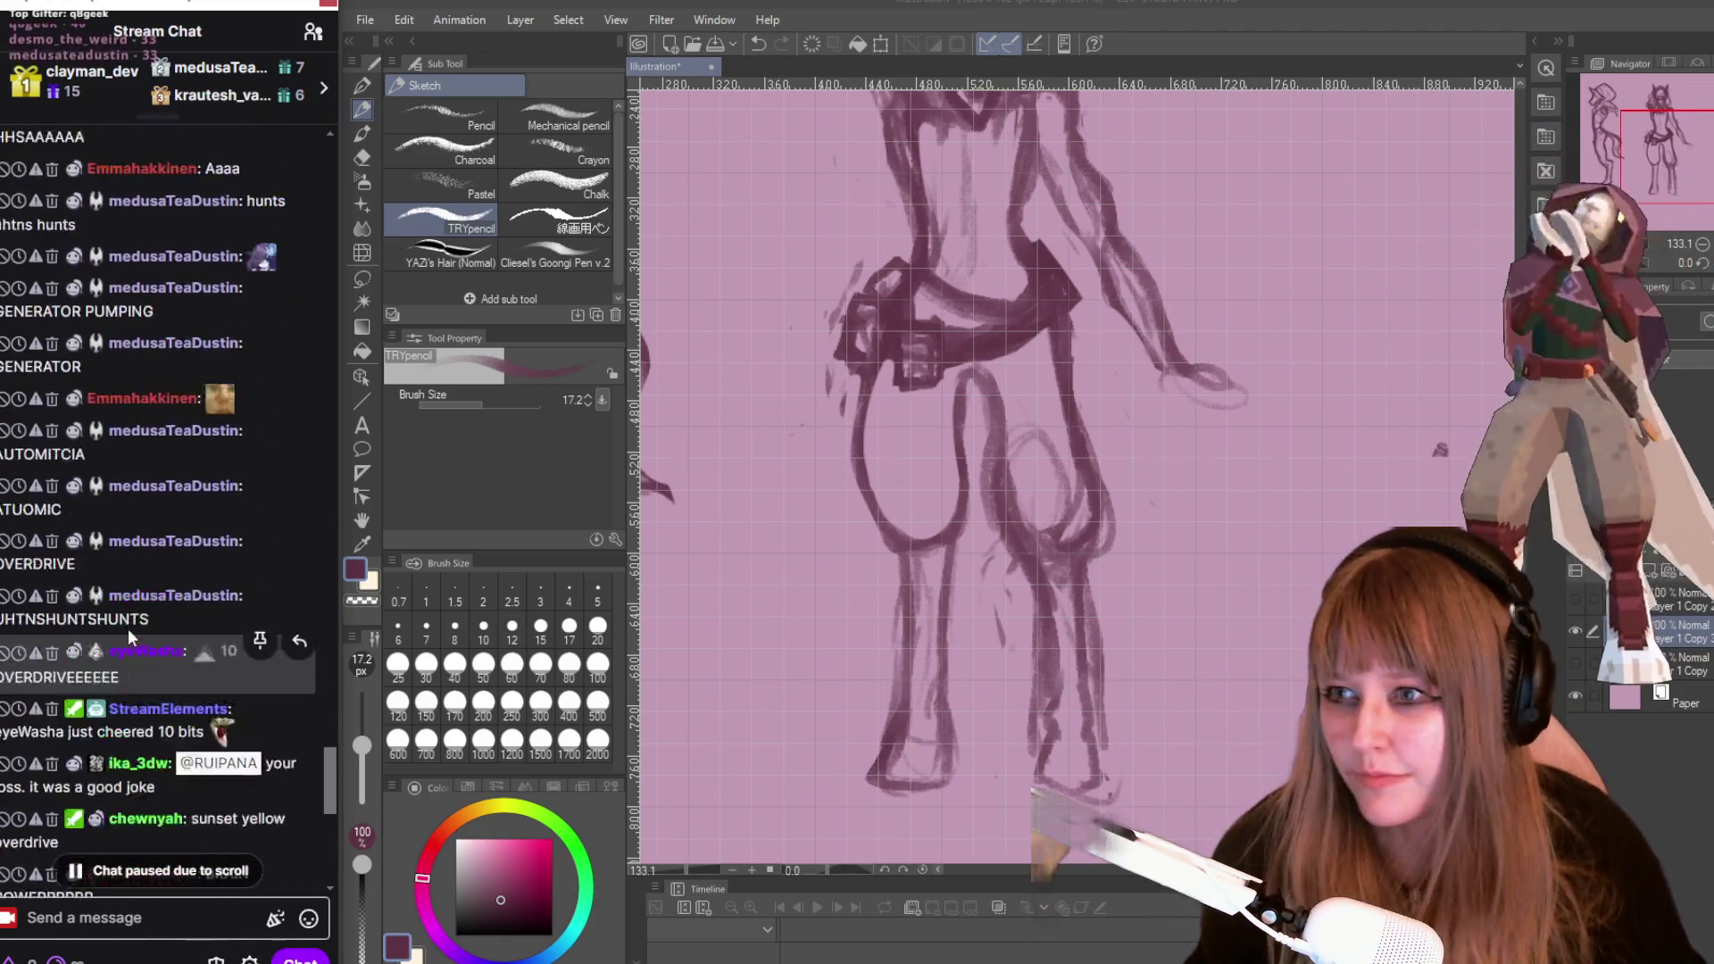
scroll(120, 563, "up", 10)
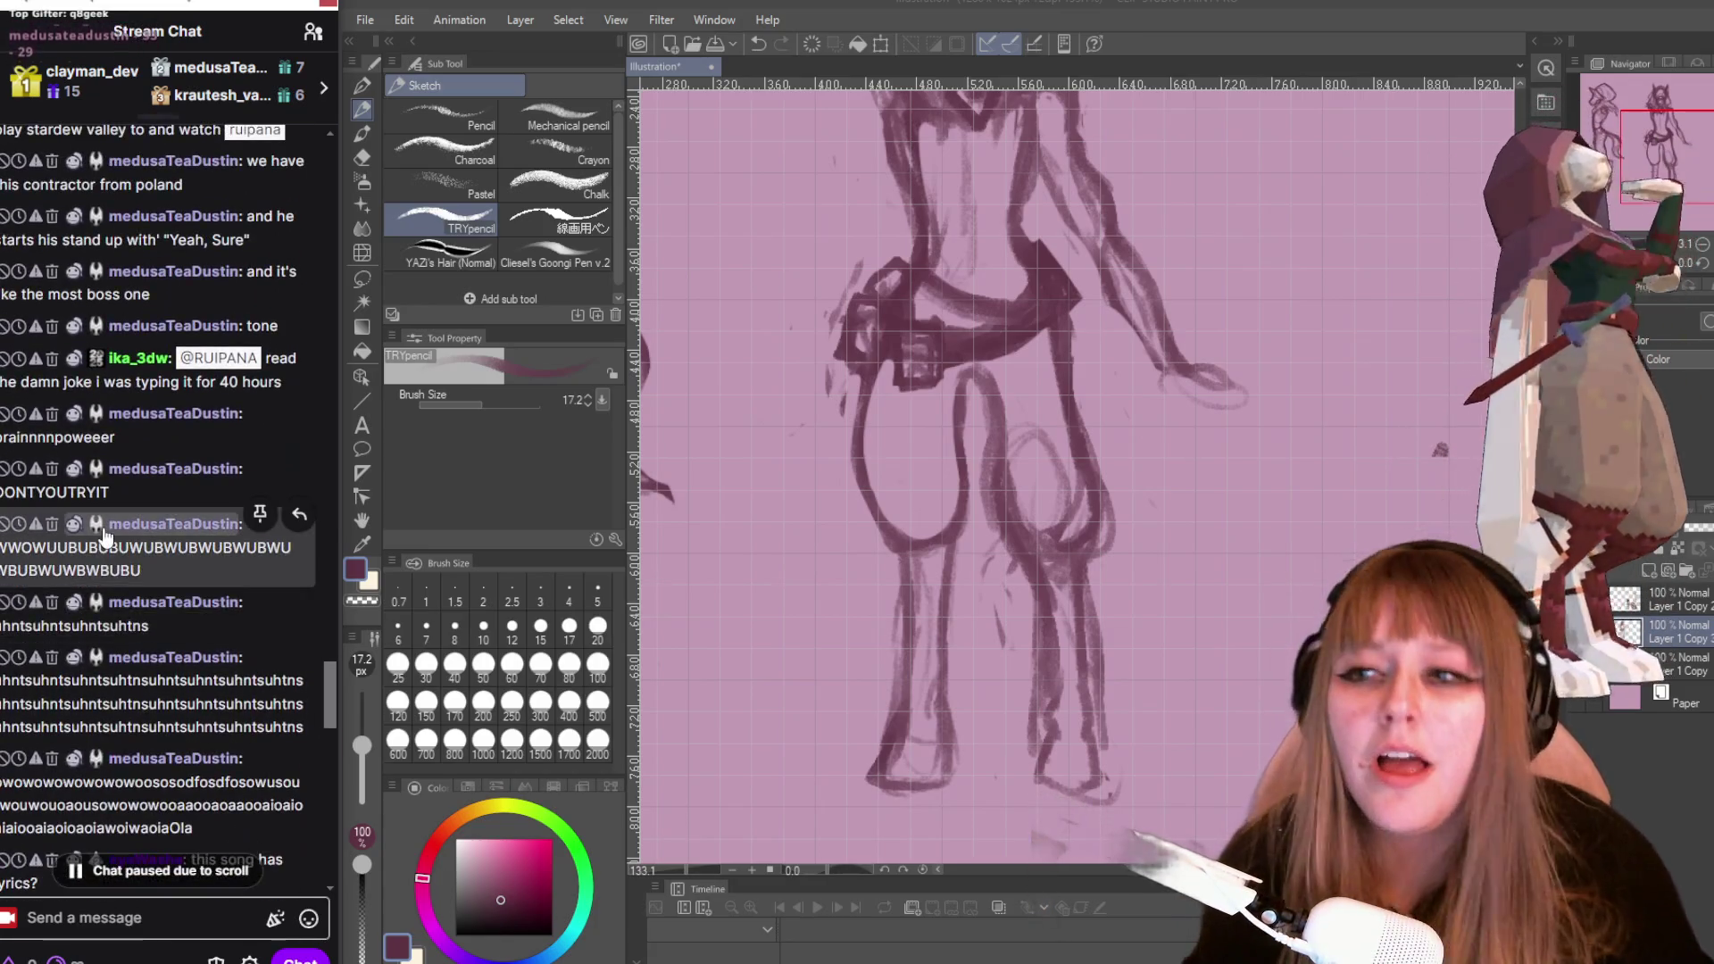
scroll(116, 531, "up", 8)
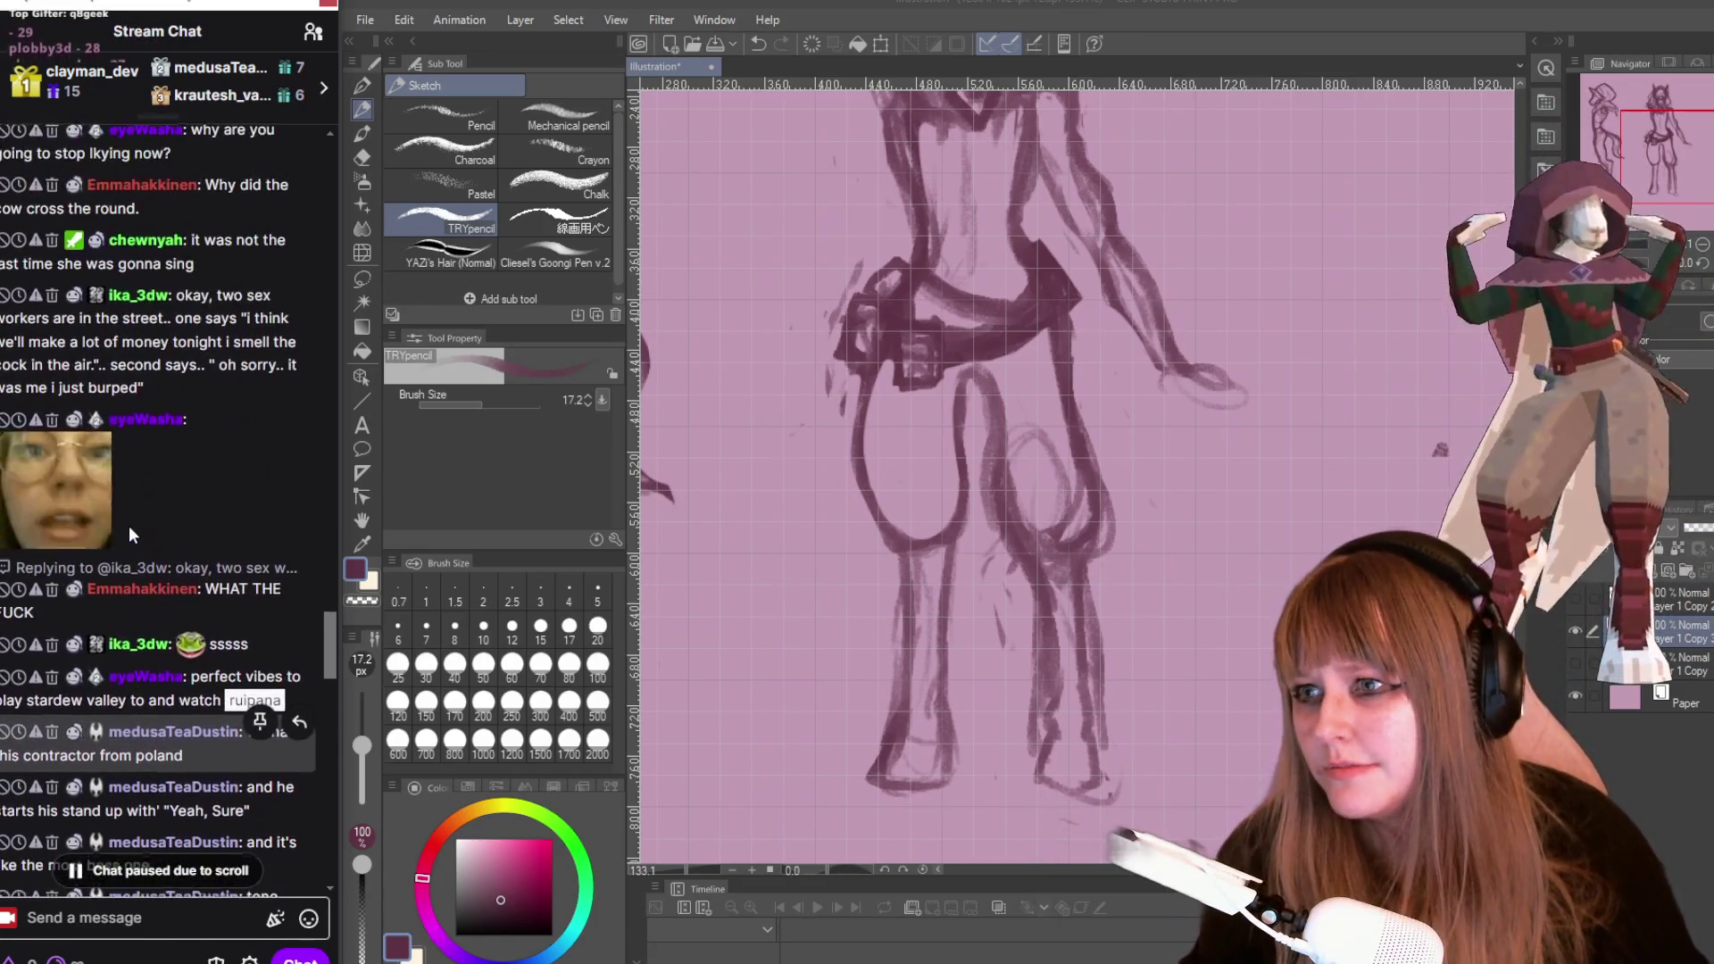
scroll(129, 534, "up", 5)
left_click_drag(145, 533, 137, 556)
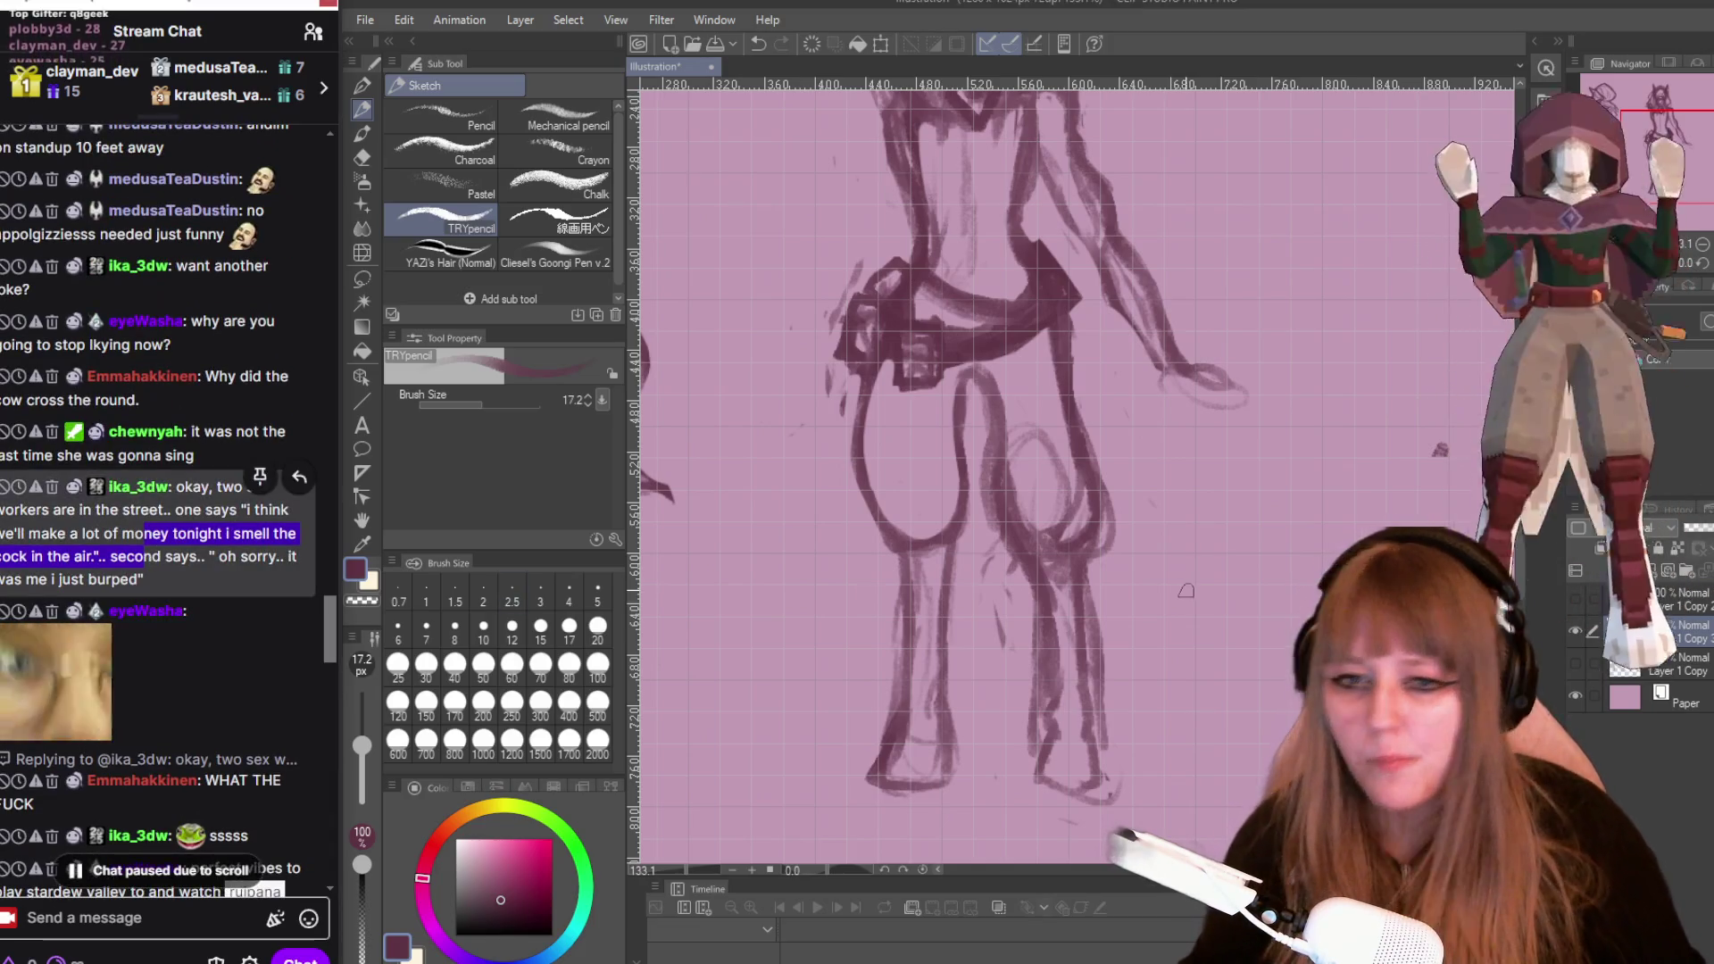
scroll(1188, 590, "down", 1)
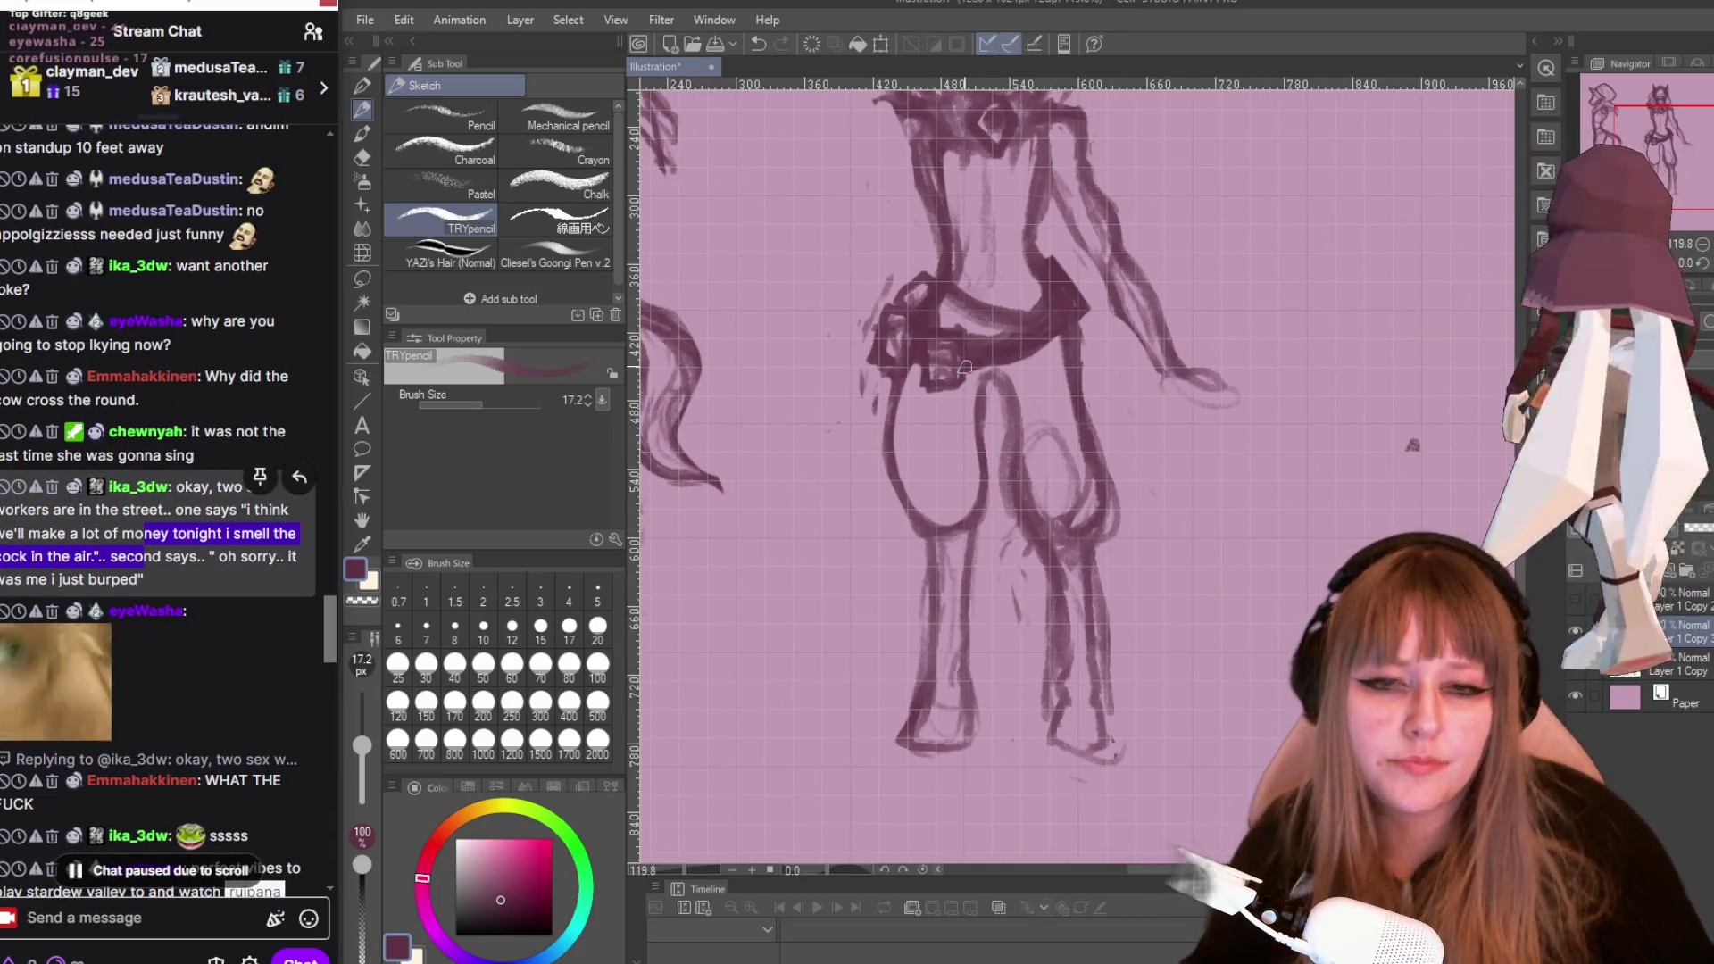
At 100% zoom, erase the left-hand leg's lines with the Snap eraser at size 37.5.
left_click(1020, 362)
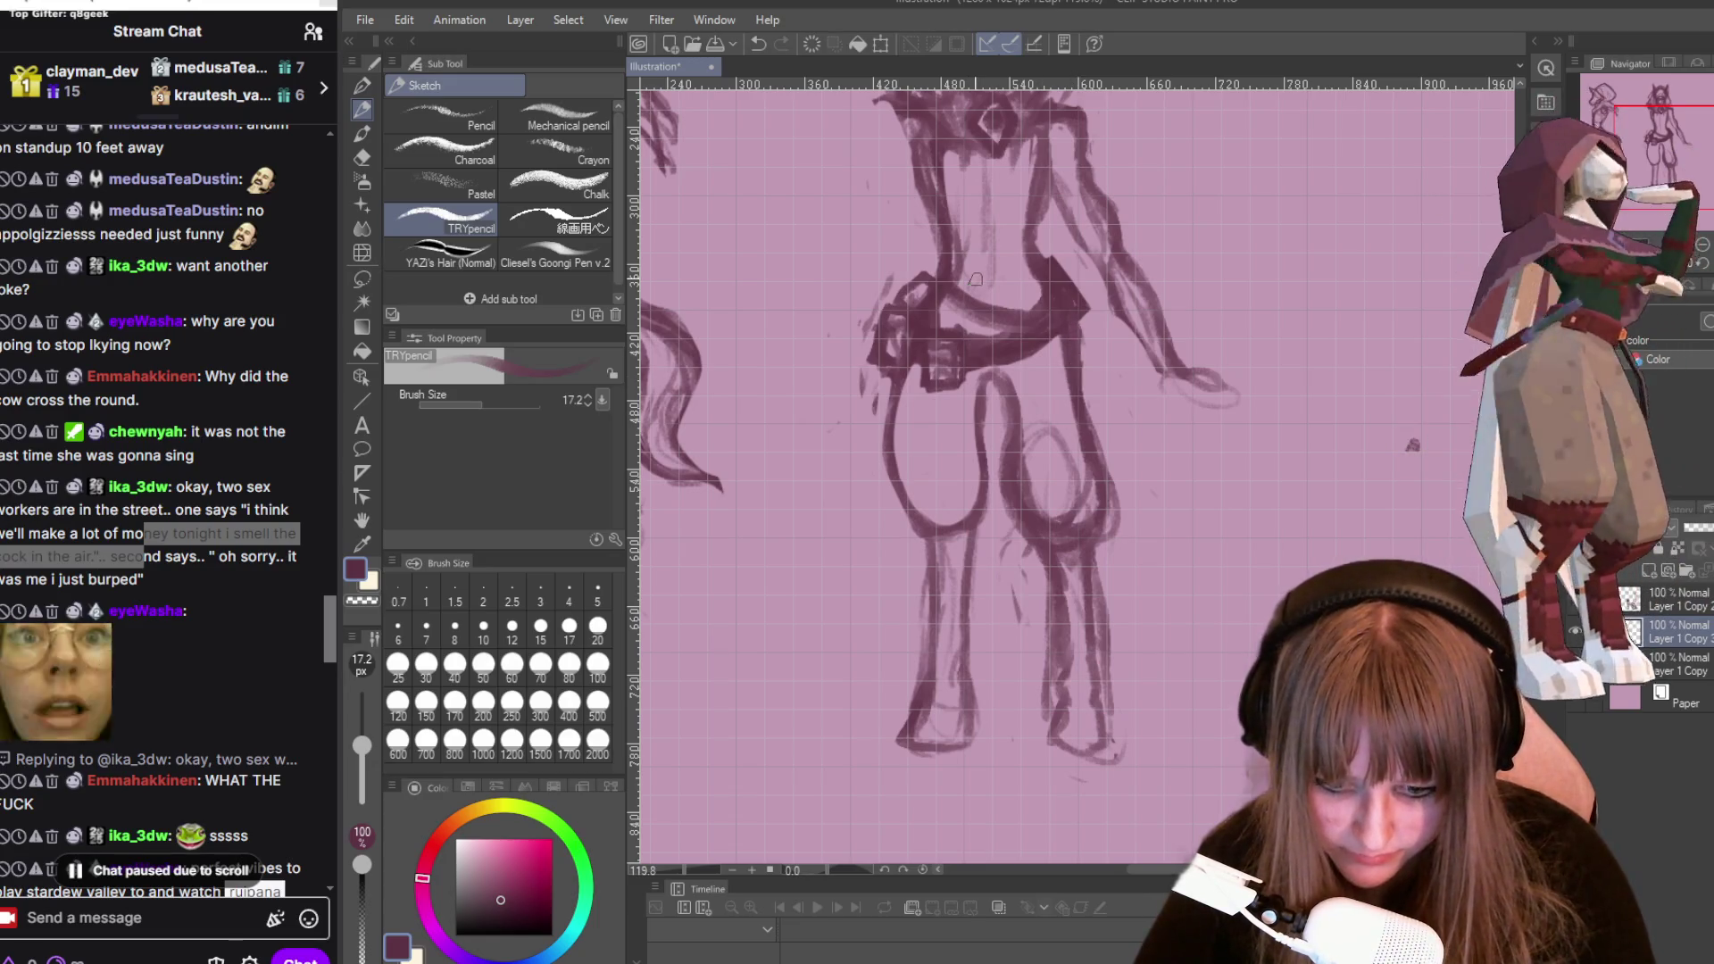
scroll(1013, 307, "down", 1)
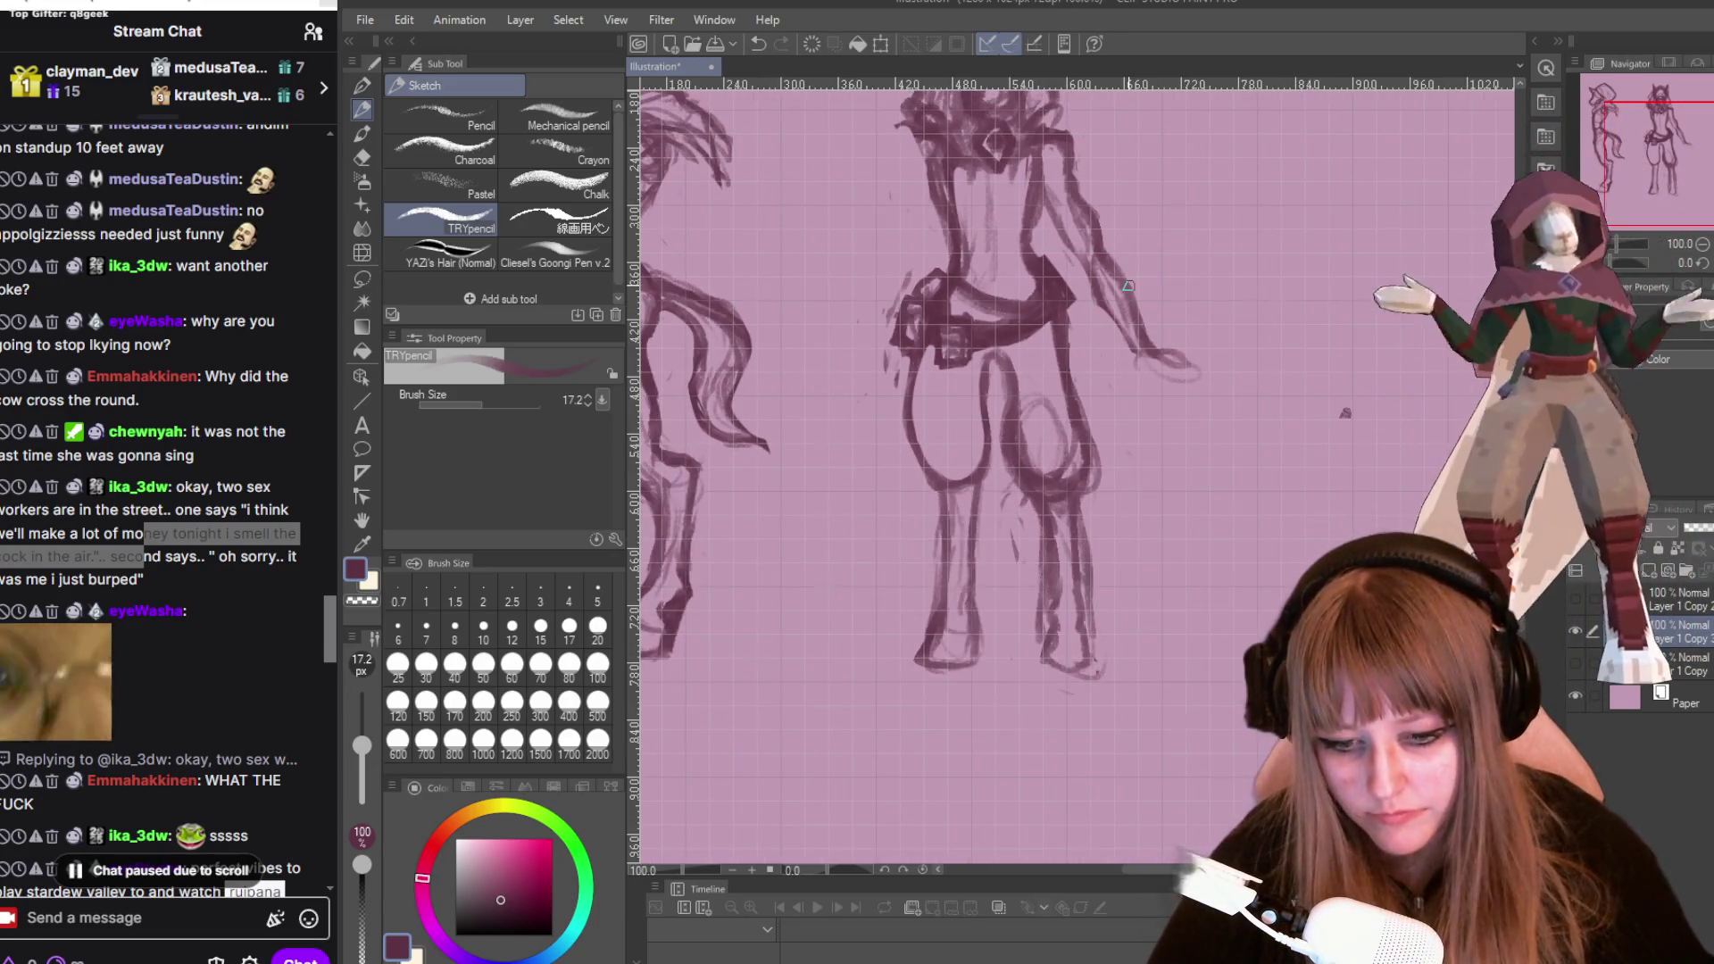
key("e")
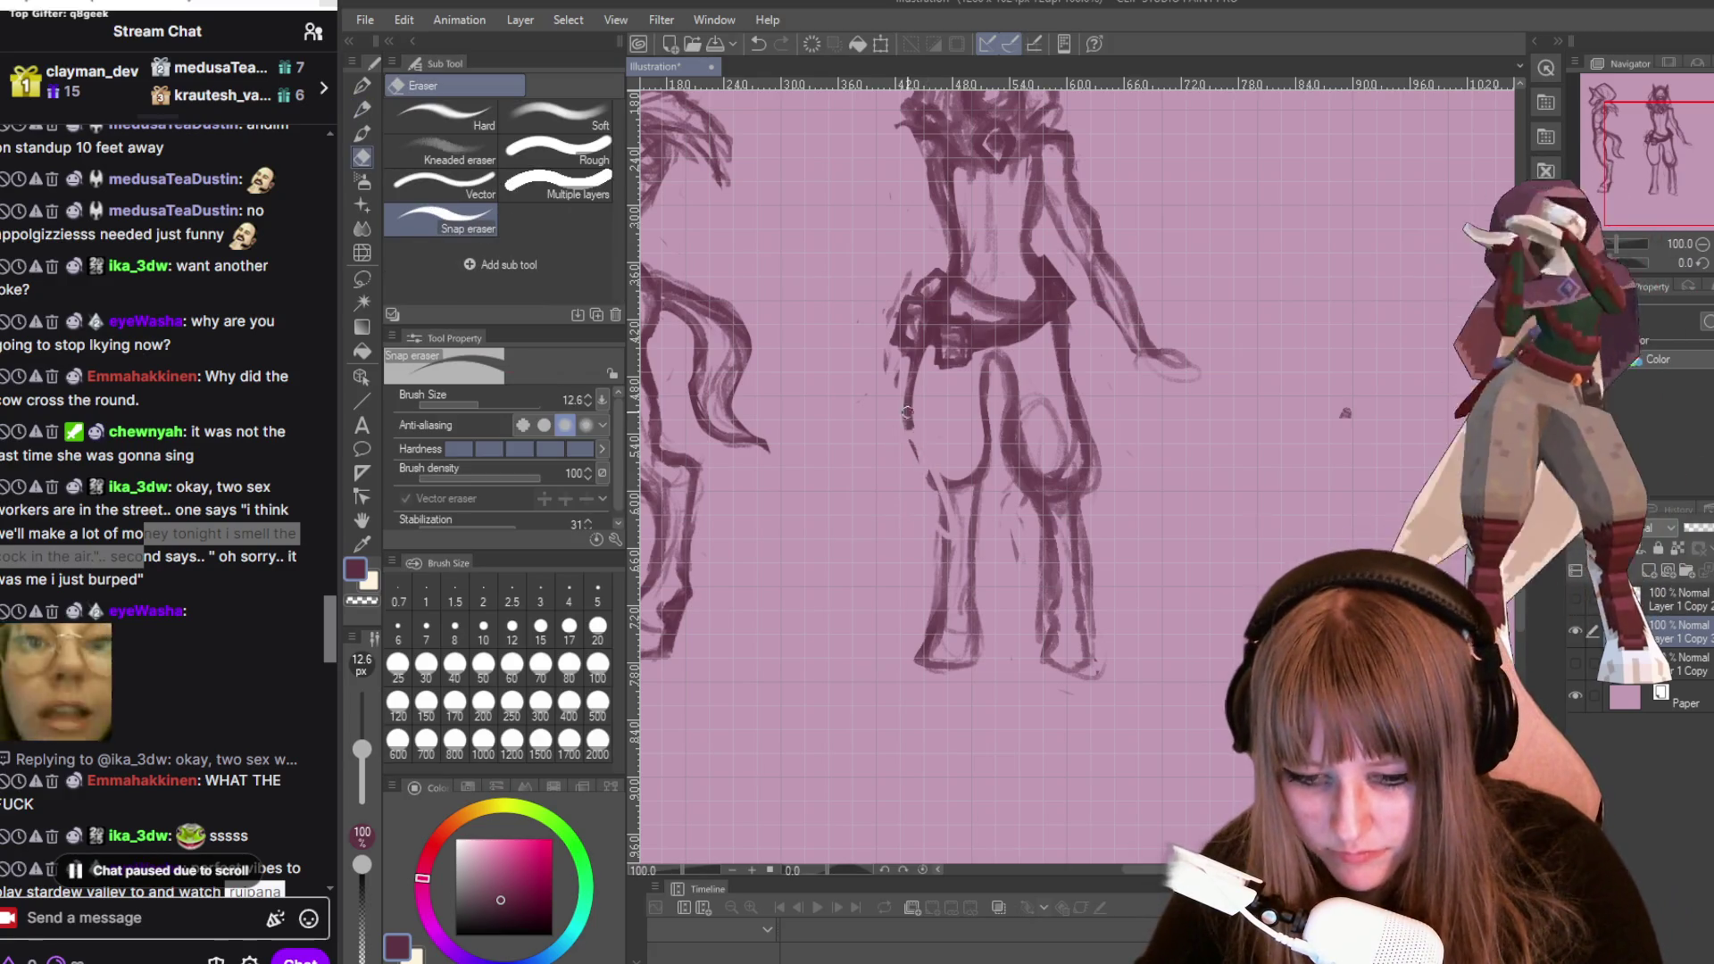
left_click(493, 406)
mouse_move(930, 527)
left_mouse_down()
mouse_move(960, 678)
mouse_move(959, 574)
left_mouse_up()
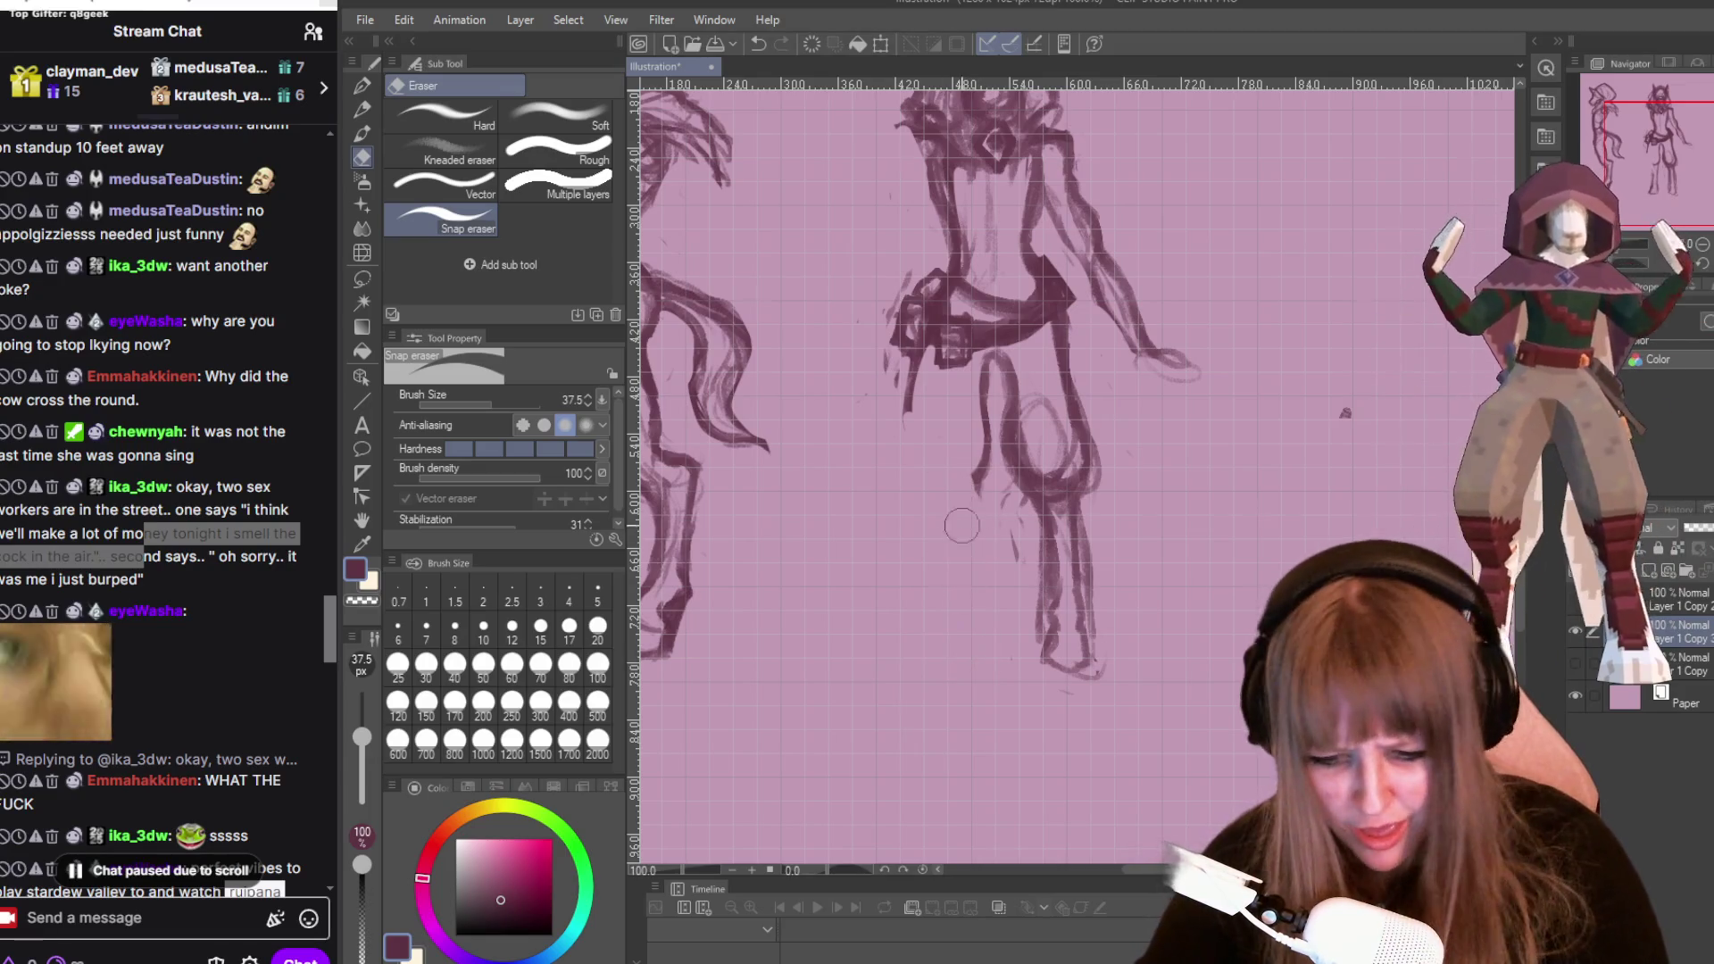
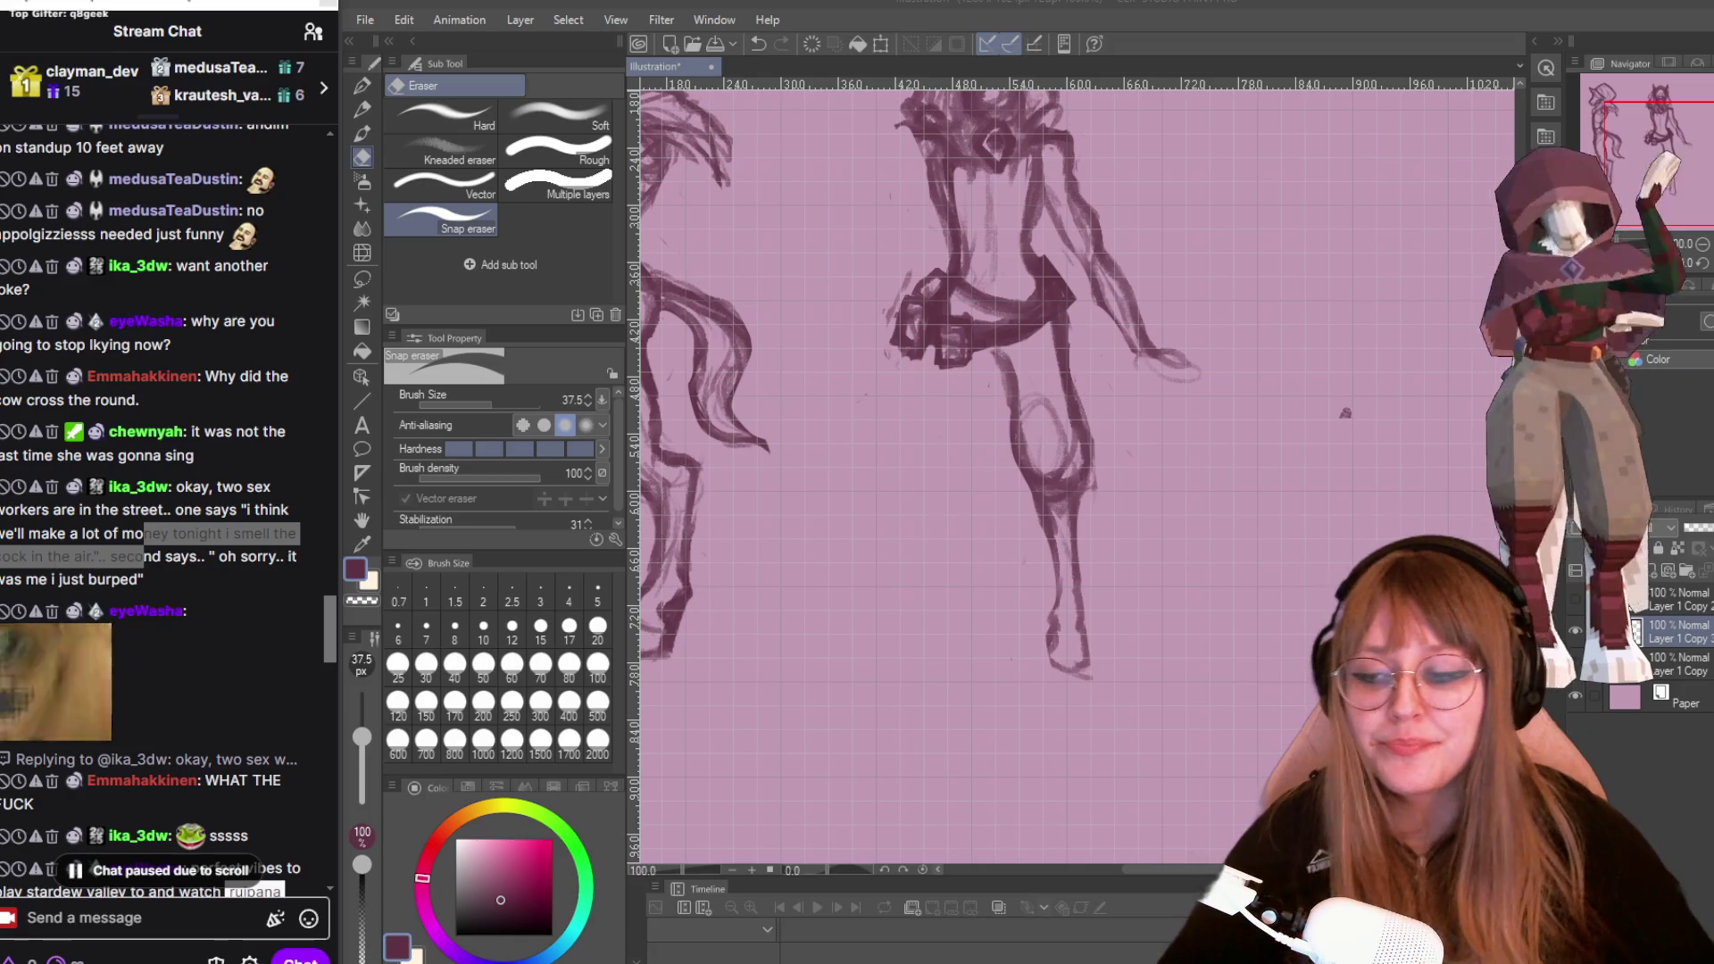
Select the joke text in a chat message and scroll through the chat.
left_click(190, 483)
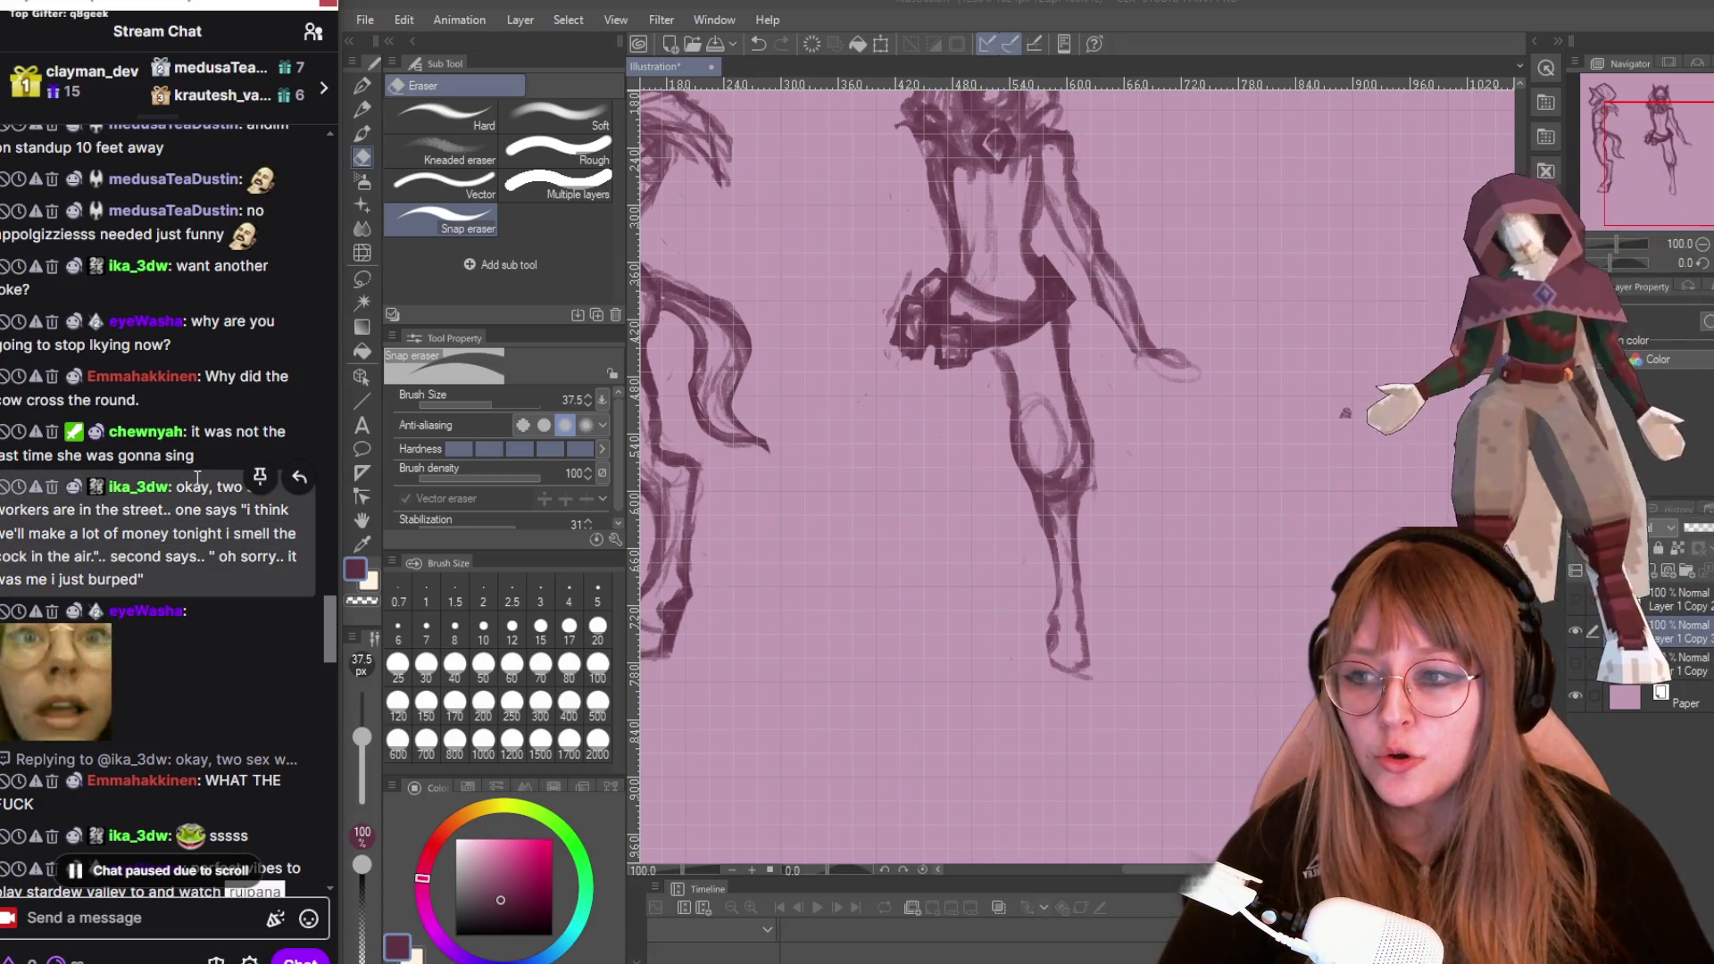
mouse_move(177, 487)
left_mouse_down()
mouse_move(191, 513)
mouse_move(175, 515)
mouse_move(222, 536)
mouse_move(86, 557)
mouse_move(238, 582)
left_mouse_up()
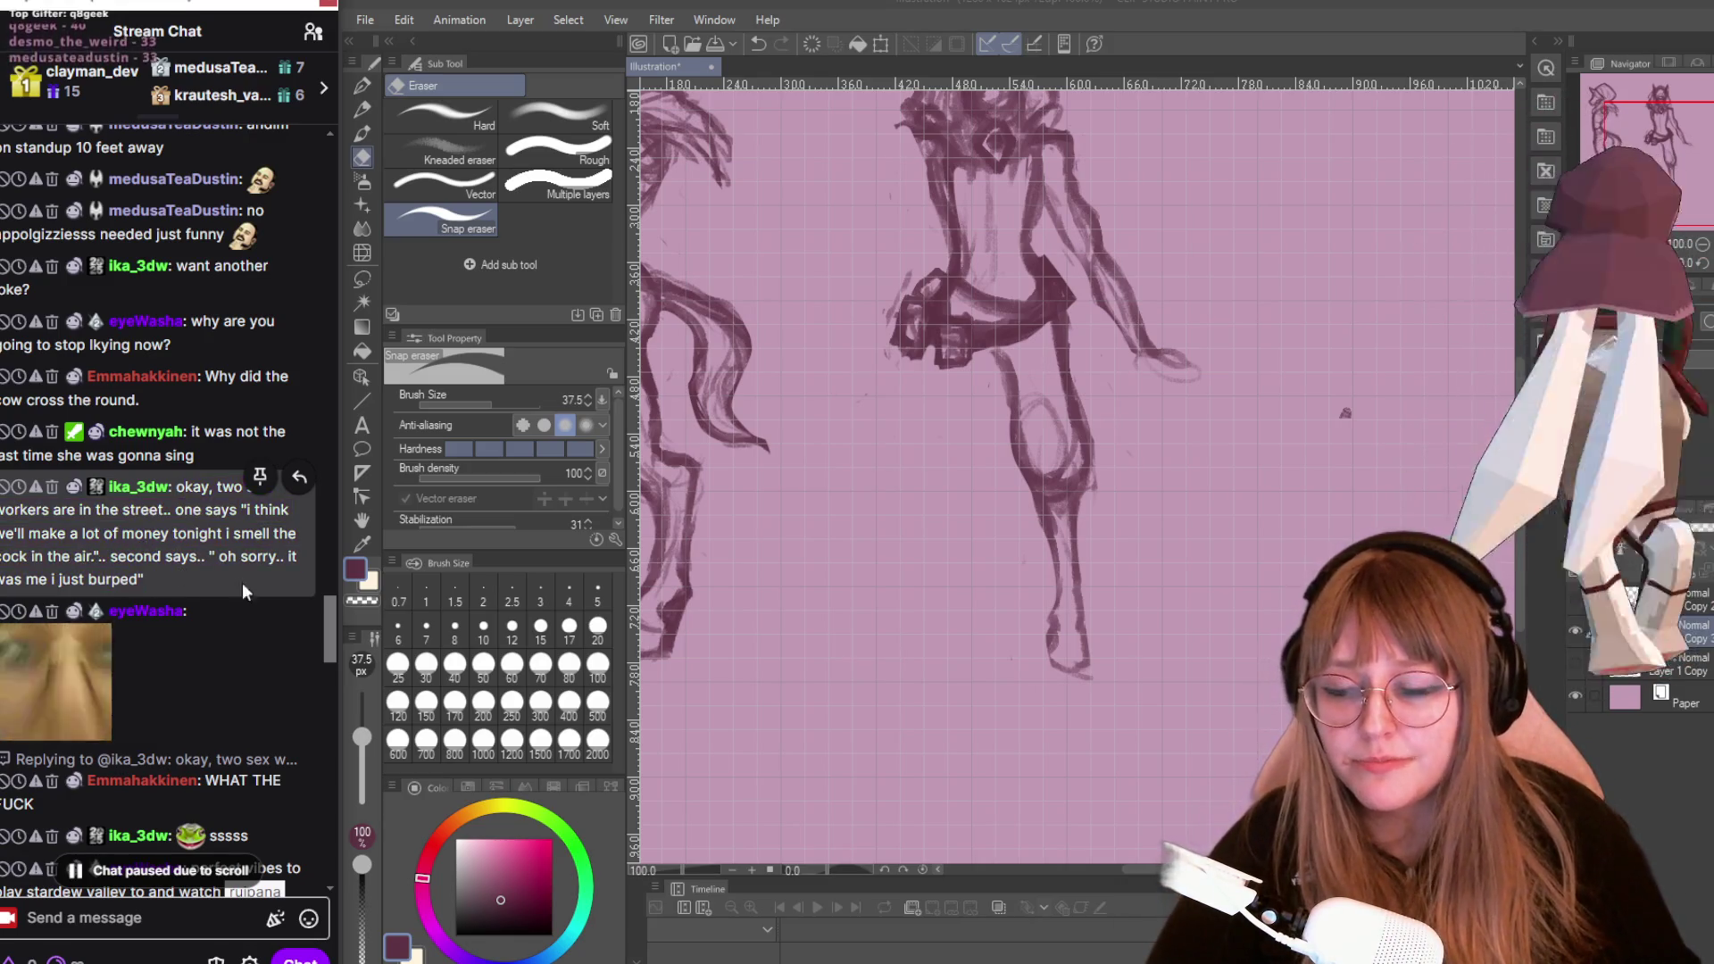
scroll(286, 678, "down", 5)
scroll(224, 679, "down", 5)
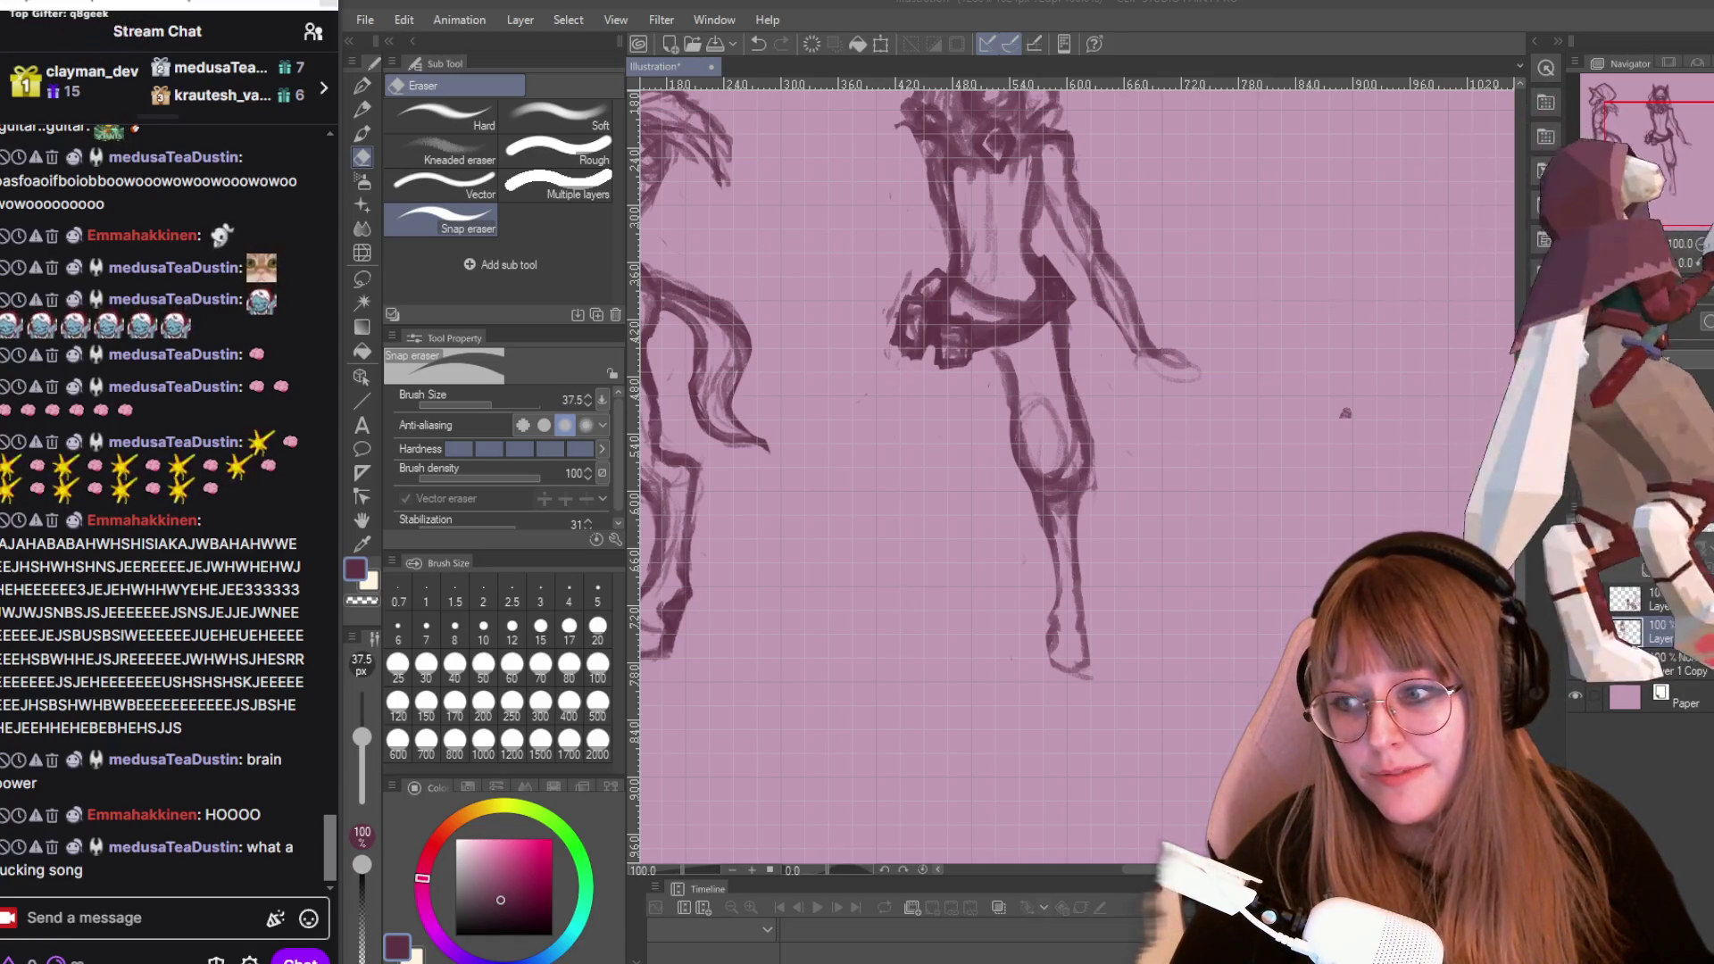
scroll(188, 299, "up", 5)
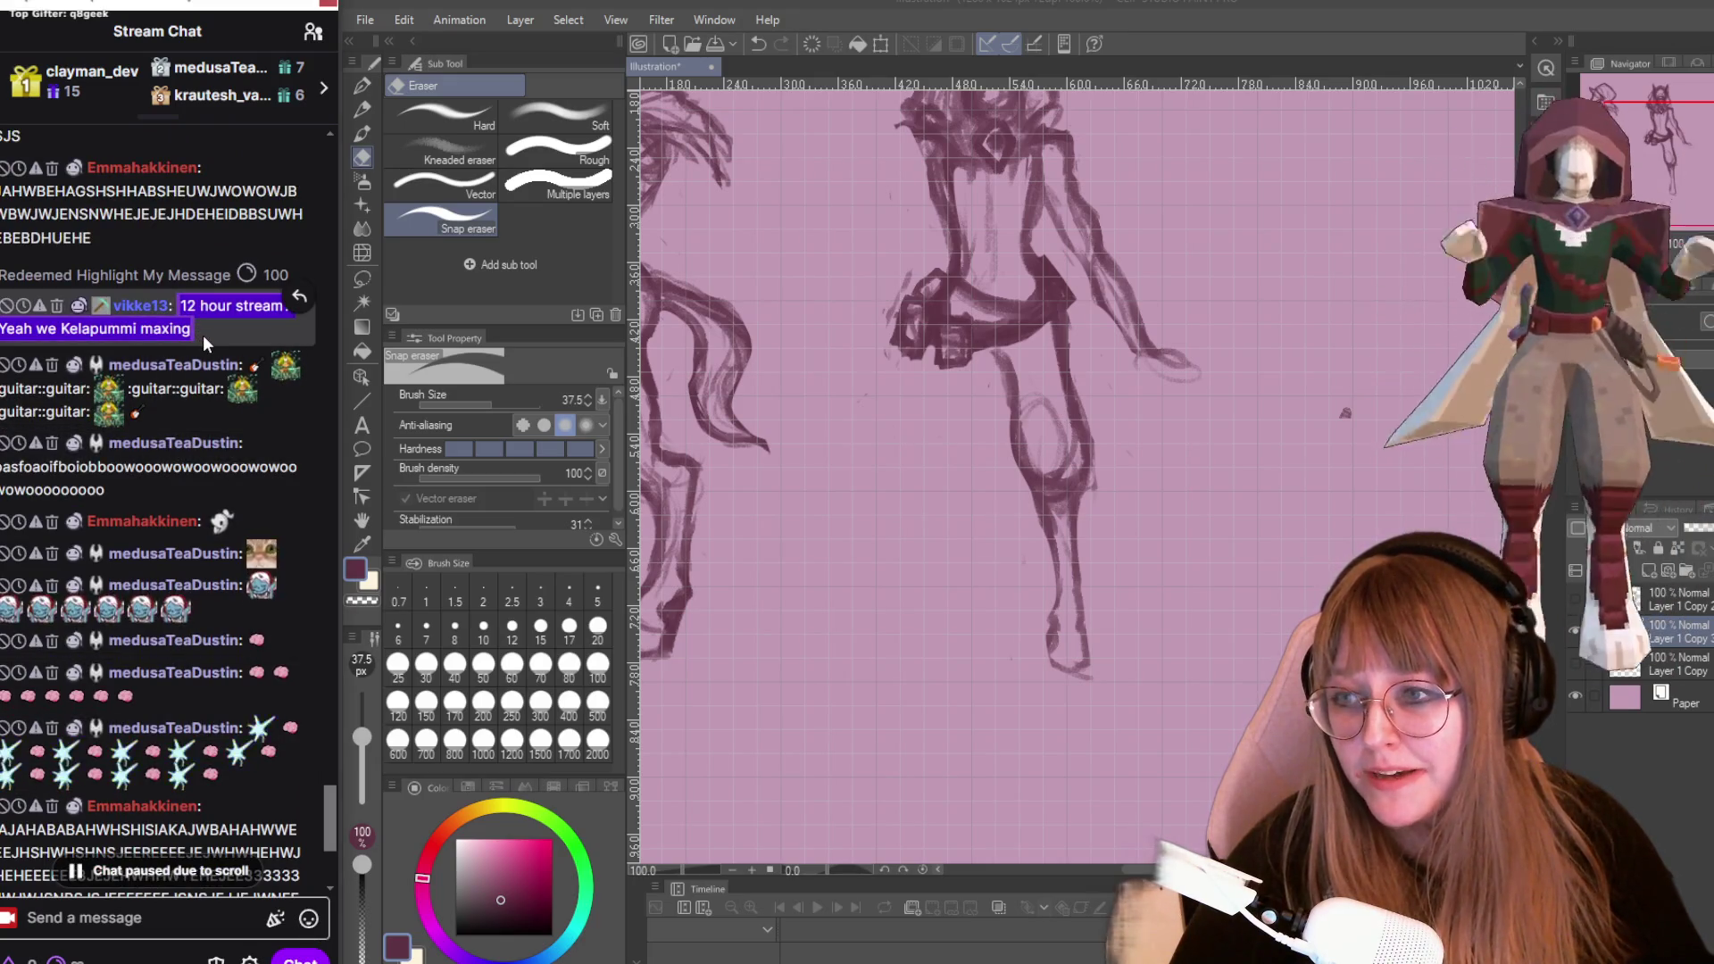
scroll(205, 343, "down", 5)
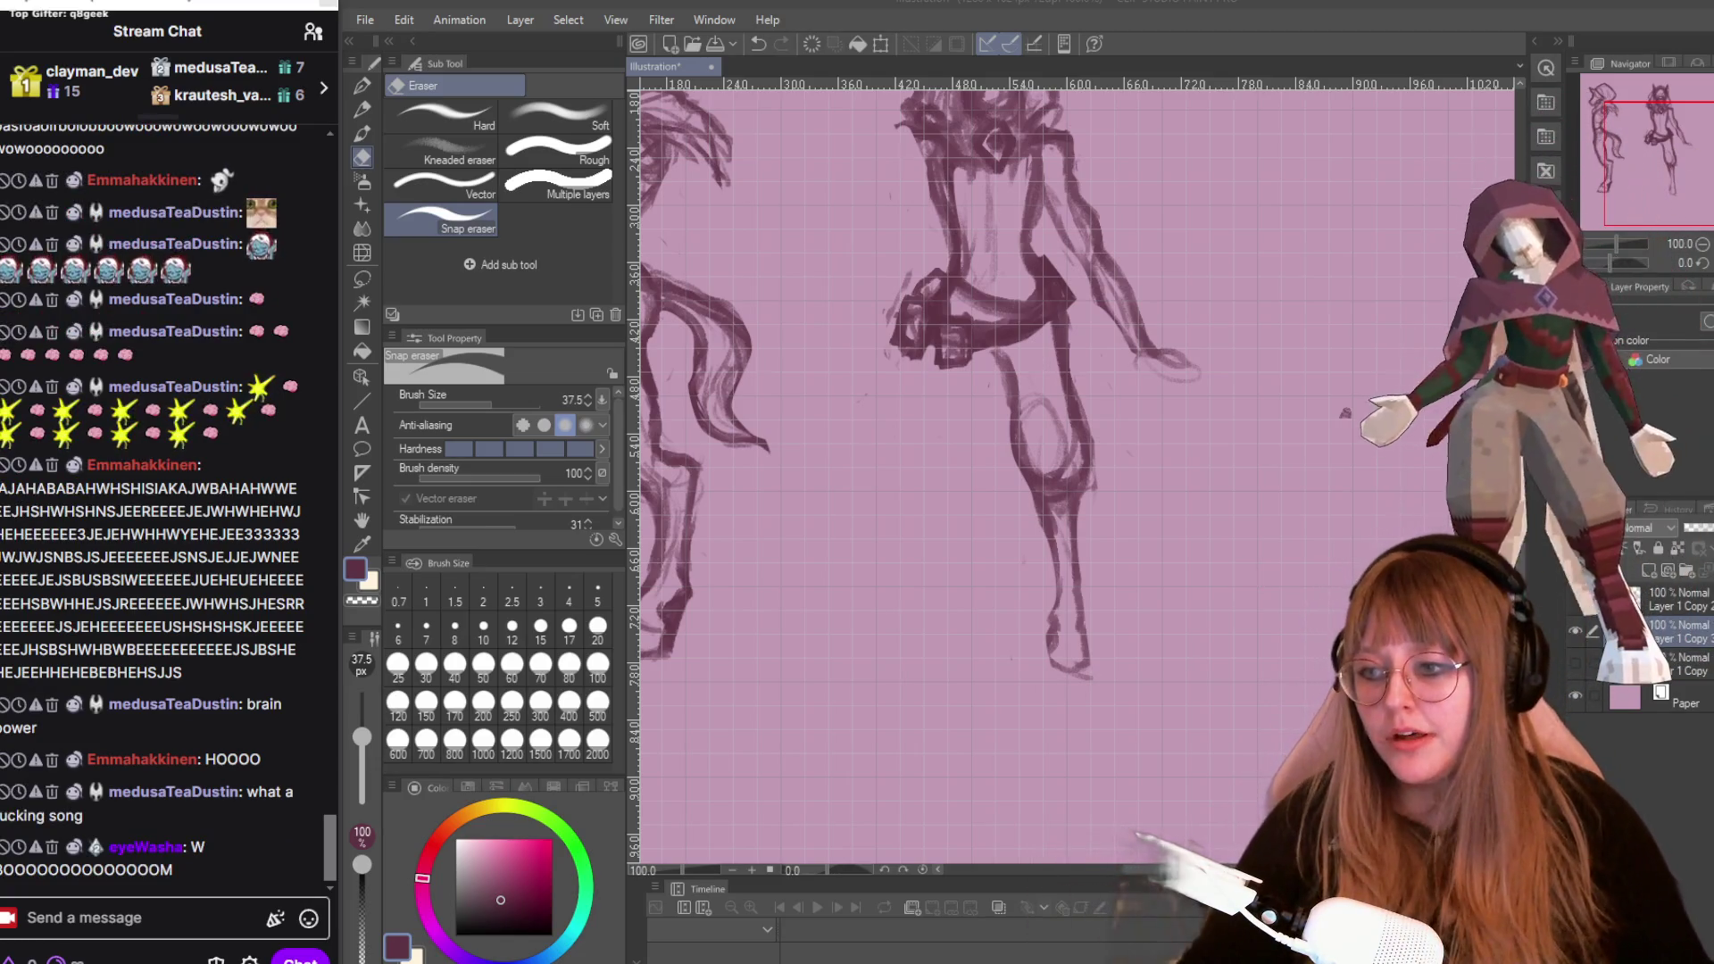
Send a /shoutout command for another streamer's channel in Twitch chat.
left_click(83, 920)
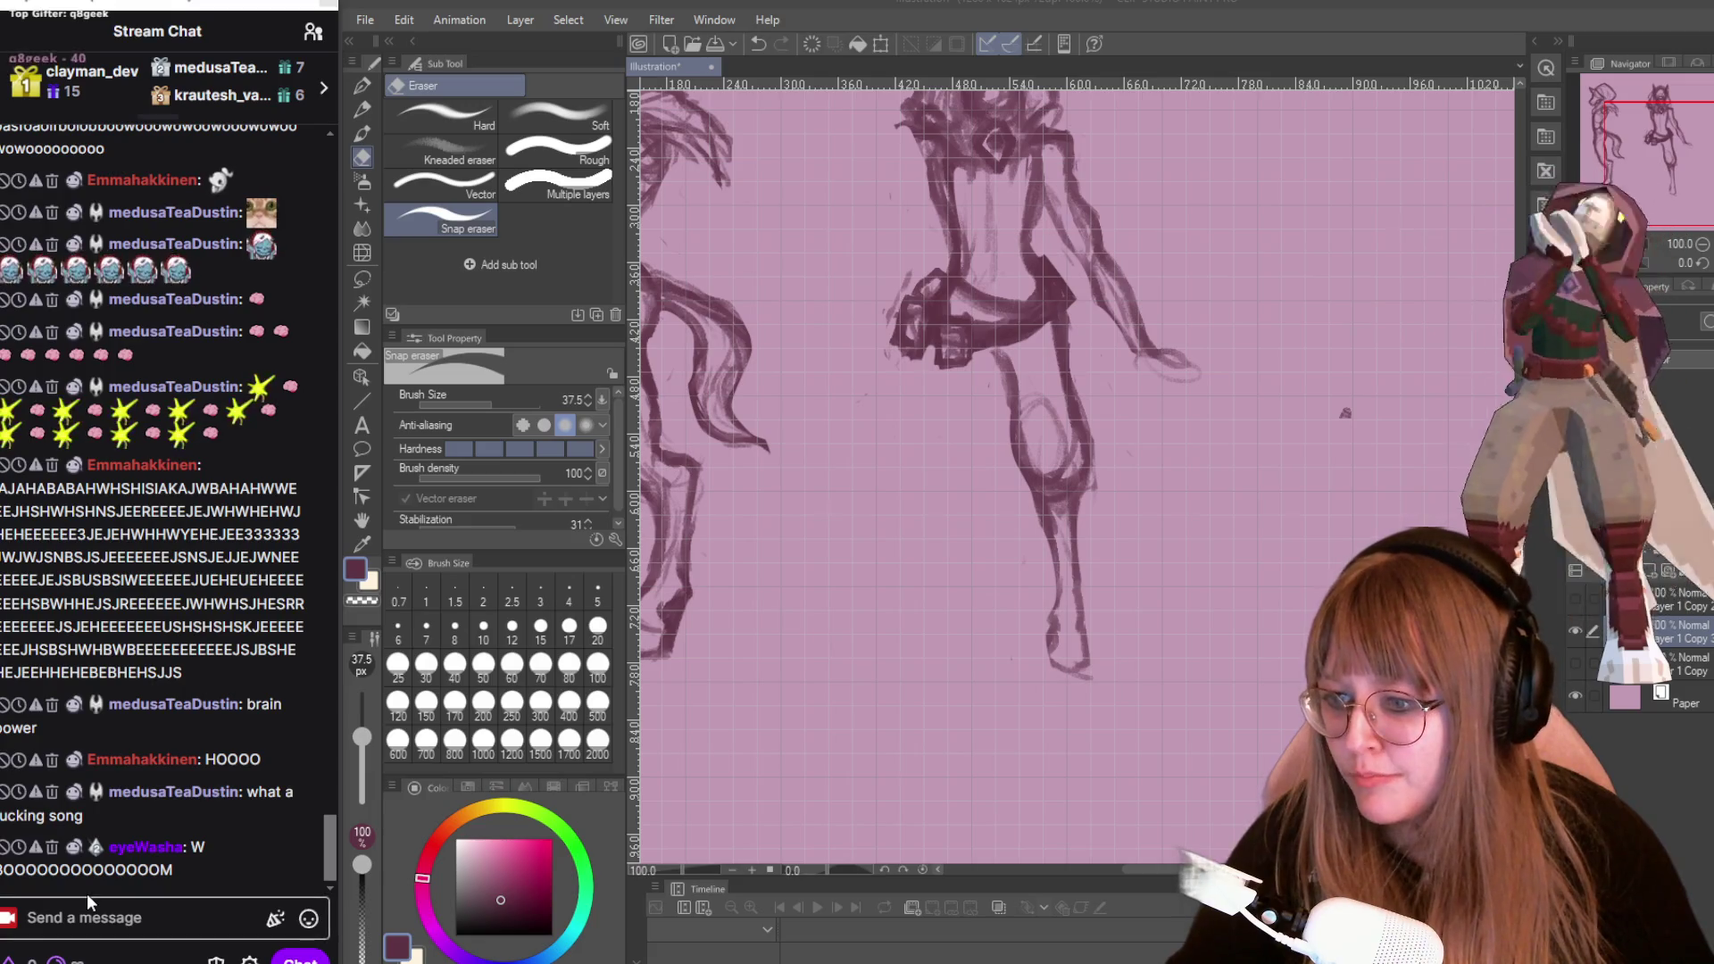
type("/shouout")
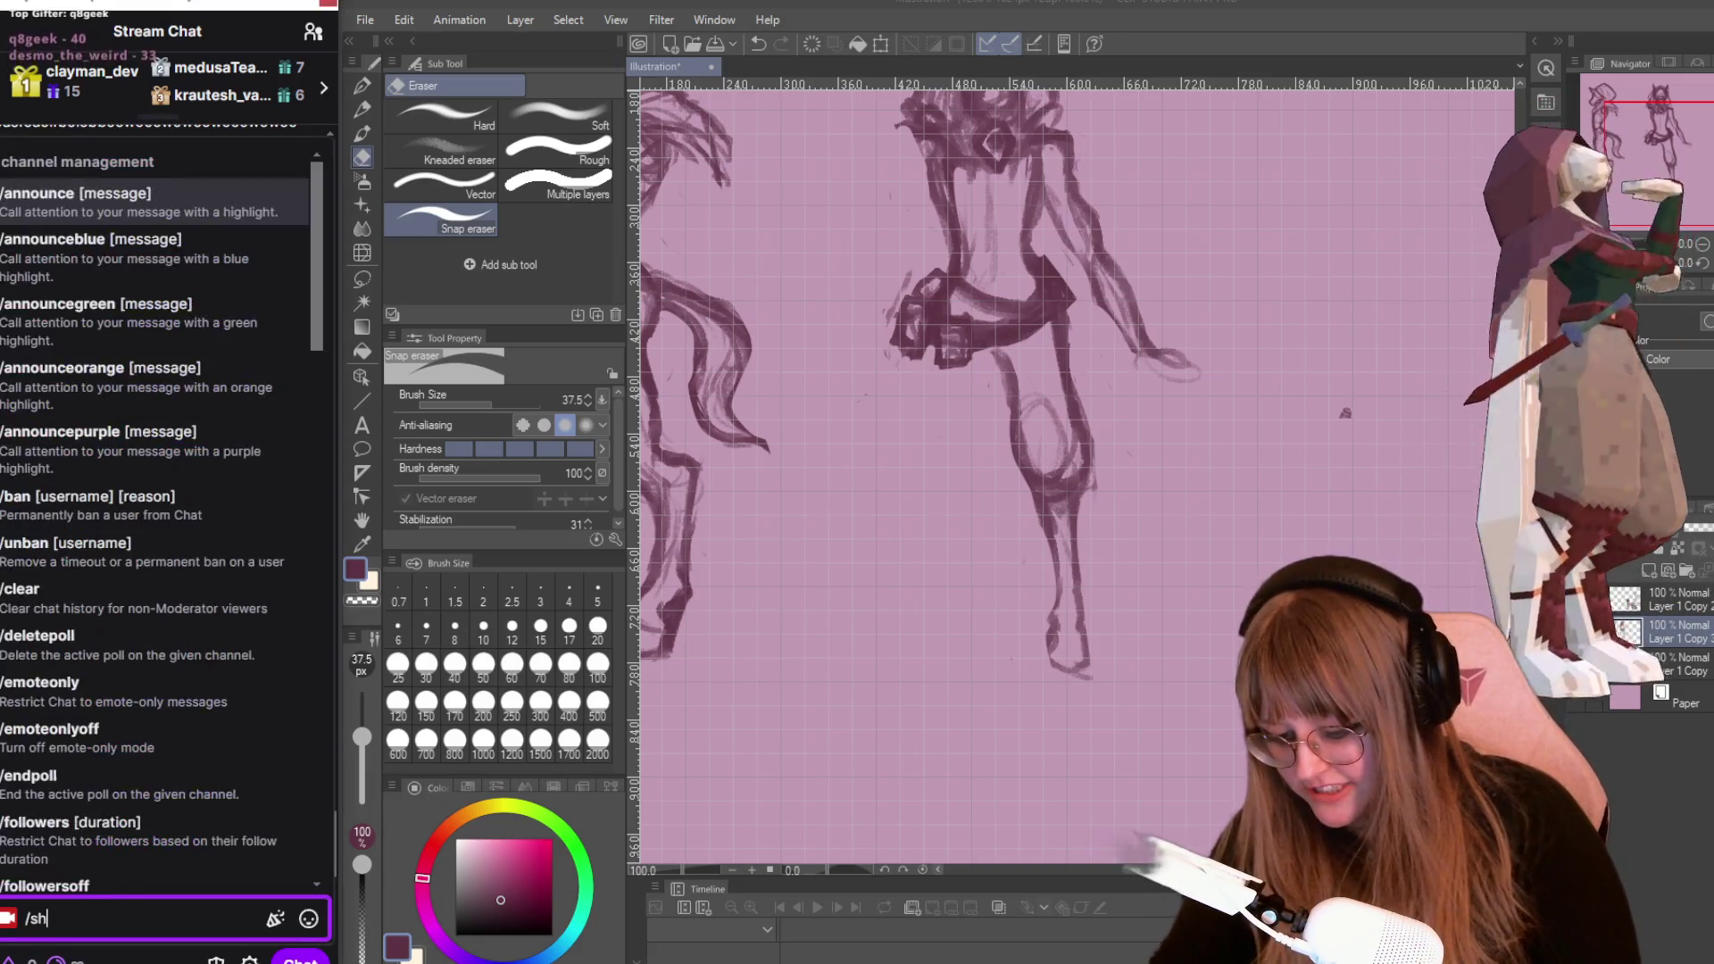
type("o")
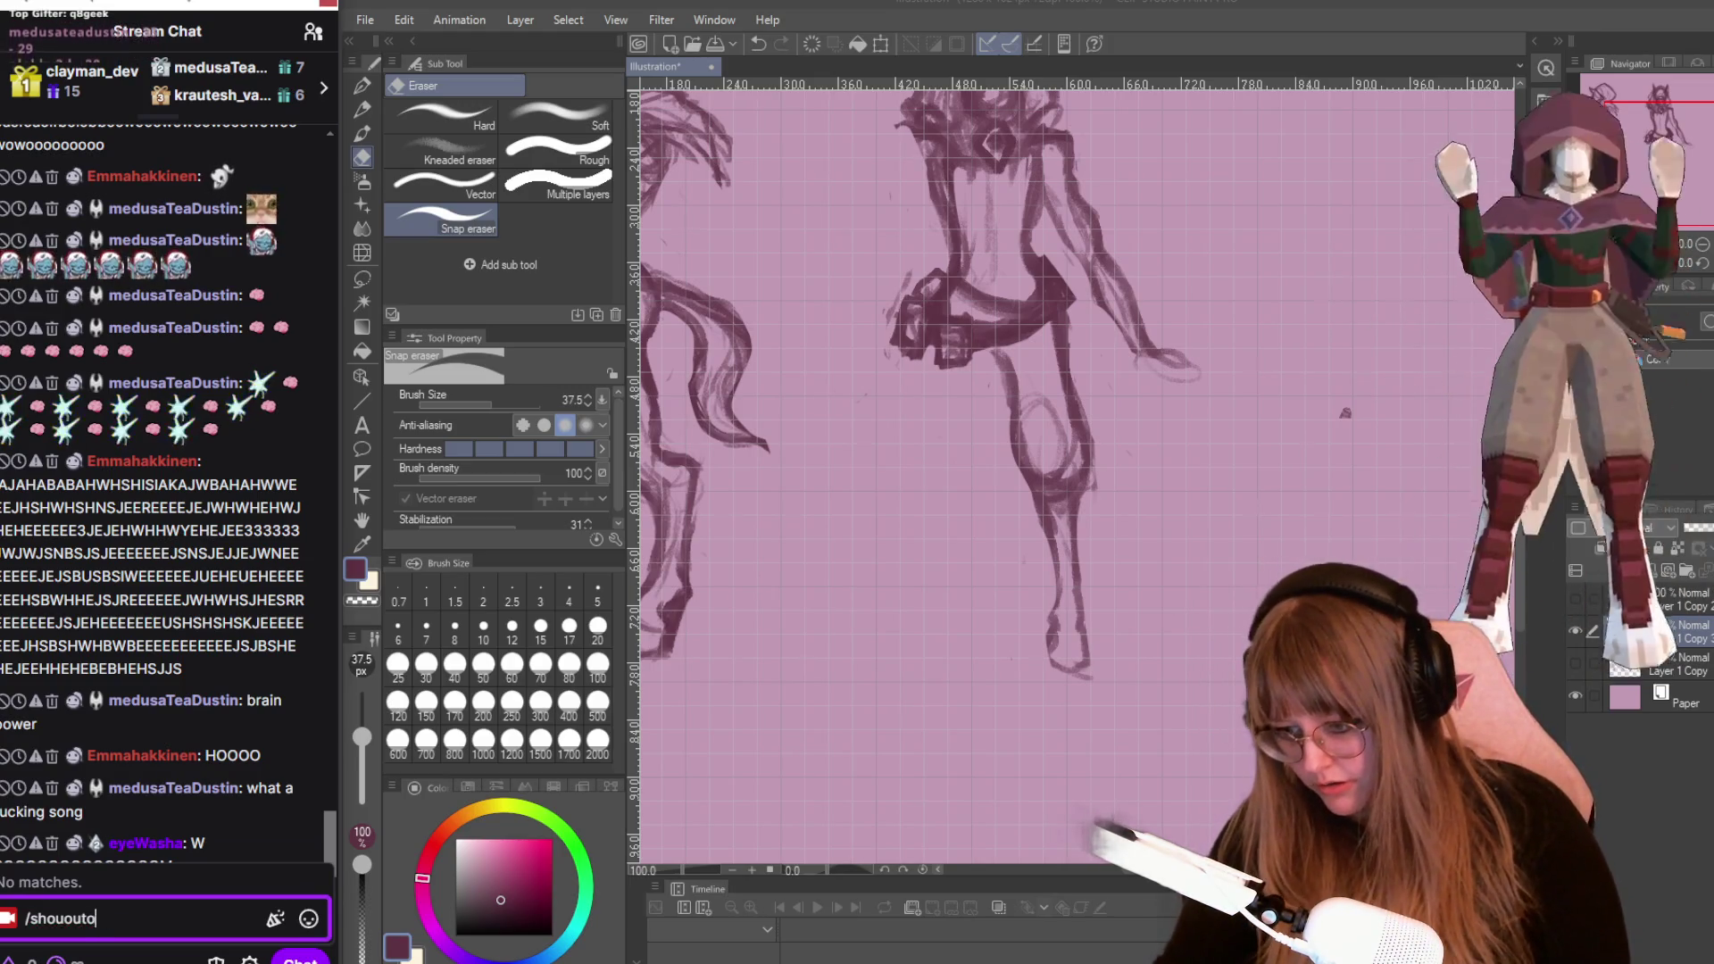
key("BackSpace")
key("BackSpace")
key("BackSpace")
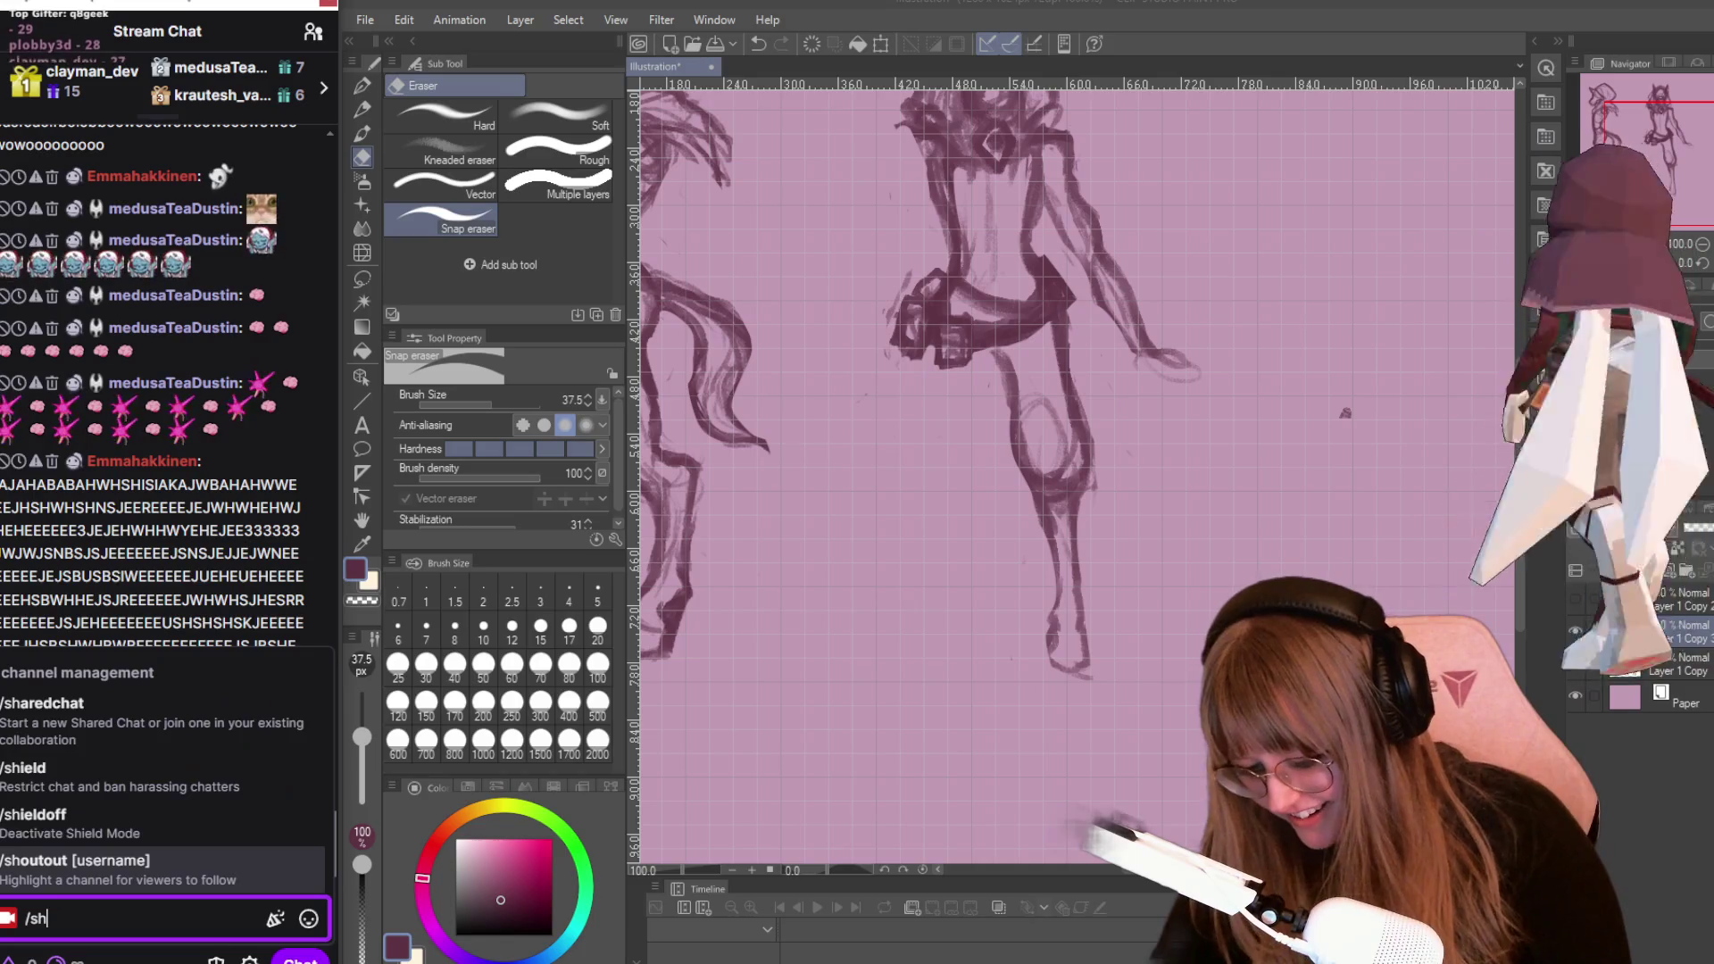
type("outout ")
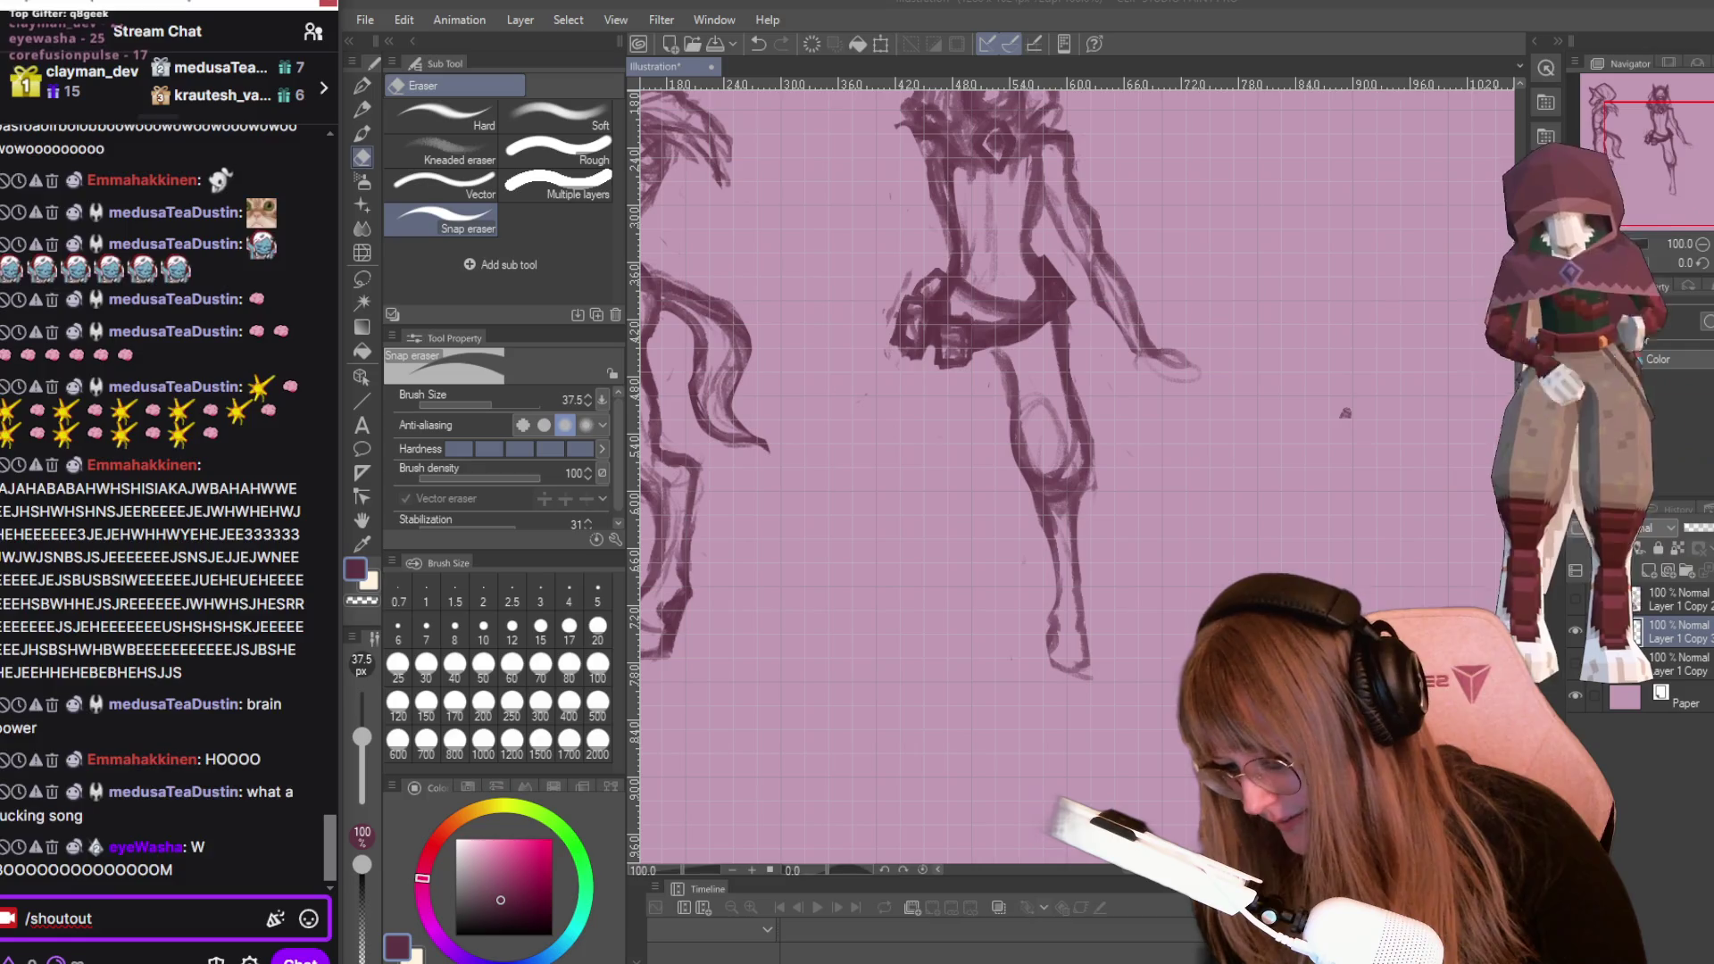
type("b")
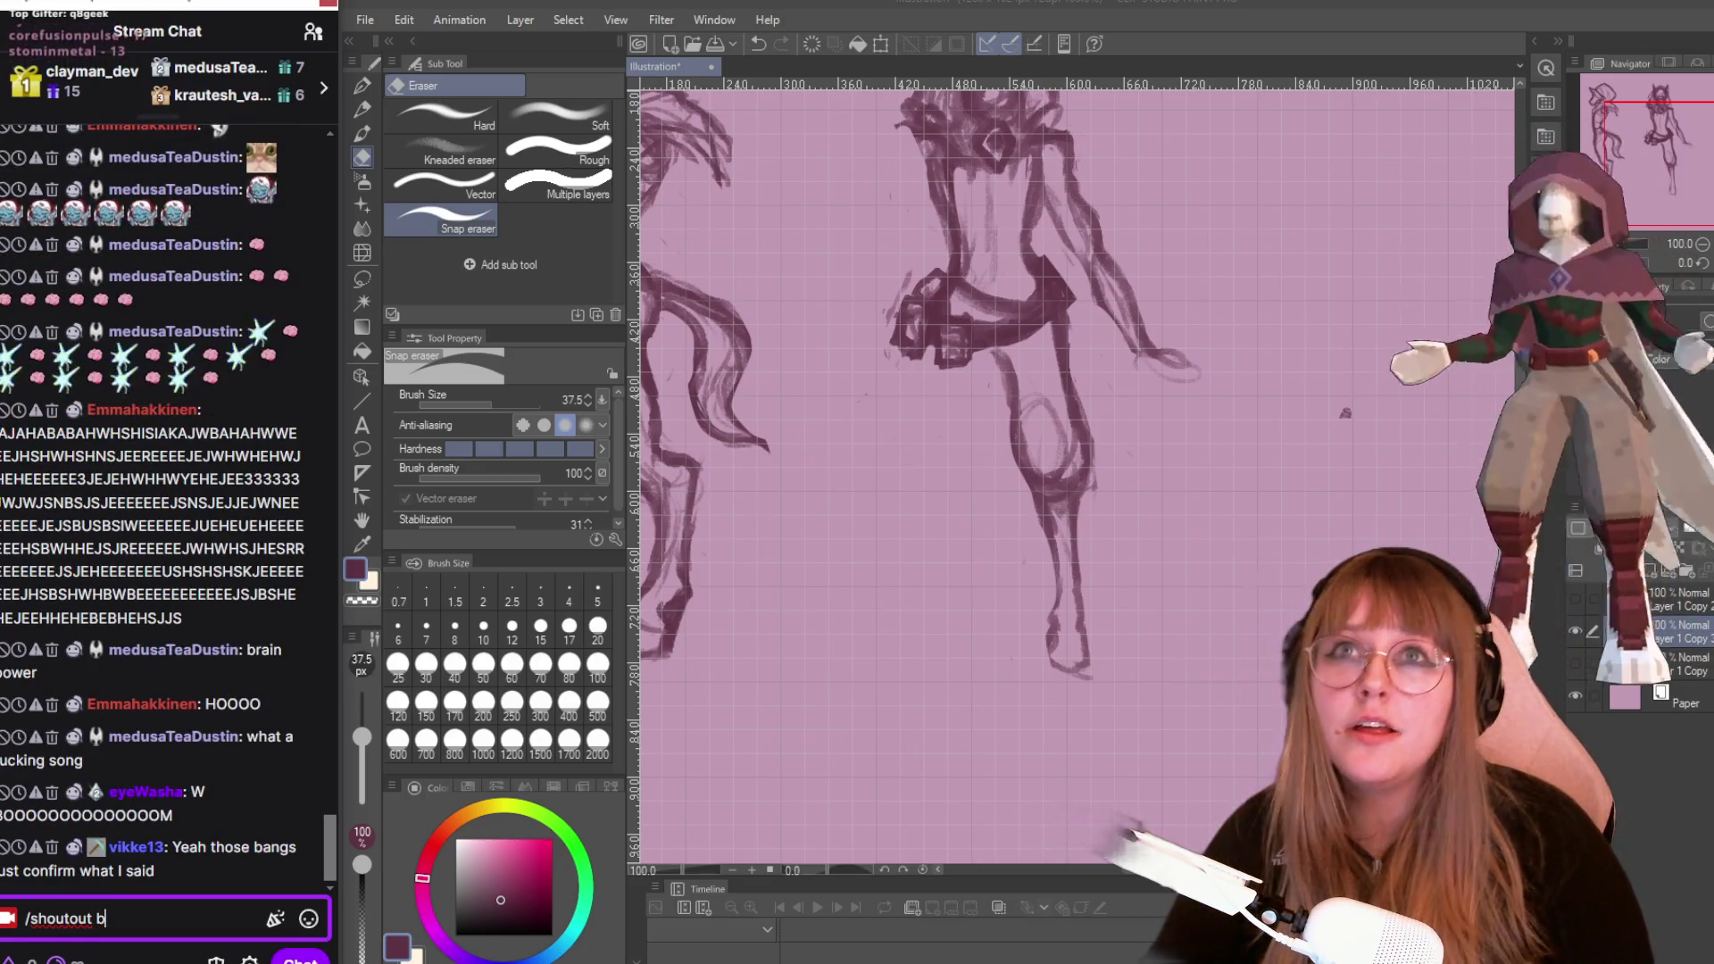
type("ooooooooo")
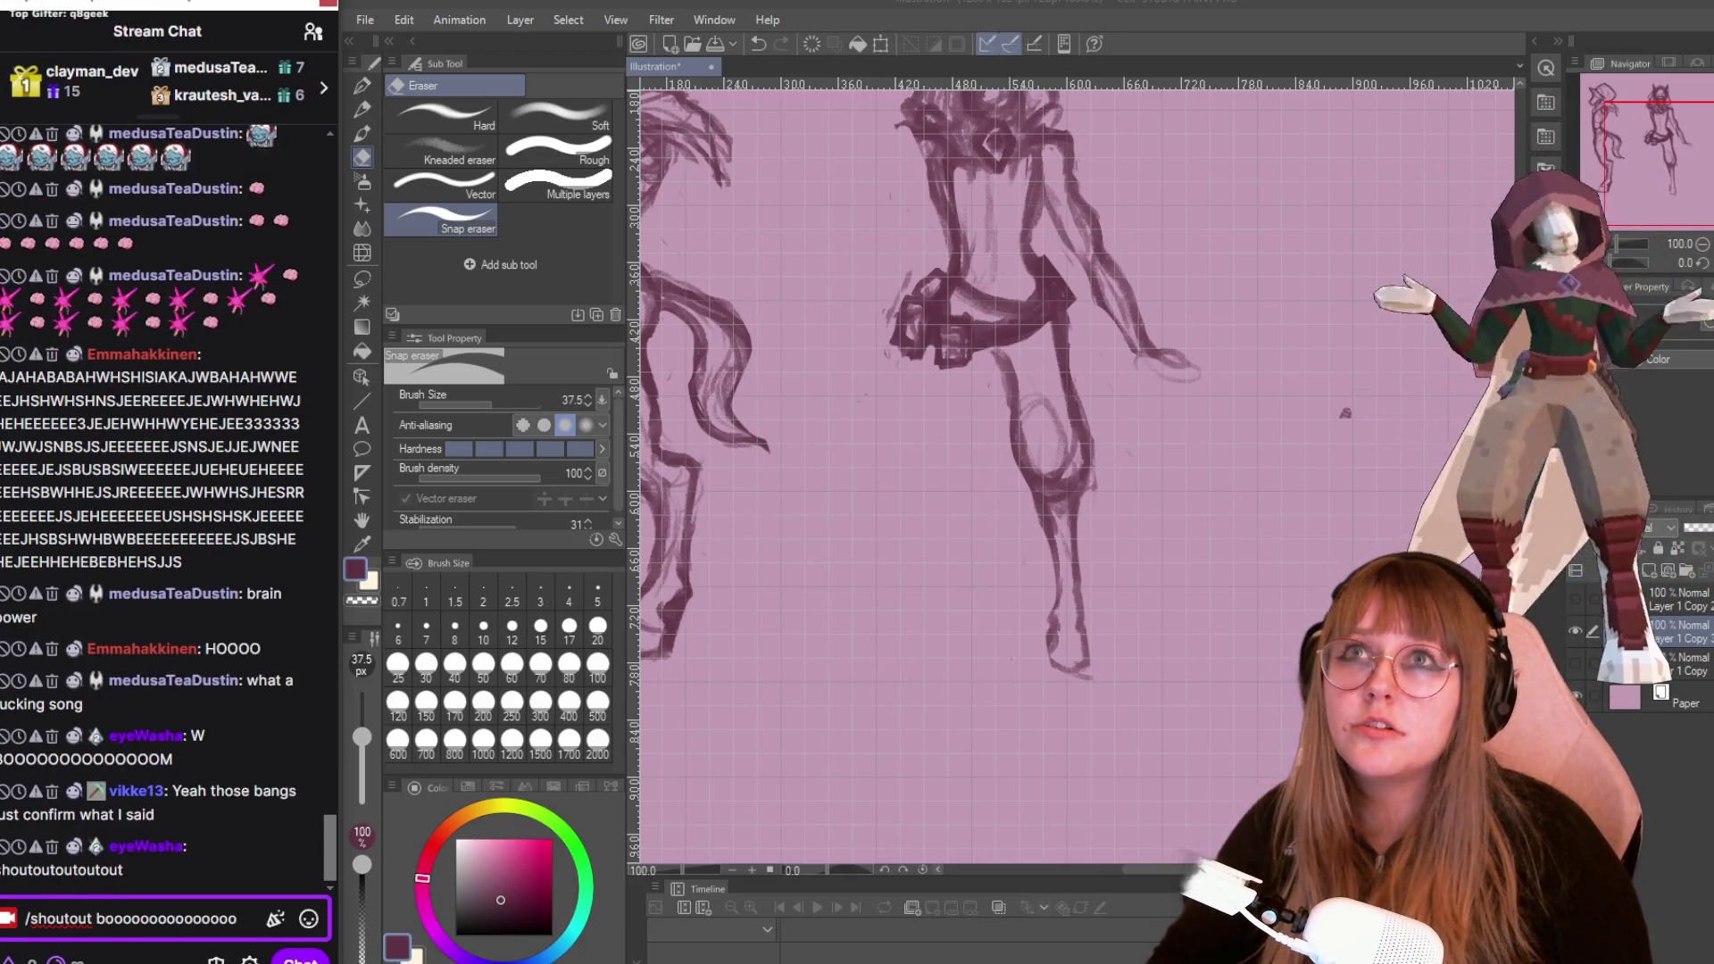
type("oooo")
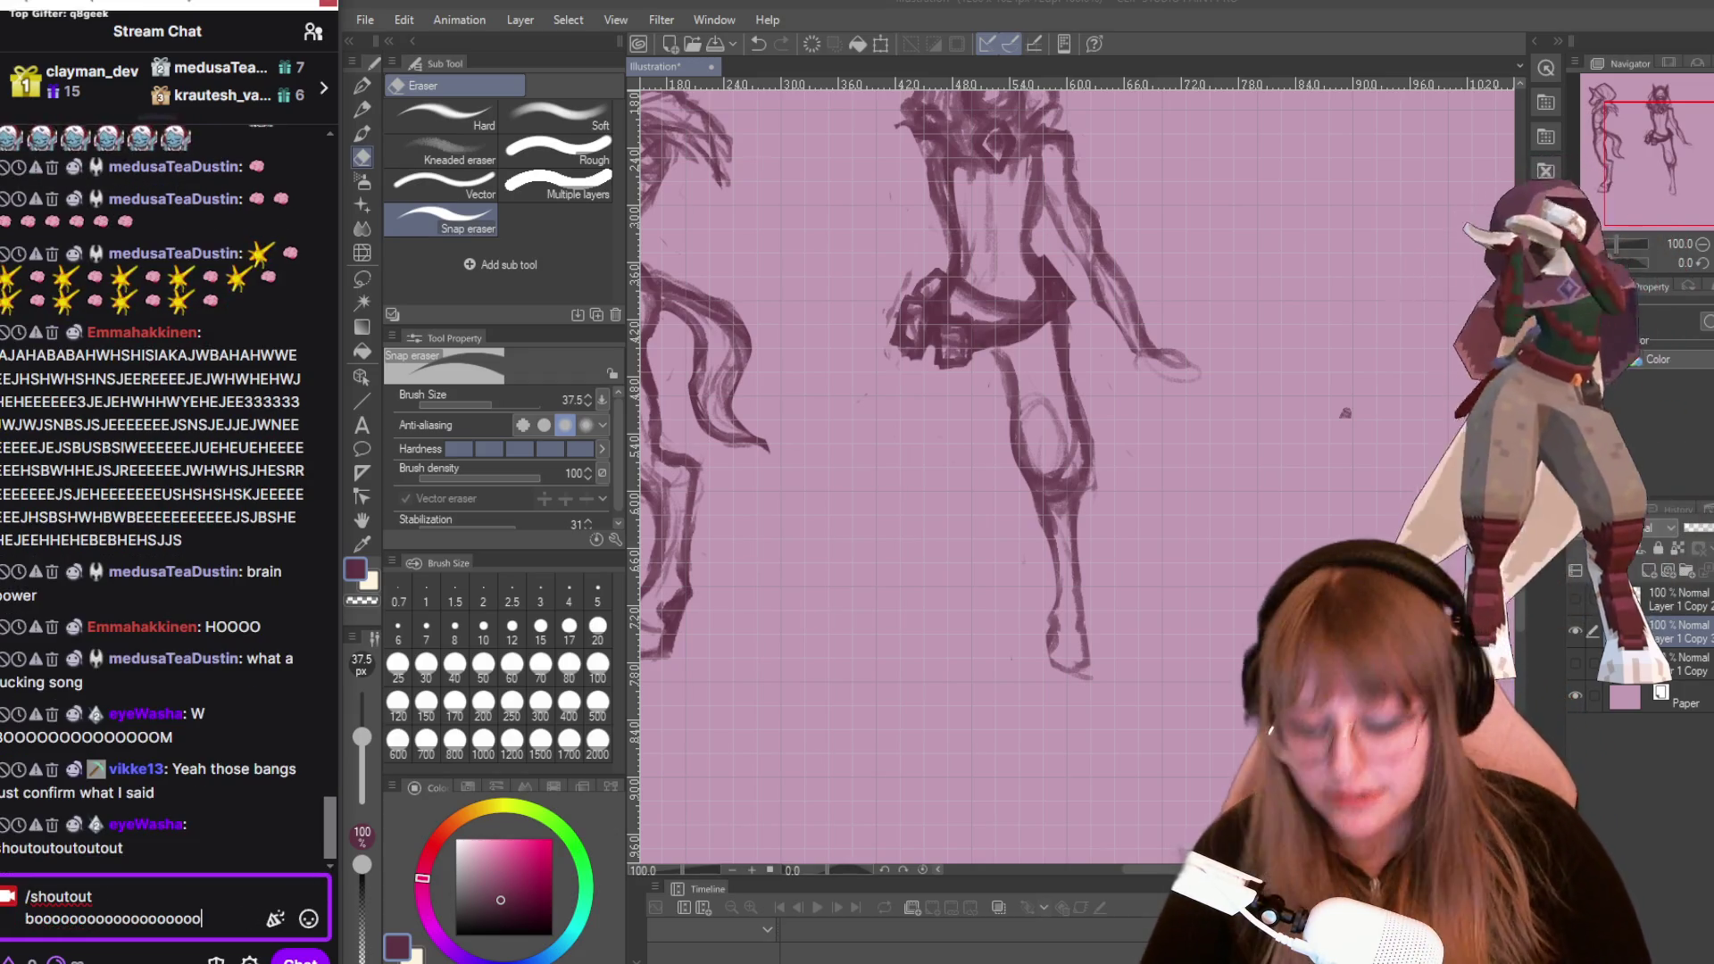
type("m")
key("Return")
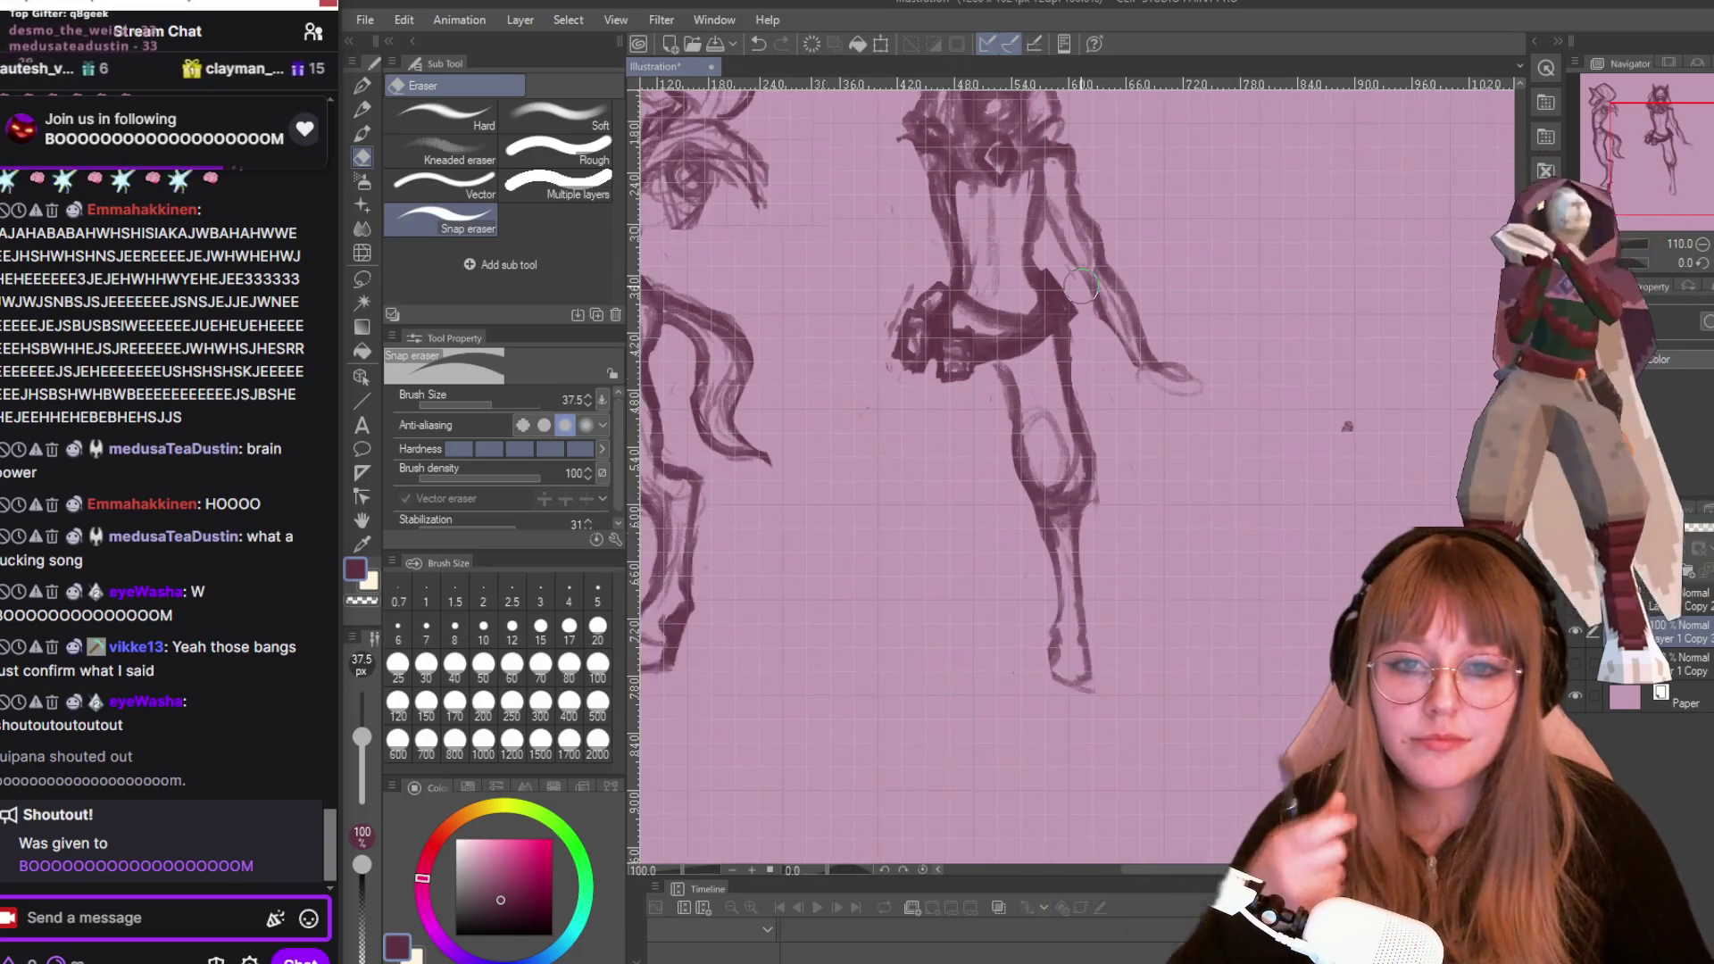
With the sketch pencil, darken the heel and foot outline of the leg.
scroll(1060, 198, "down", 2)
scroll(1152, 228, "up", 1)
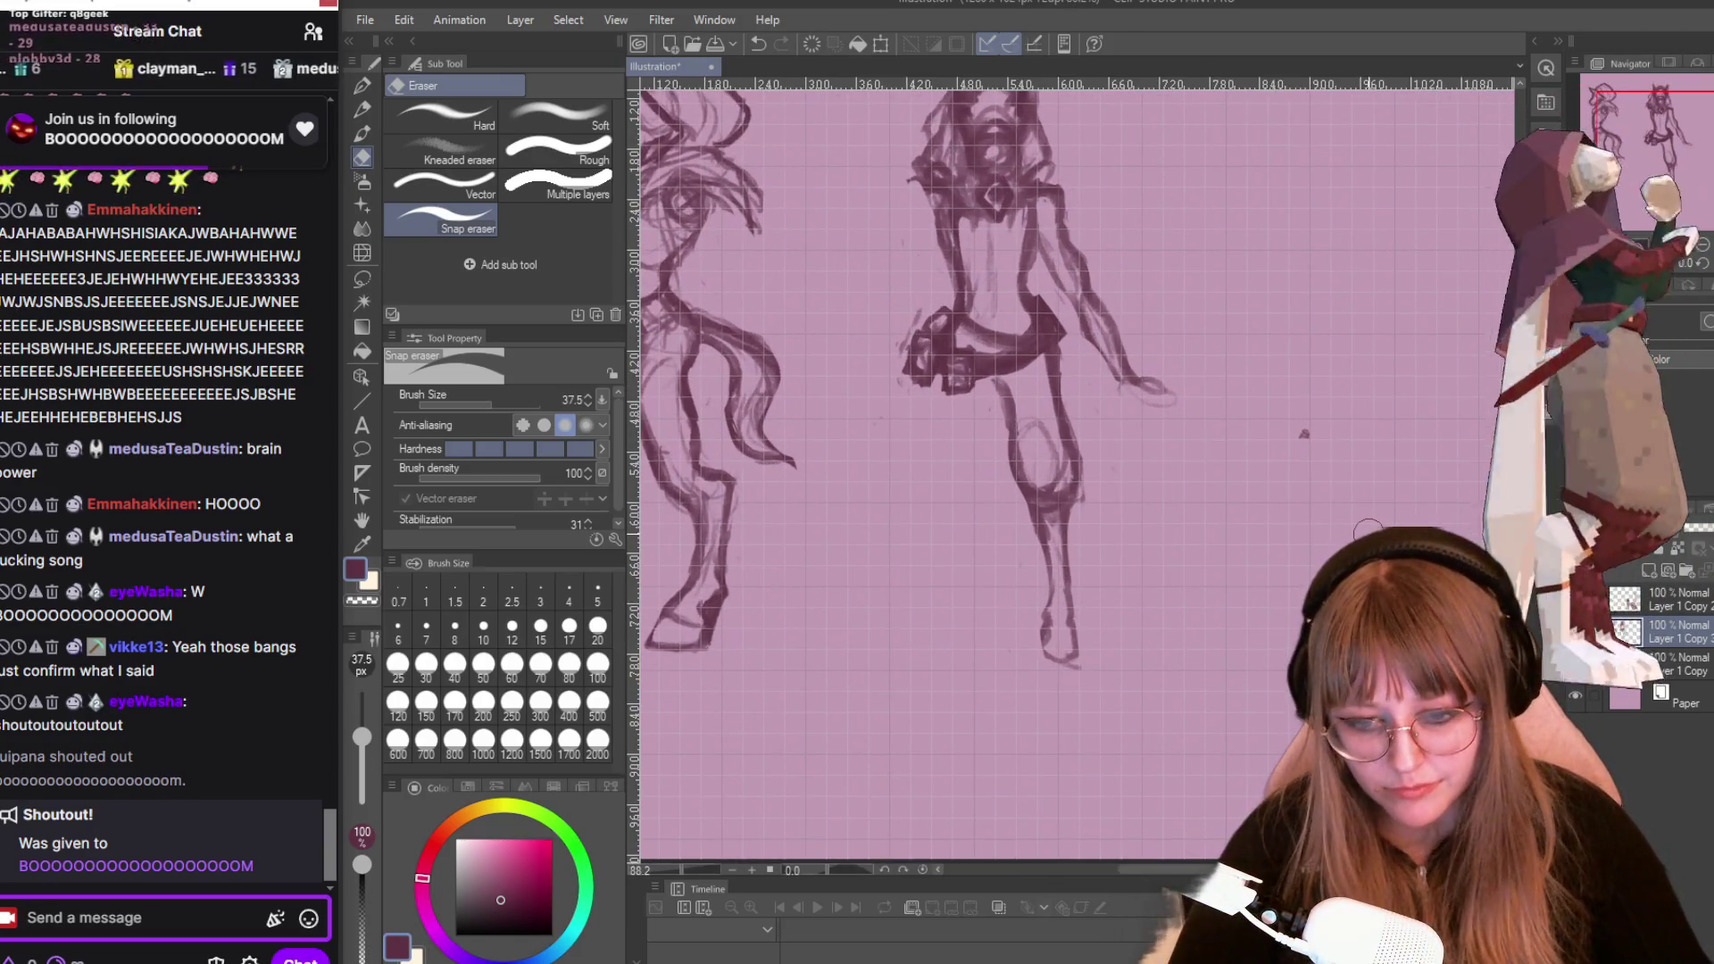
type("p")
left_click(1056, 506)
key("p")
key("p")
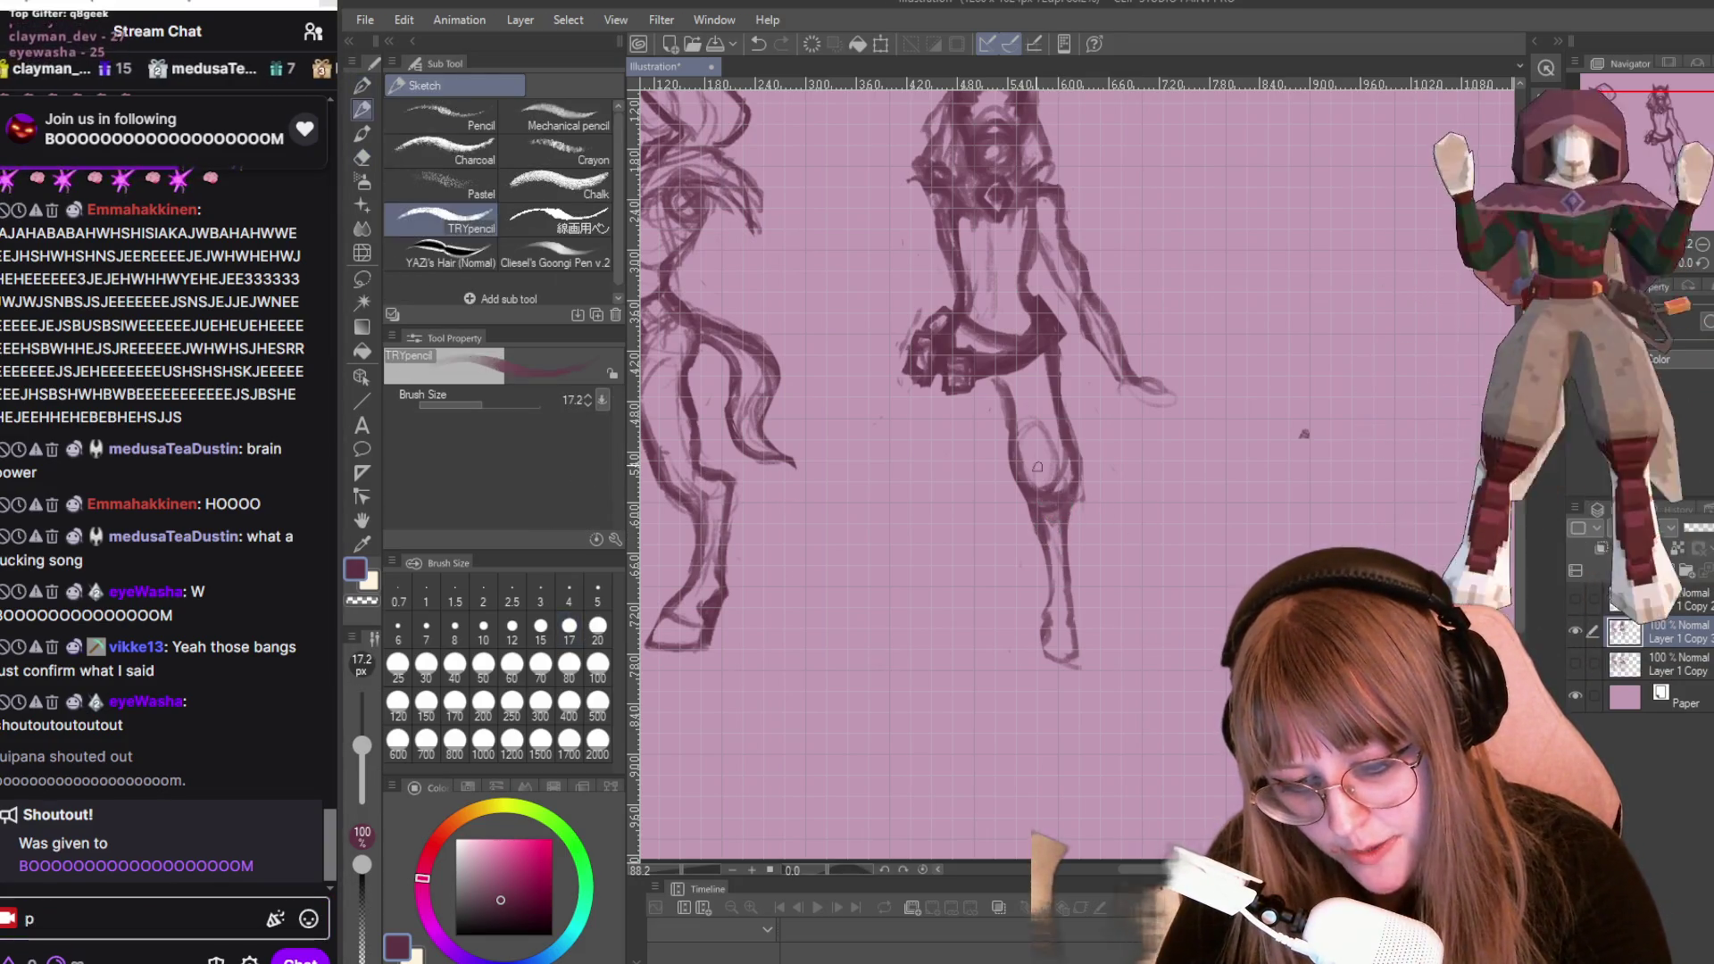
scroll(1410, 524, "up", 2)
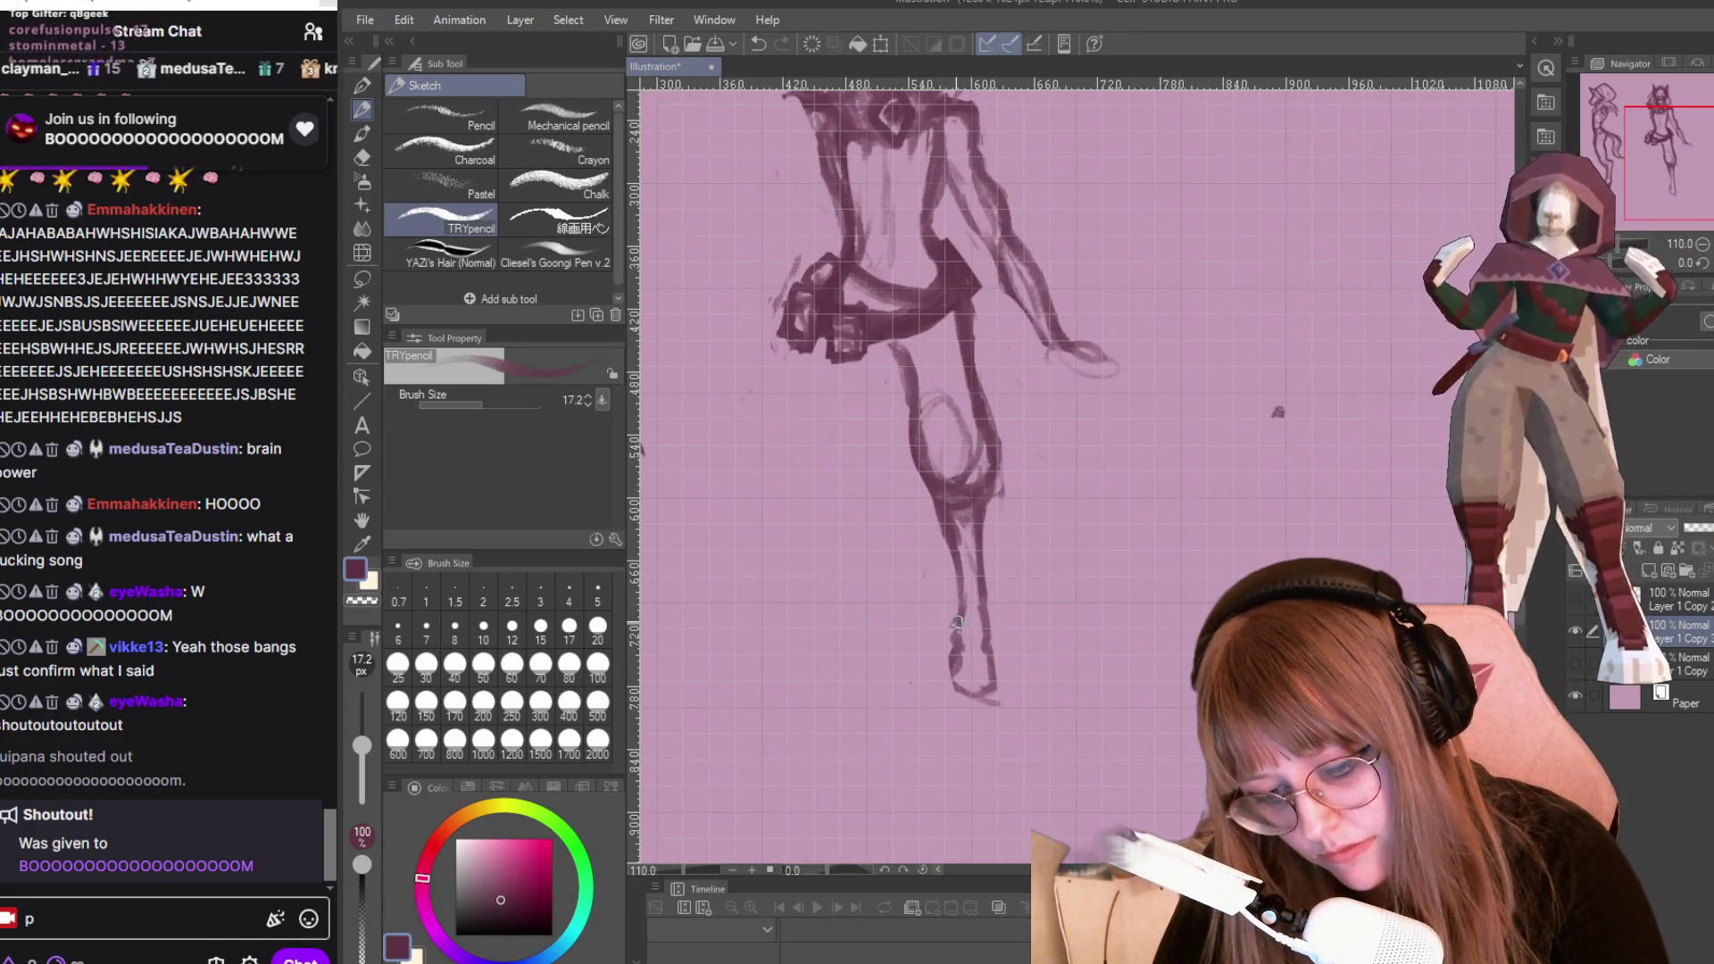
mouse_move(958, 676)
left_mouse_down()
mouse_move(953, 698)
mouse_move(984, 701)
left_mouse_up()
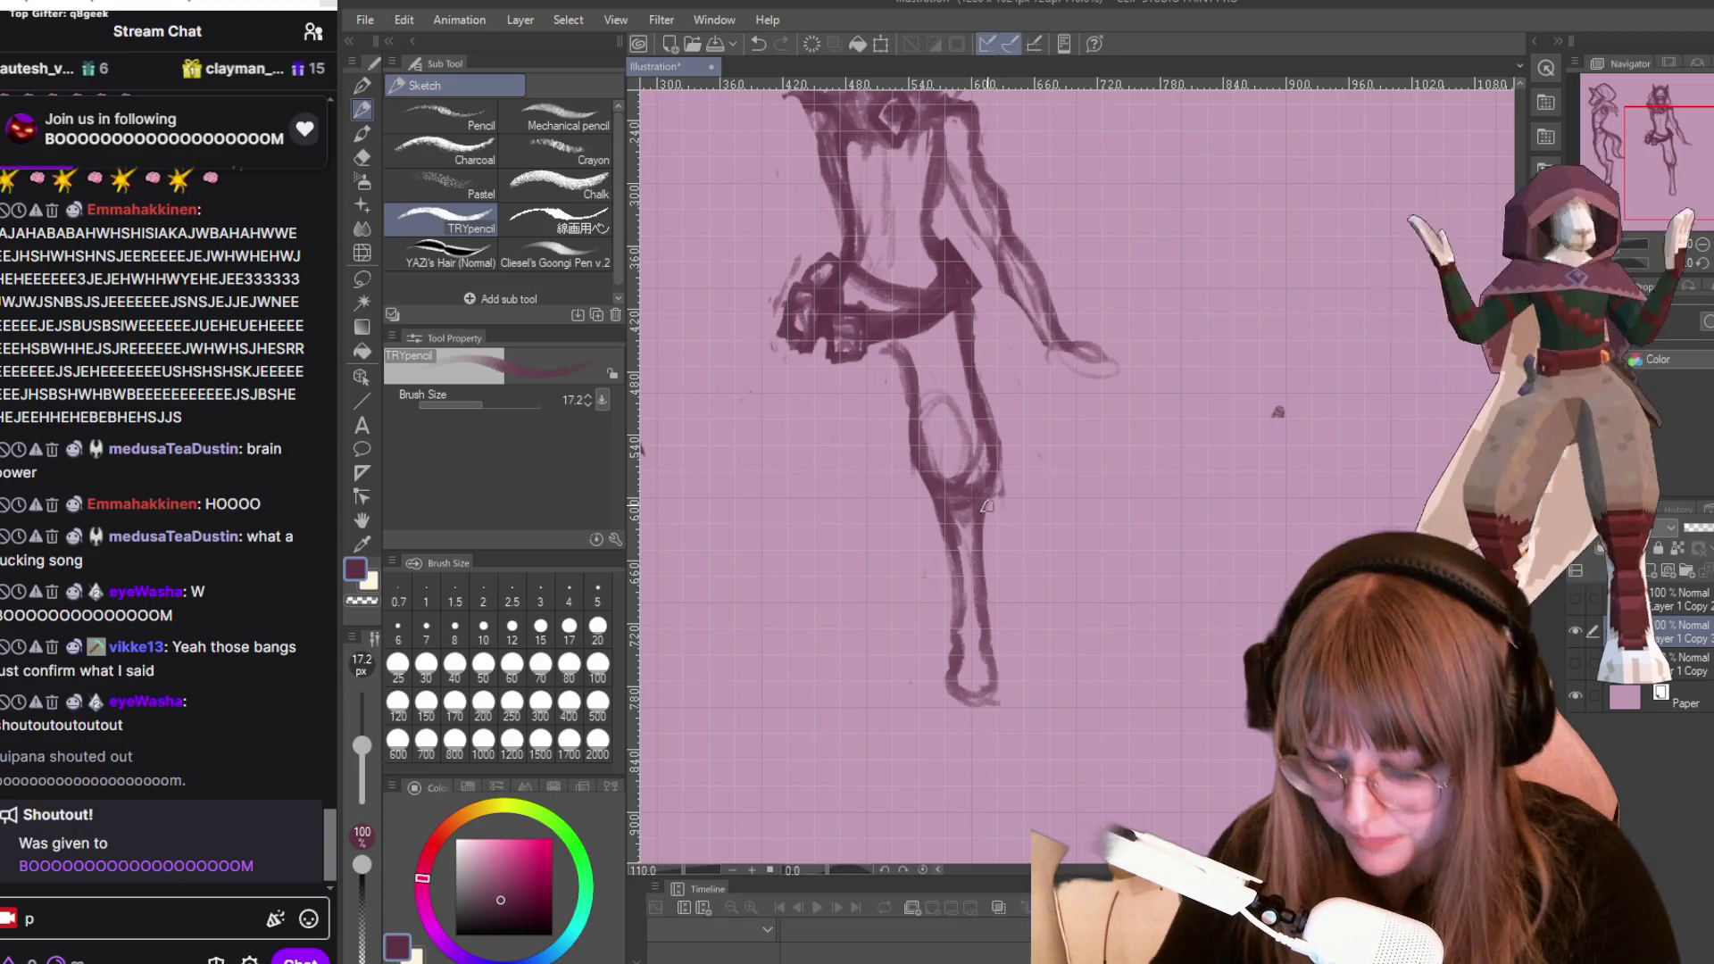
Erase stray strokes around the knee, then add a short vertical pencil stroke on the left leg.
key("e")
mouse_move(942, 460)
left_mouse_down()
mouse_move(960, 508)
mouse_move(974, 496)
left_mouse_up()
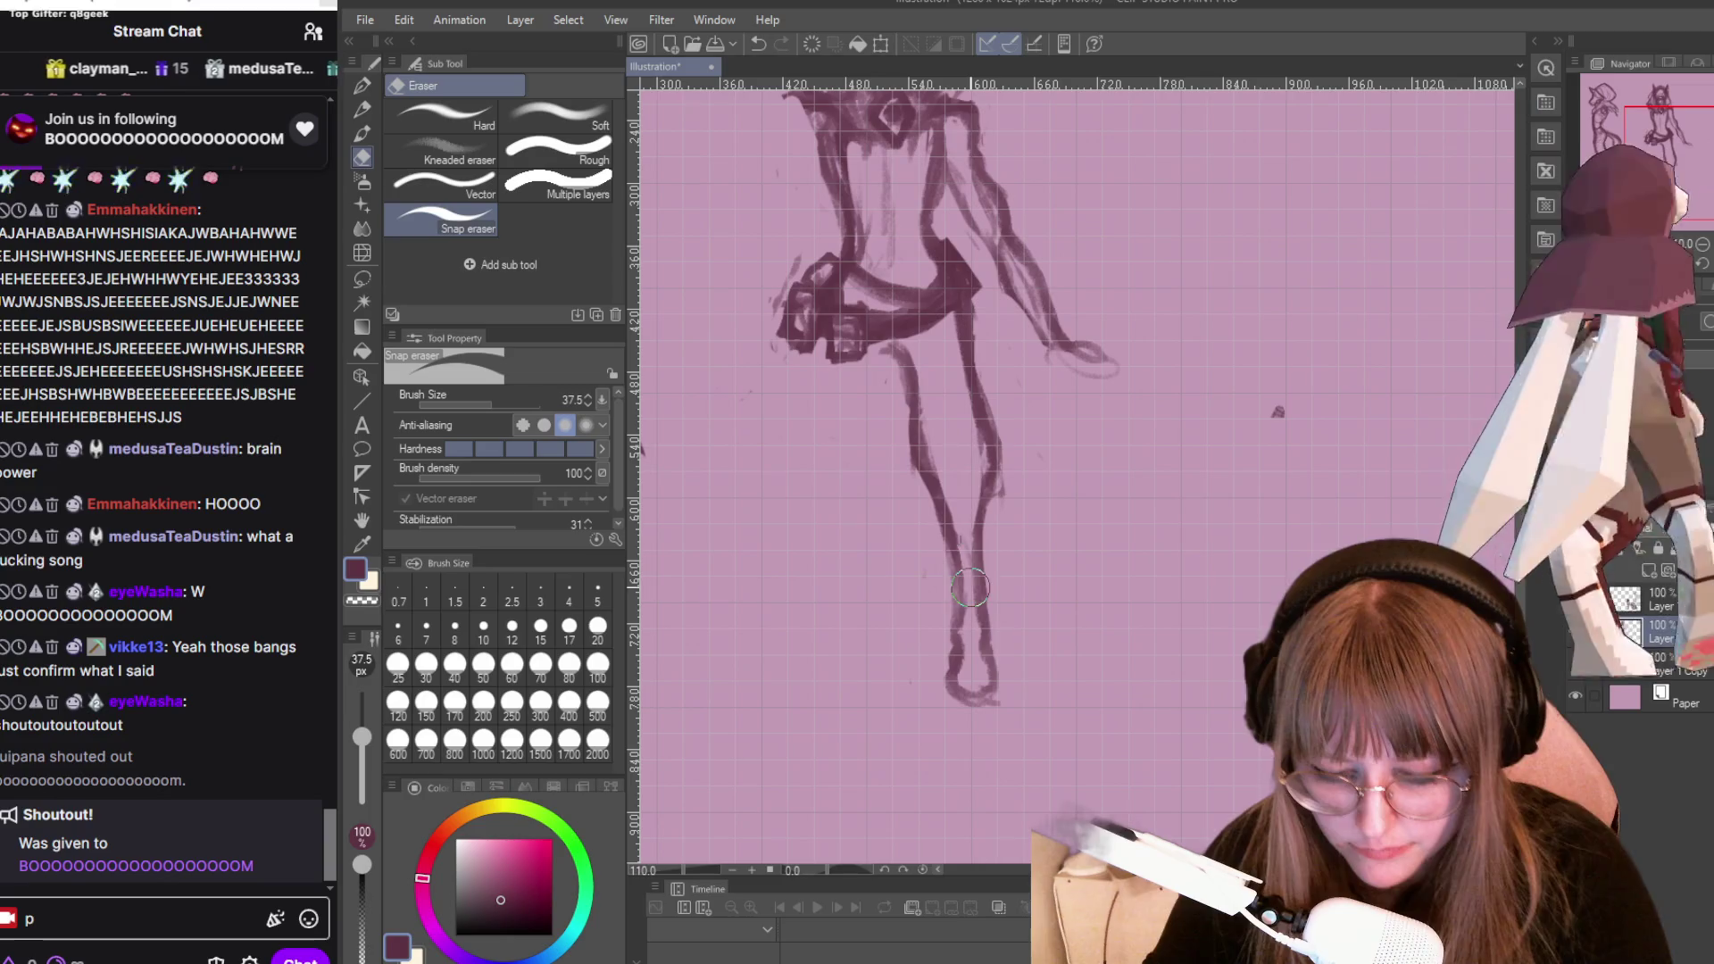
key("p")
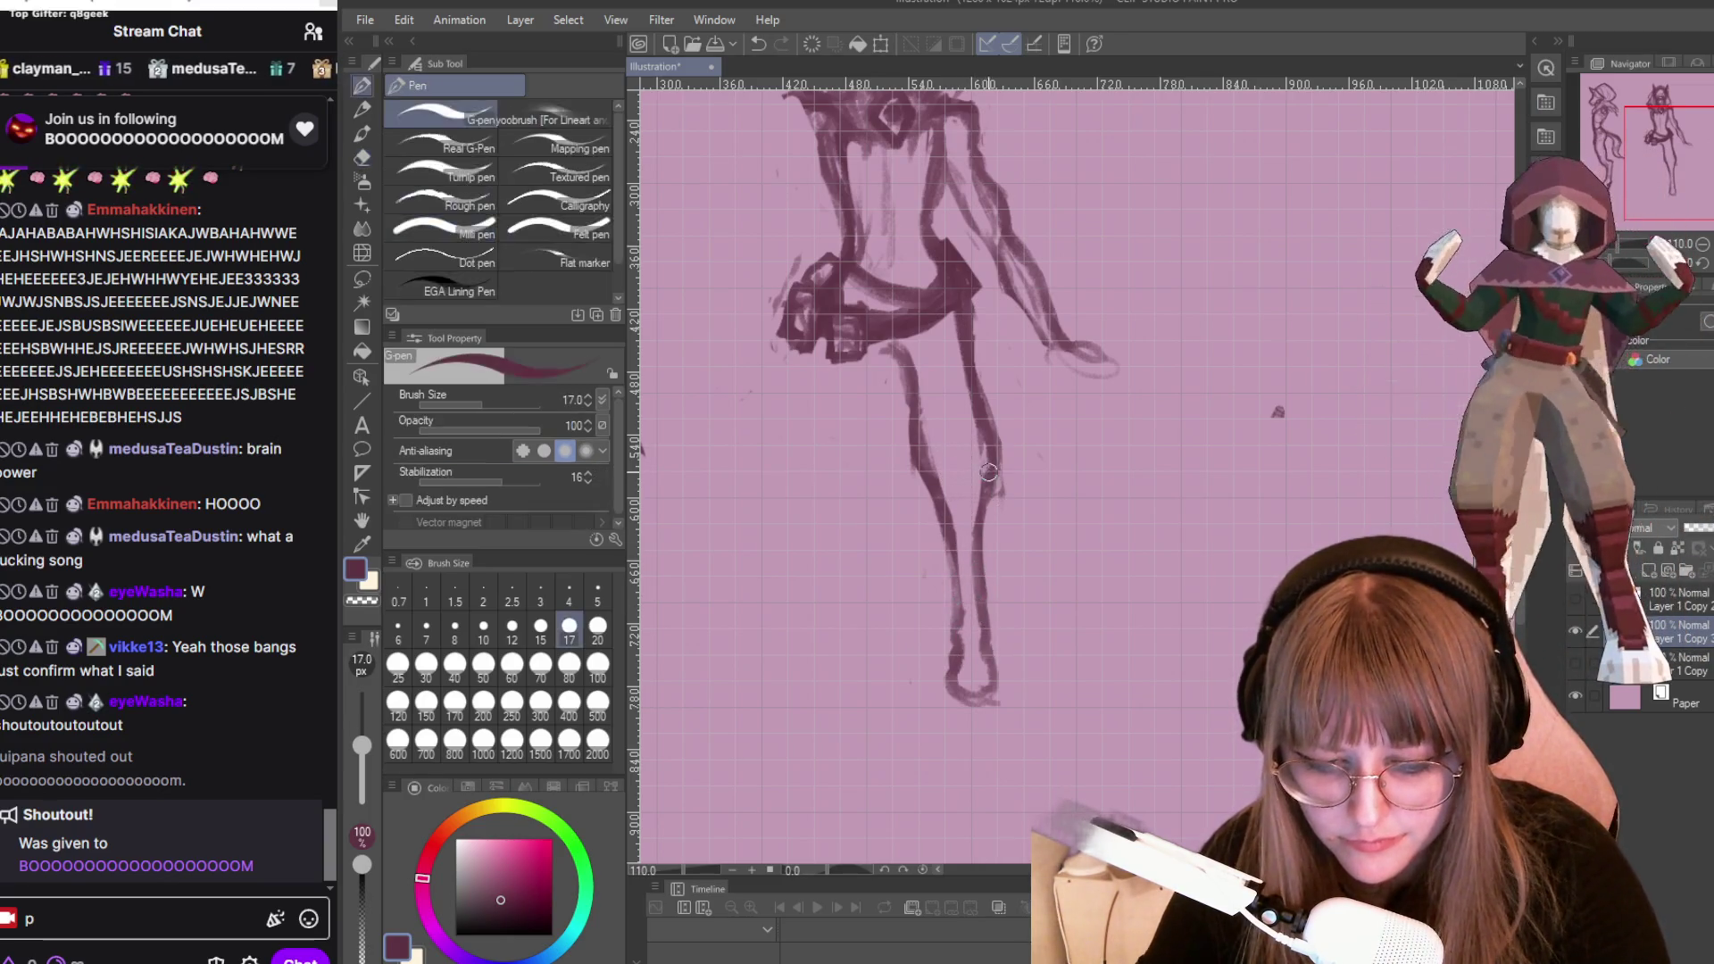
key("e")
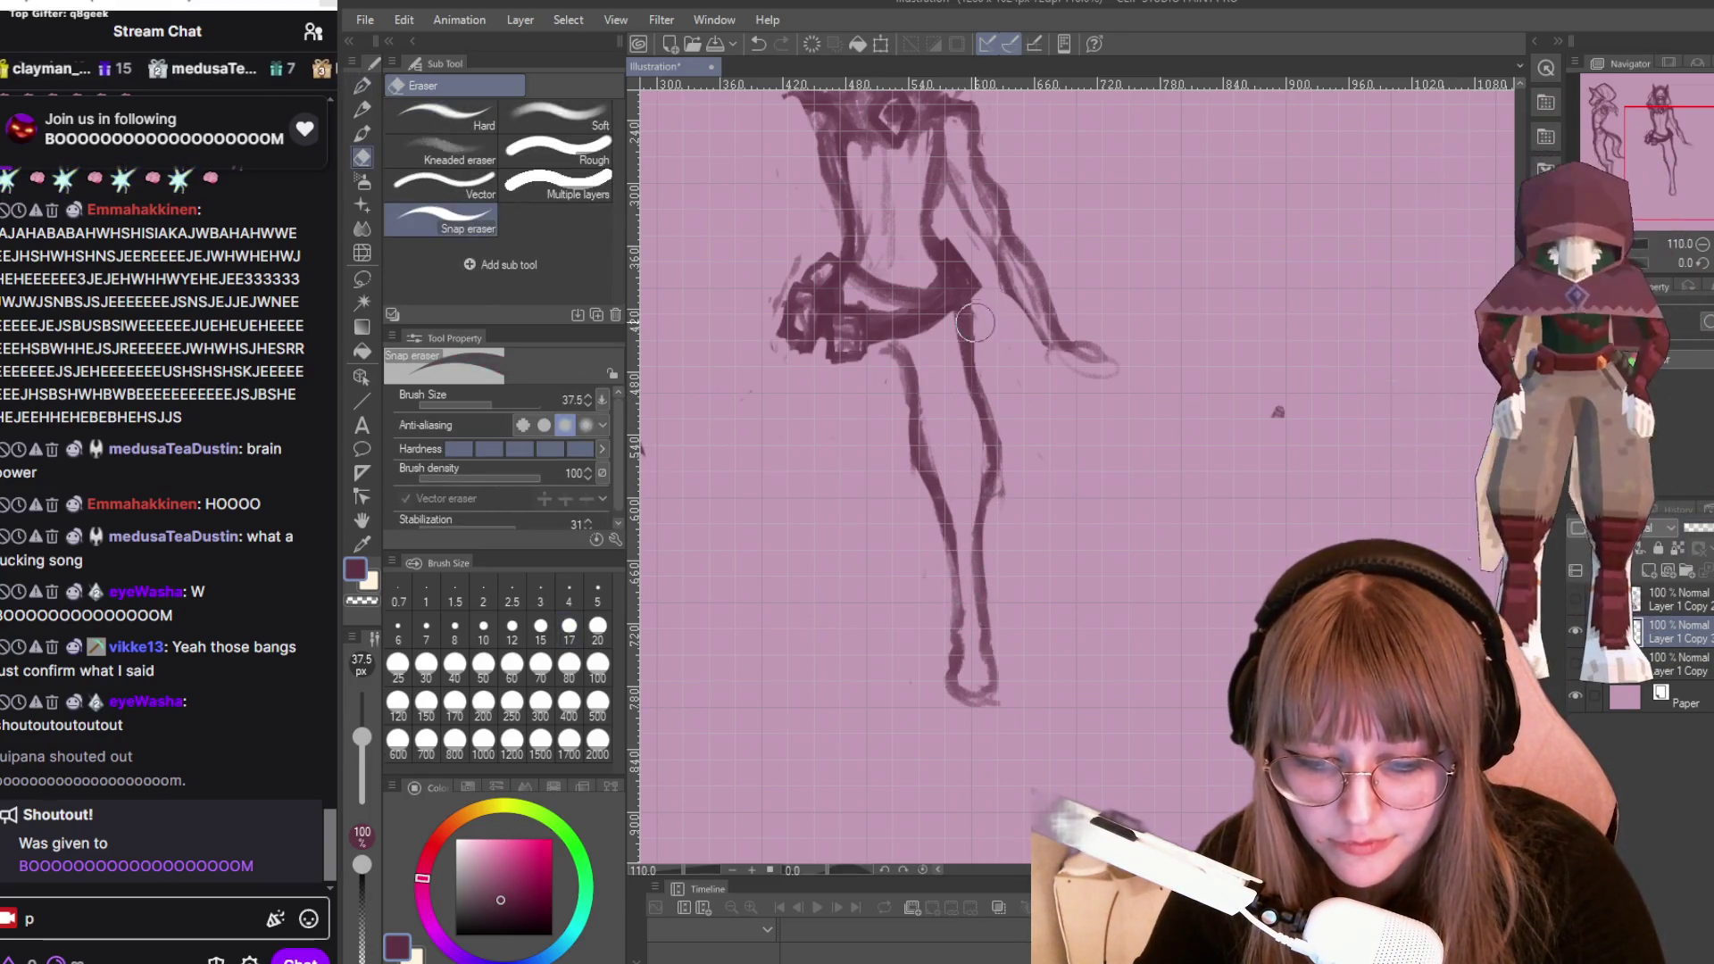
key("p")
key("p")
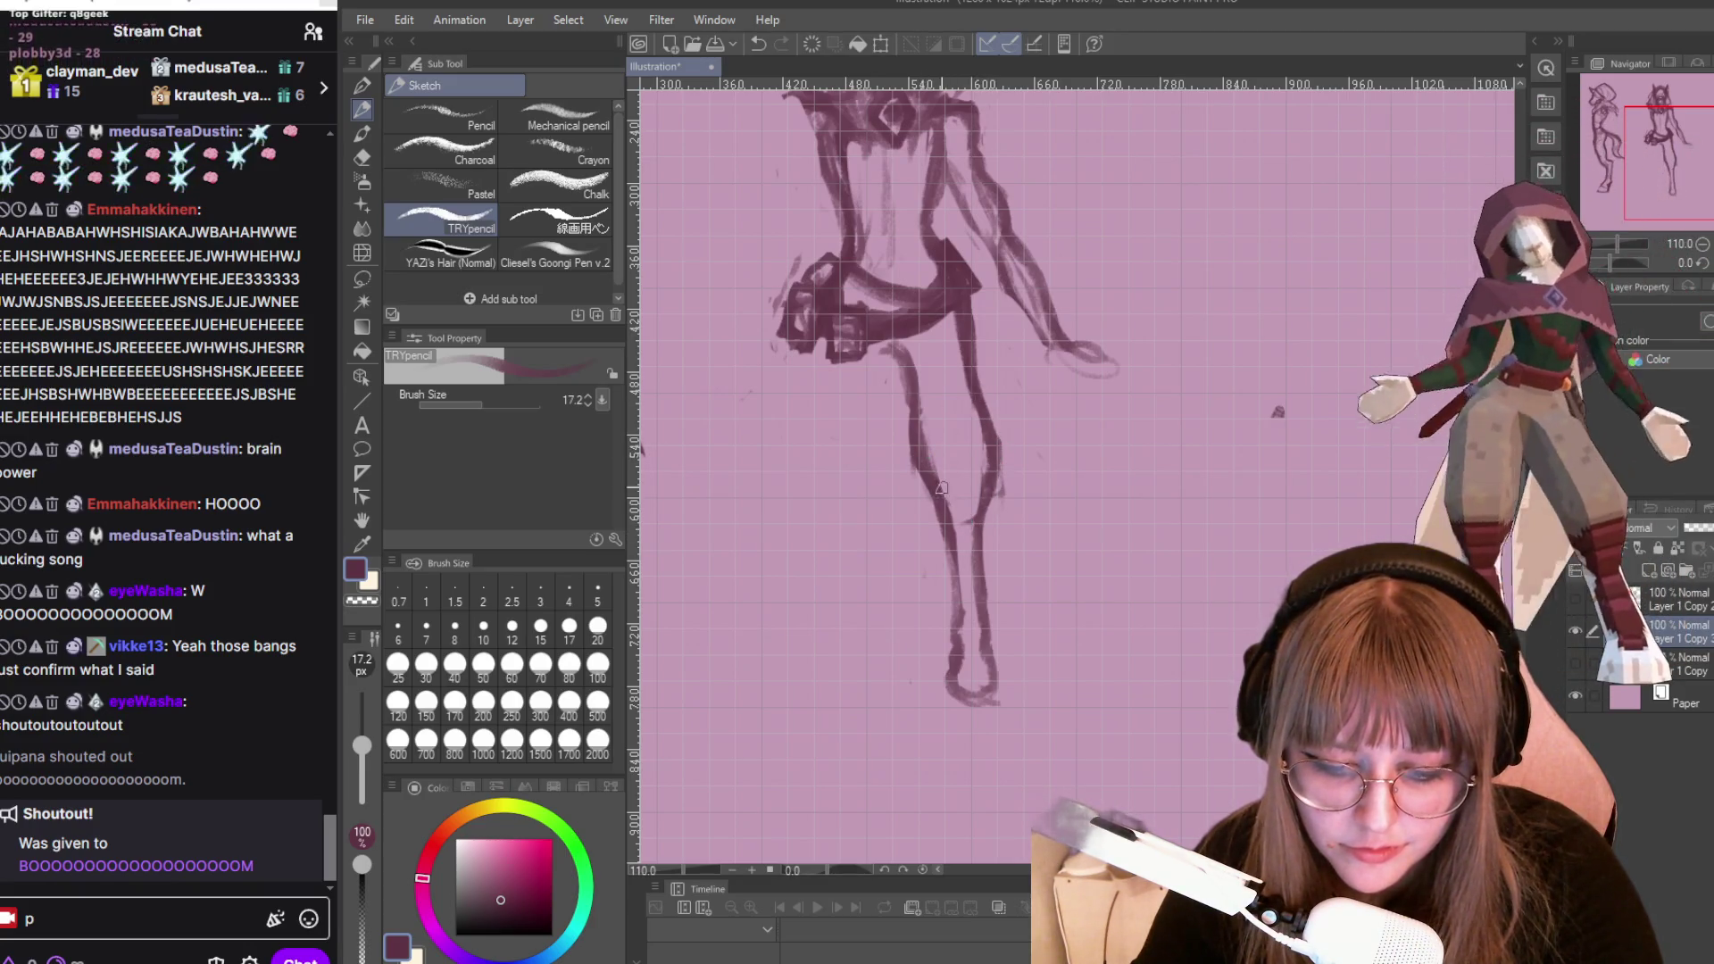
left_click_drag(940, 464, 937, 390)
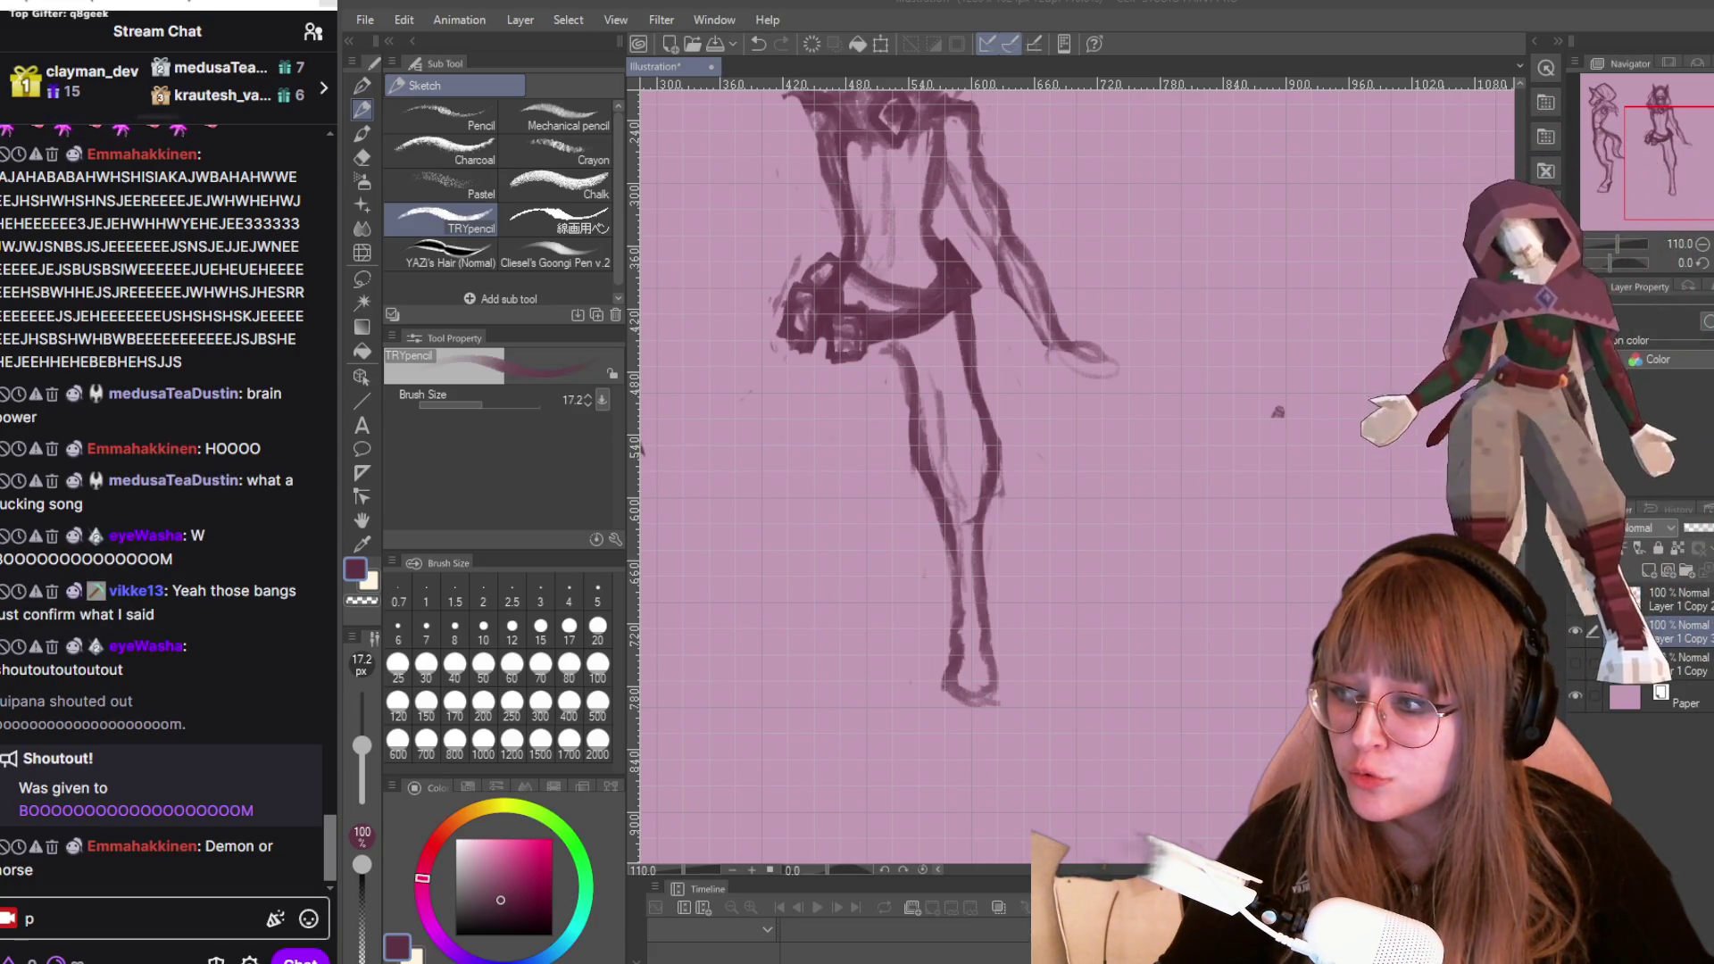
key("alt+Tab")
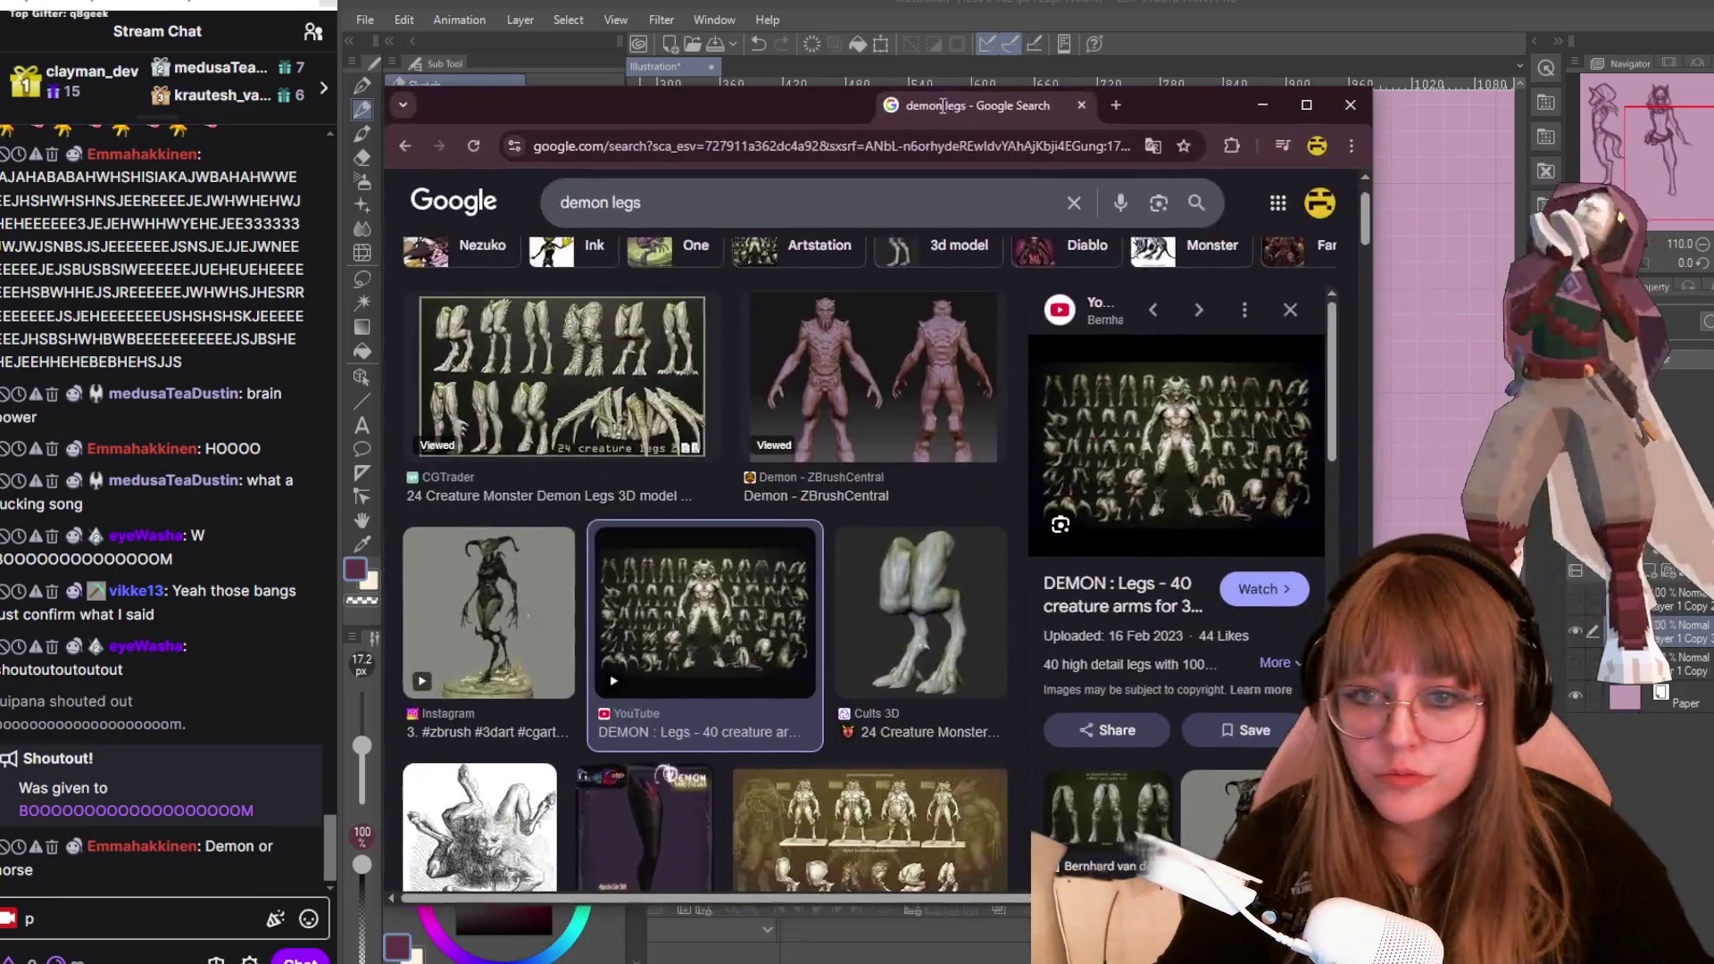
scroll(1122, 659, "down", 1)
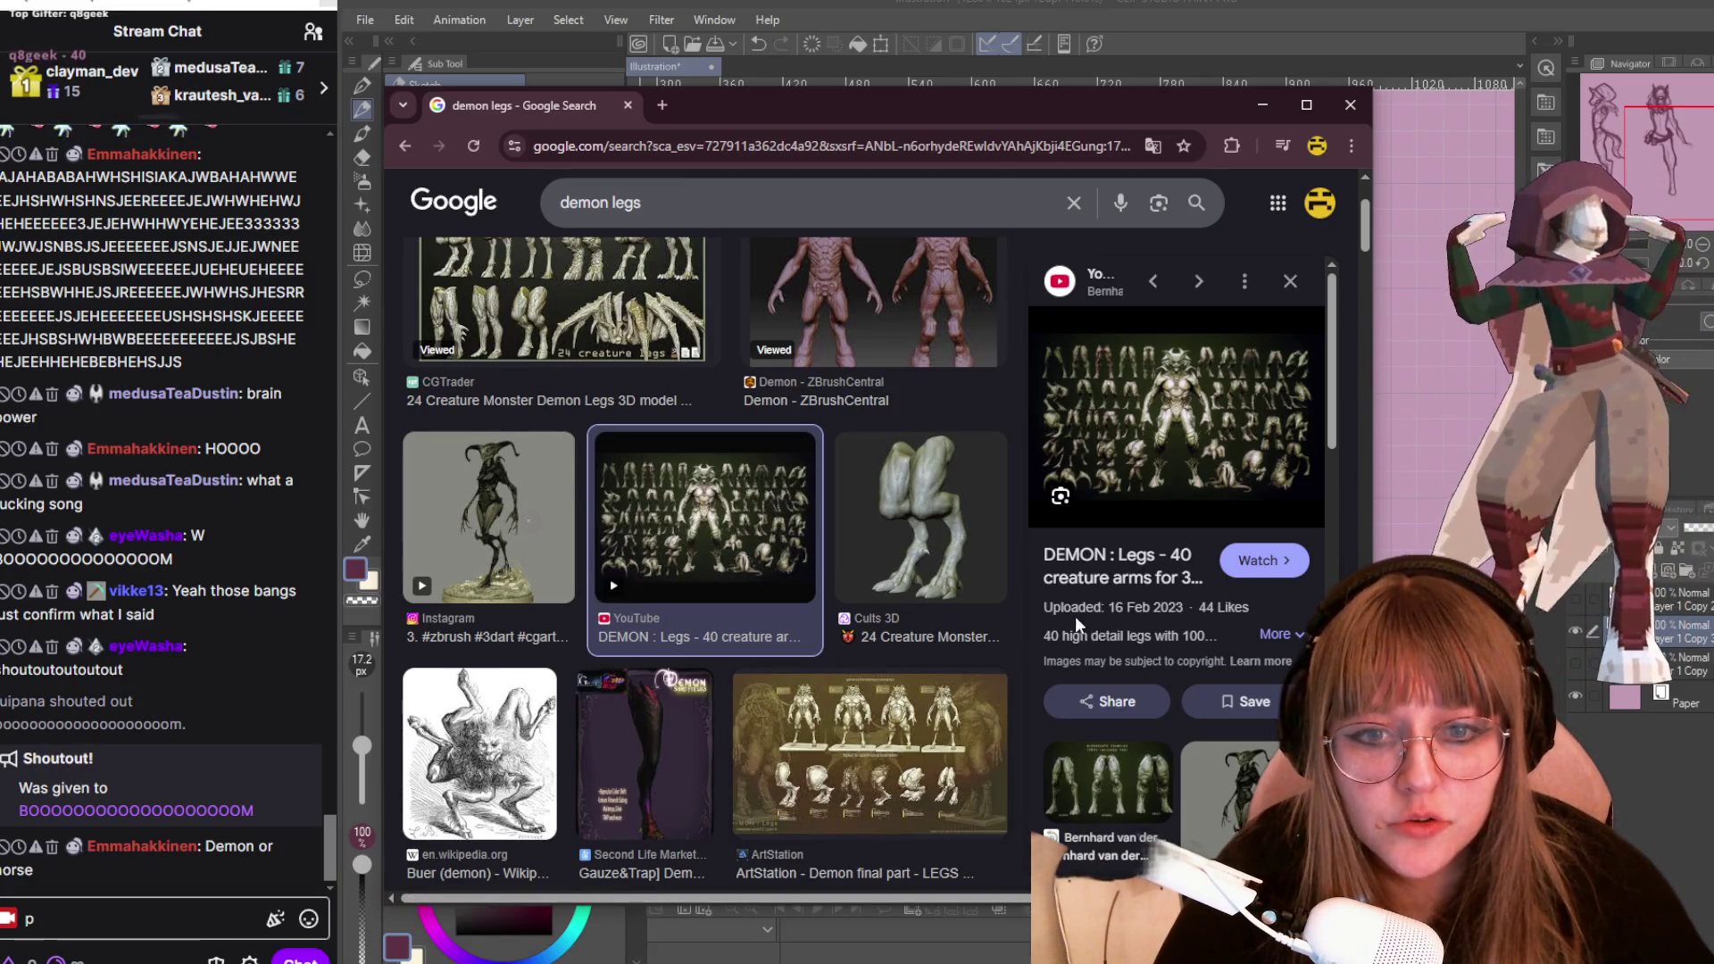
scroll(734, 511, "down", 2)
scroll(734, 510, "up", 1)
left_click(831, 607)
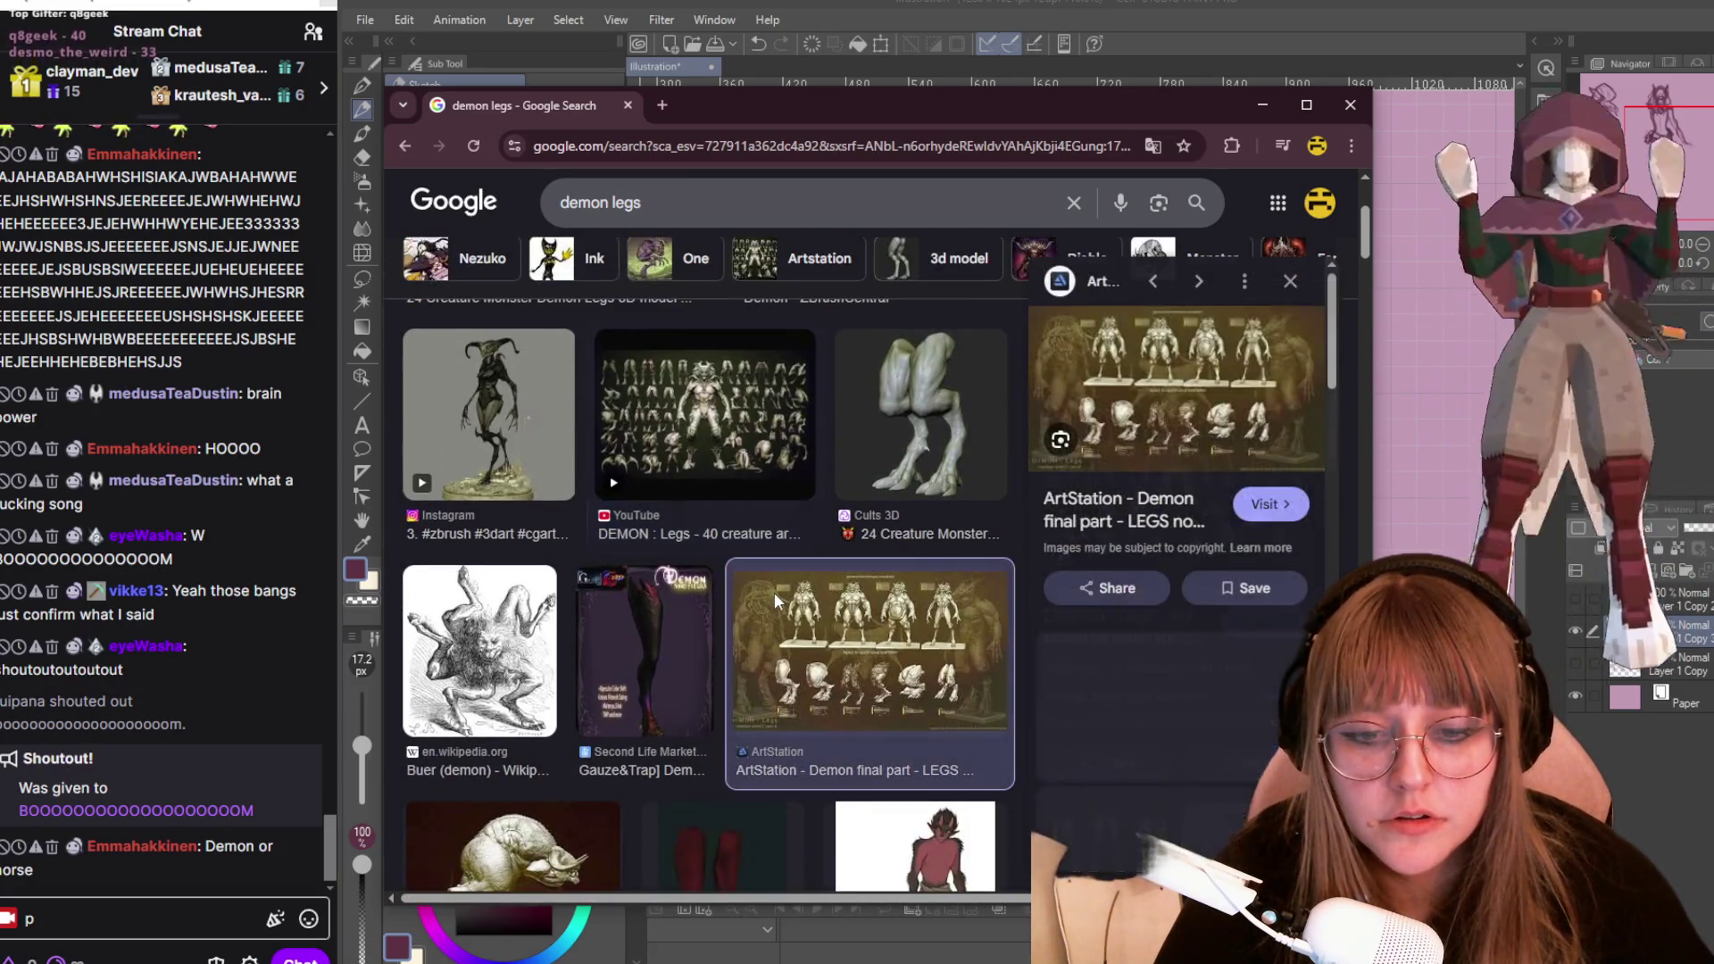
scroll(858, 531, "down", 1)
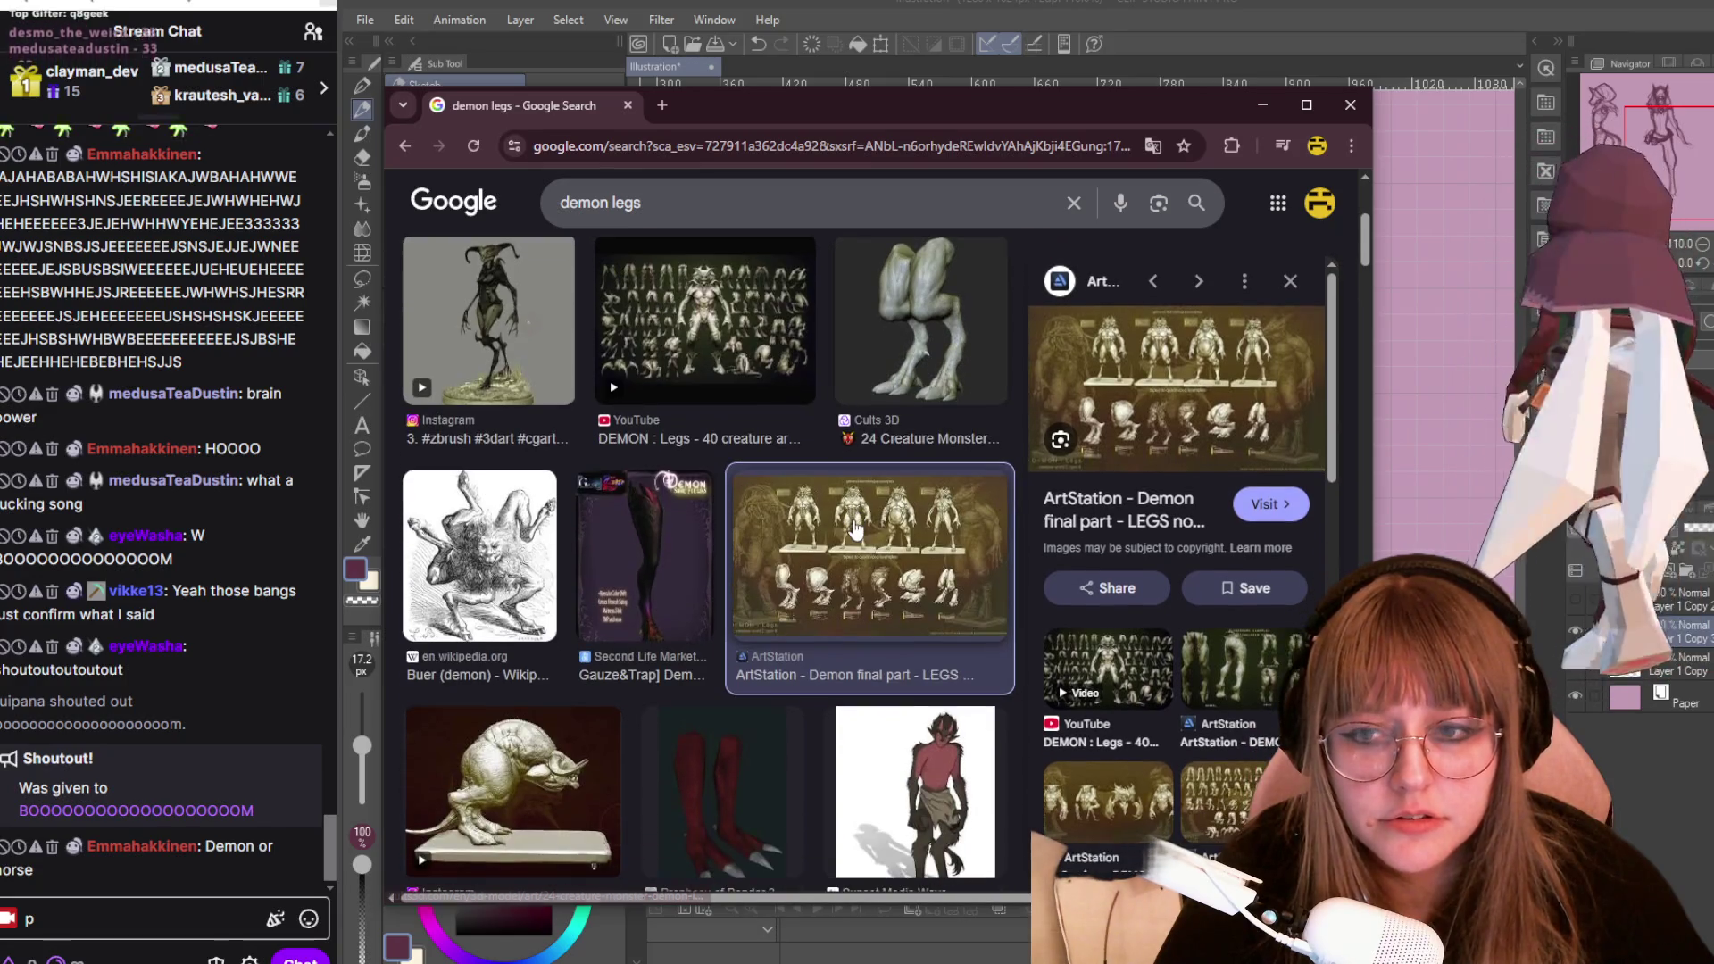
scroll(845, 525, "down", 1)
scroll(845, 525, "down", 4)
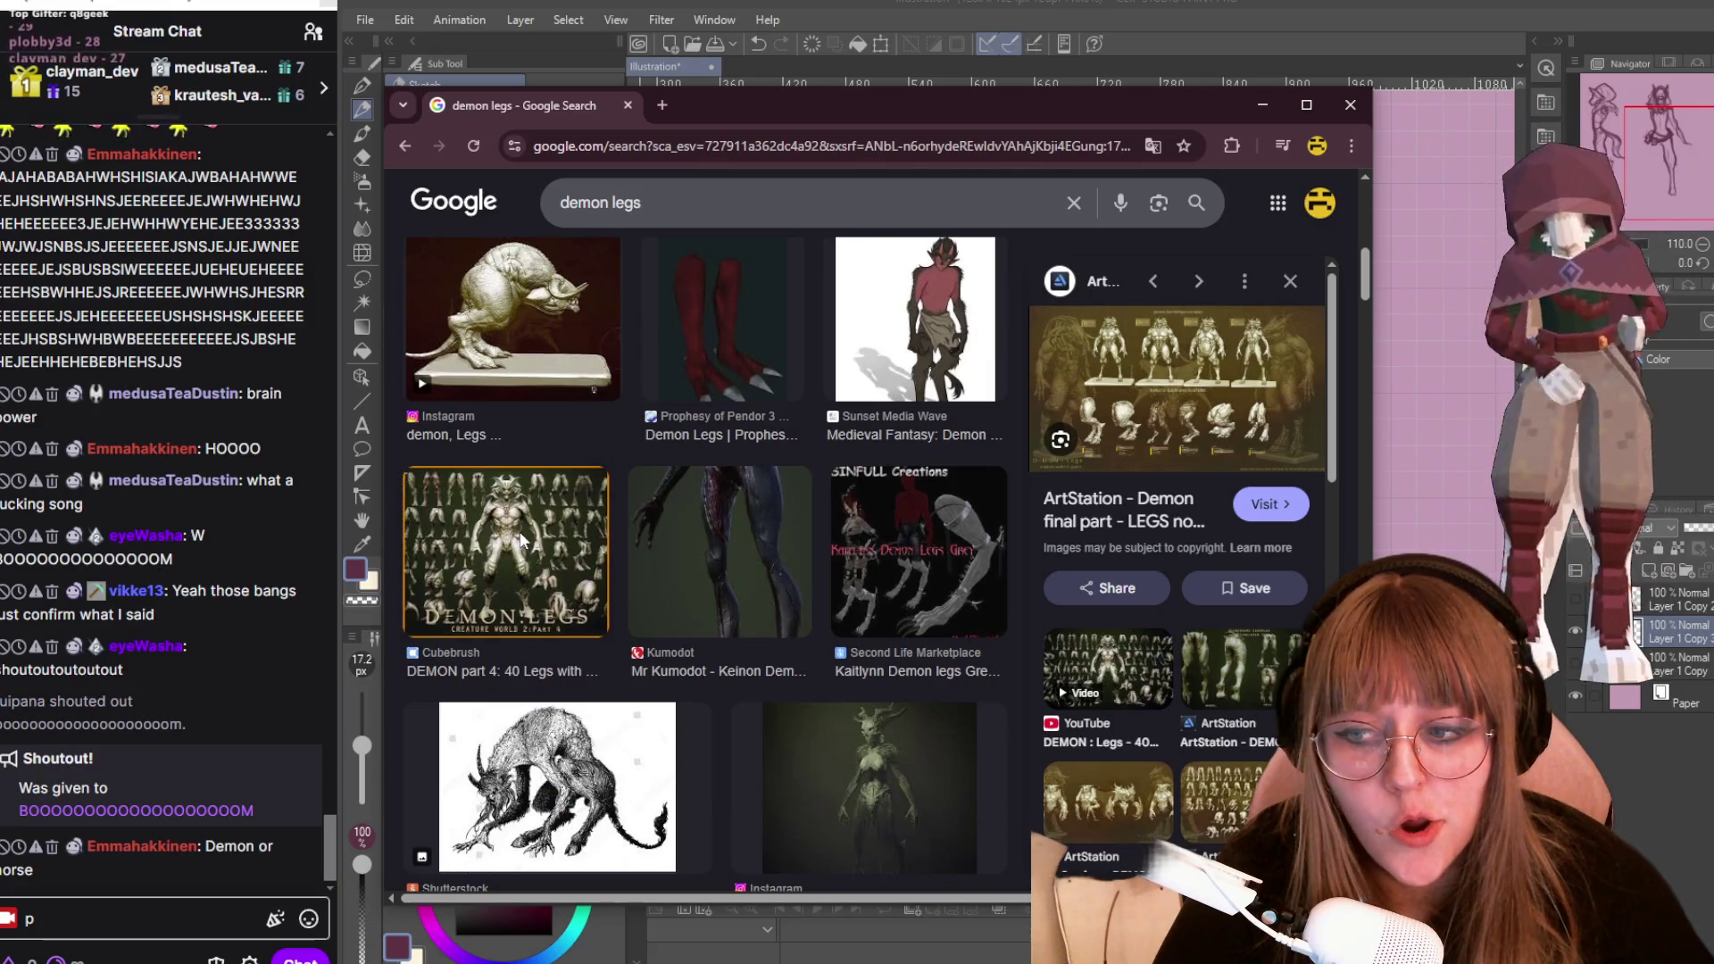
left_click(523, 542)
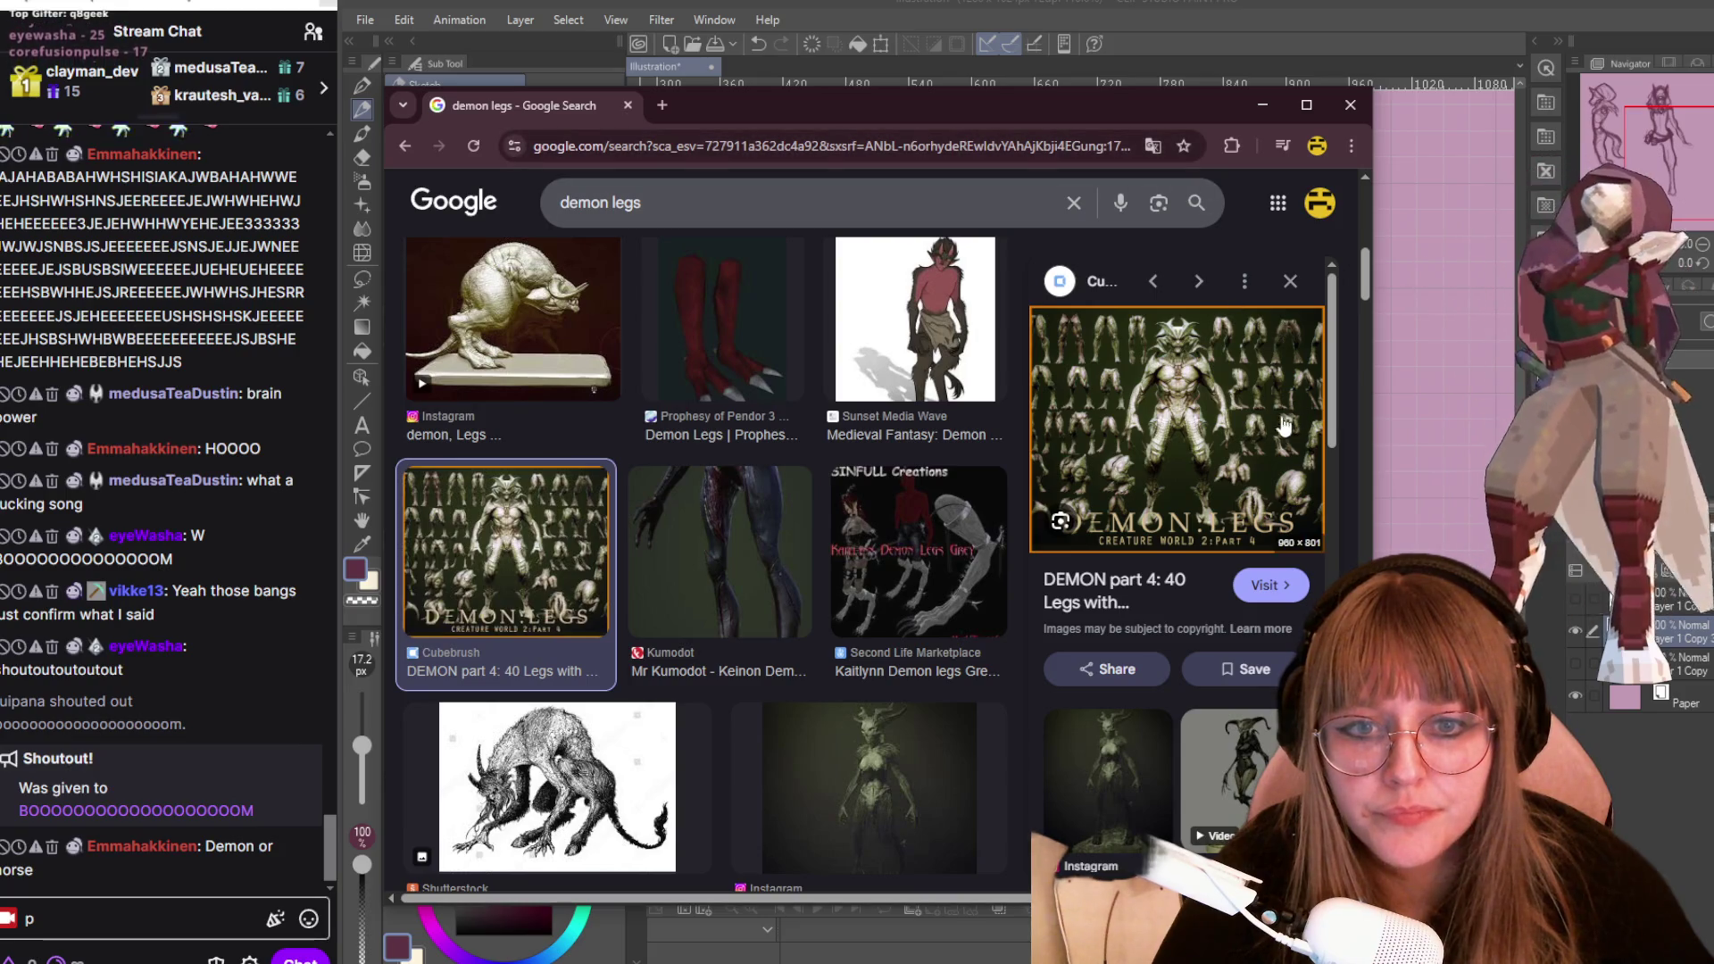
key("alt+Tab")
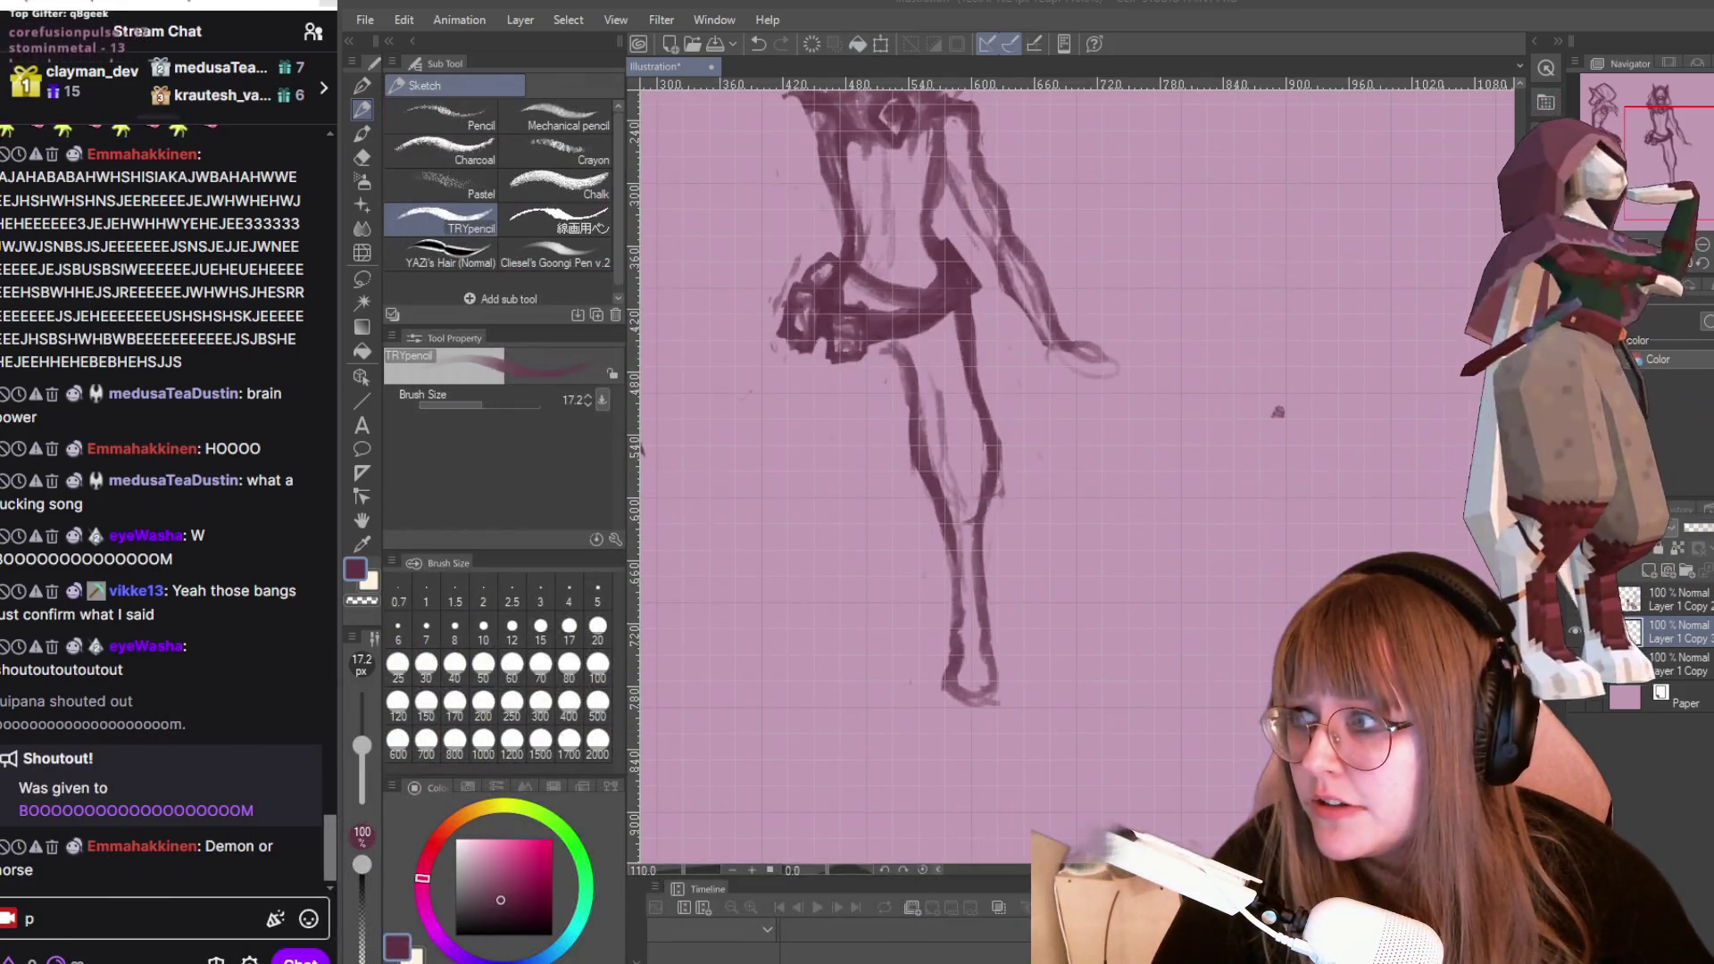
key("ctrl+minus")
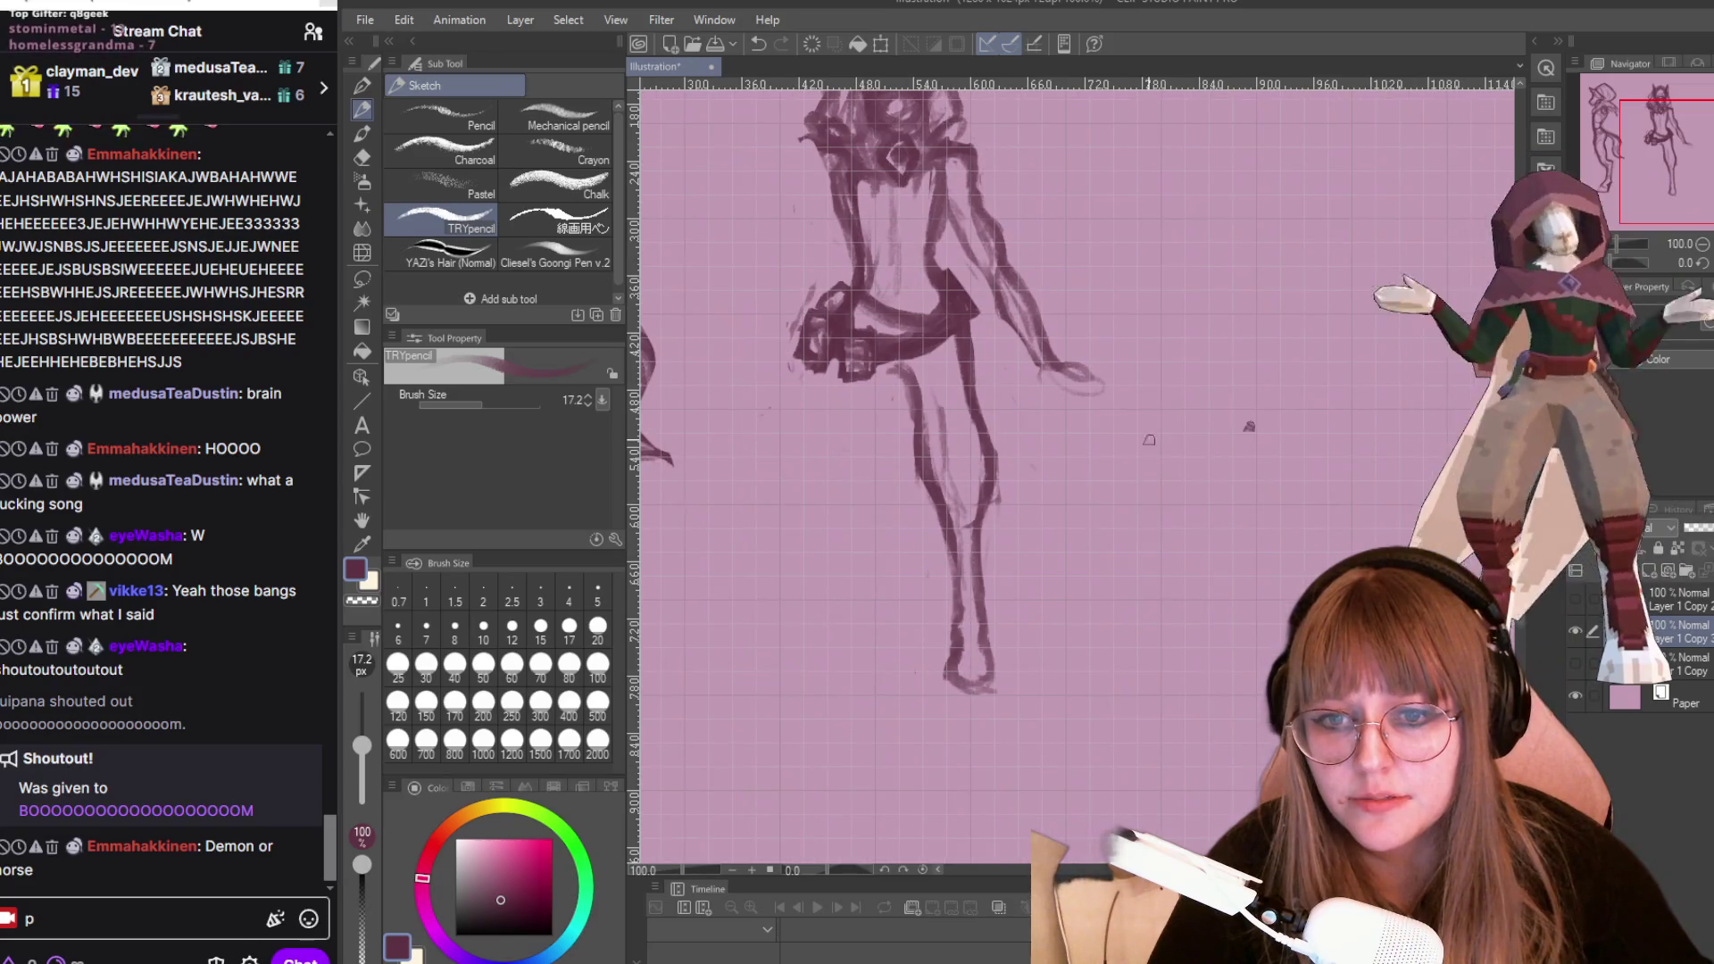
Zoom back to 110% and erase part of the right figure's lower-leg lines.
key("ctrl+plus")
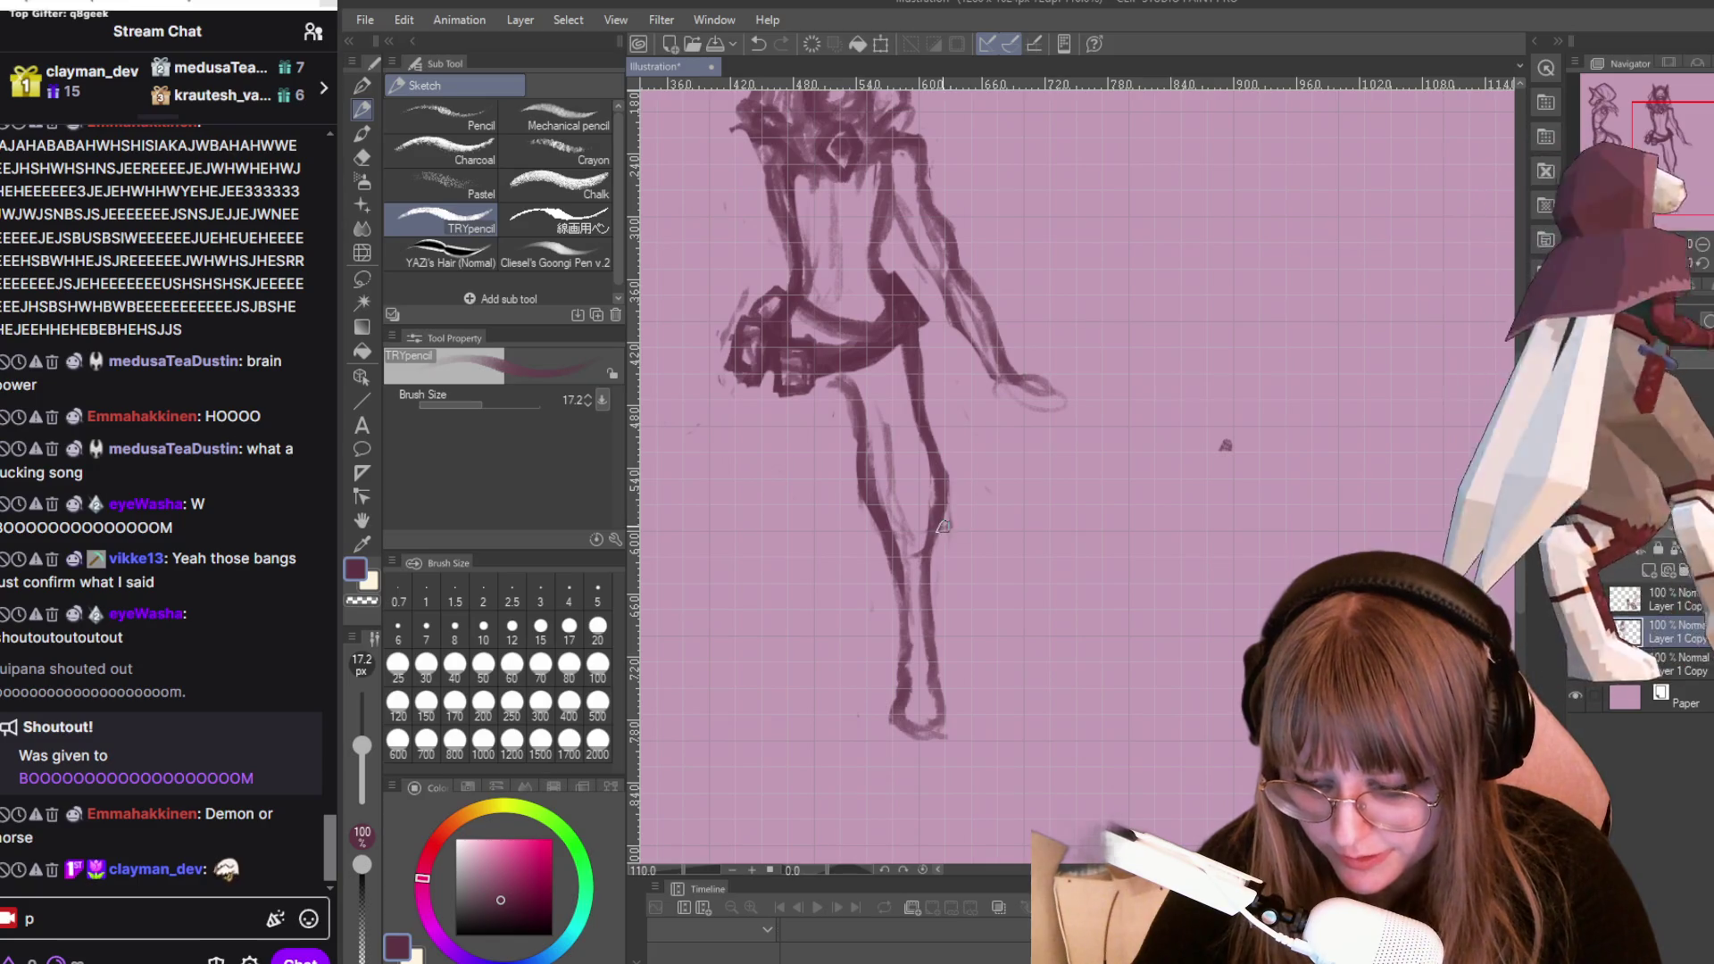
key("e")
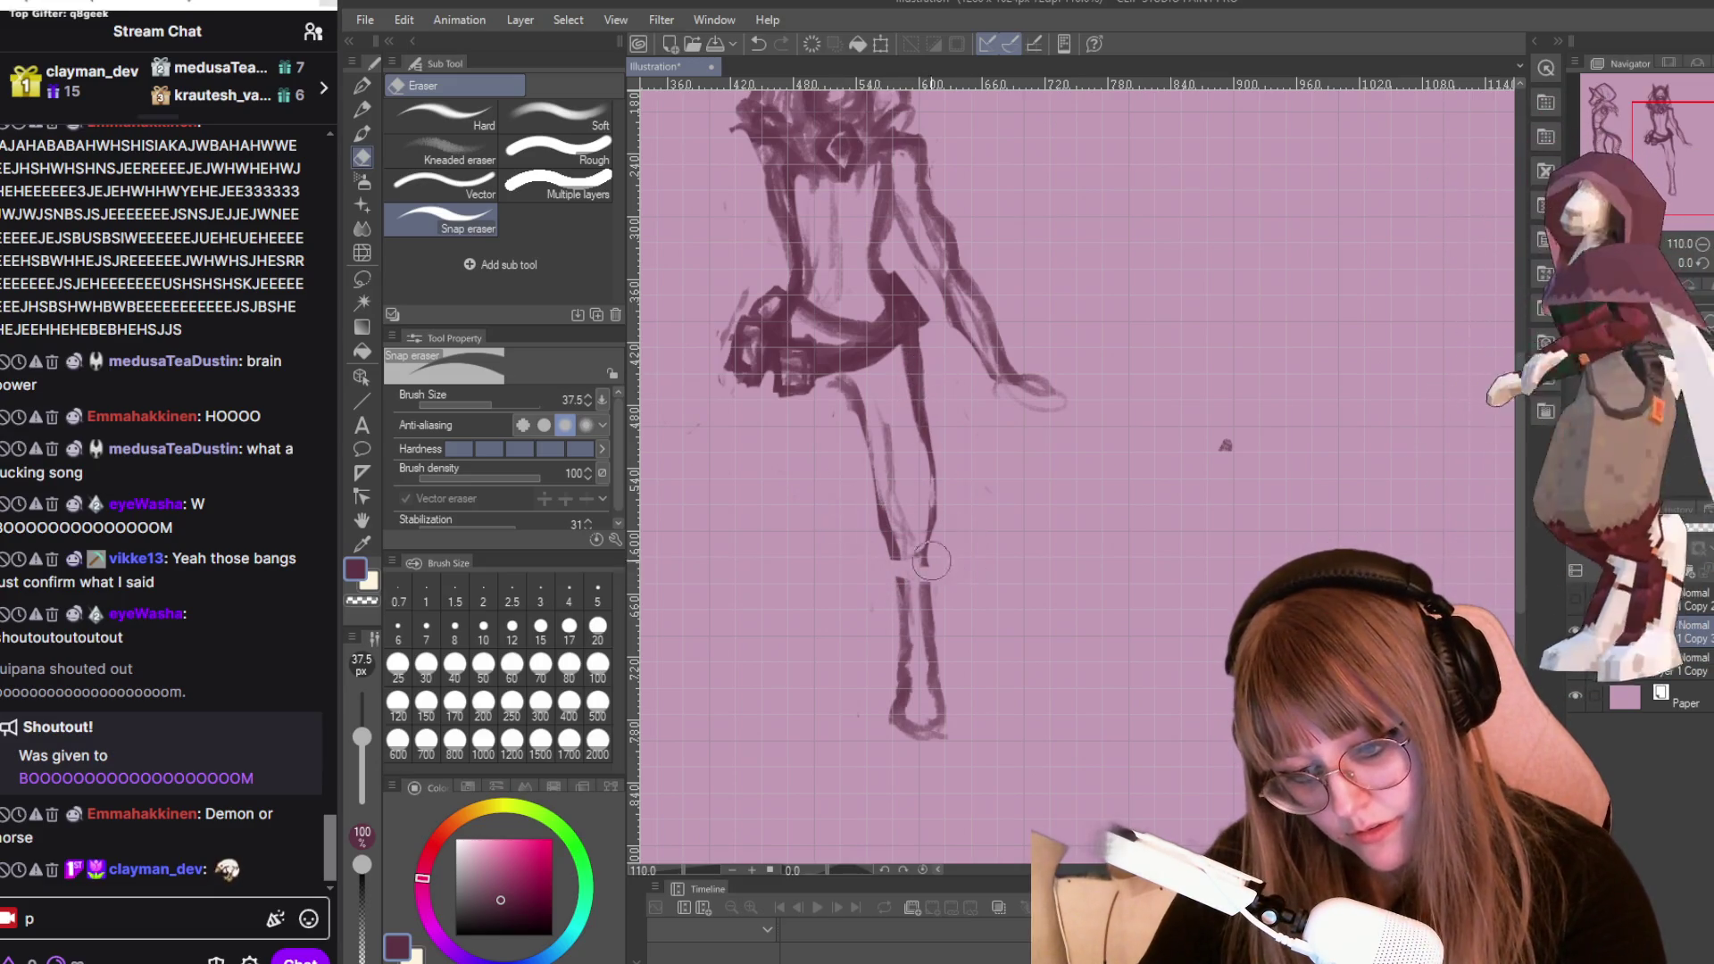
left_click_drag(929, 560, 896, 574)
Redraw the right figure's lower-leg contour with darker pencil lines.
key("p")
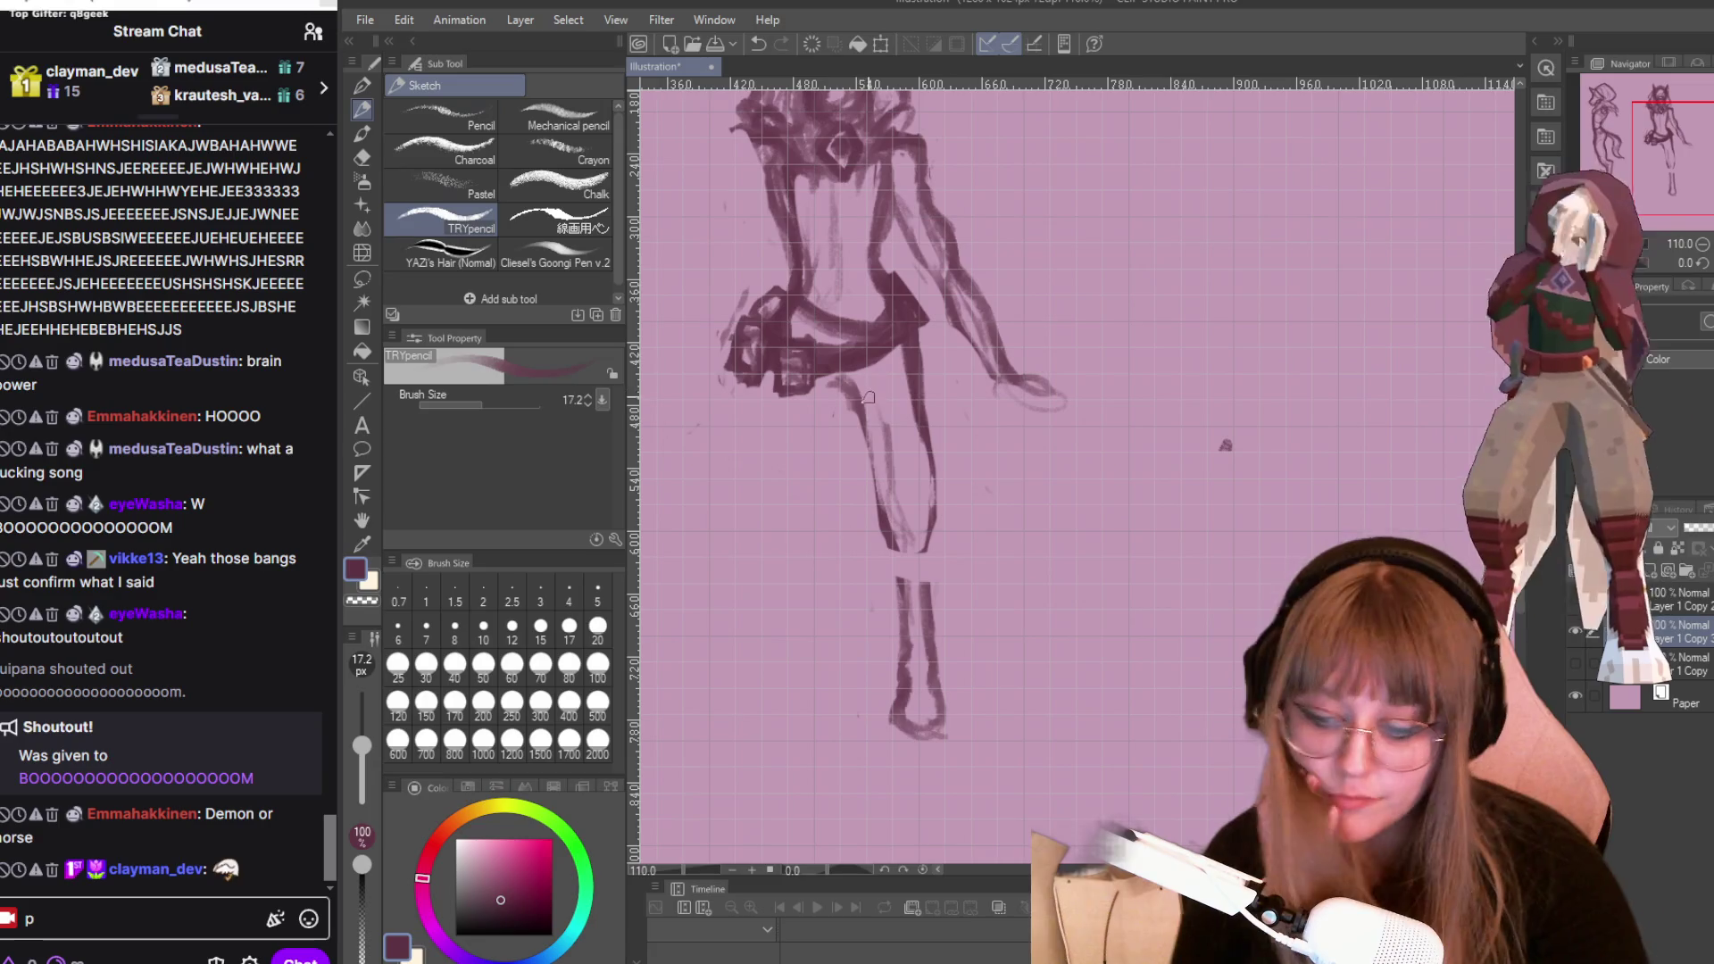
mouse_move(878, 424)
left_mouse_down()
mouse_move(866, 499)
mouse_move(897, 582)
mouse_move(916, 581)
mouse_move(936, 522)
left_mouse_up()
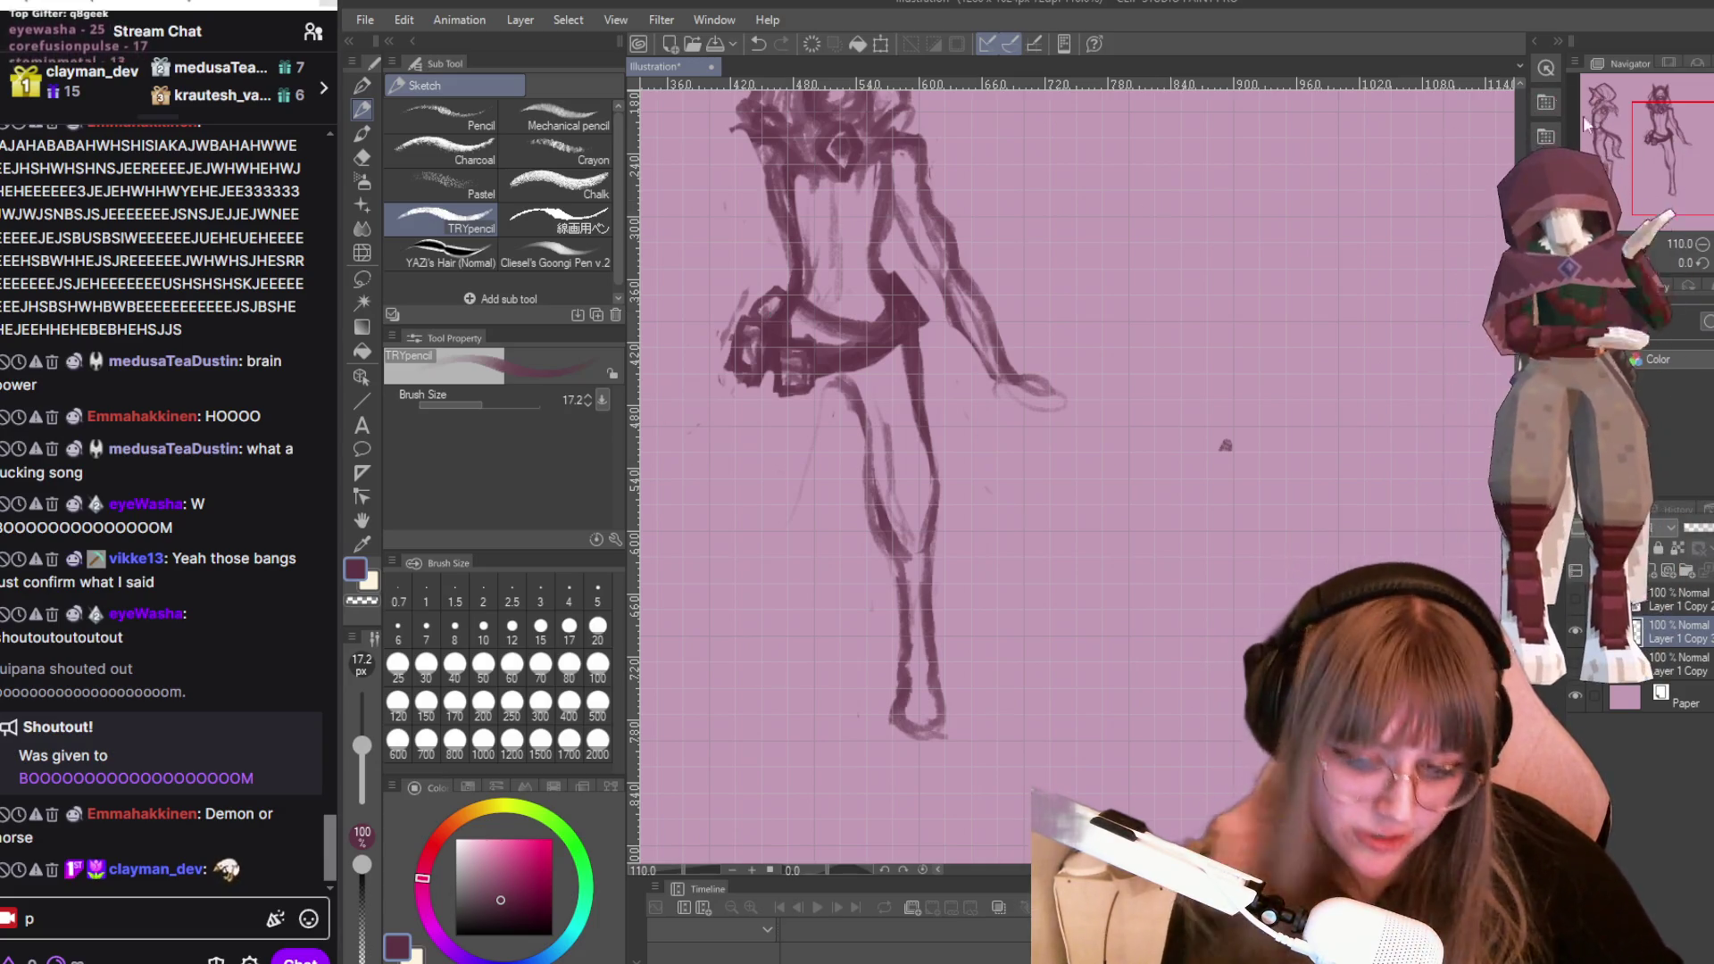
scroll(1160, 214, "down", 3)
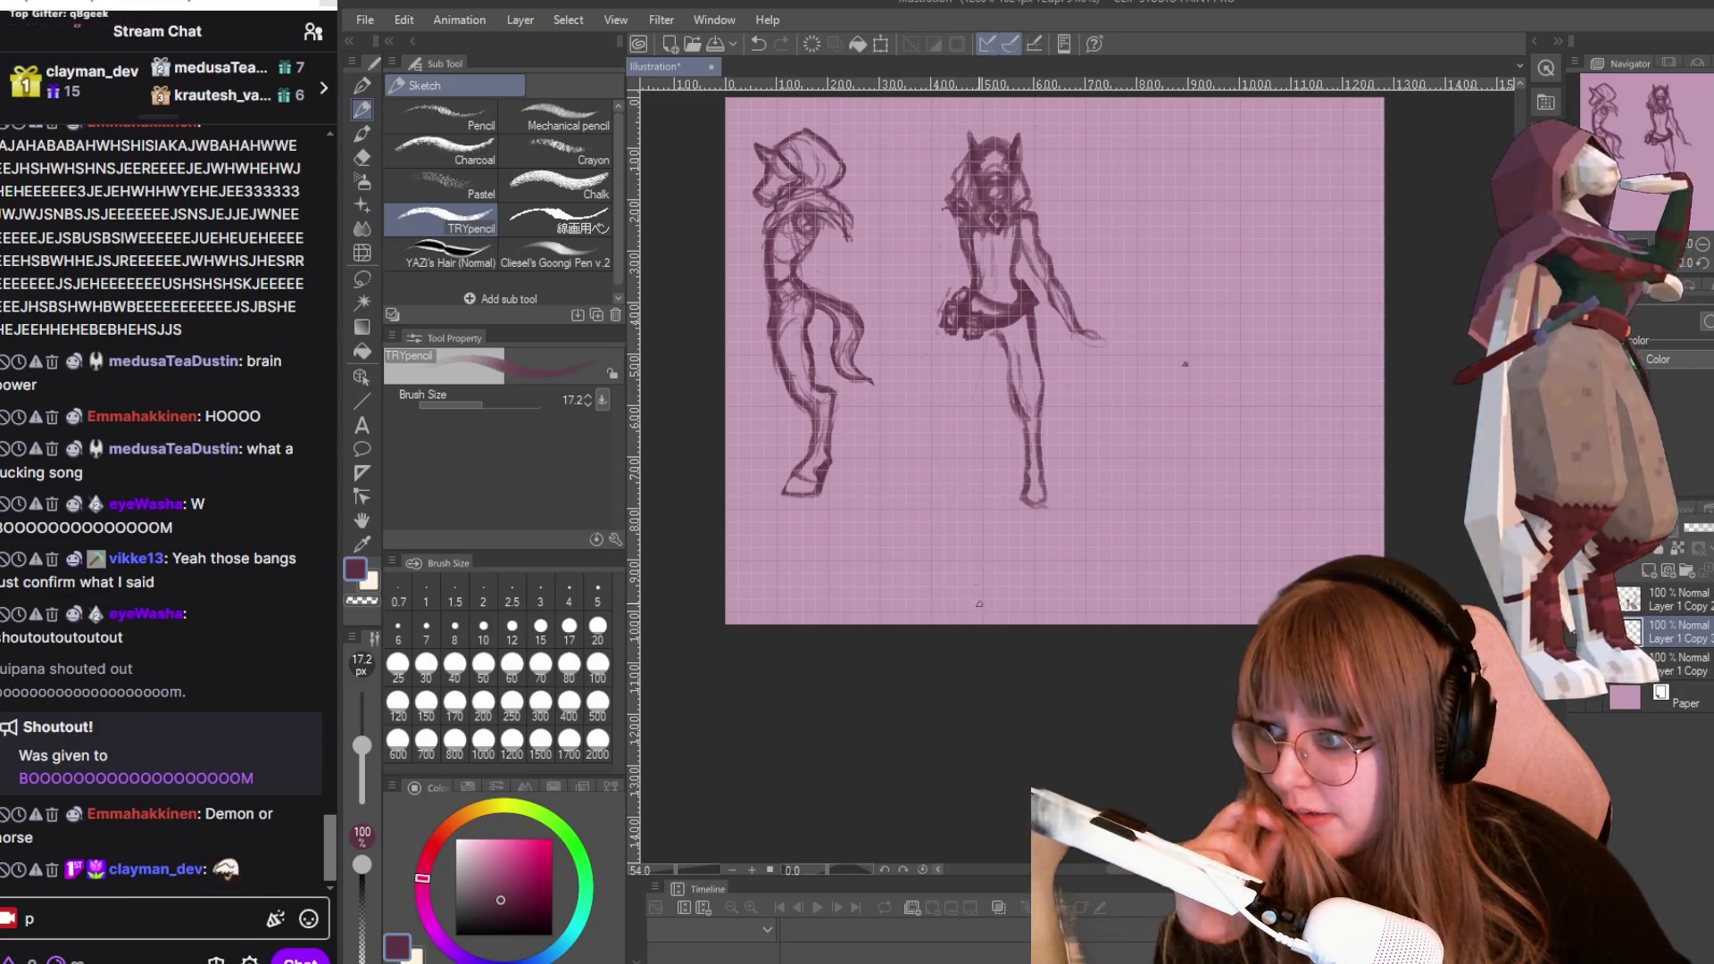
Sketch a short upward pencil stroke along the right figure's knee contour.
scroll(1185, 363, "up", 4)
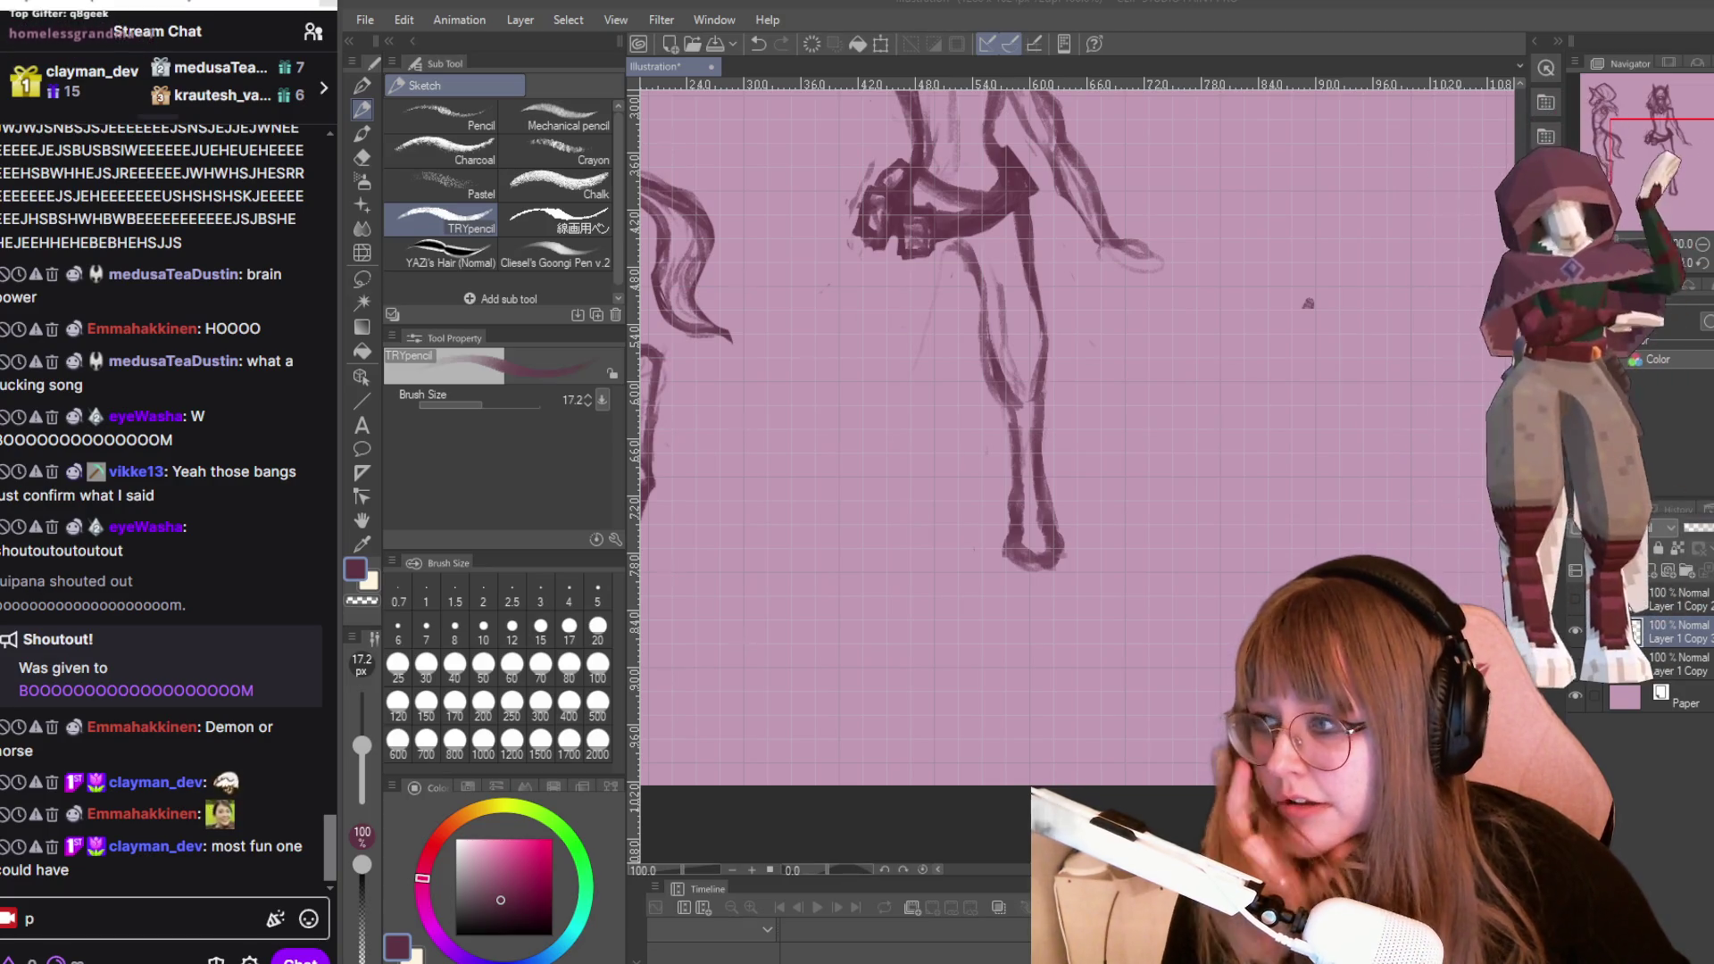
scroll(1304, 304, "down", 2)
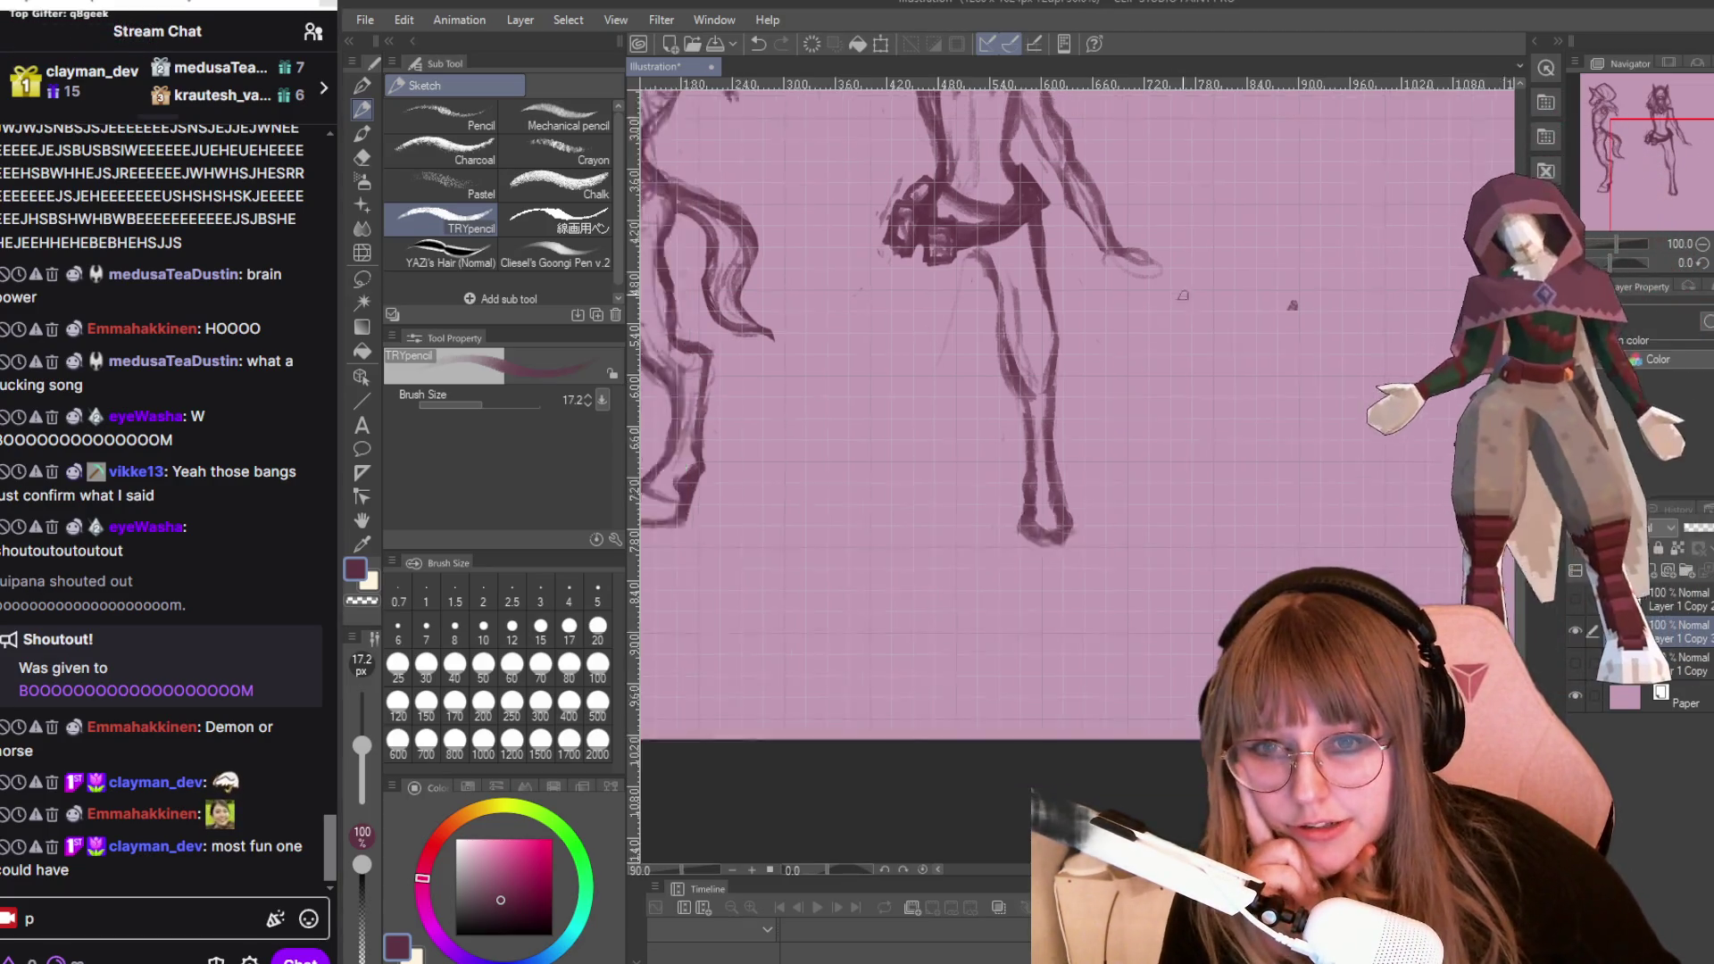
scroll(1188, 143, "up", 1)
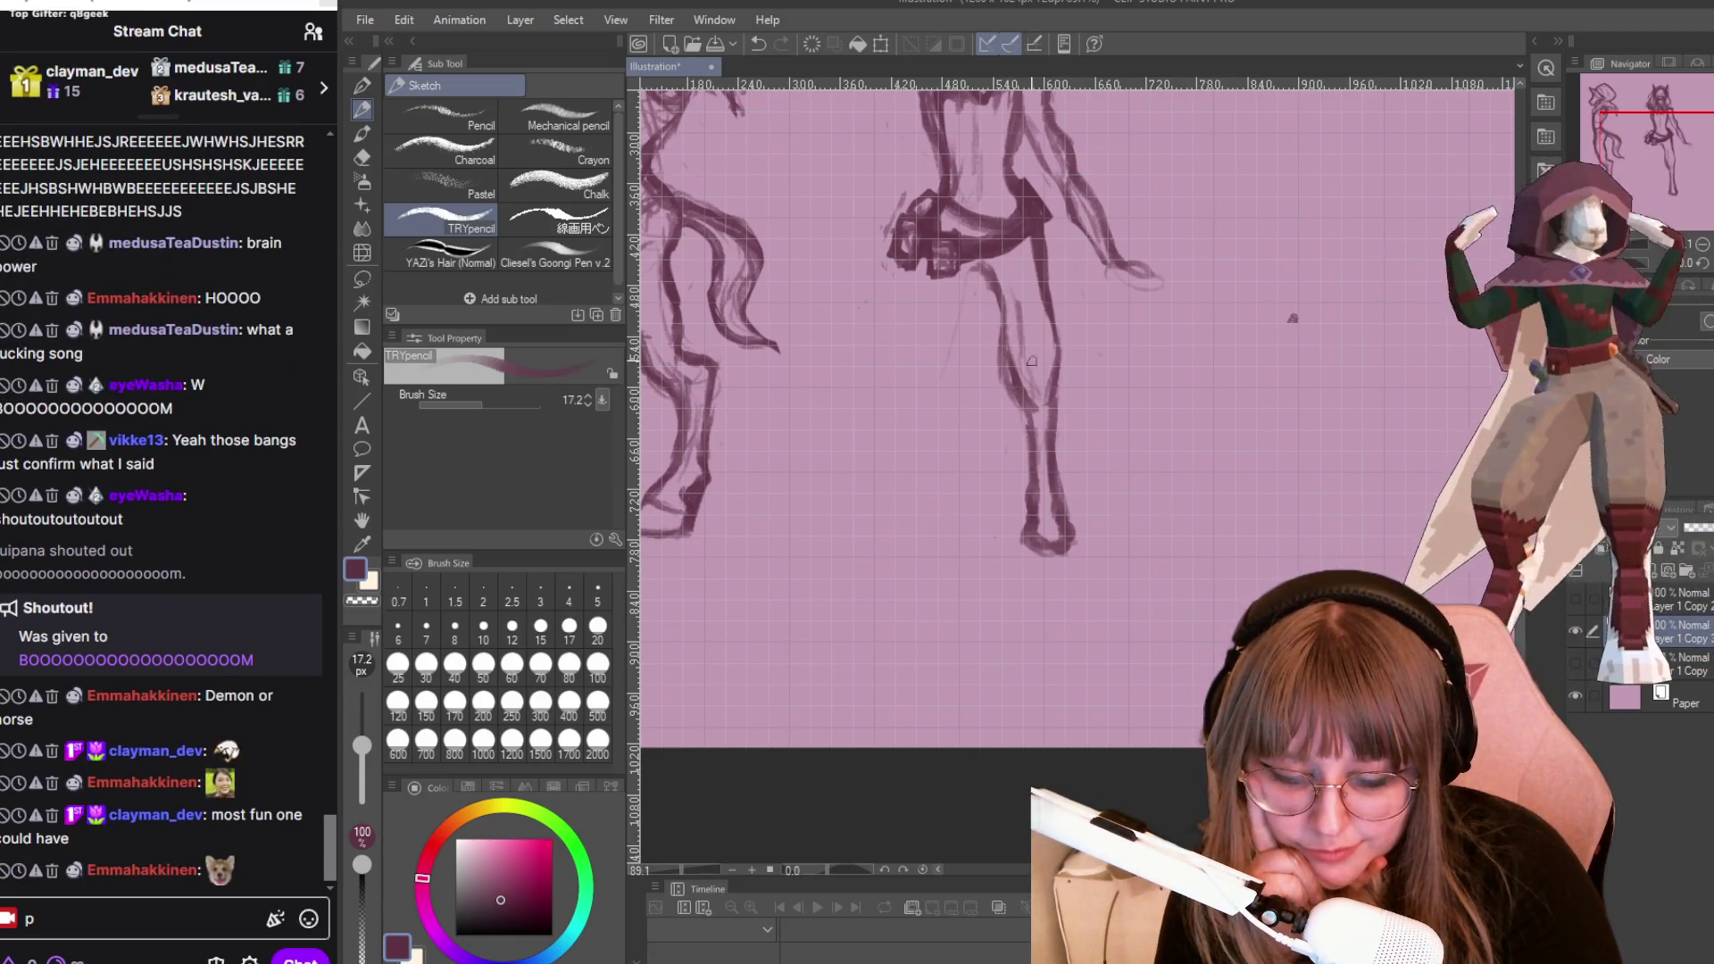
left_click_drag(1063, 404, 1056, 364)
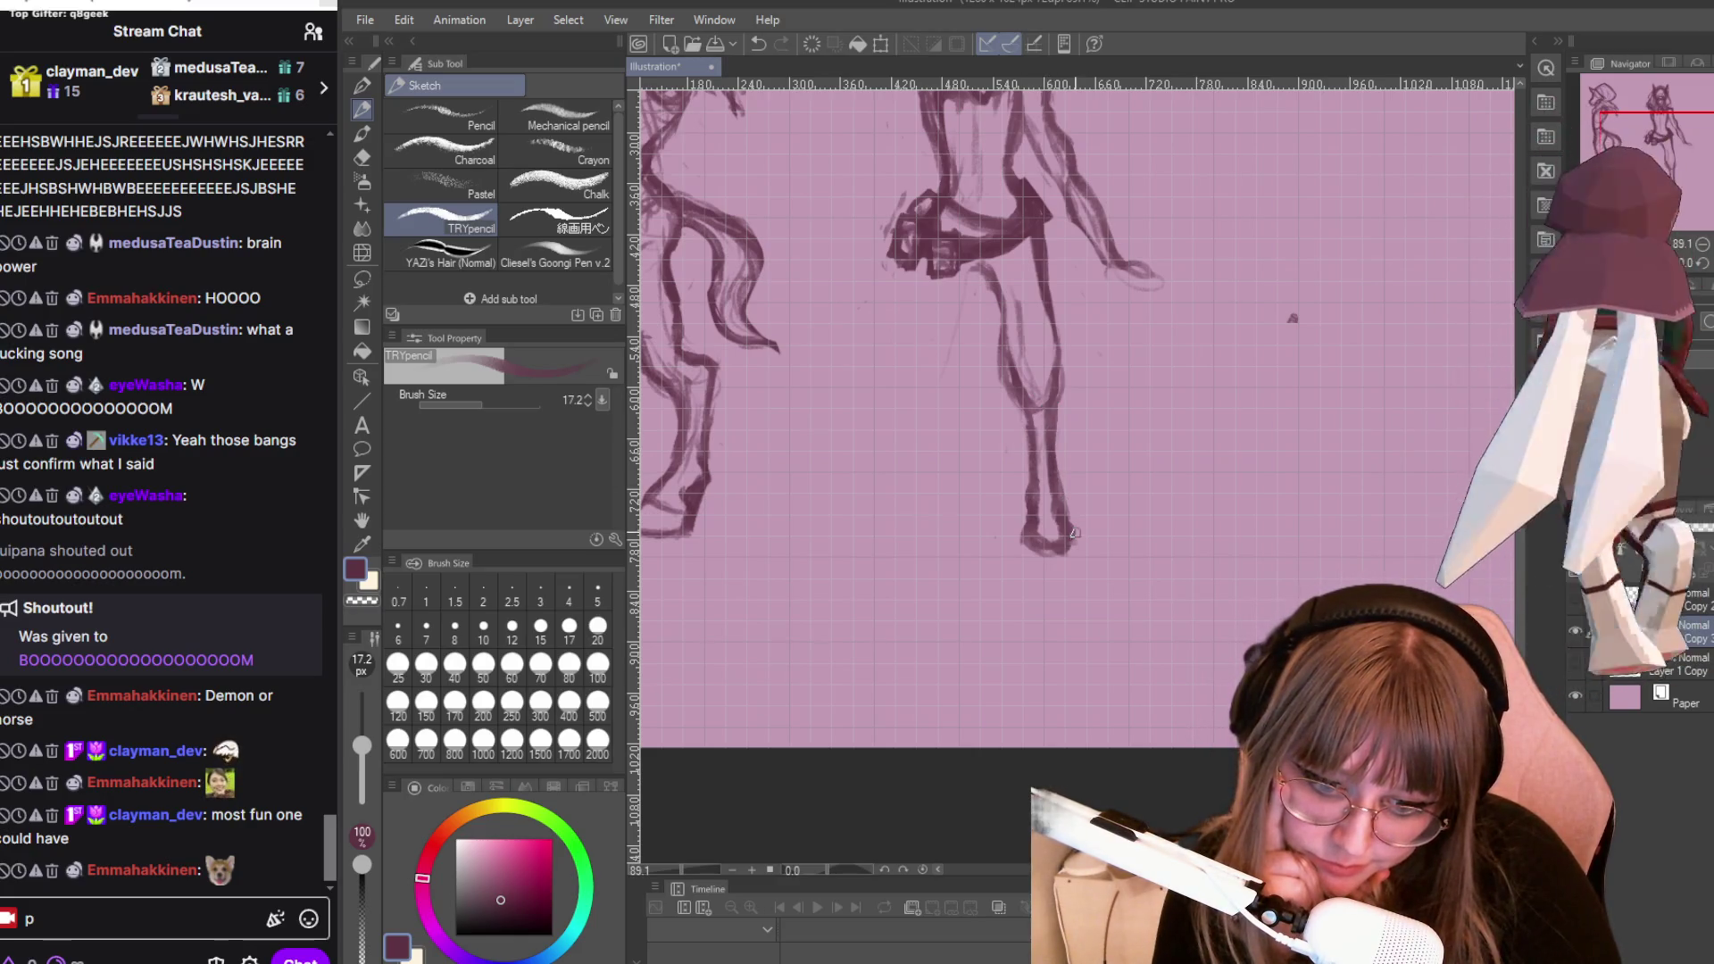
Lasso the right figure's lower leg, nudge it slightly left with Ctrl+T, and deselect.
left_click(362, 279)
mouse_move(1058, 393)
left_mouse_down()
mouse_move(1036, 589)
mouse_move(1081, 384)
left_mouse_up()
key("ctrl+t")
left_click_drag(1071, 448, 1057, 450)
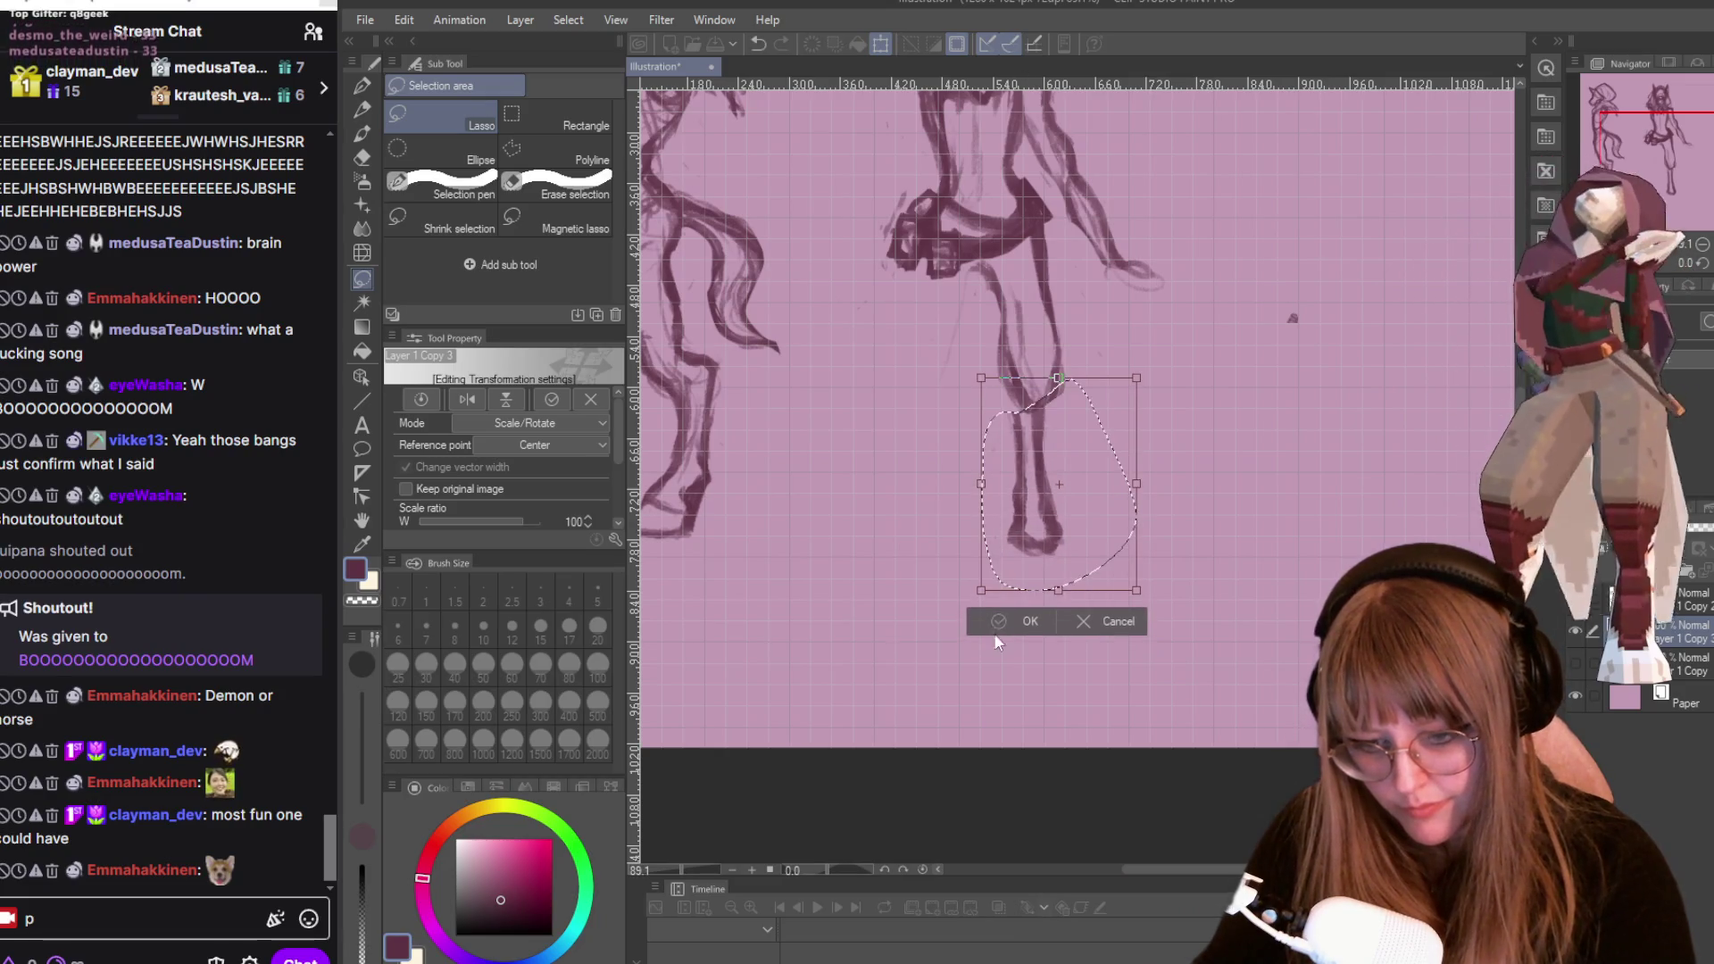
left_click(1023, 625)
left_click(1170, 364)
Sketch two new pencil strokes up the figure's leg.
key("p")
key("p")
key("p")
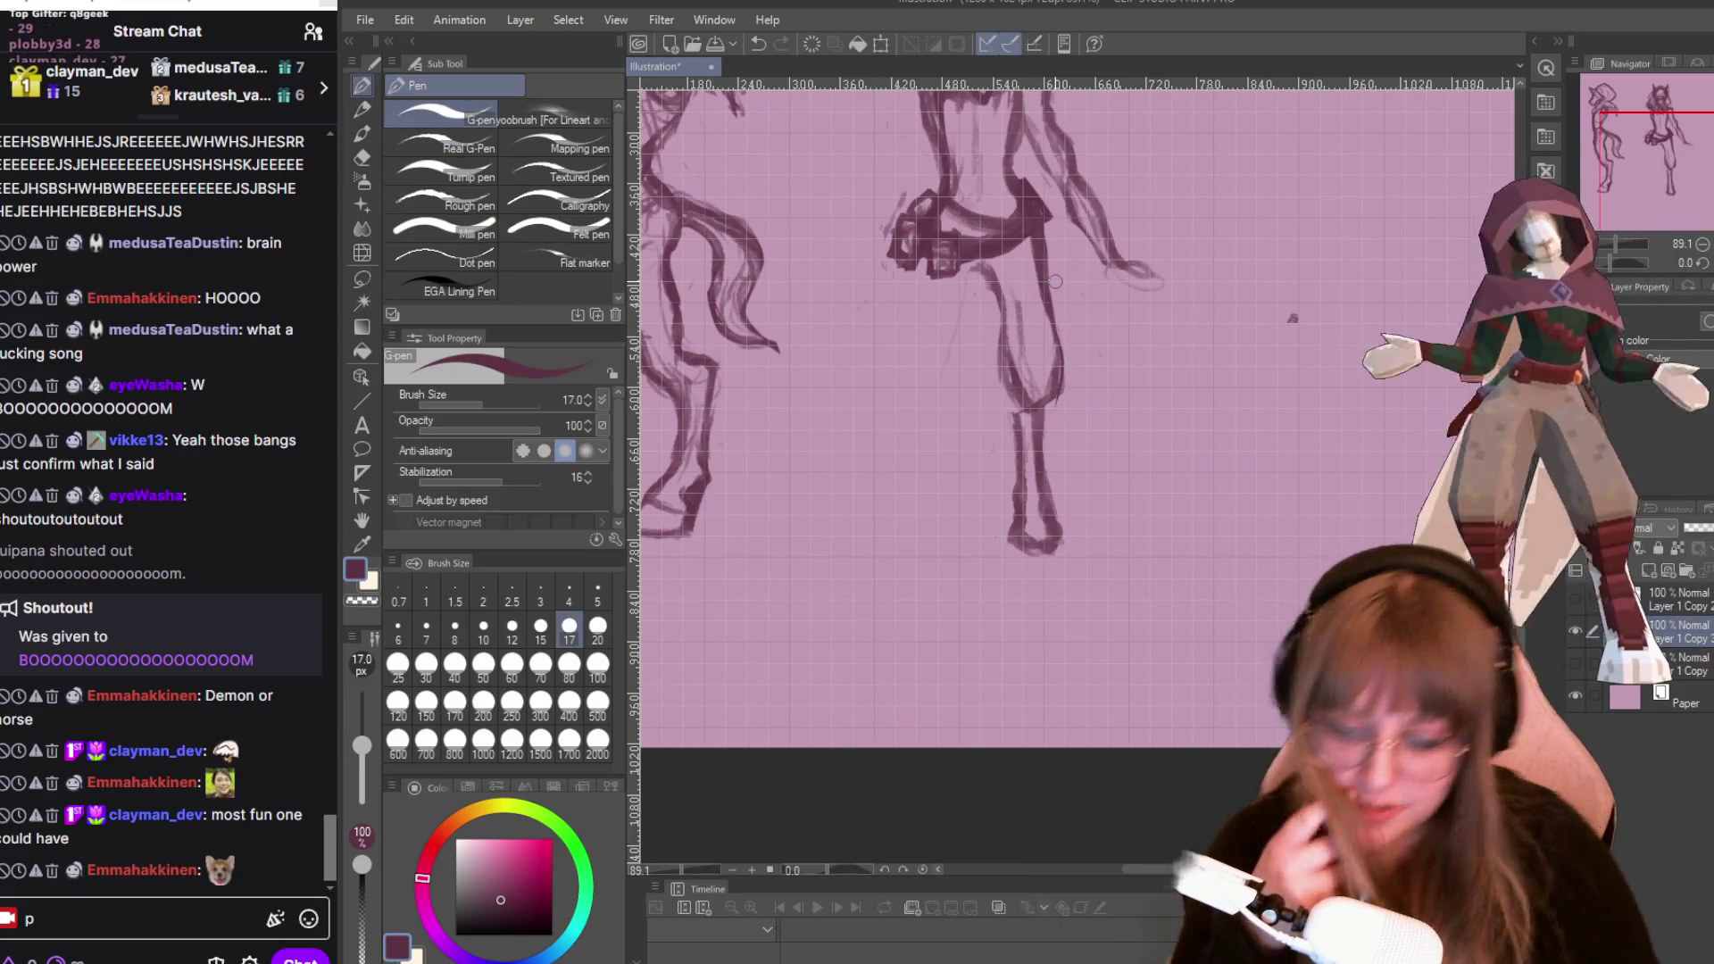
scroll(1062, 281, "up", 2)
key("p")
key("p")
key("p")
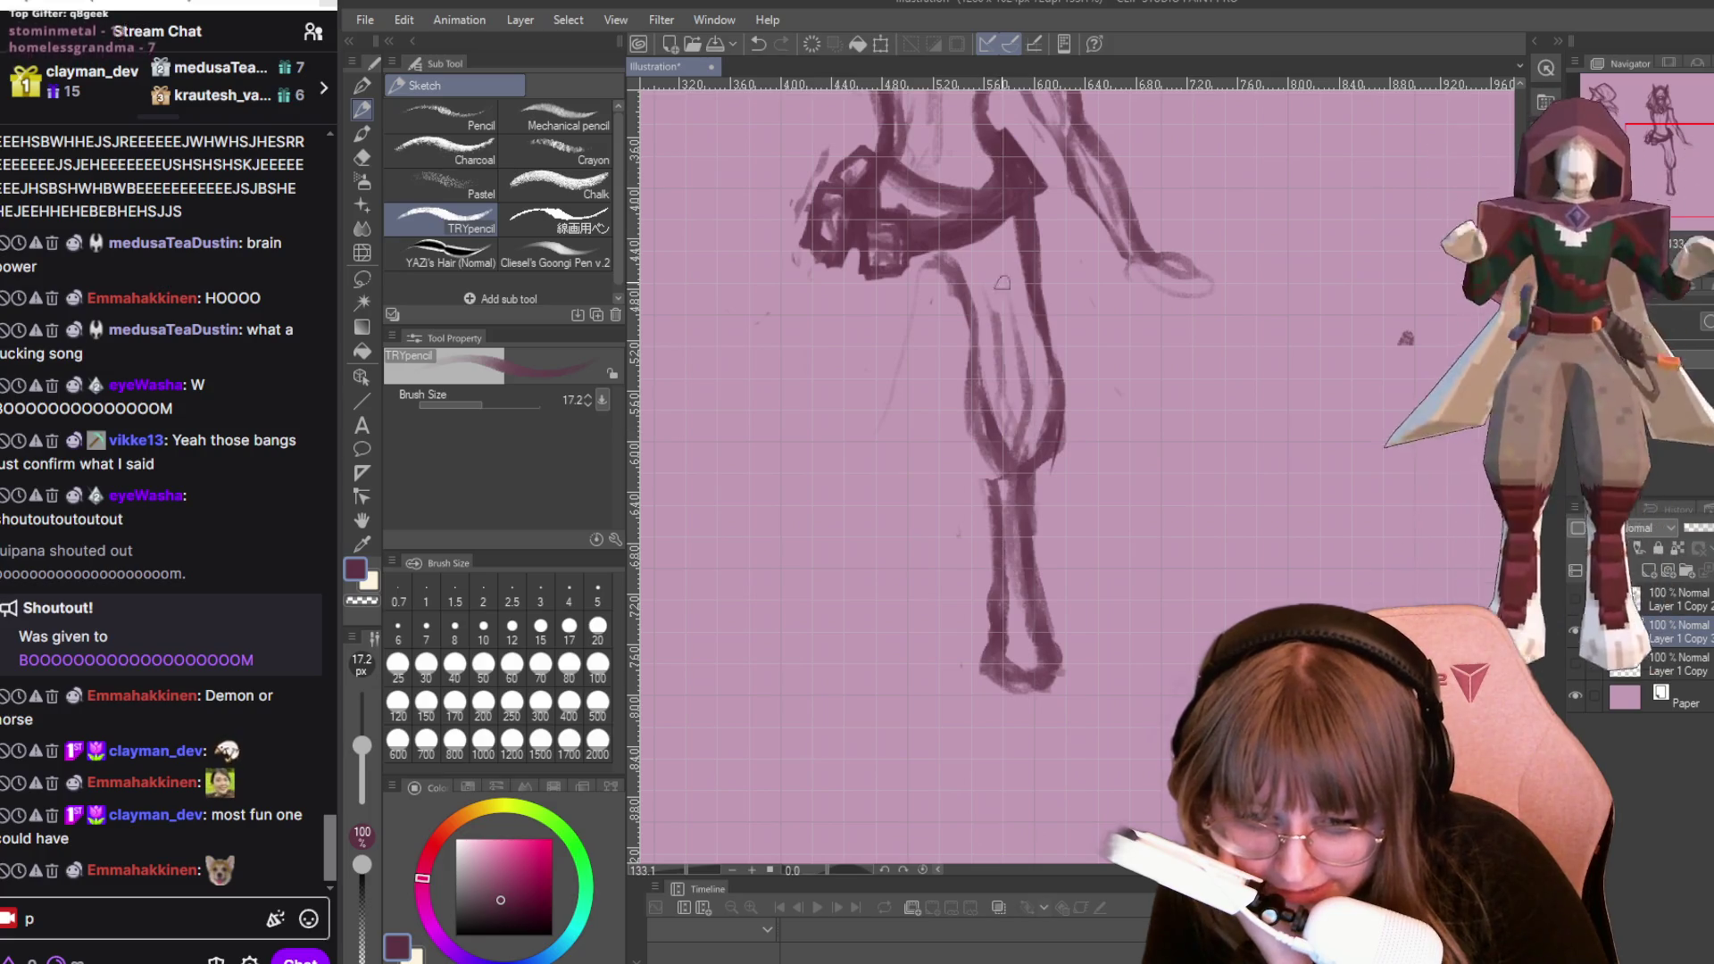
left_click_drag(996, 500, 973, 344)
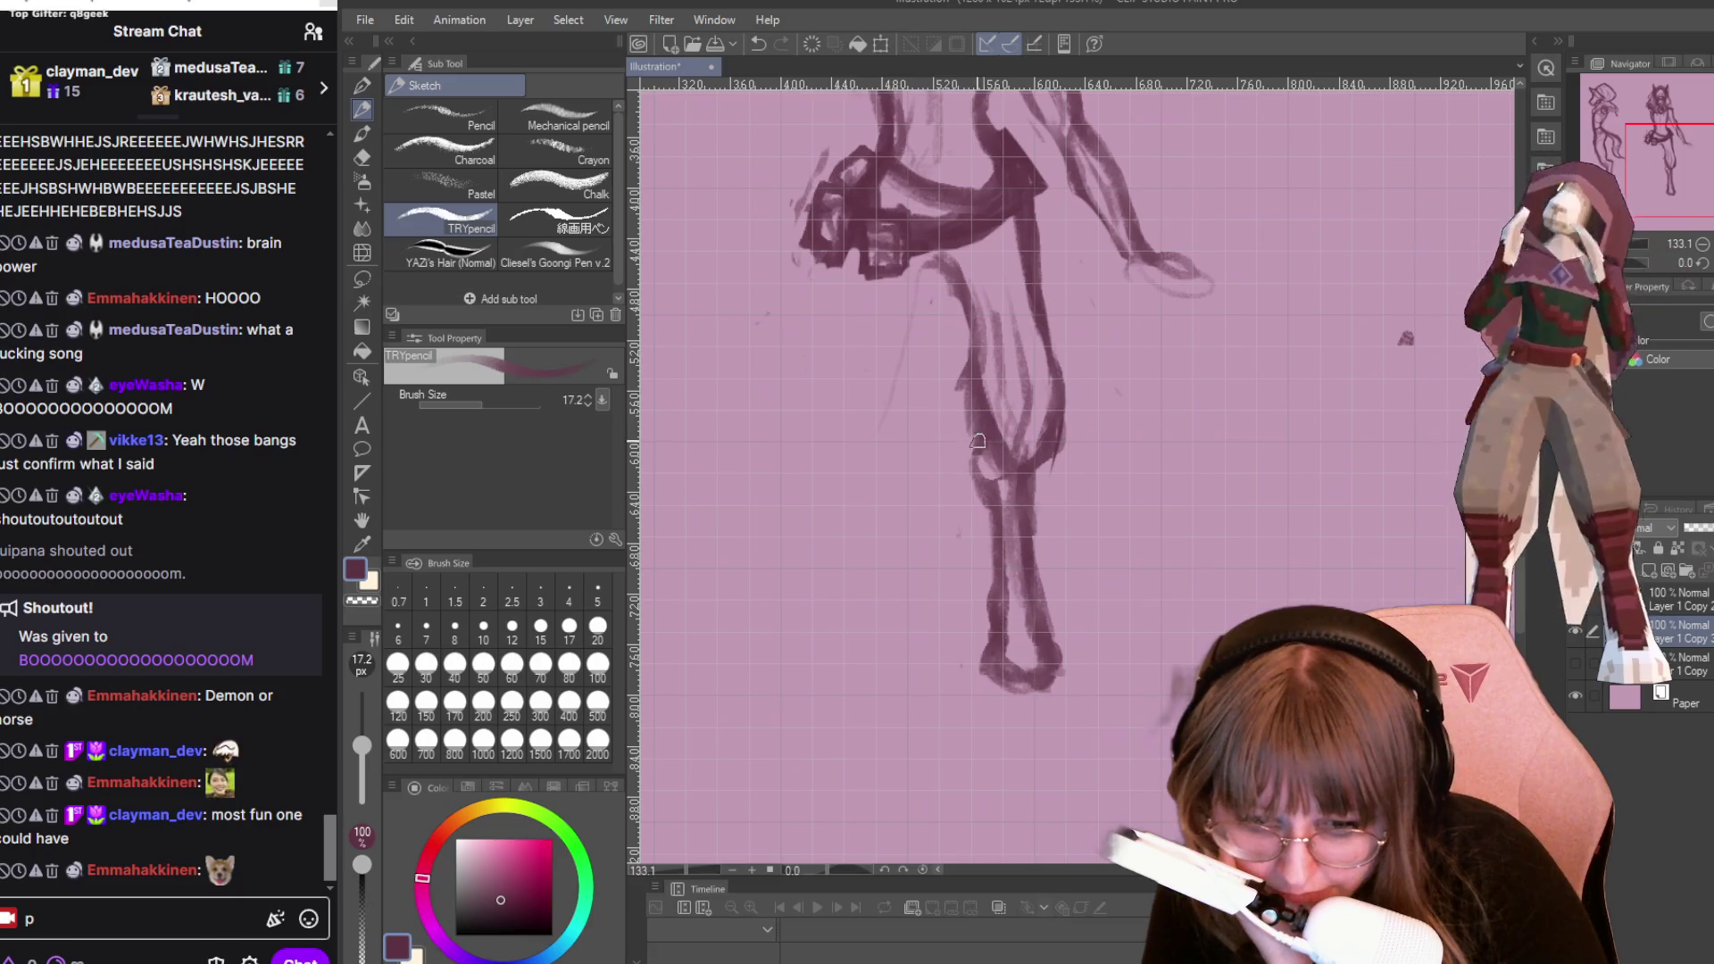
left_click_drag(981, 426, 966, 261)
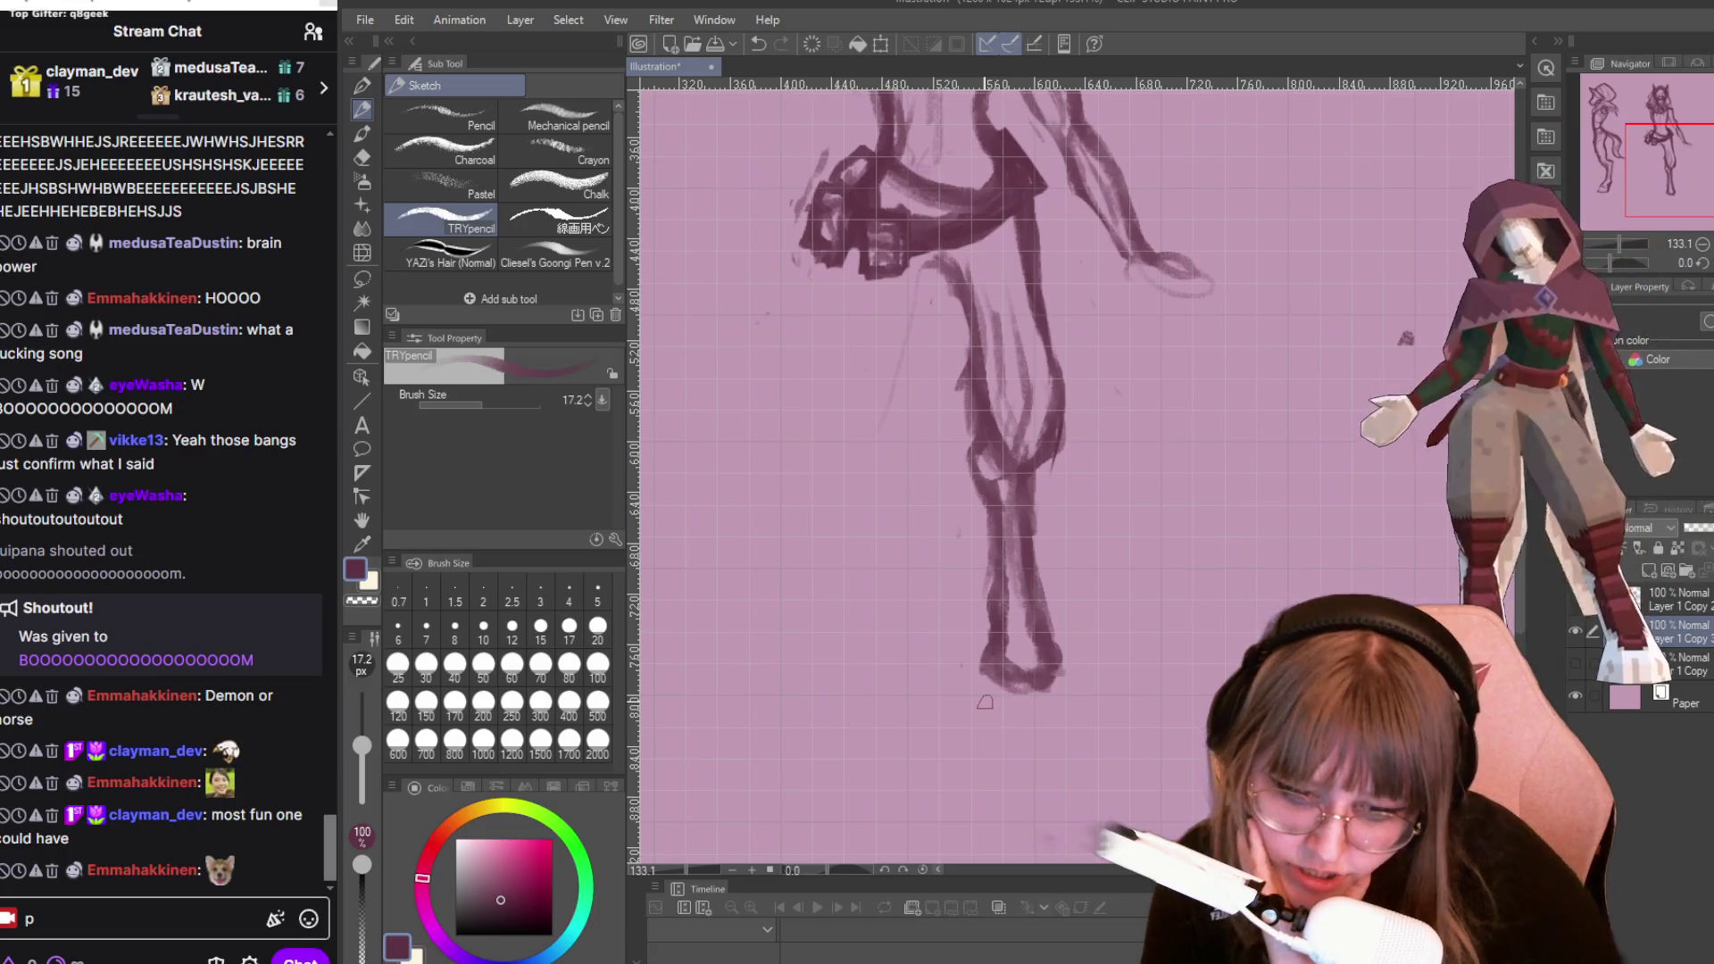
scroll(1191, 313, "down", 3)
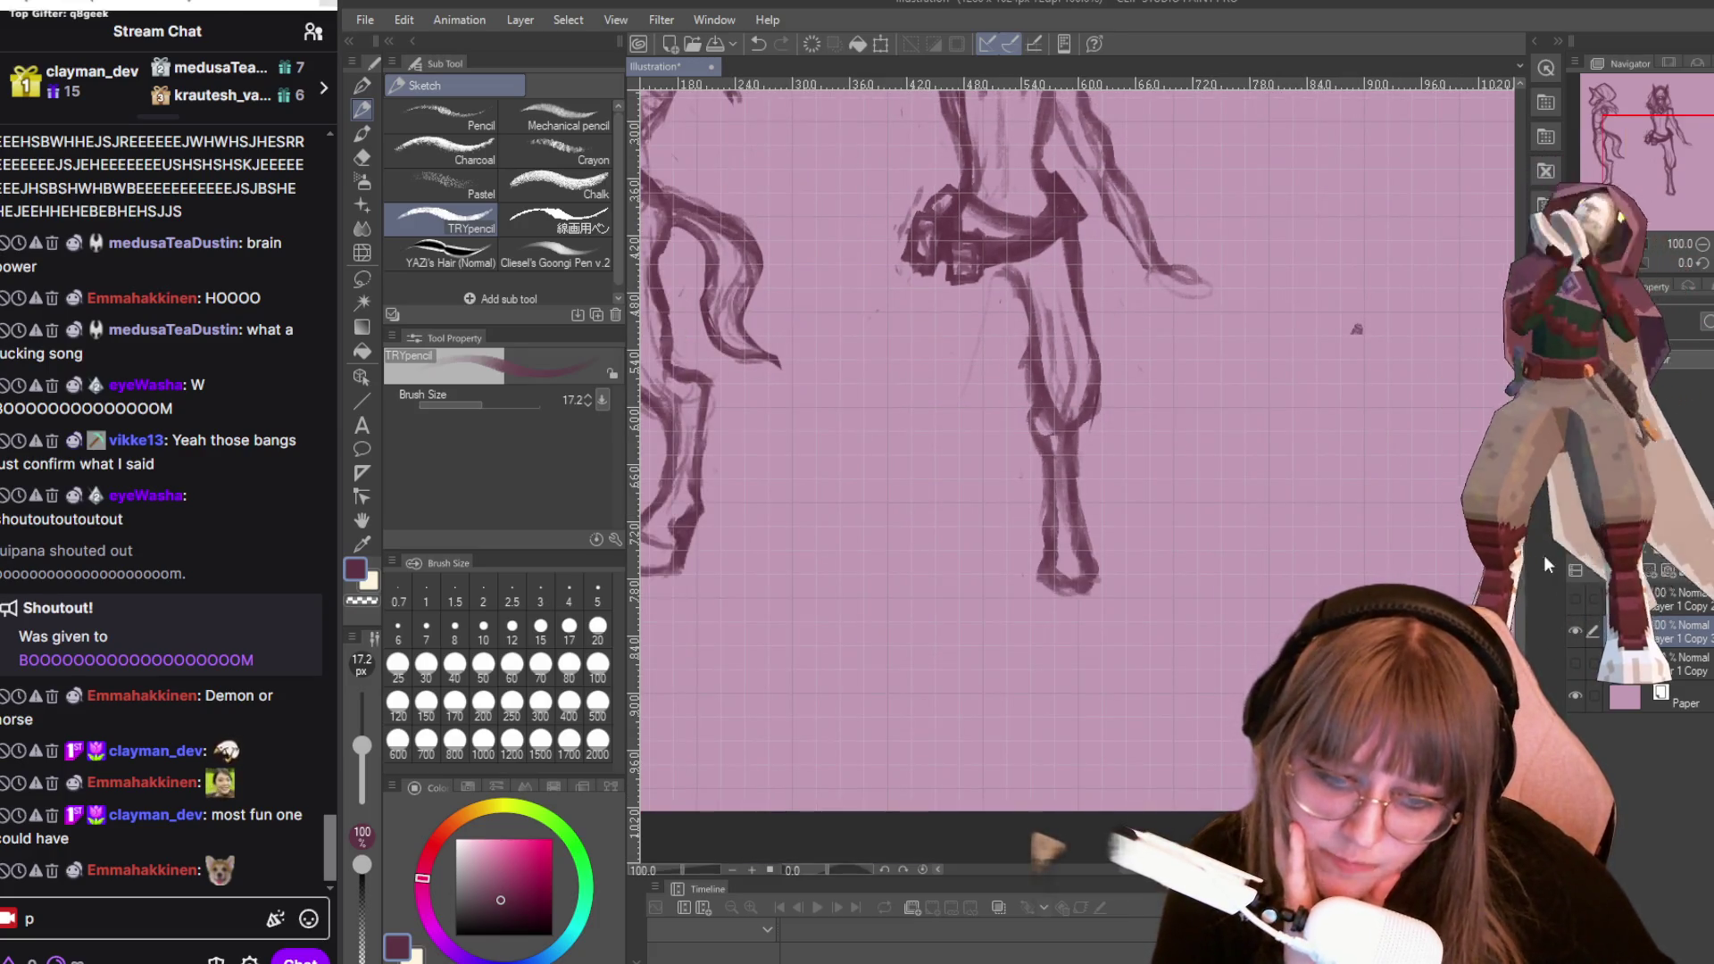
Sketch and redraw a raised V-shaped finger on the right figure's hand, then erase it.
left_click_drag(1357, 329, 1356, 514)
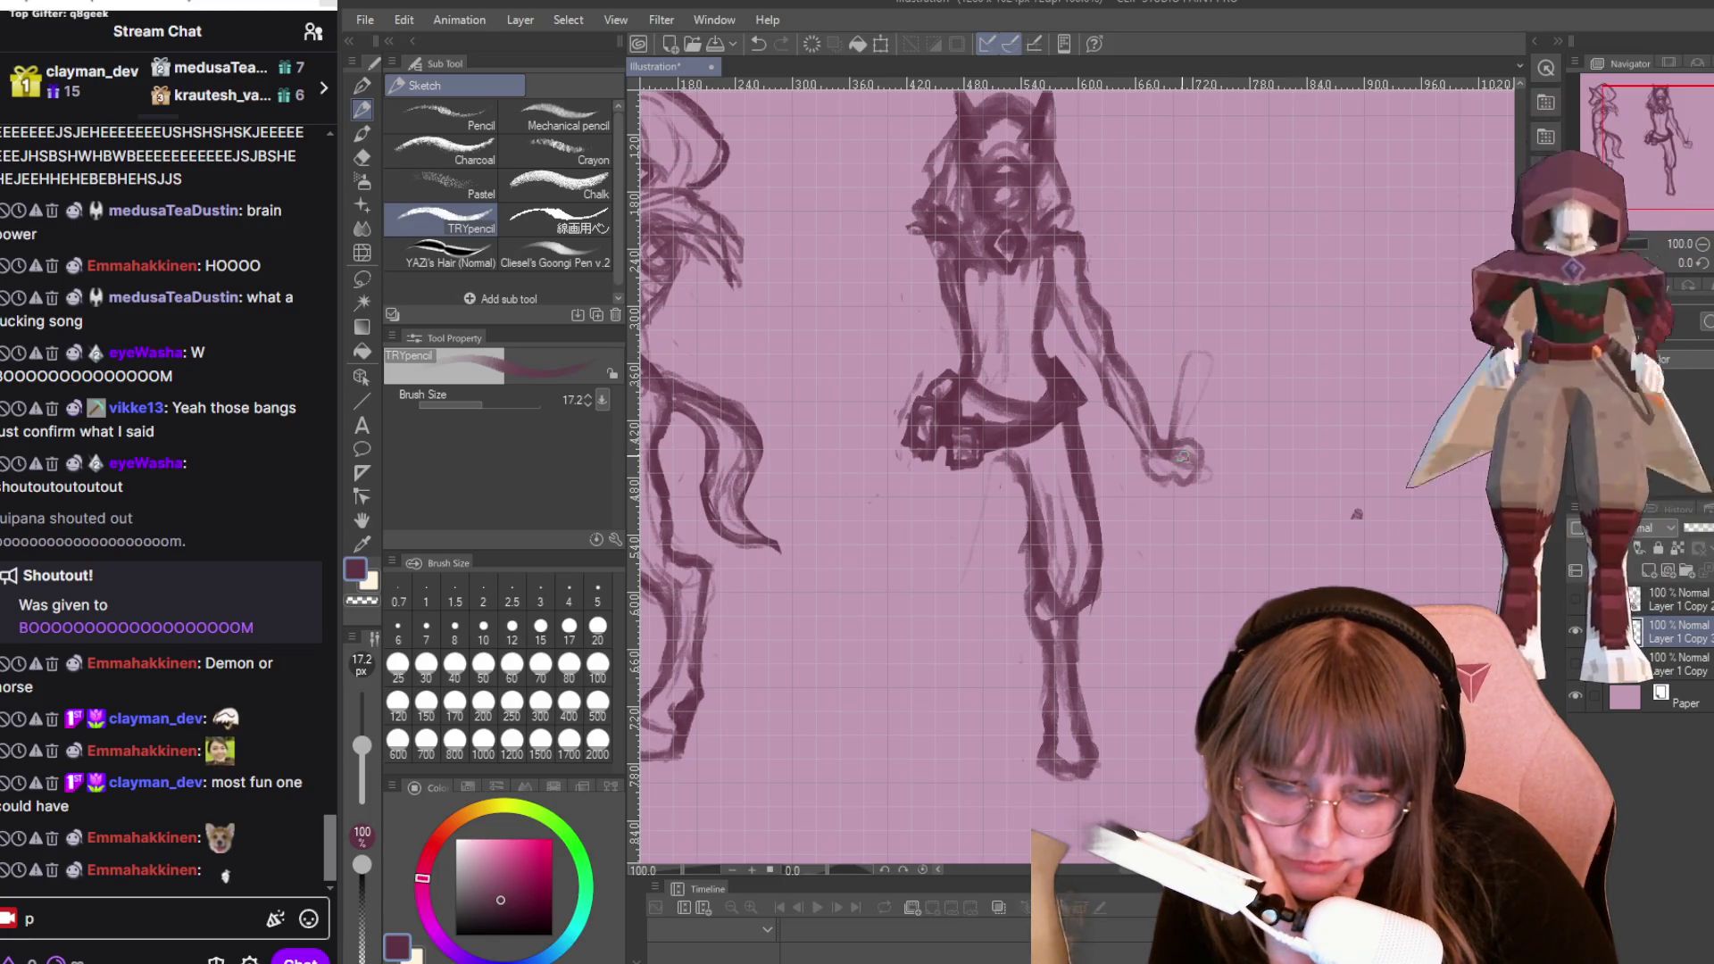
mouse_move(1207, 361)
left_mouse_down()
mouse_move(1176, 468)
mouse_move(1170, 404)
mouse_move(1161, 451)
left_mouse_up()
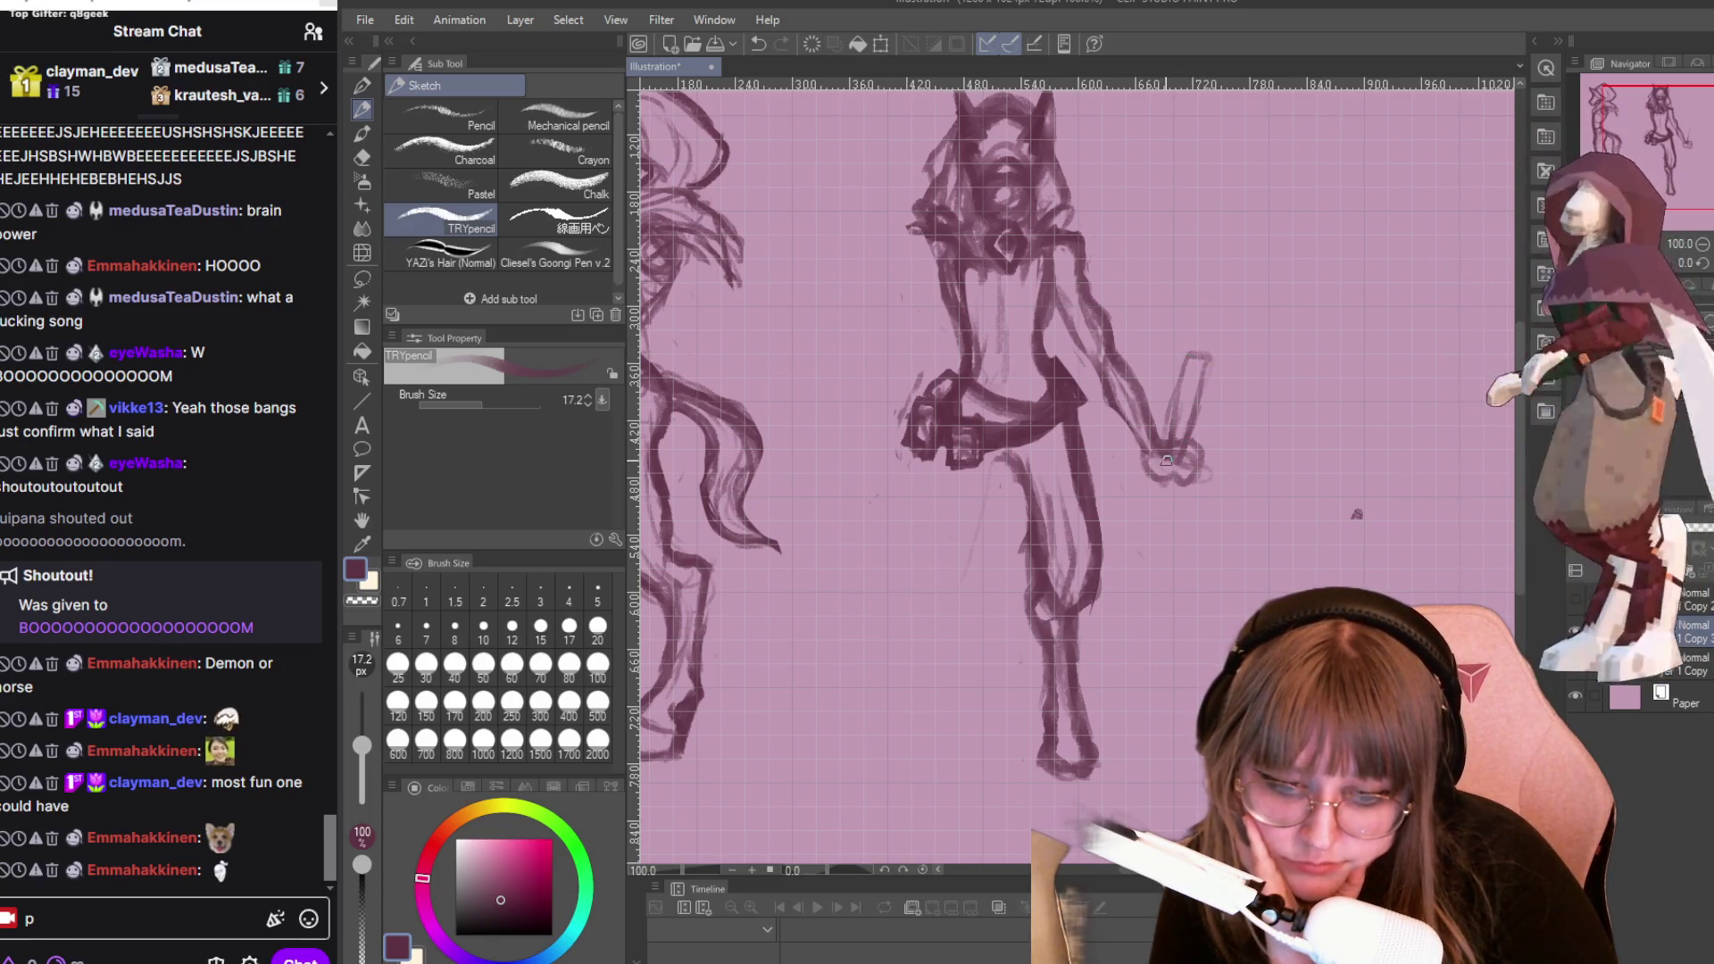
left_click_drag(1204, 359, 1164, 462)
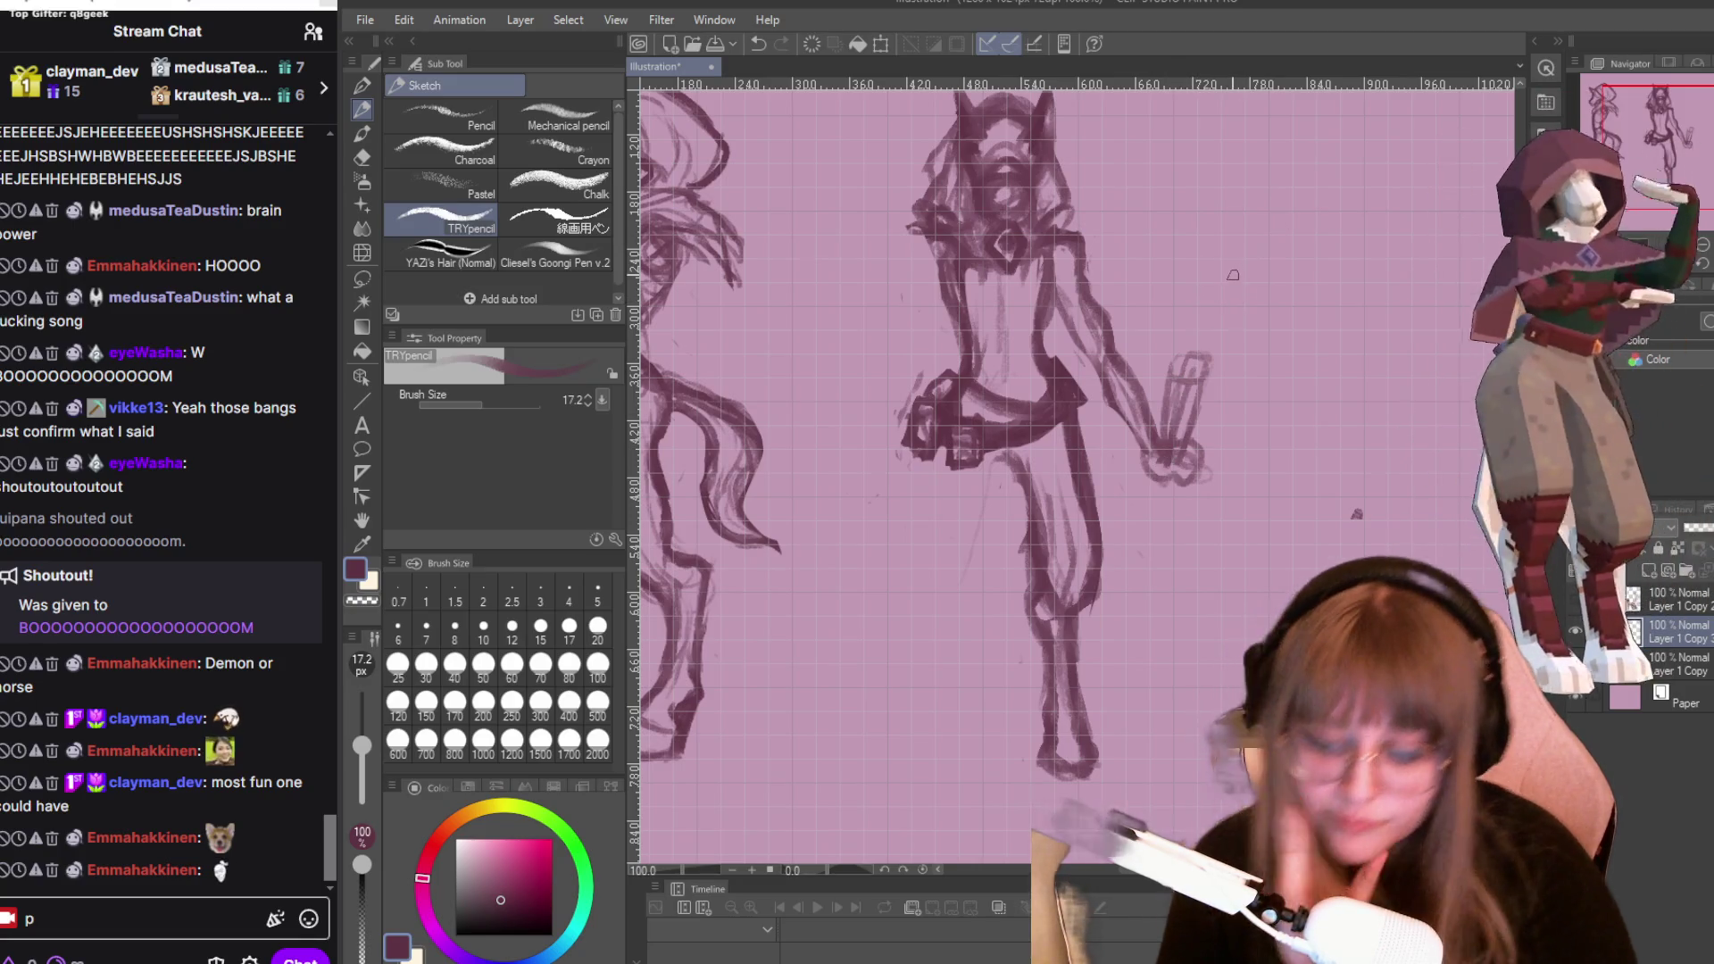
key("e")
mouse_move(1196, 357)
left_mouse_down()
mouse_move(1179, 353)
mouse_move(1205, 430)
mouse_move(1201, 357)
mouse_move(1184, 403)
mouse_move(1207, 435)
left_mouse_up()
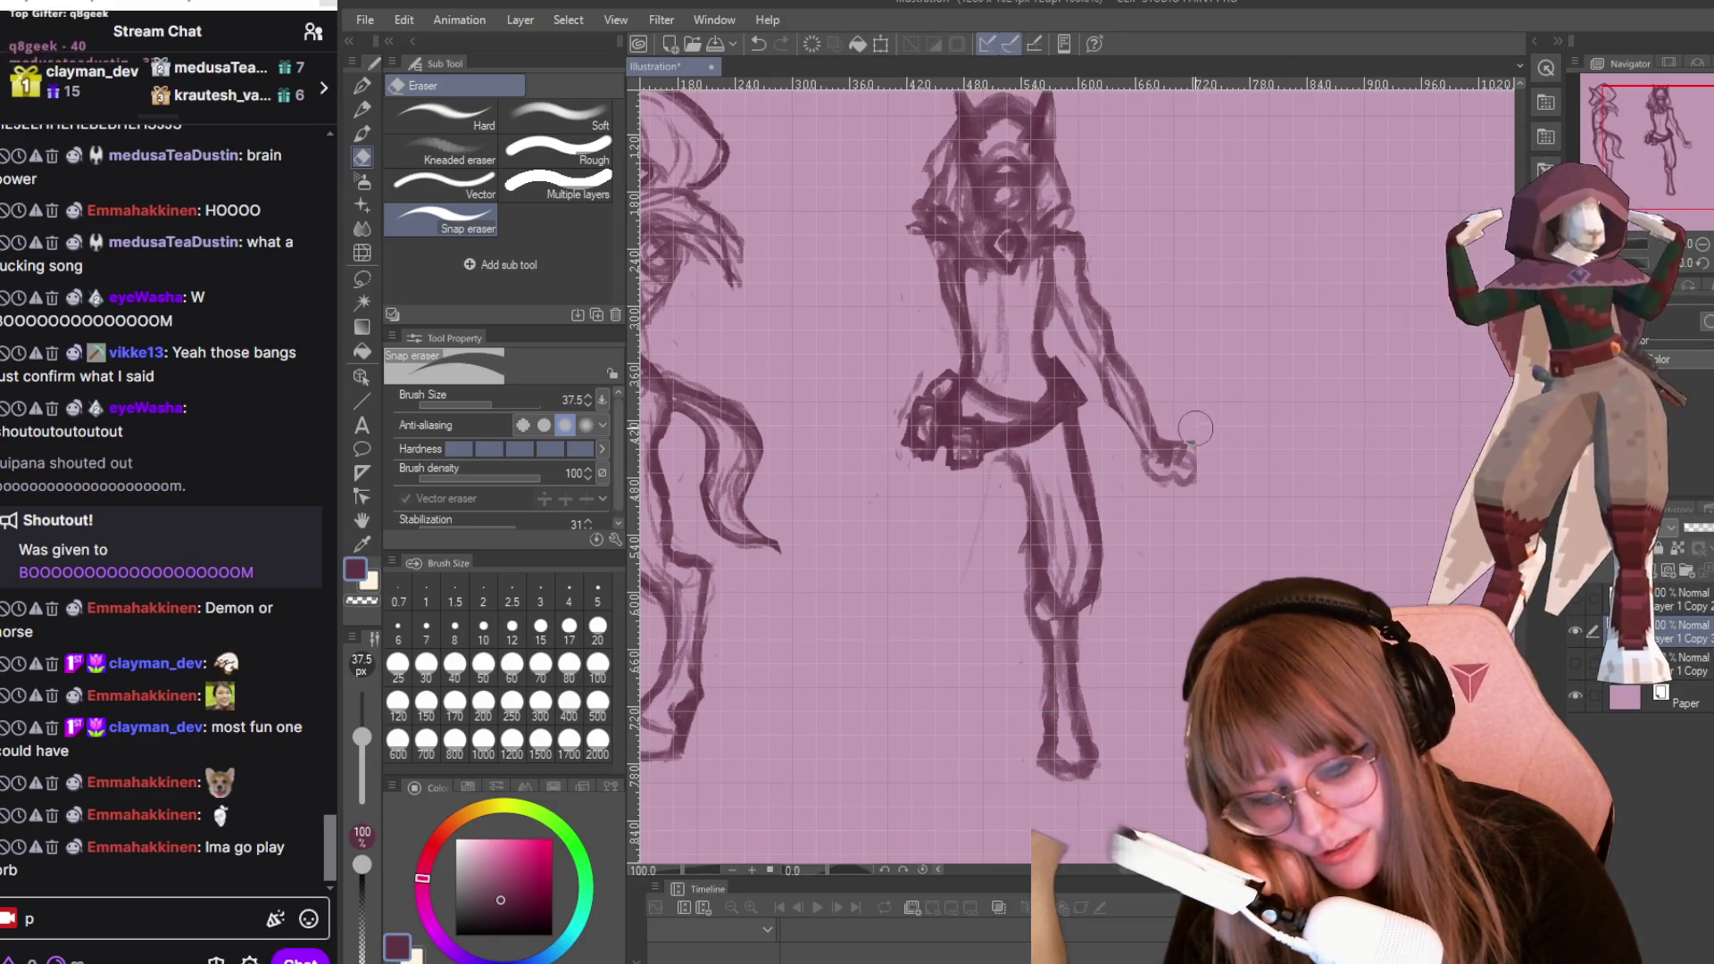
Erase leftover hand strokes and lighten the right arm's lines.
left_click_drag(1158, 460, 1171, 457)
mouse_move(1127, 402)
left_mouse_down()
mouse_move(1110, 375)
mouse_move(1138, 416)
mouse_move(1077, 301)
mouse_move(1097, 330)
left_mouse_up()
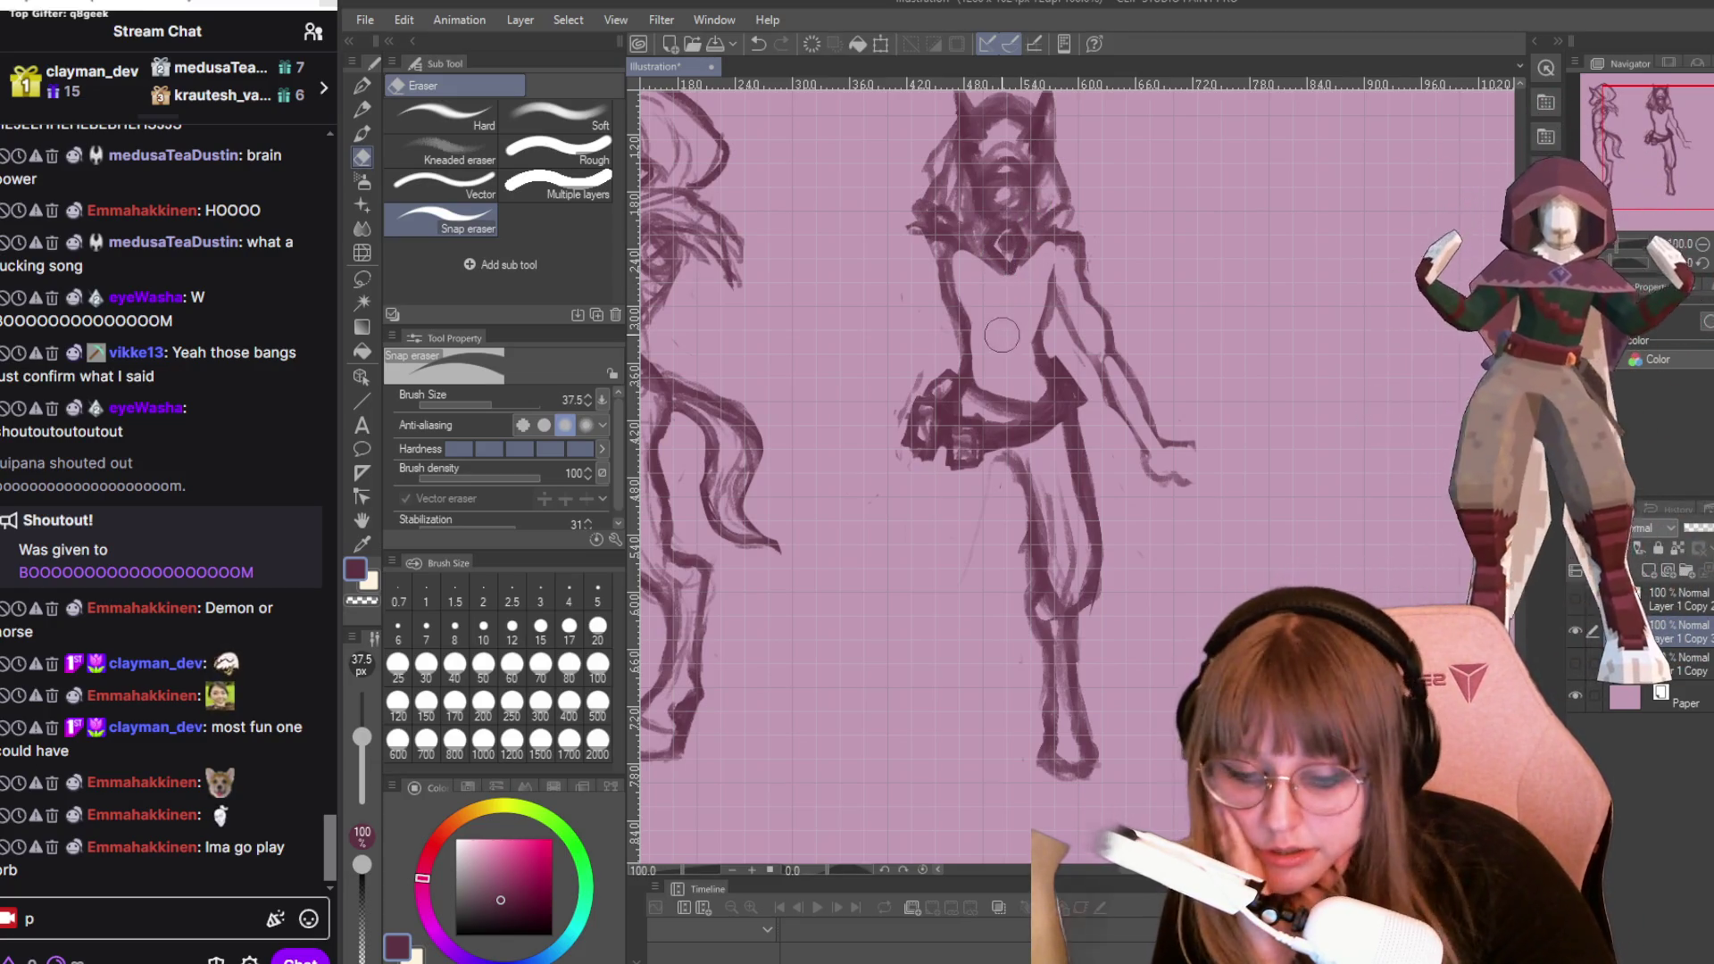
key("p")
key("p")
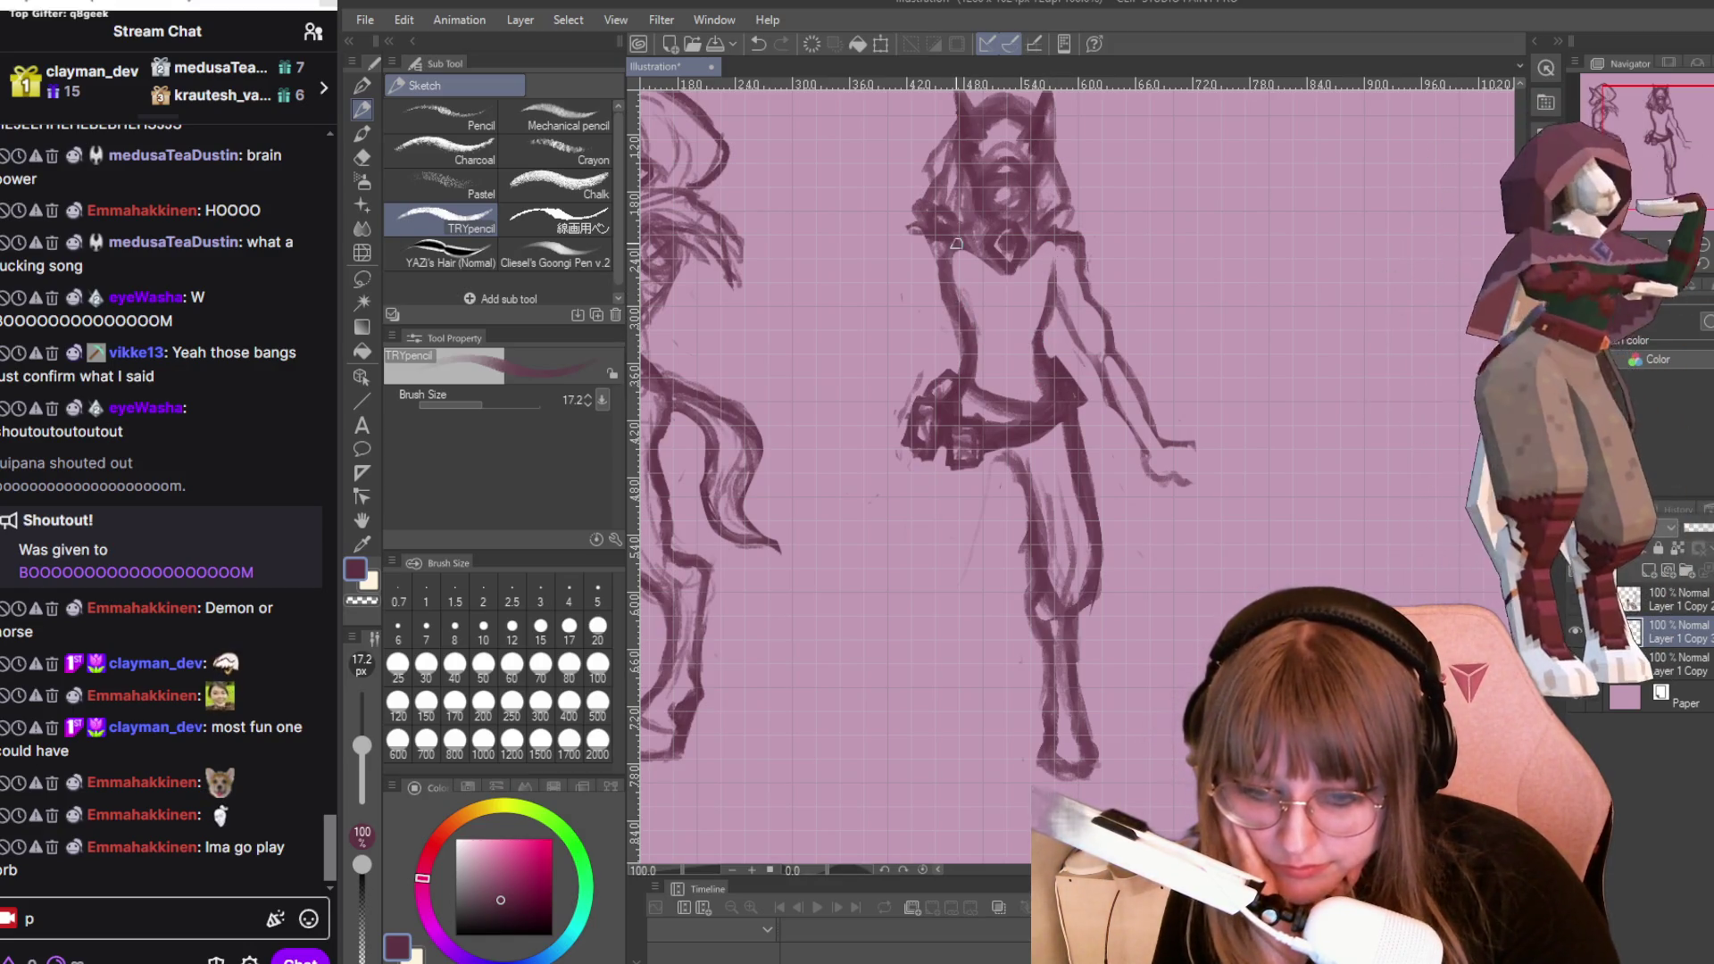
Add a faint stroke at the head's left edge and sketch a new hand at the arm's end.
left_click_drag(912, 260, 904, 234)
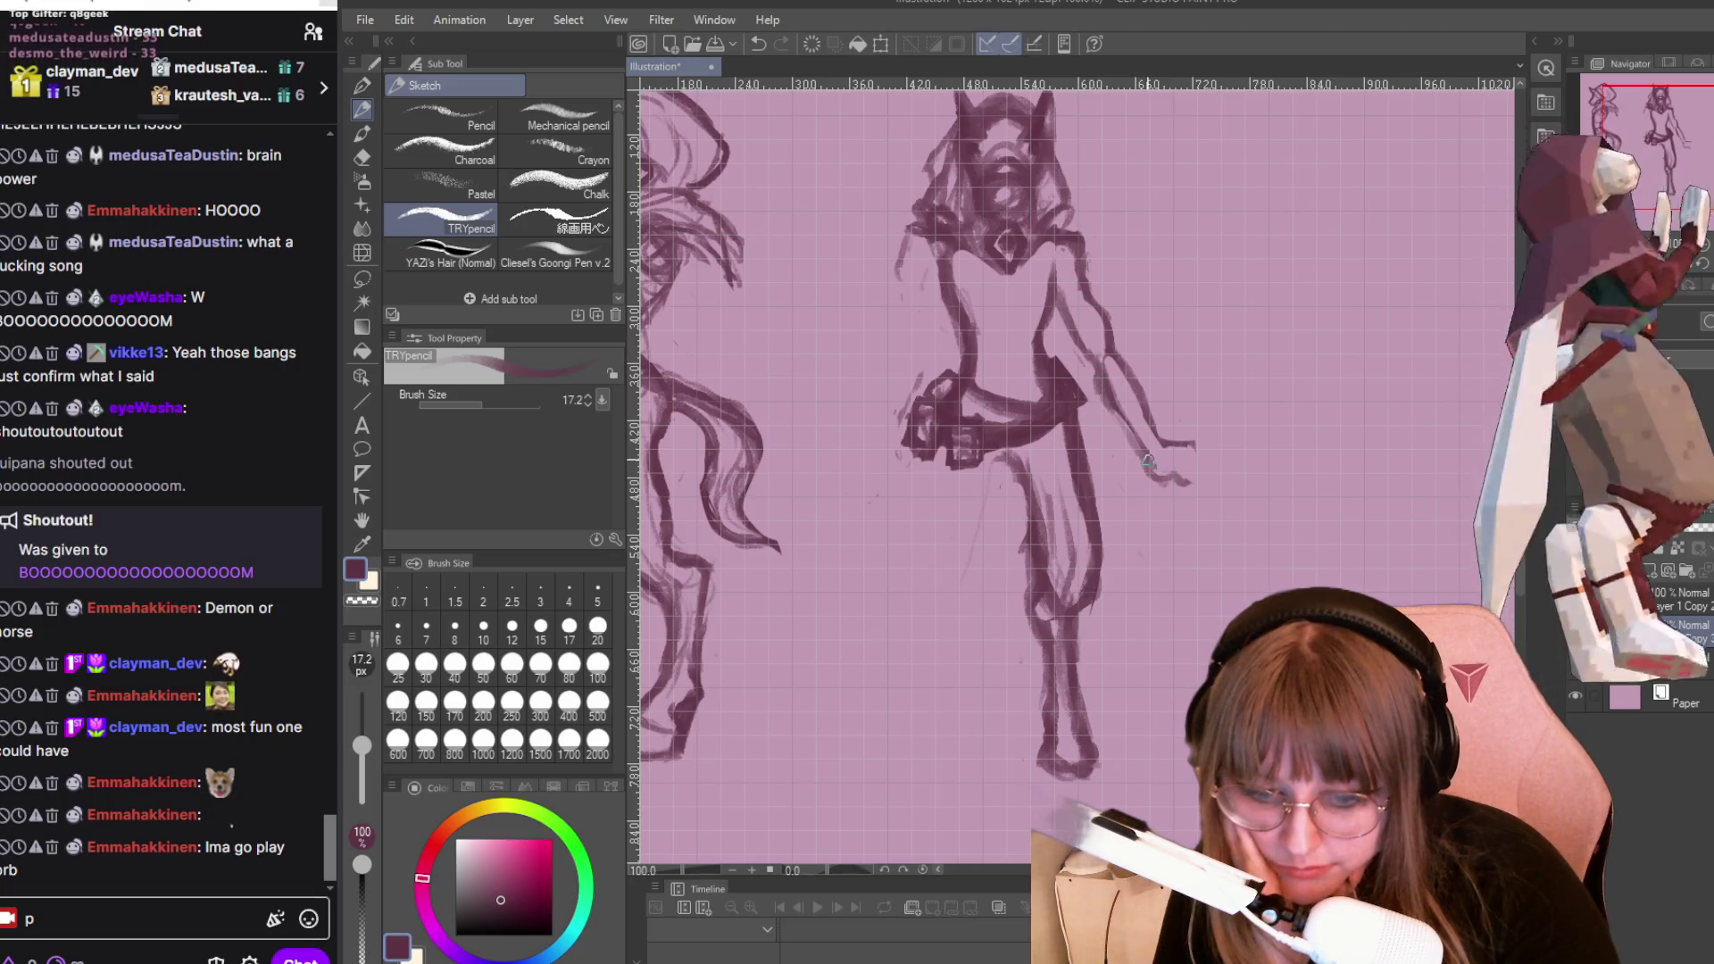
left_click_drag(1194, 444, 1181, 466)
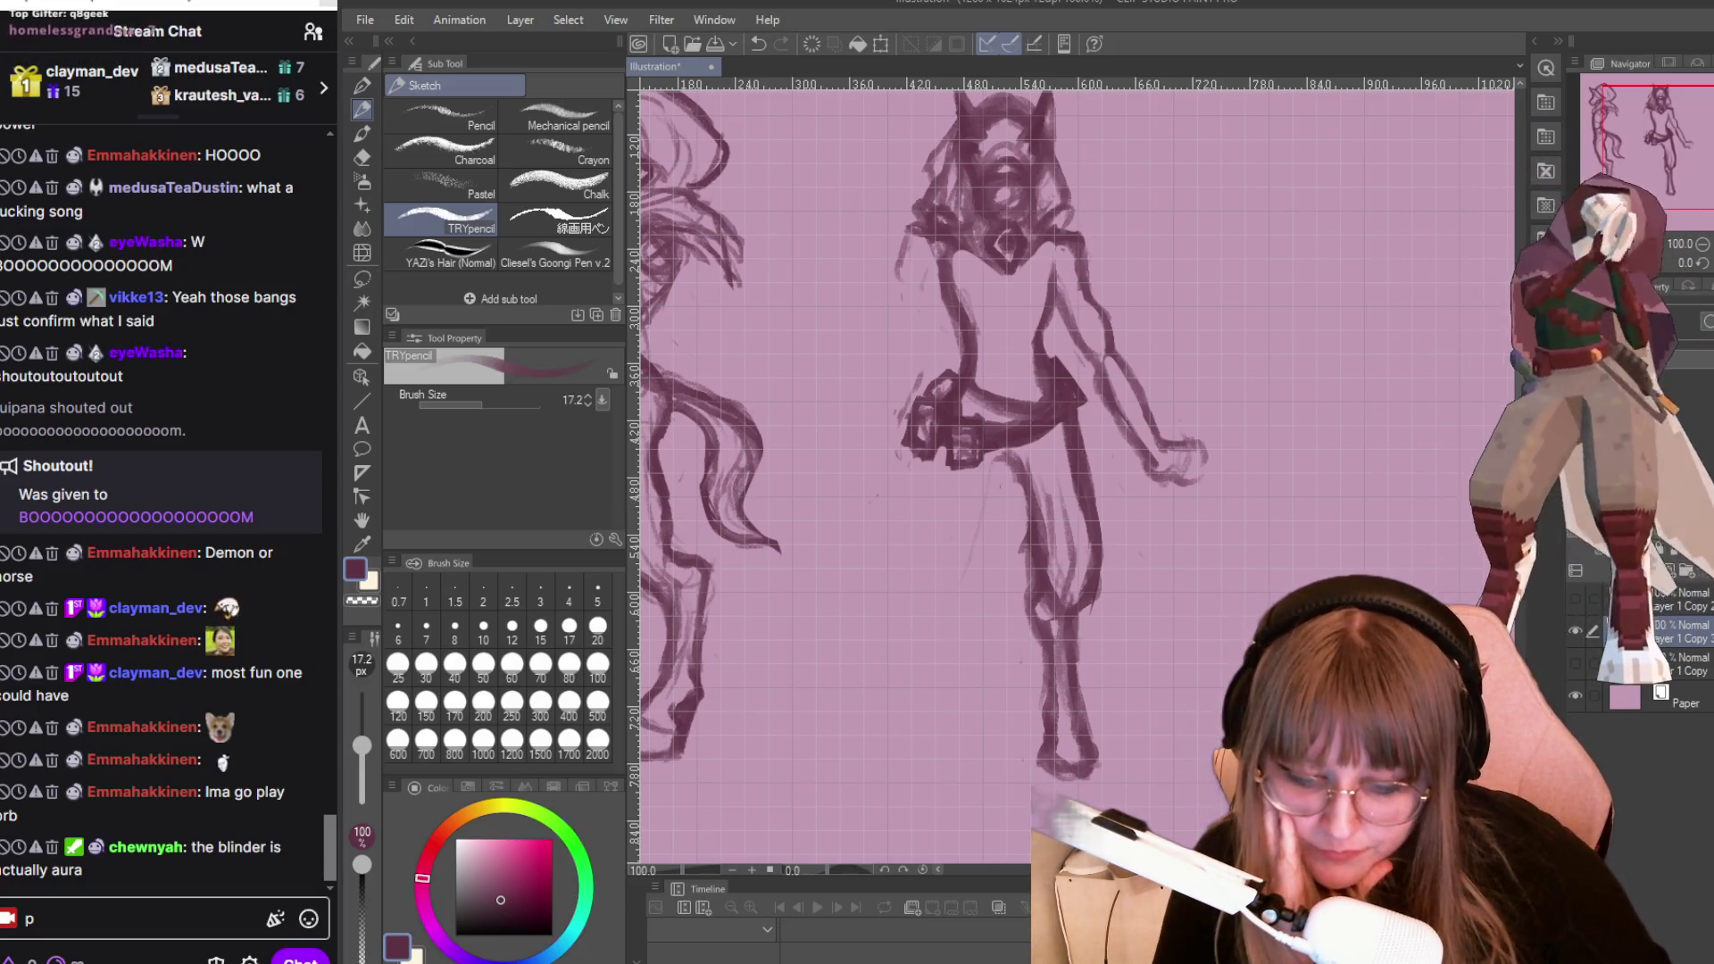
left_click_drag(892, 447, 1214, 447)
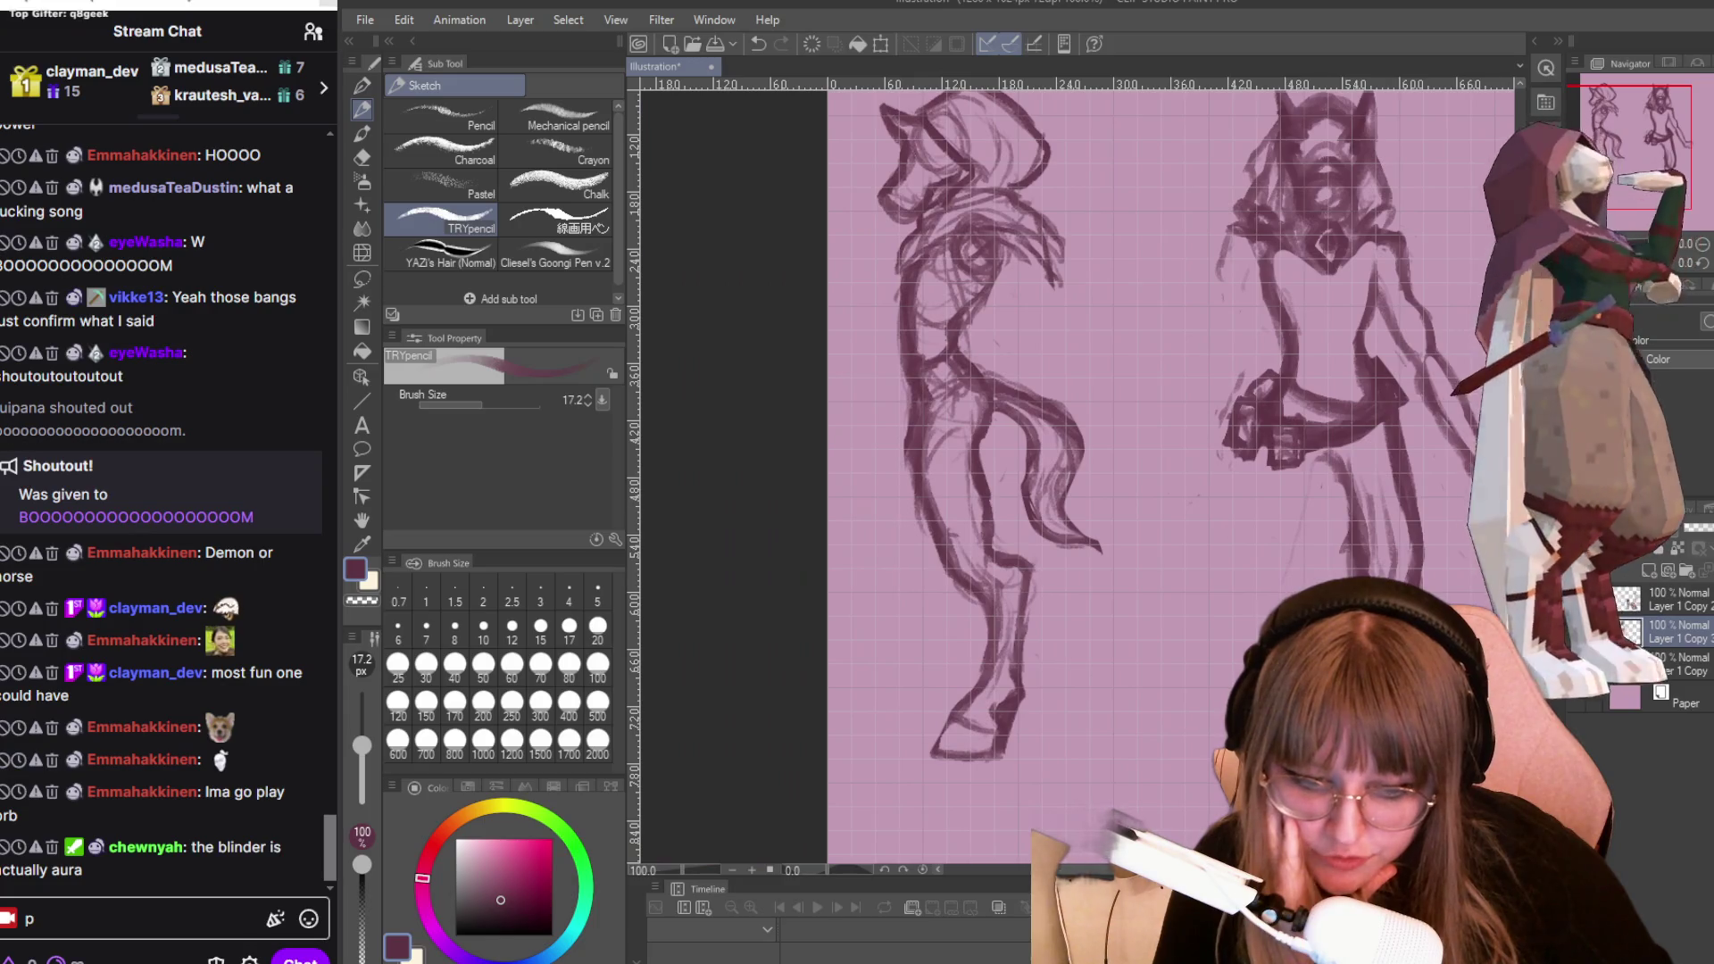
Darken the left figure's hood edge with two strokes and add short strokes on its snout.
left_click_drag(1162, 196, 1163, 334)
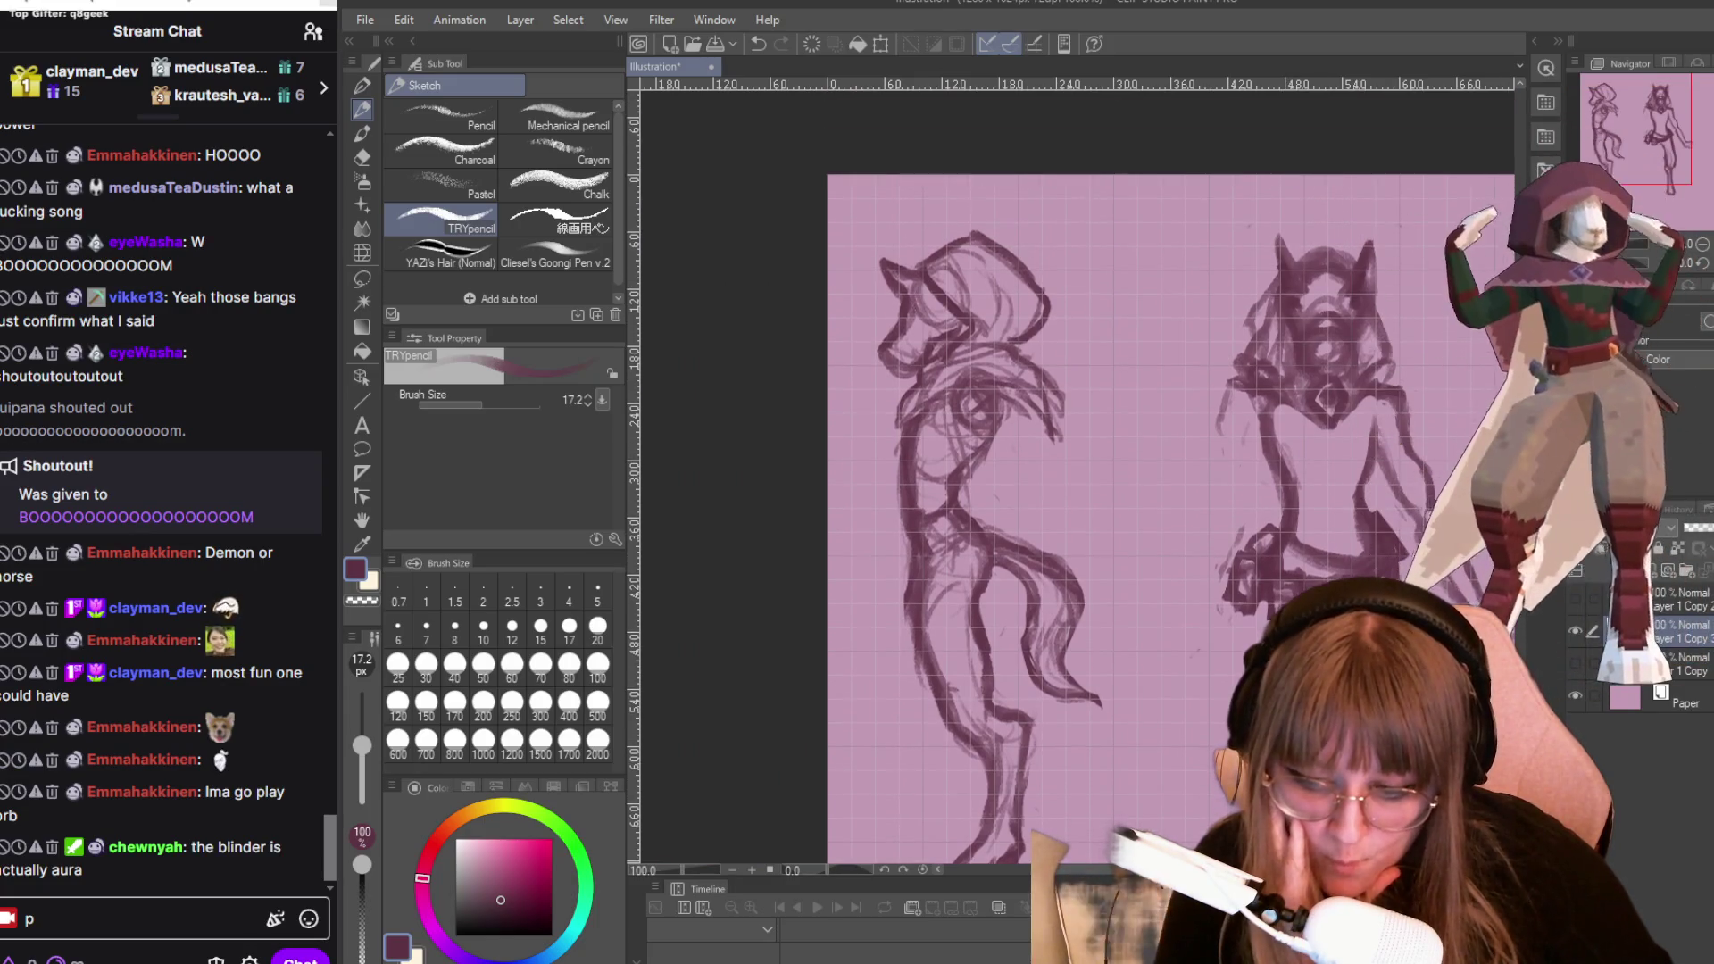
scroll(1163, 334, "up", 3)
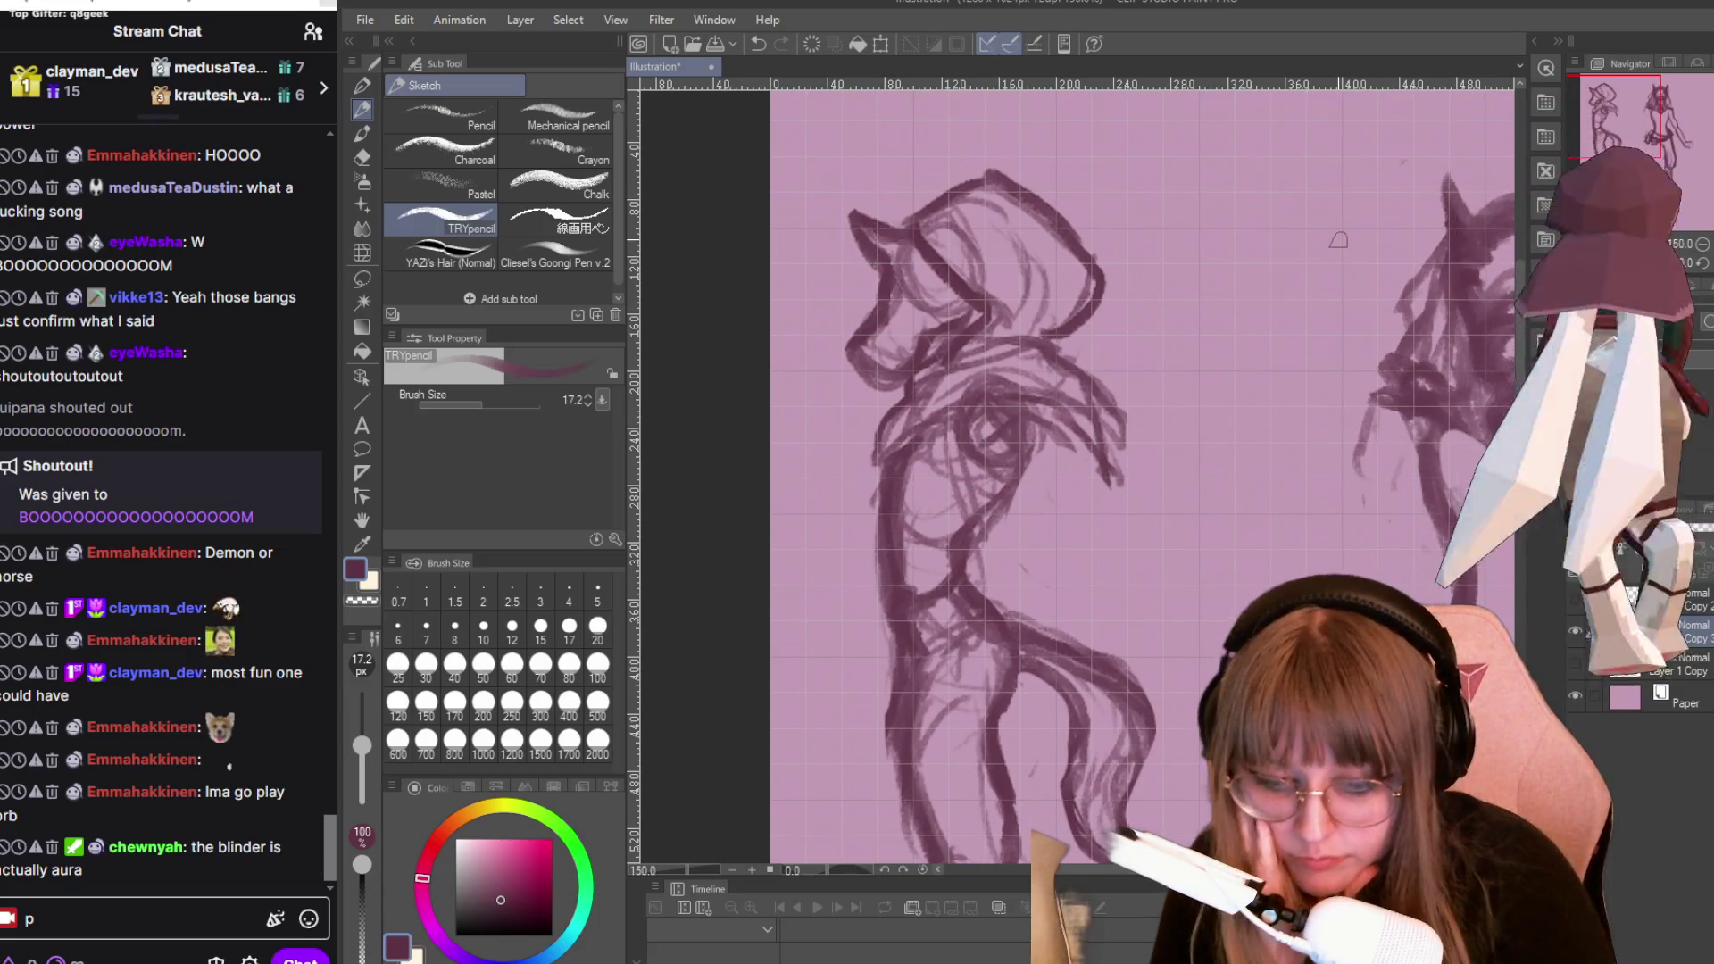
mouse_move(916, 201)
left_mouse_down()
mouse_move(853, 232)
mouse_move(866, 181)
left_mouse_up()
left_click_drag(877, 241, 866, 185)
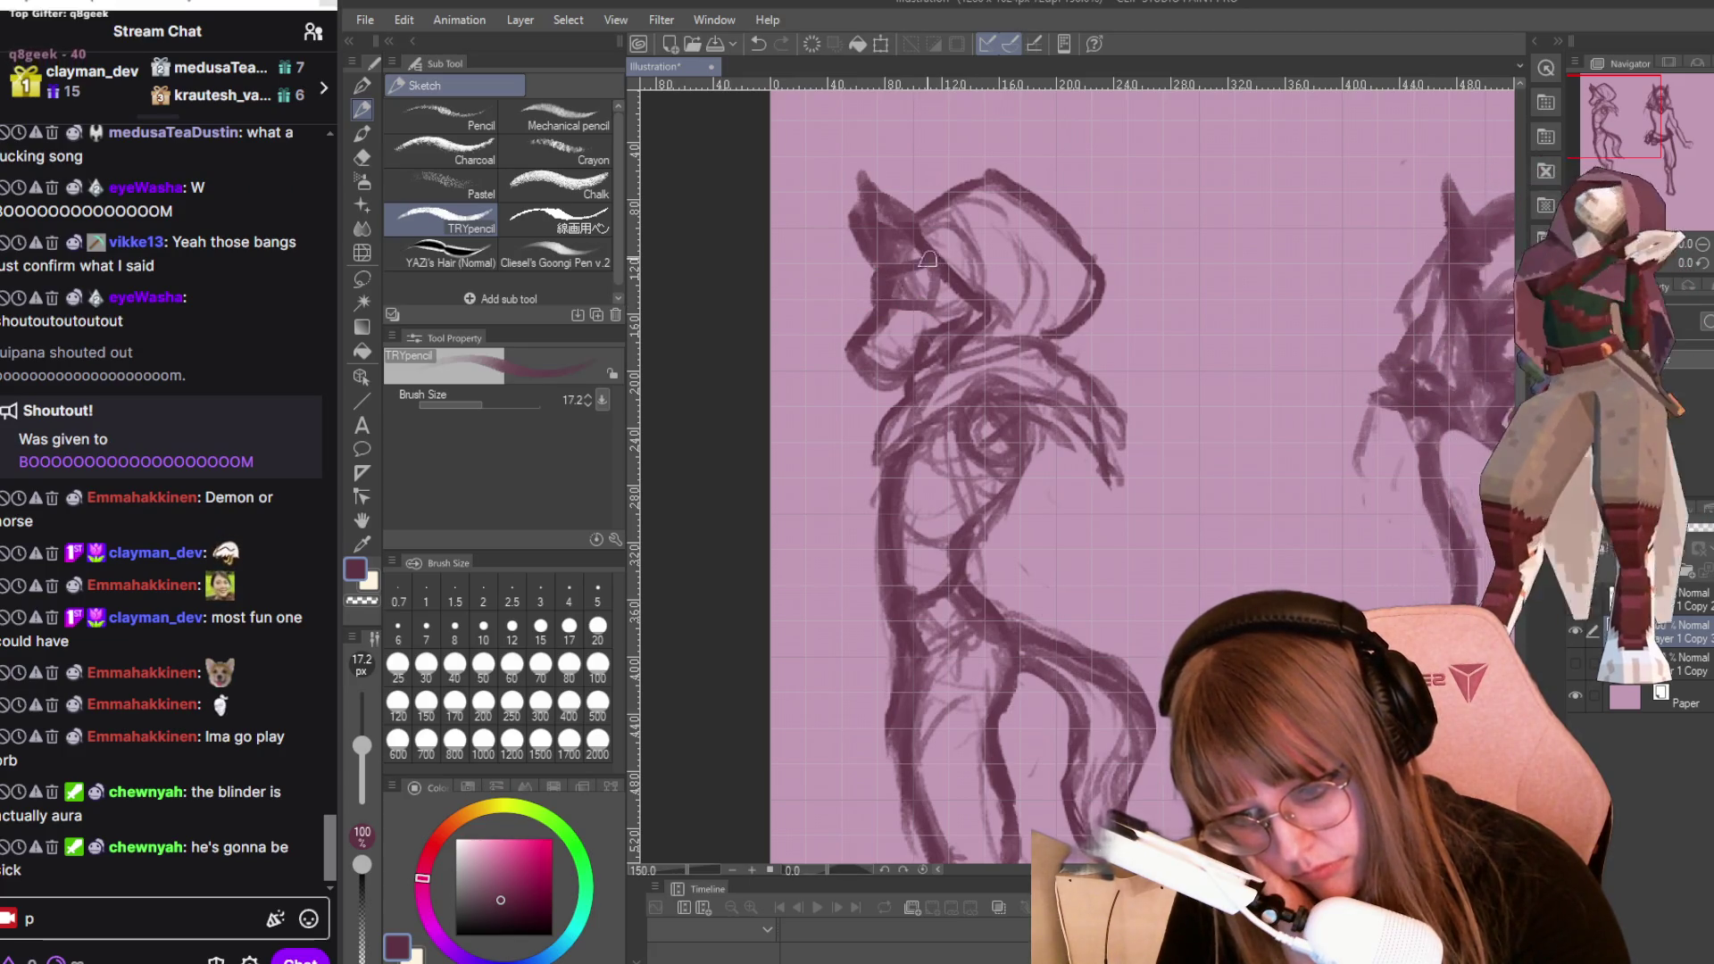
mouse_move(868, 301)
left_mouse_down()
mouse_move(929, 268)
mouse_move(877, 299)
mouse_move(918, 298)
left_mouse_up()
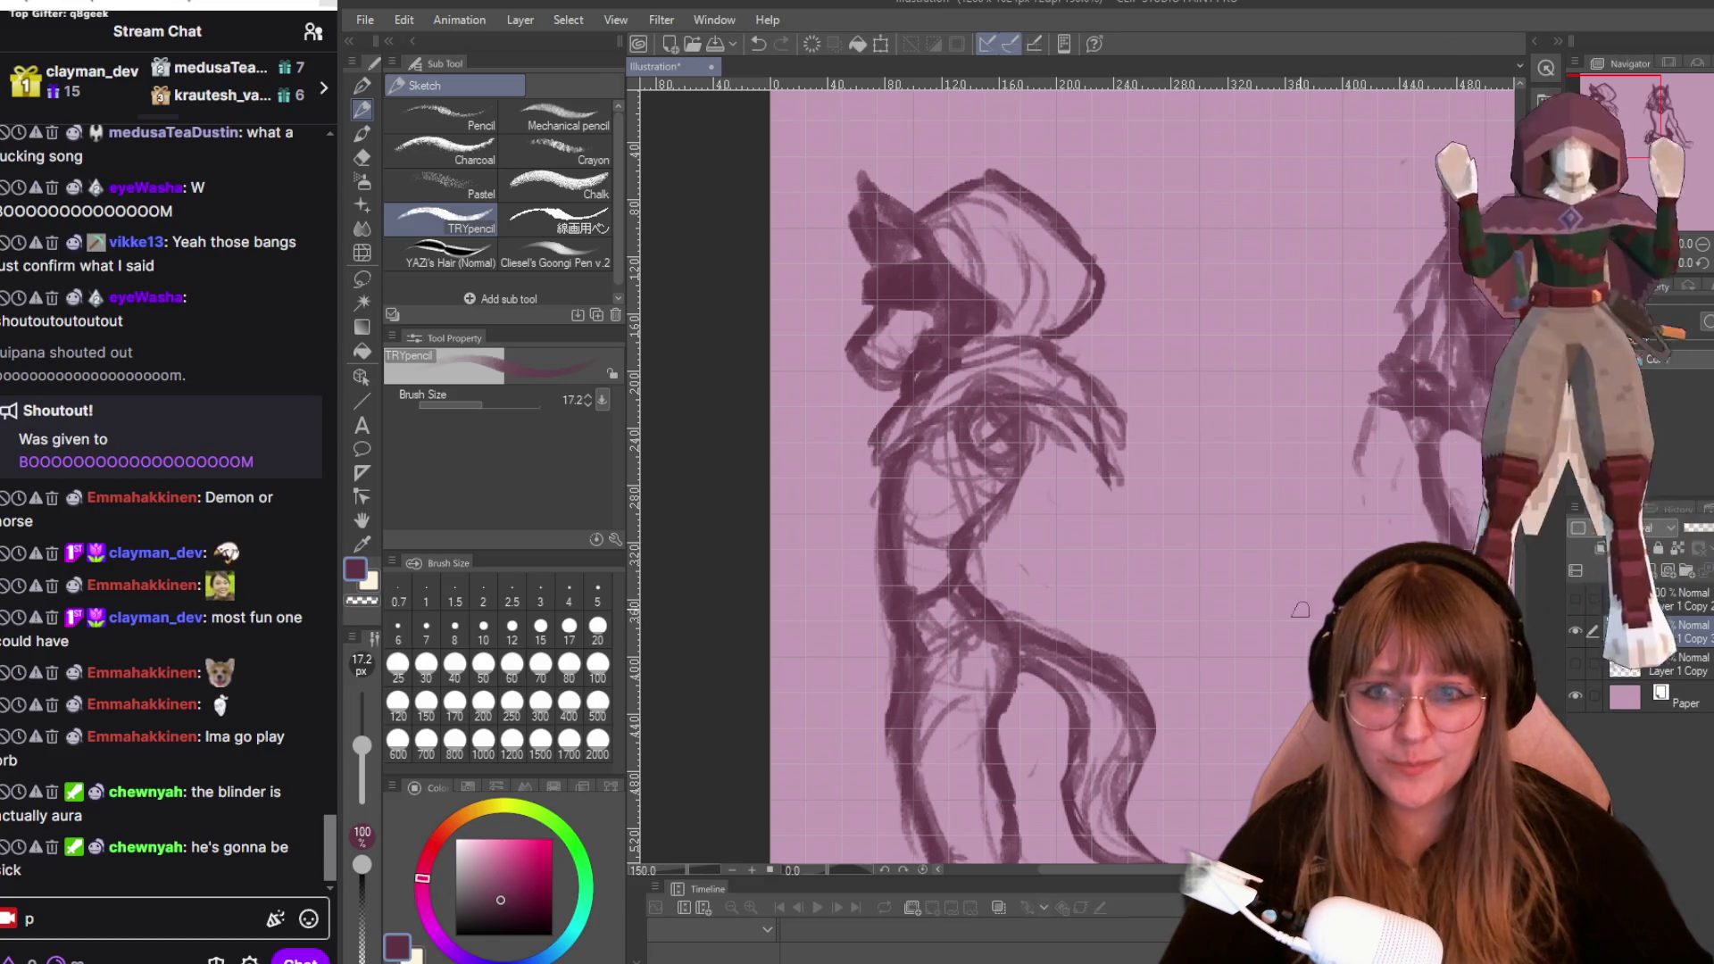
scroll(1122, 339, "down", 3)
scroll(1122, 339, "up", 3)
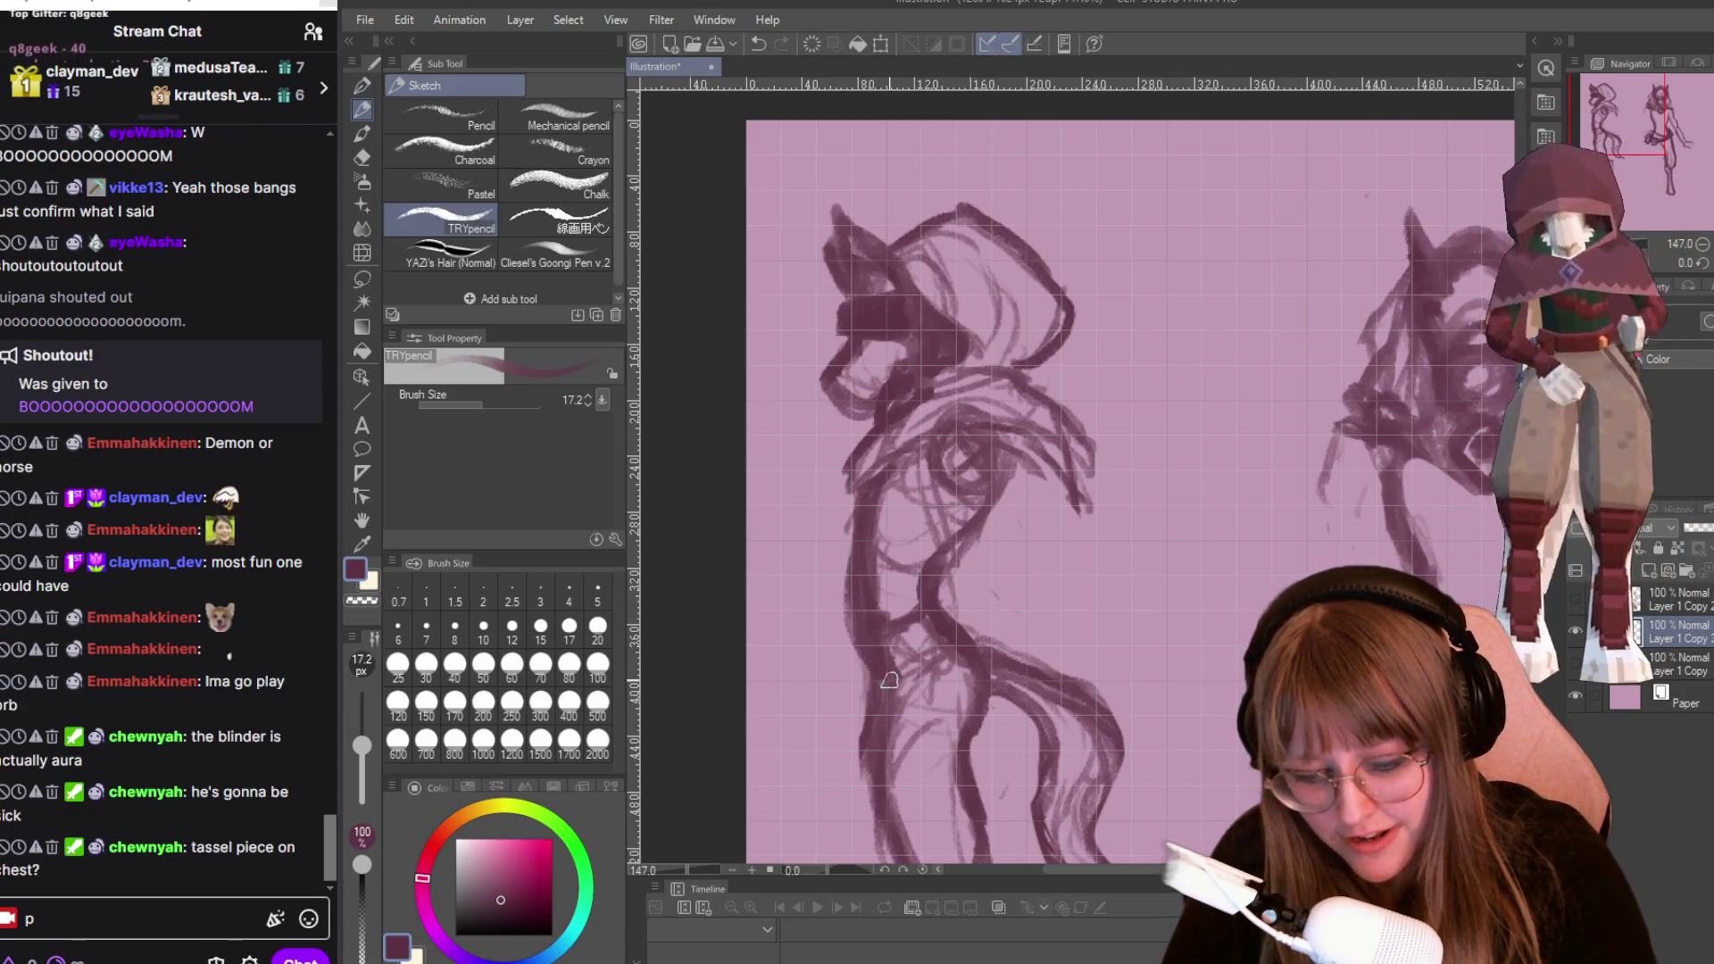
scroll(982, 447, "down", 3)
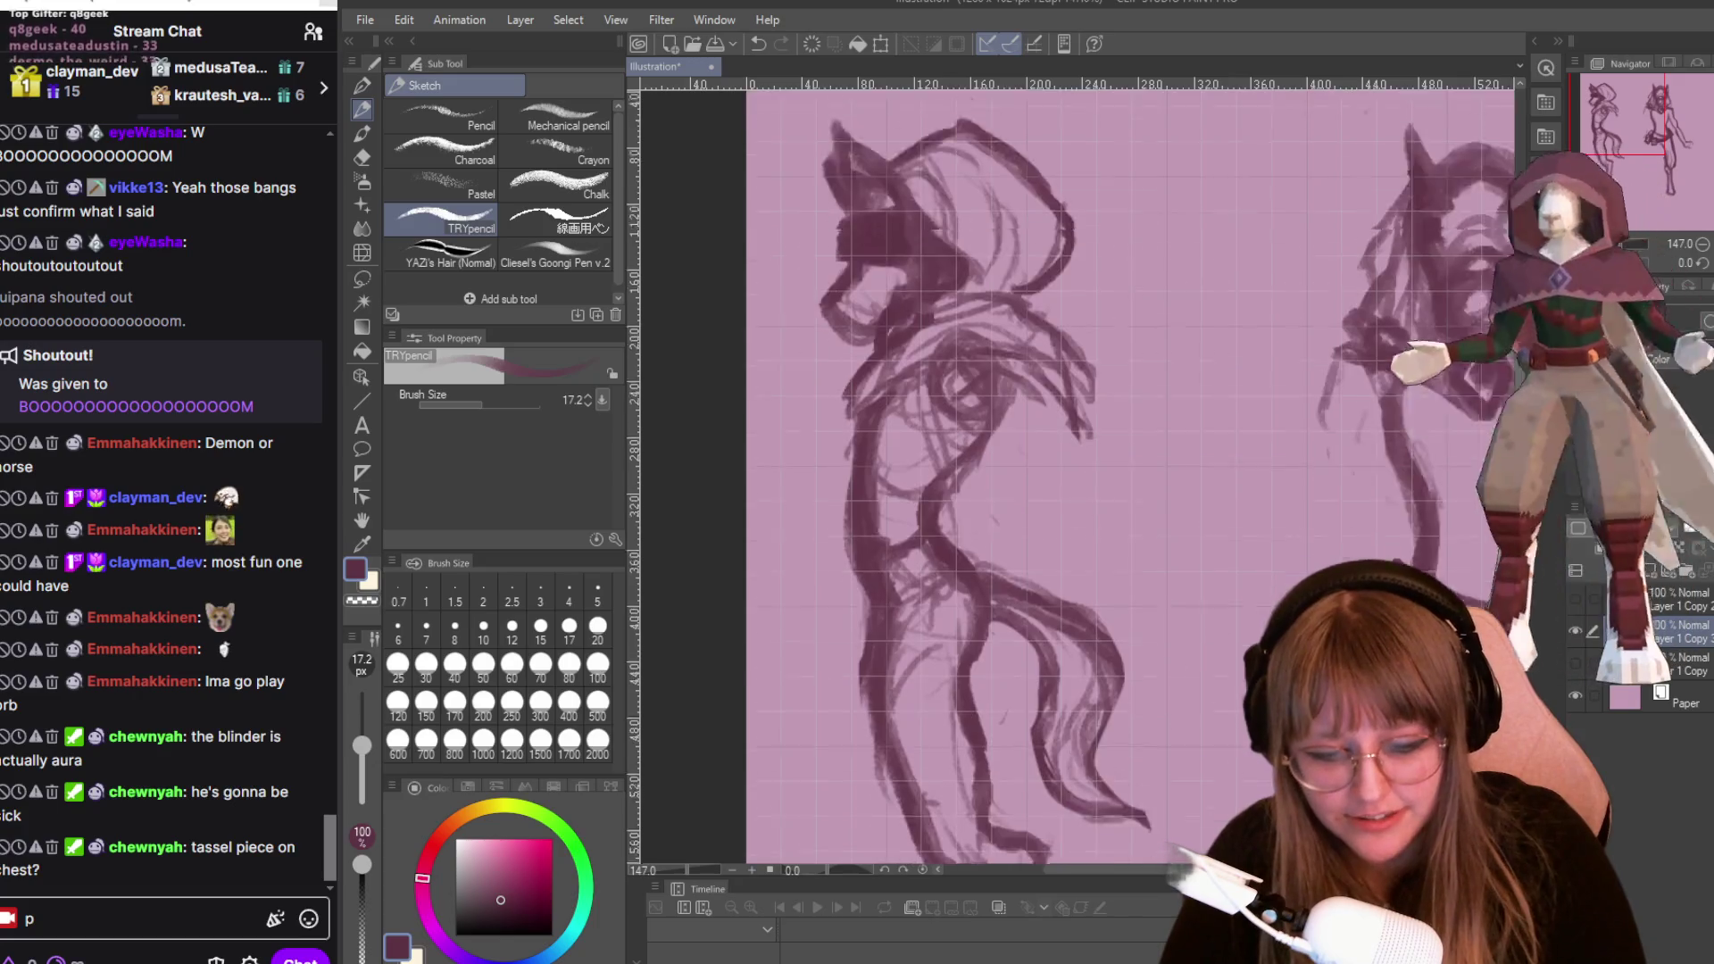